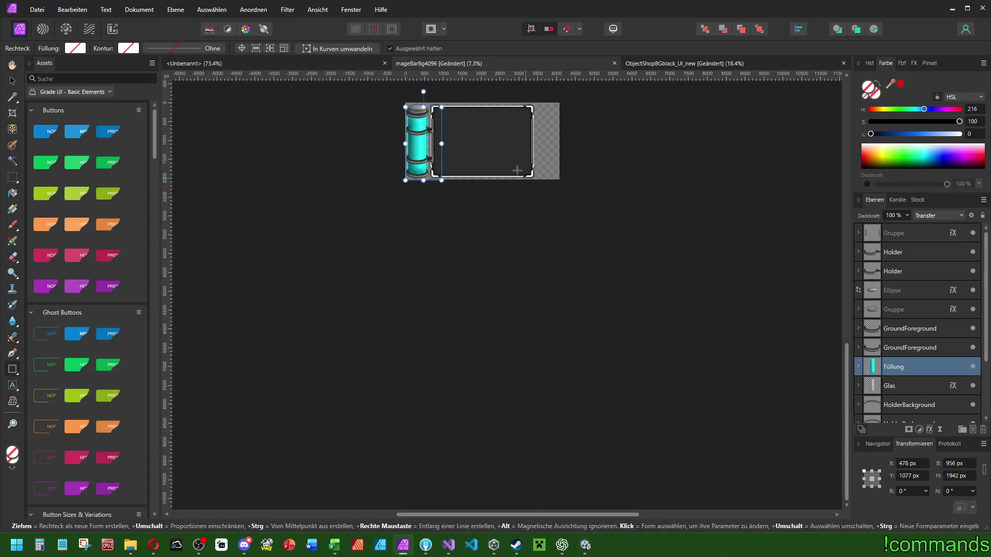
# Add a new pixel layer above the top Gruppe layer and name it Screw.
pyautogui.scroll(5, 484, 131)
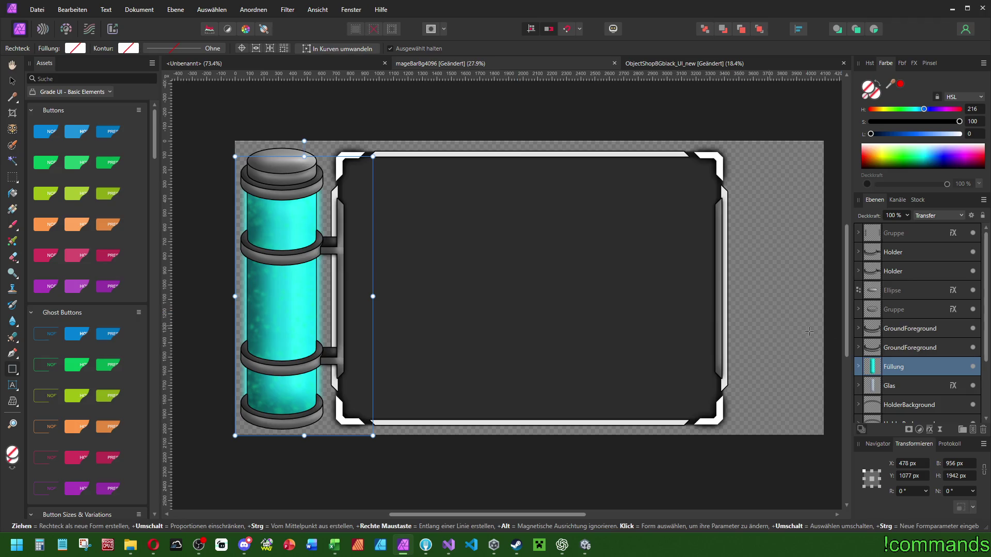
pyautogui.click(907, 239)
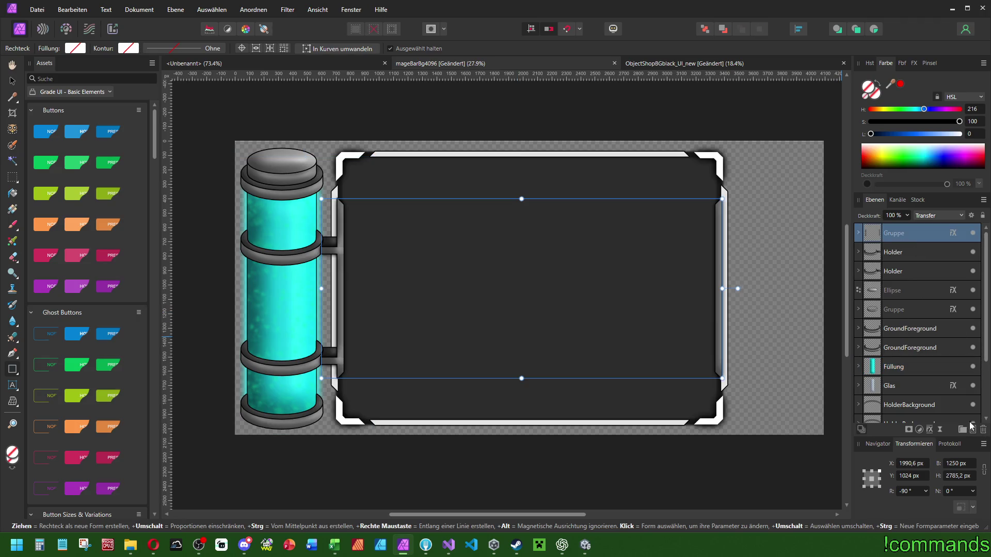
pyautogui.click(973, 430)
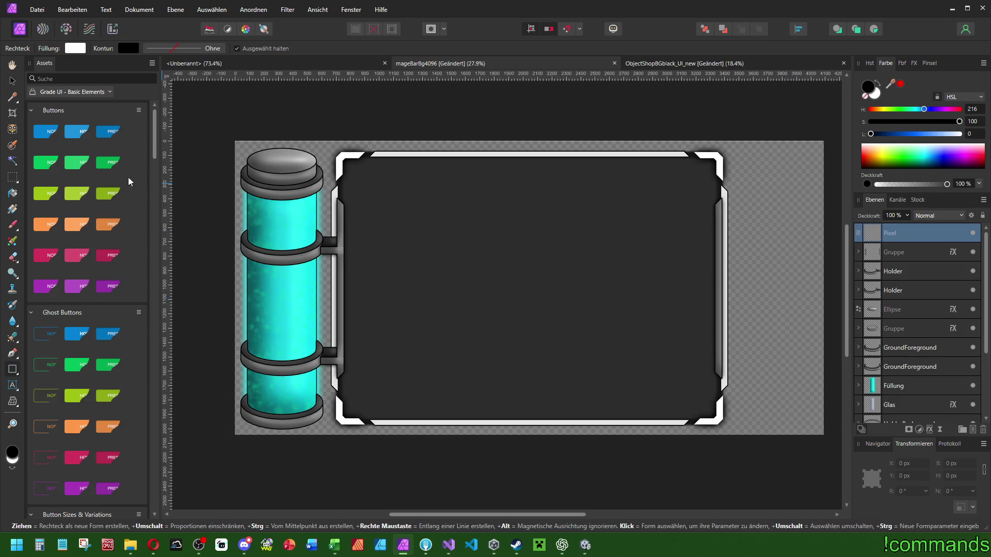
pyautogui.click(13, 224)
pyautogui.scroll(5, 288, 221)
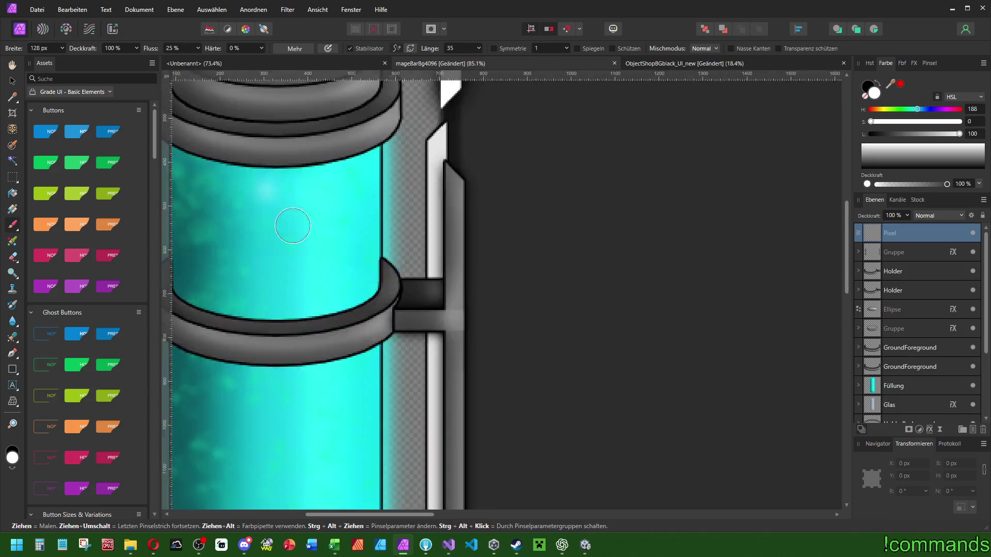
pyautogui.doubleClick(903, 233)
pyautogui.write('Objektröhre')
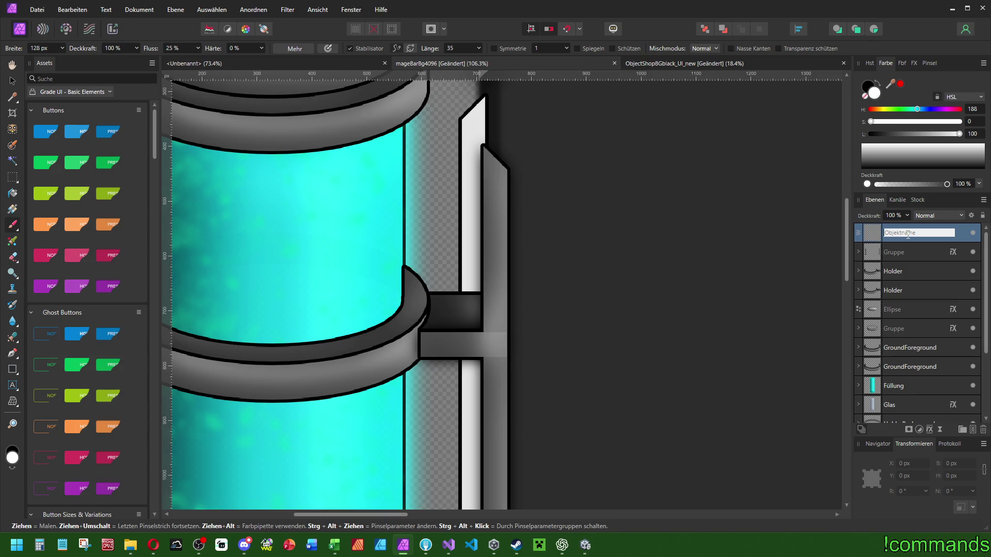
pyautogui.write('Screw')
pyautogui.press('Return')
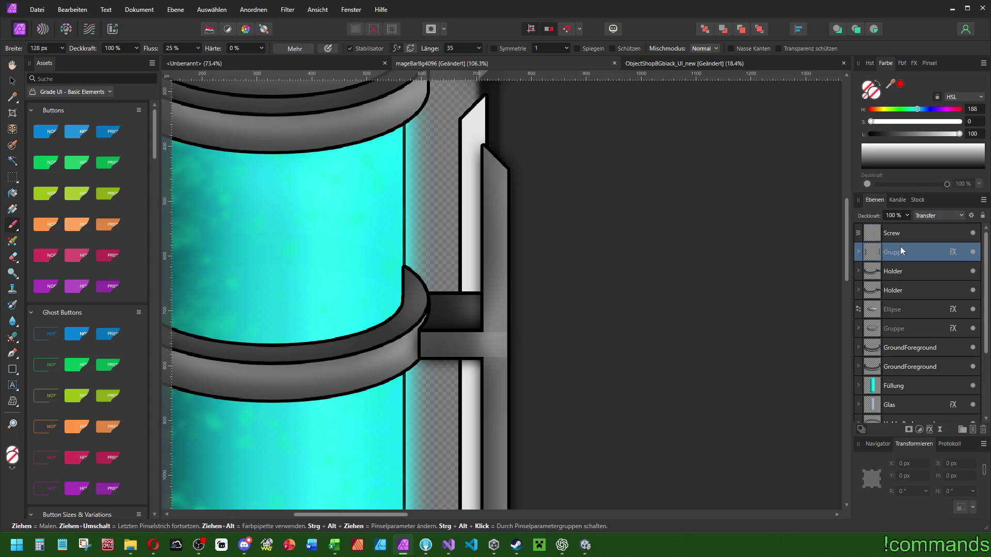
# Duplicate the Screw layer, rename the copy ScrewDeco, and reselect Screw.
pyautogui.hotkey('ctrl', 'j')
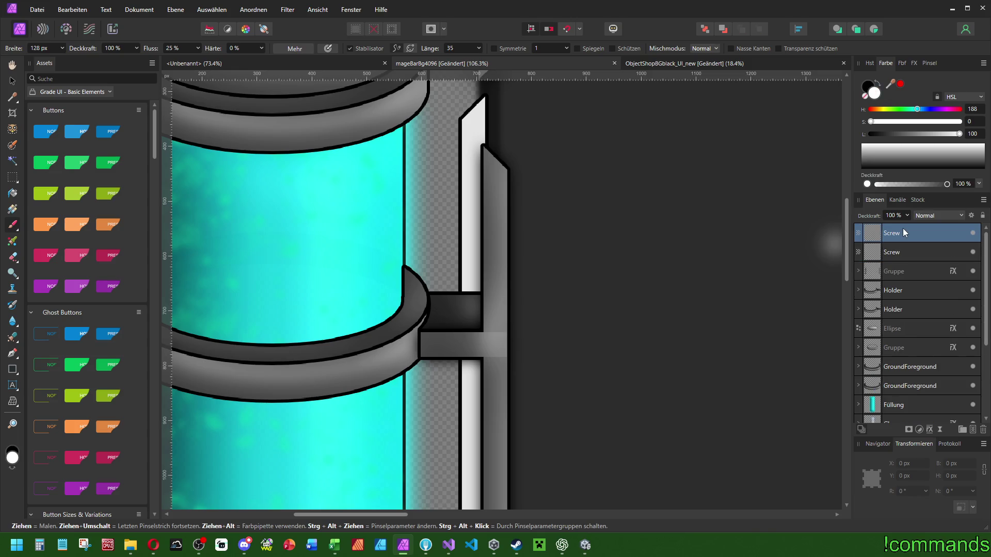
pyautogui.doubleClick(926, 232)
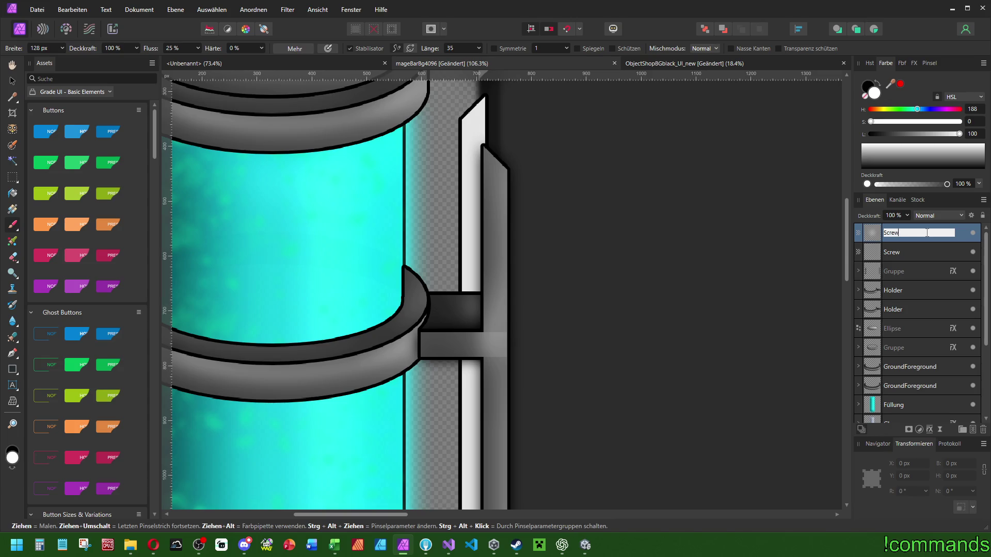
pyautogui.press('Return')
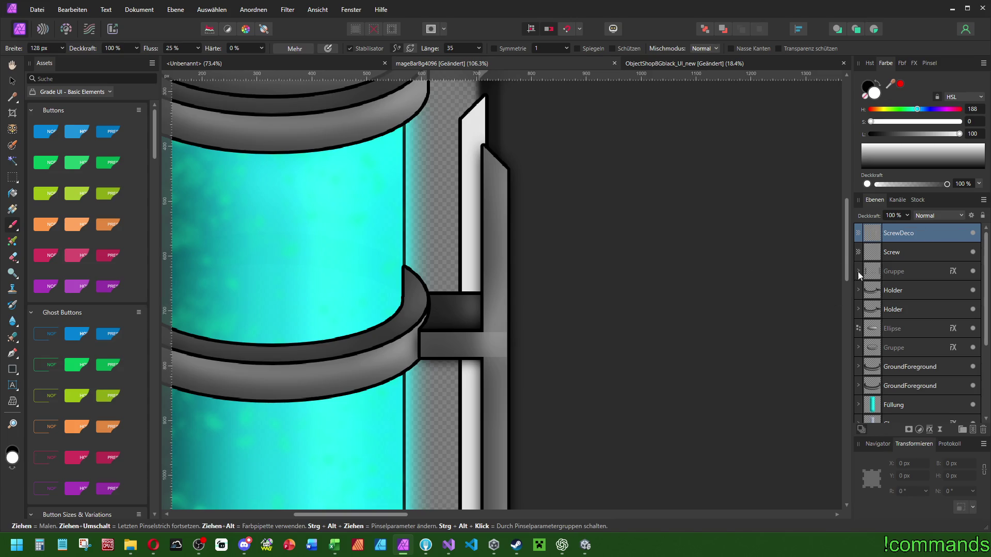
pyautogui.click(918, 251)
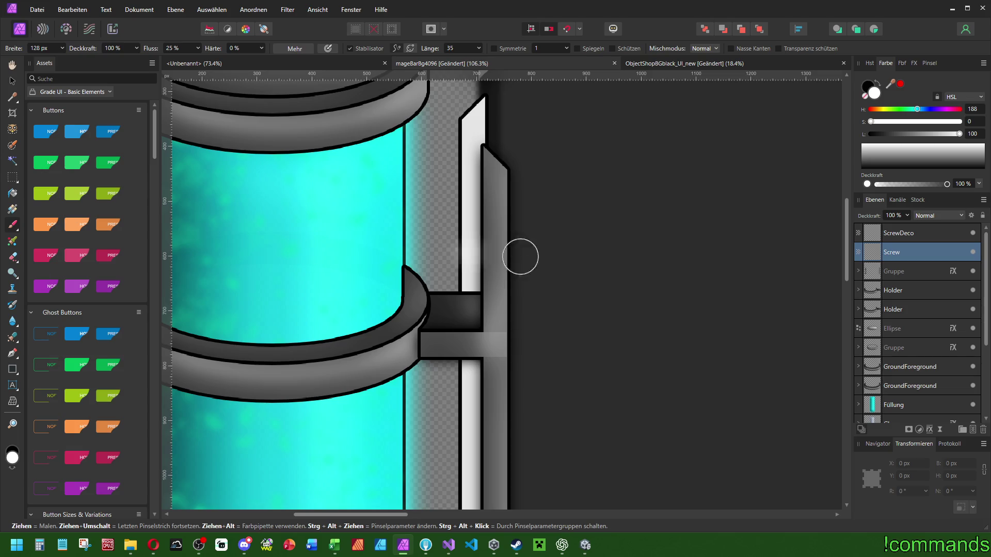
# Choose a round Paint Brush and set its width to 30 px.
pyautogui.click(934, 62)
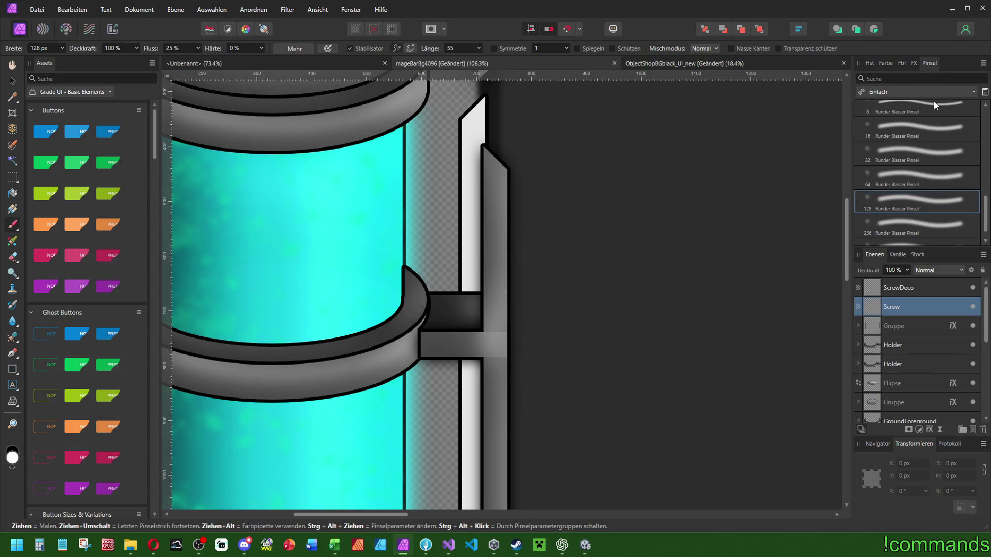
pyautogui.click(919, 184)
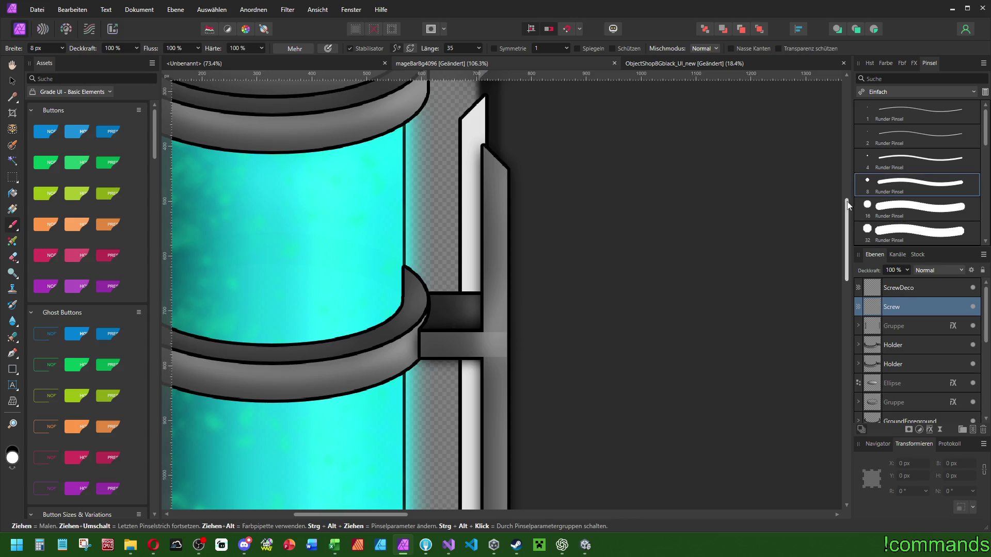
pyautogui.click(909, 233)
pyautogui.moveTo(495, 342)
pyautogui.mouseDown()
pyautogui.moveTo(546, 290)
pyautogui.moveTo(654, 283)
pyautogui.mouseUp()
pyautogui.scroll(4, 643, 296)
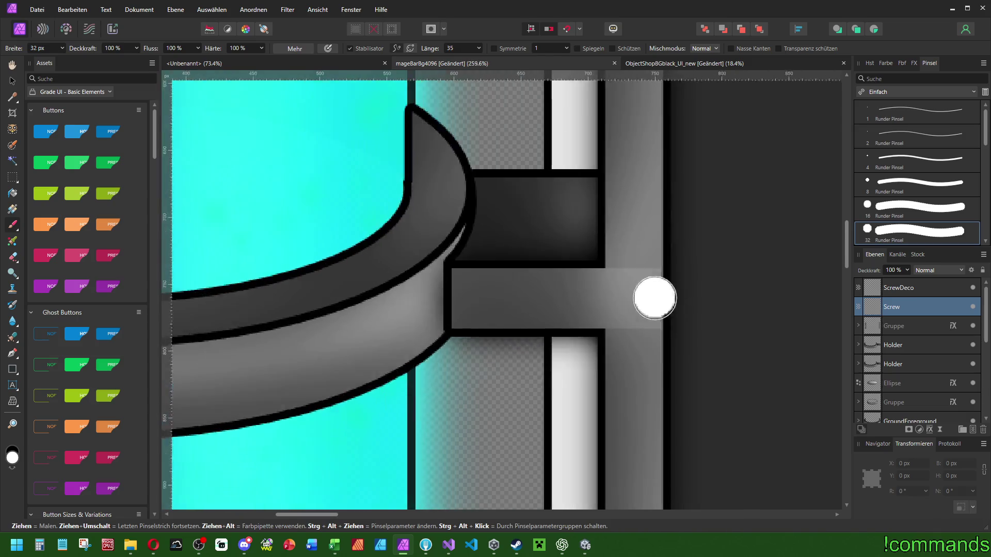
pyautogui.write('35')
pyautogui.press('Return')
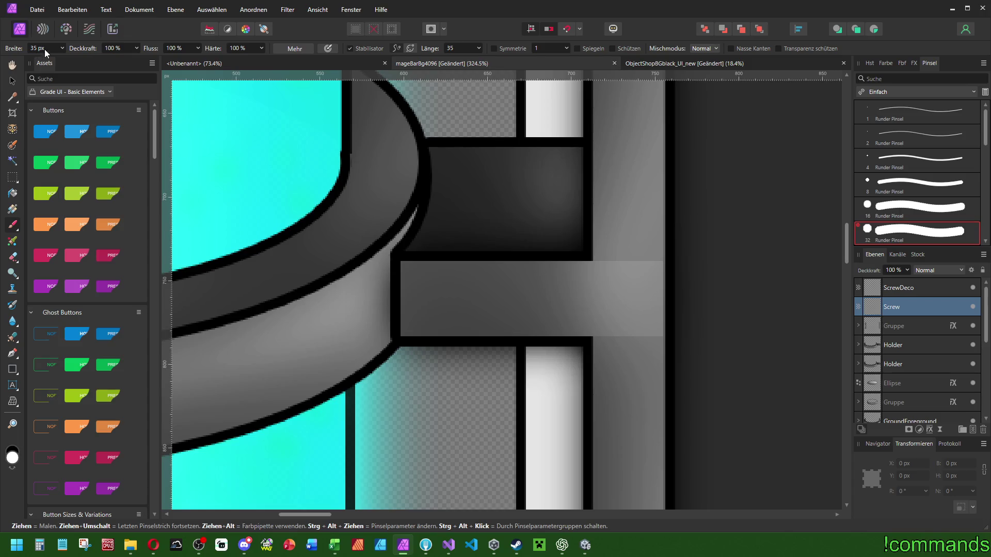
pyautogui.scroll(1, 45, 48)
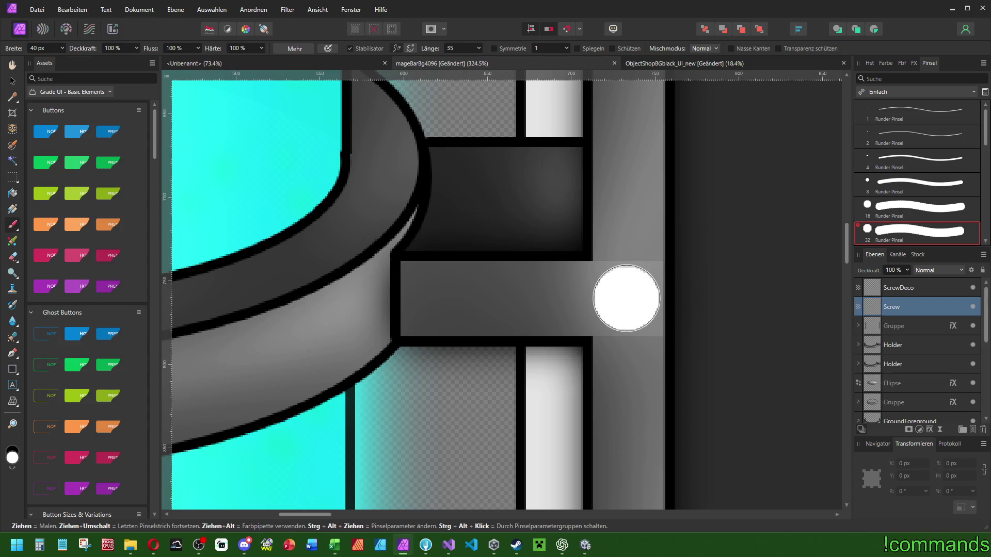
pyautogui.scroll(-3, 626, 299)
pyautogui.scroll(-3, 766, 347)
pyautogui.scroll(3, 579, 267)
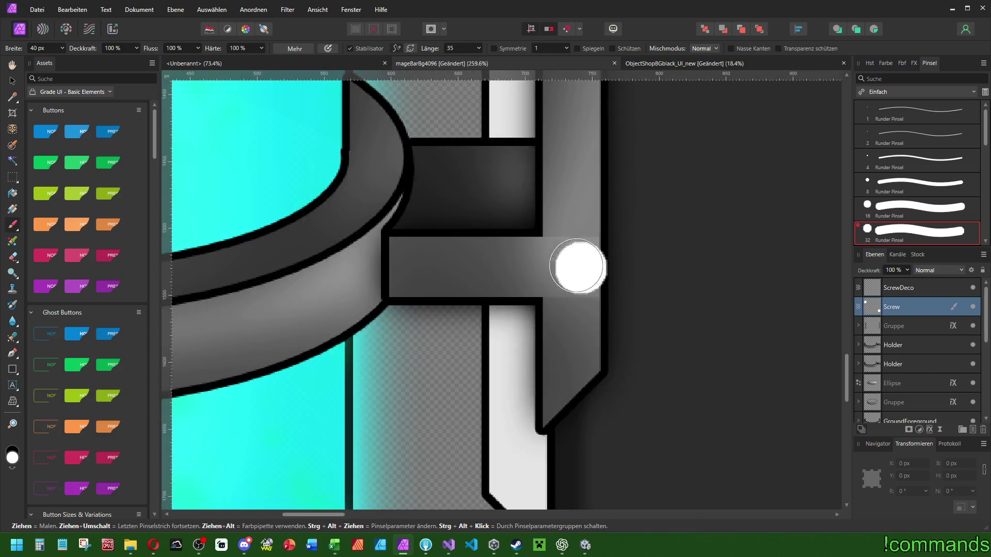
pyautogui.scroll(-3, 645, 268)
pyautogui.scroll(3, 509, 281)
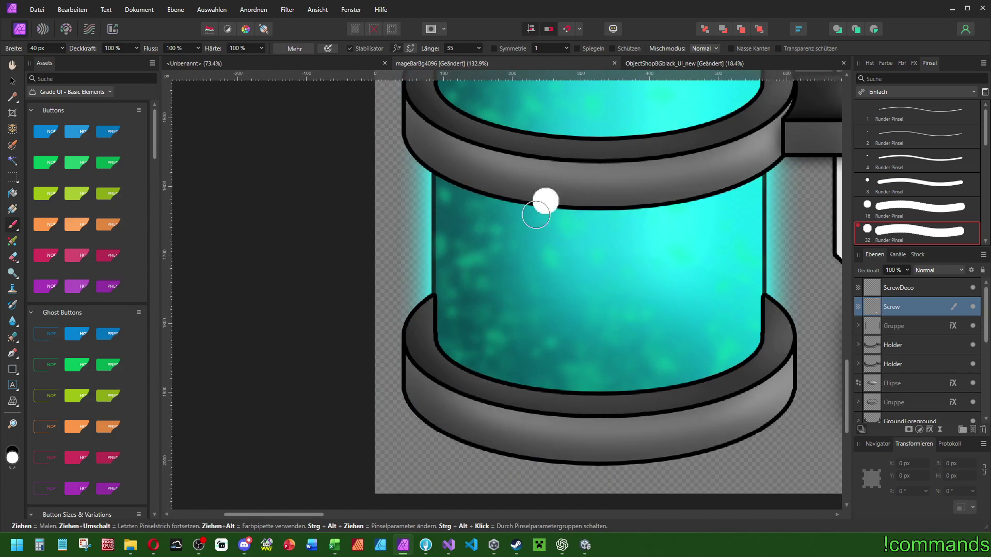
pyautogui.moveTo(466, 418); pyautogui.dragTo(343, 369)
pyautogui.click(52, 50)
pyautogui.write('30')
pyautogui.press('Return')
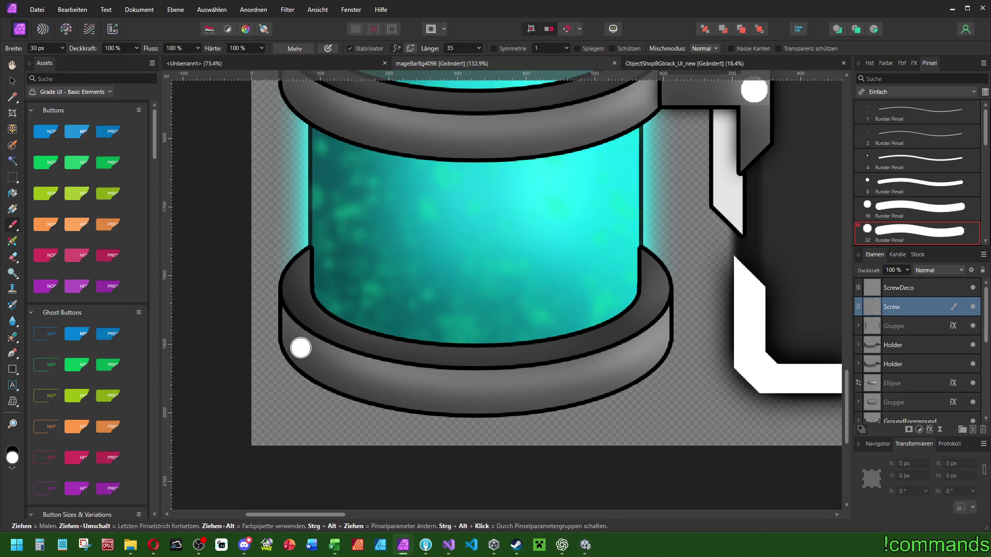
# Paint white screw dots on the base's left side, right side and front centre.
pyautogui.hotkey('ctrl', 'z')
pyautogui.click(299, 347)
pyautogui.click(654, 342)
pyautogui.click(476, 395)
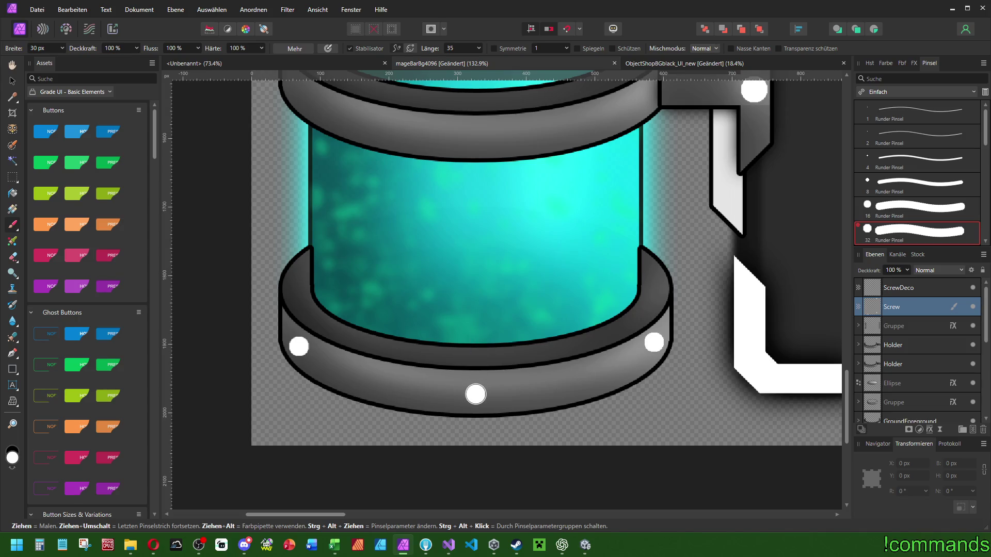
# Place a screw dot at the middle ring's front centre, redoing it until positioned correctly.
pyautogui.scroll(5, 471, 391)
pyautogui.click(532, 335)
pyautogui.hotkey('ctrl', 'z')
pyautogui.click(532, 337)
pyautogui.hotkey('ctrl', 'z')
pyautogui.click(533, 337)
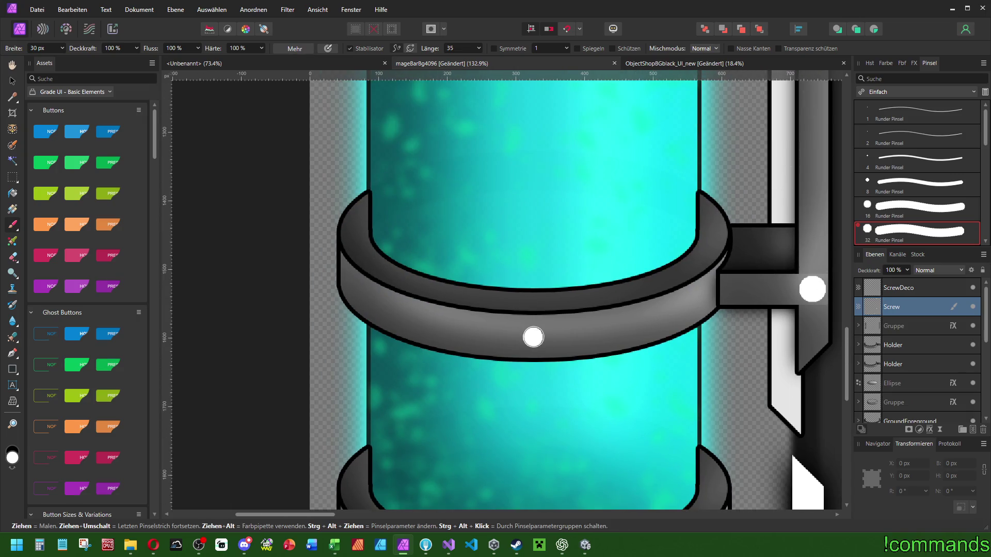
pyautogui.hotkey('ctrl', 'z')
pyautogui.click(531, 340)
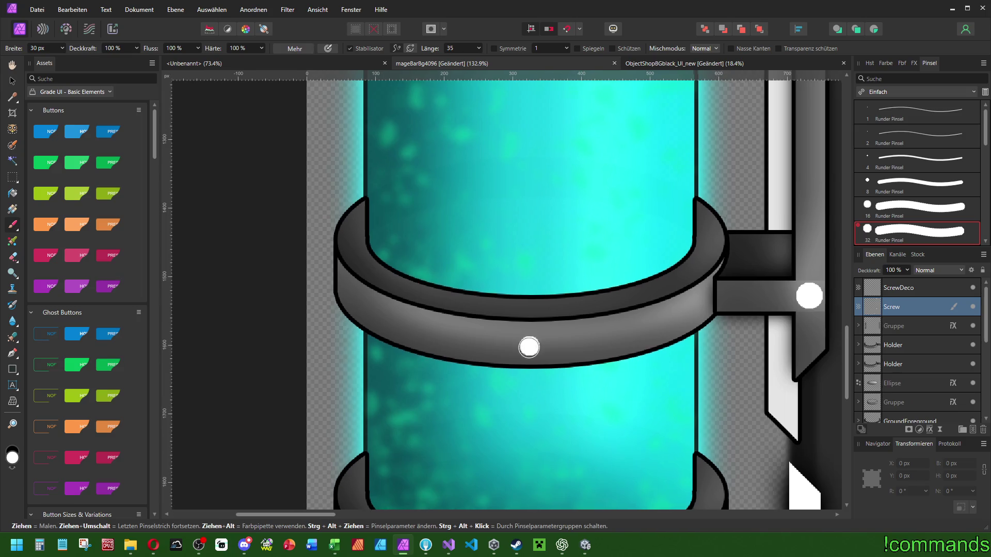
# Paint screw dots on the upper ring's left edge, front centre and cylinder top, undoing stray dots.
pyautogui.scroll(-5, 534, 310)
pyautogui.scroll(5, 521, 96)
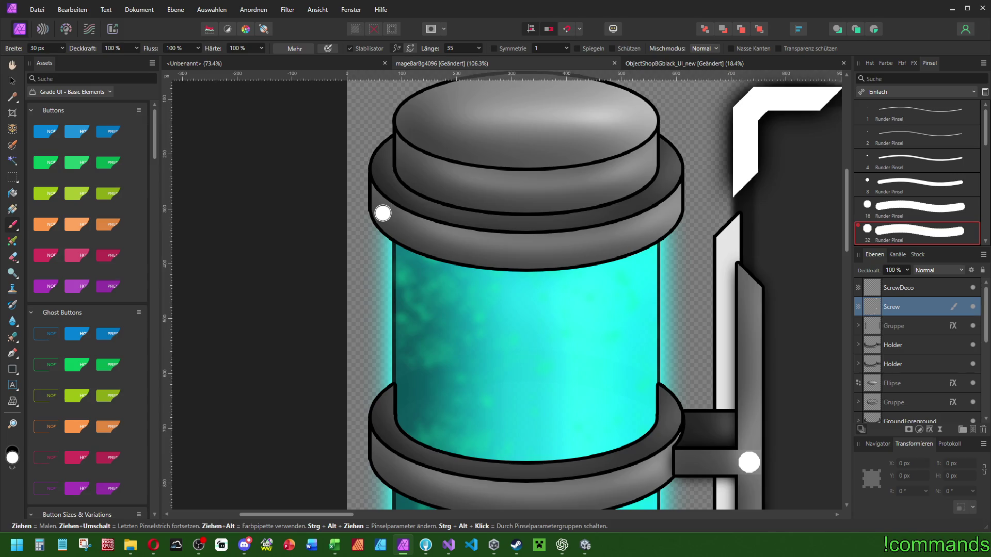
pyautogui.click(383, 213)
pyautogui.click(530, 252)
pyautogui.scroll(2, 533, 204)
pyautogui.hotkey('ctrl', 'z')
pyautogui.scroll(5, 44, 48)
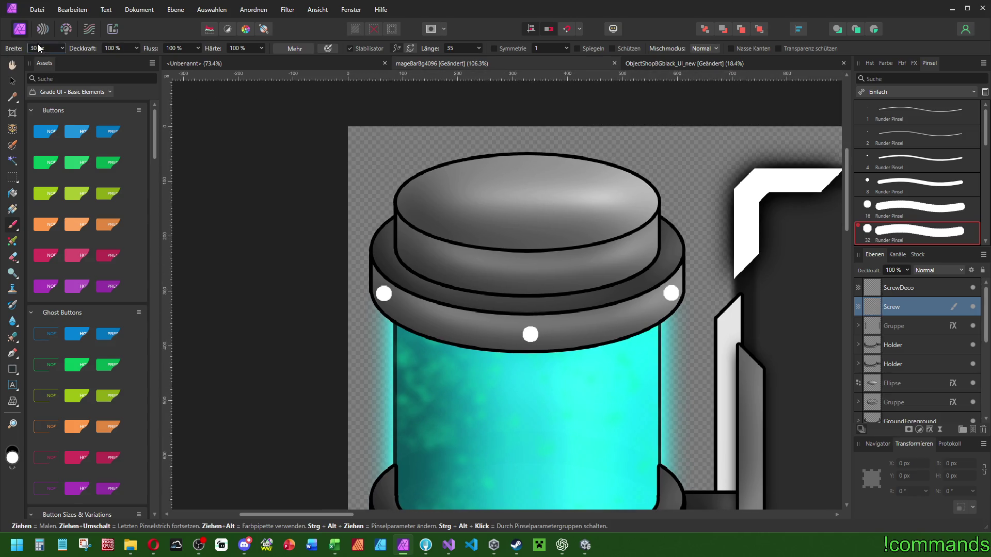
pyautogui.click(529, 197)
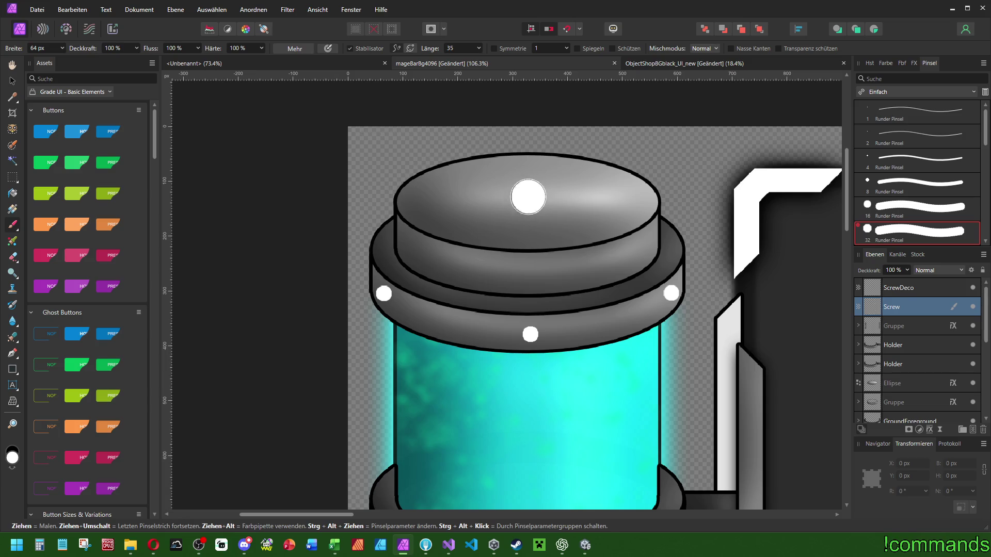
pyautogui.scroll(-3, 533, 199)
pyautogui.hscroll(3, 533, 199)
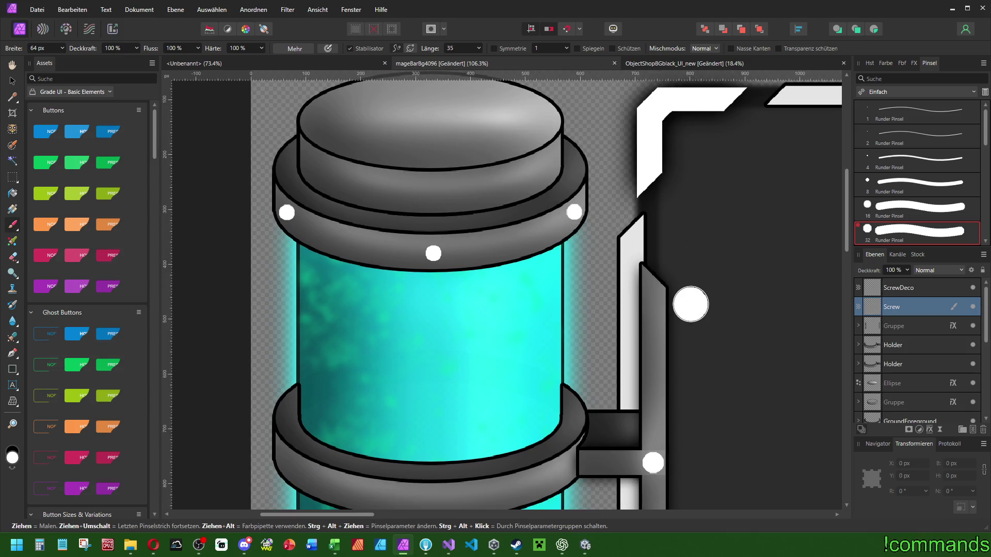
pyautogui.hotkey('ctrl', 'z')
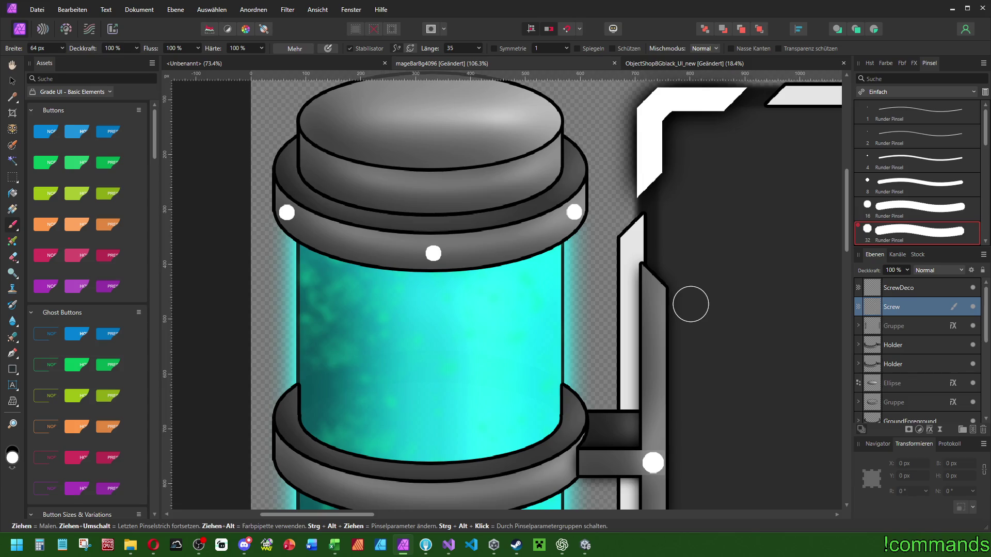
pyautogui.scroll(-5, 704, 310)
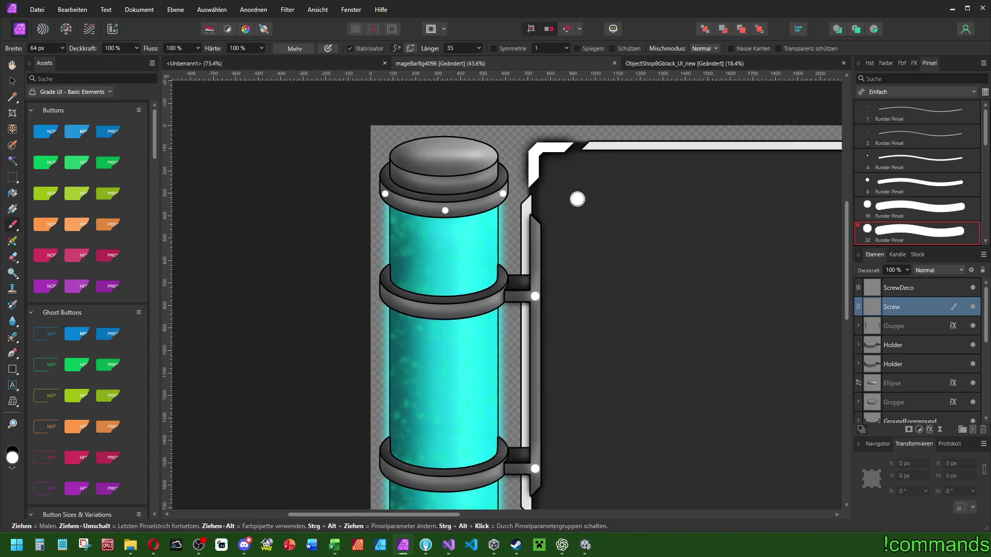
# Undo the stray dot on the panel and check the screw dots around the tube's top.
pyautogui.scroll(-3, 577, 199)
pyautogui.scroll(1, 595, 203)
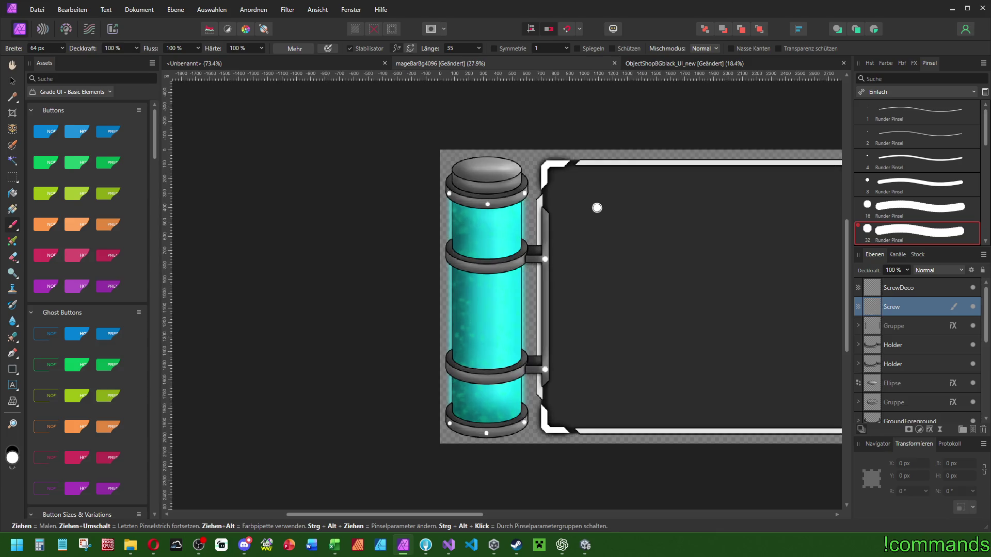
pyautogui.scroll(1, 594, 203)
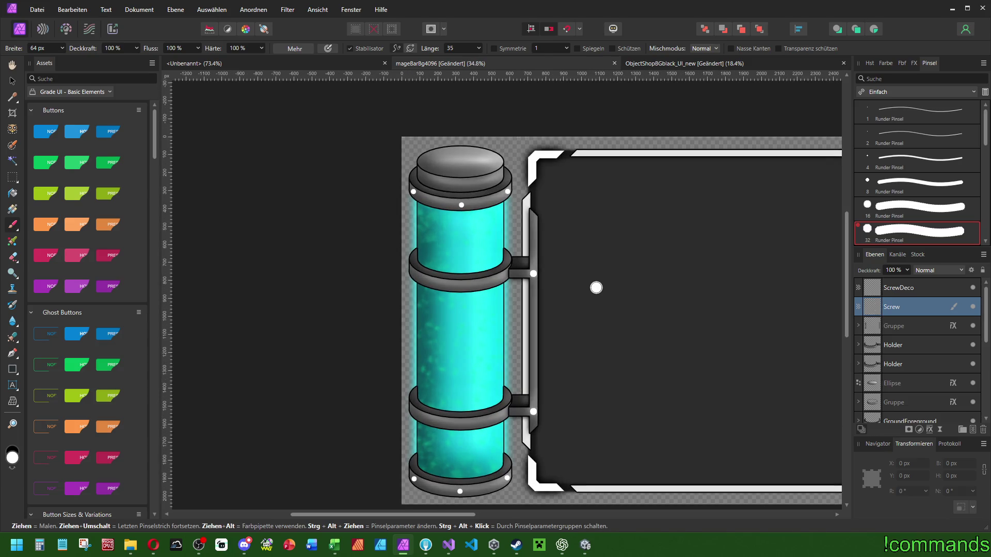
pyautogui.hotkey('ctrl', 'z')
pyautogui.scroll(-4, 614, 273)
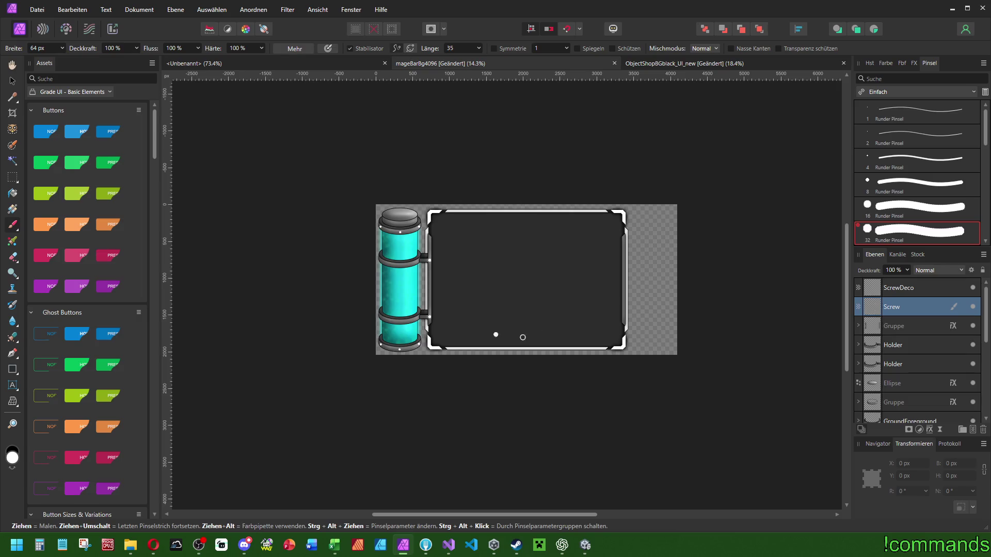
pyautogui.scroll(4, 437, 228)
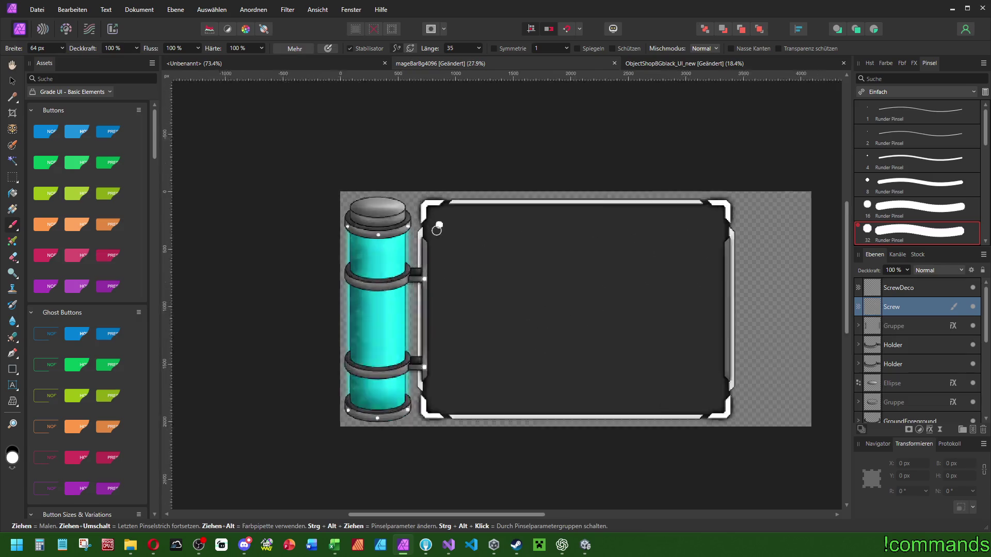
pyautogui.hscroll(5, 563, 267)
pyautogui.scroll(-2, 563, 267)
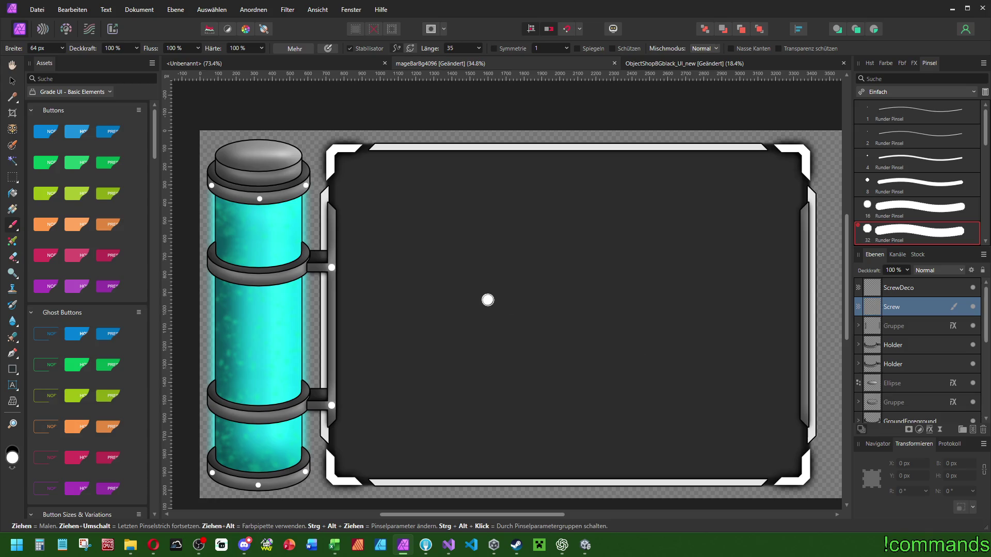
pyautogui.hscroll(-5, 487, 296)
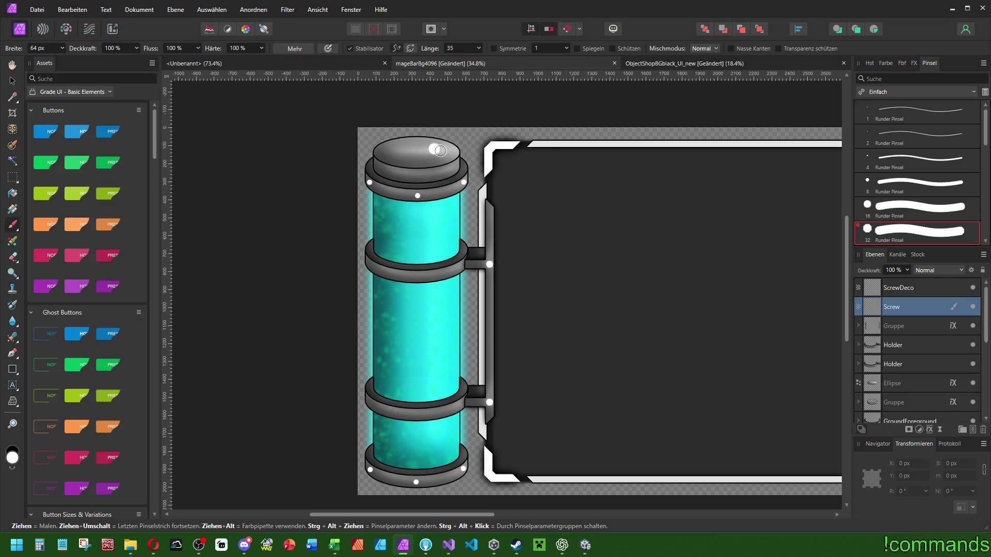
pyautogui.scroll(2, 437, 149)
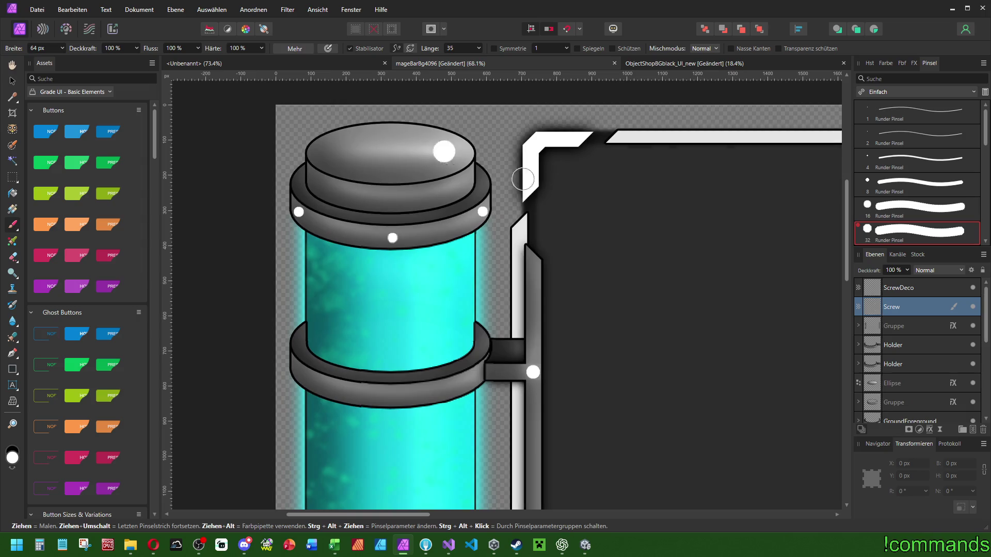
# Turn on the QuickFX 3D effect for the screws with a reduced radius.
pyautogui.click(912, 62)
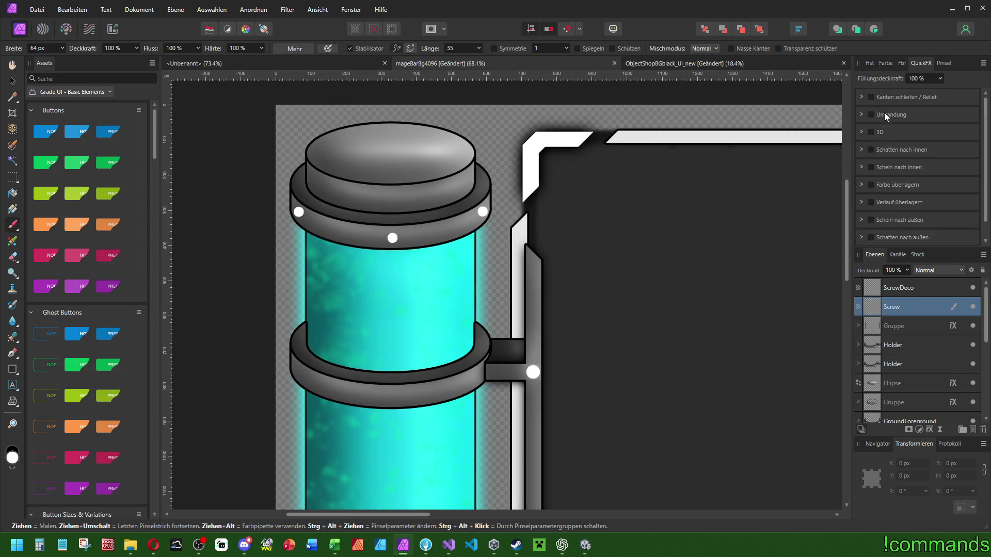
pyautogui.click(871, 132)
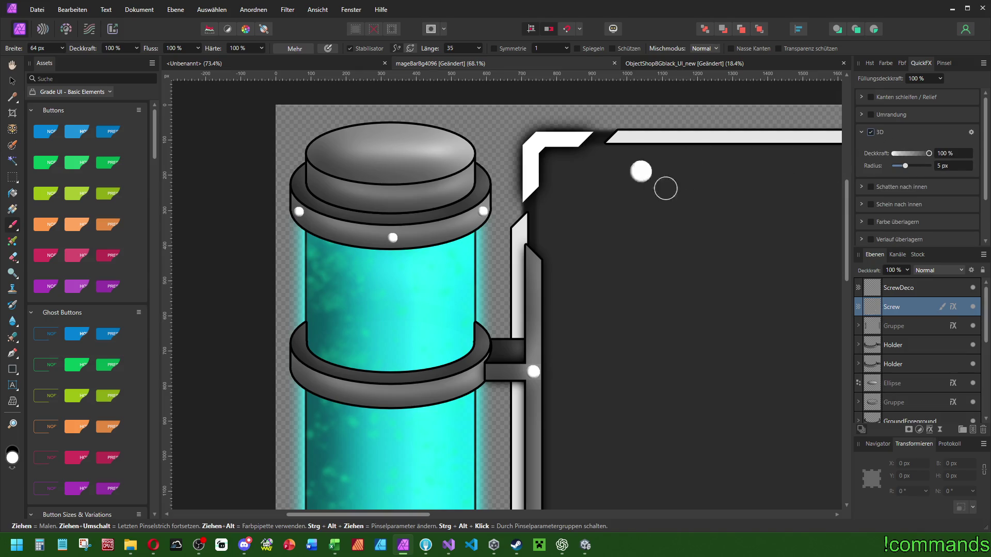
pyautogui.moveTo(905, 166); pyautogui.dragTo(904, 167)
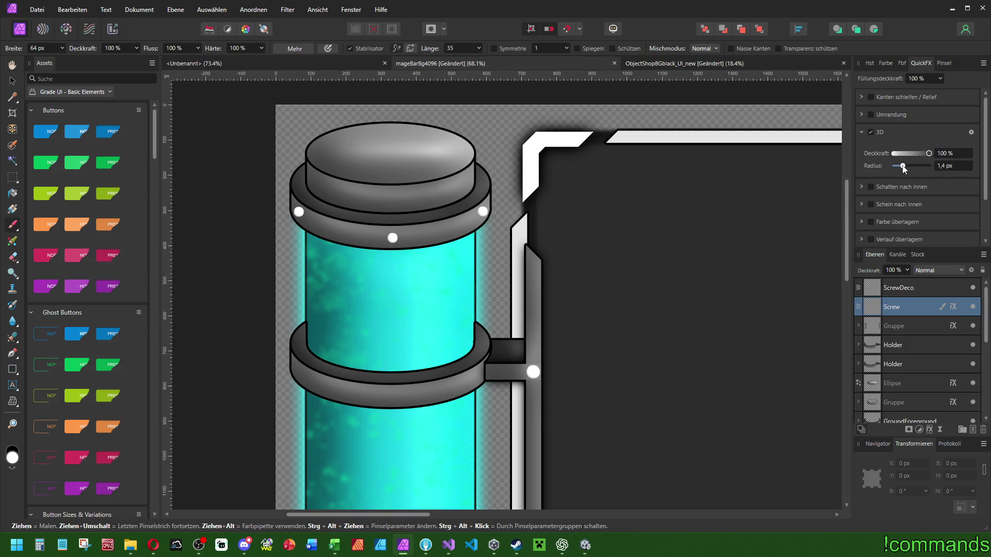
# Enable Bevel/Emboss with a 1 px radius and 60% opacity.
pyautogui.click(871, 97)
pyautogui.click(953, 130)
pyautogui.write('1')
pyautogui.press('Return')
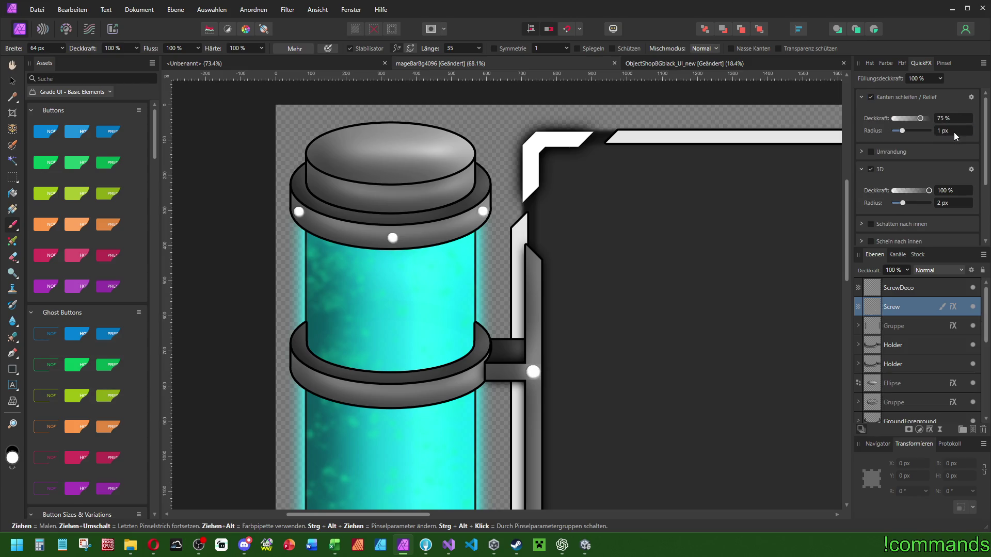
pyautogui.press('Return')
pyautogui.click(954, 131)
pyautogui.write('1')
pyautogui.press('Return')
pyautogui.click(952, 118)
pyautogui.write('60')
pyautogui.press('Return')
# Set the 3D effect radius to 2 px.
pyautogui.click(949, 201)
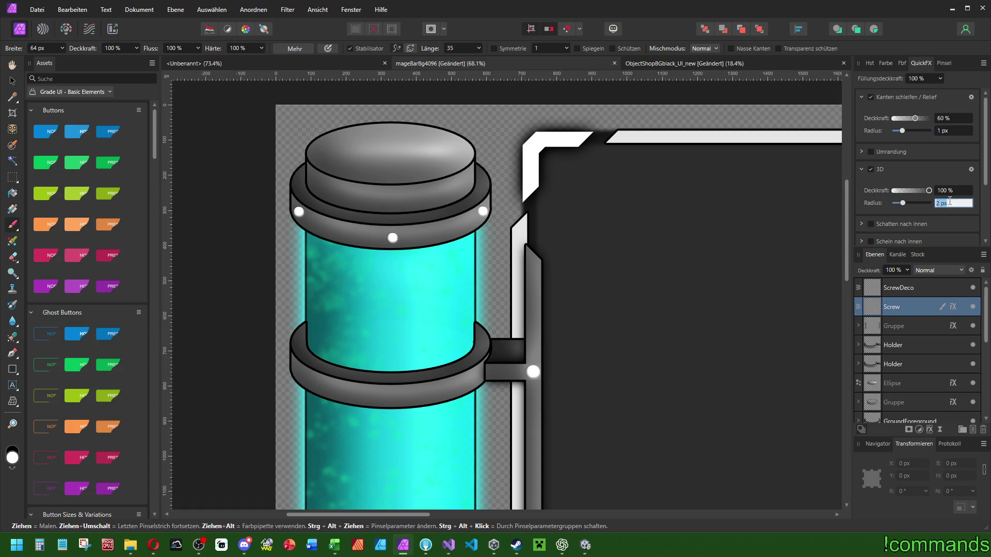
pyautogui.write('3')
pyautogui.press('Return')
pyautogui.scroll(-3, 876, 184)
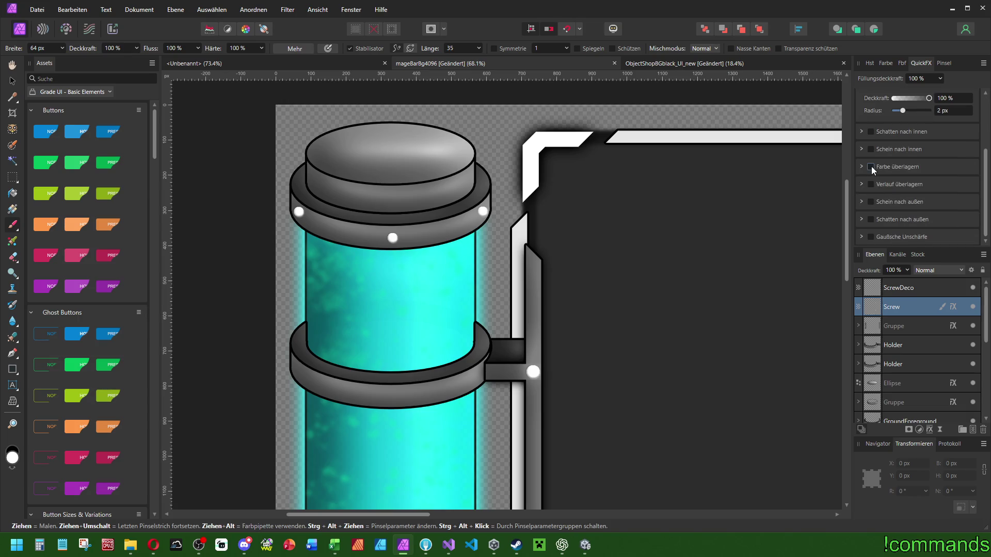
# Add a Colour Overlay to the screws with low lightness and a little noise.
pyautogui.click(871, 167)
pyautogui.click(903, 189)
pyautogui.click(958, 247)
pyautogui.write('25')
pyautogui.press('Return')
pyautogui.click(963, 248)
pyautogui.write('10')
pyautogui.press('Return')
pyautogui.moveTo(888, 313)
pyautogui.mouseDown()
pyautogui.moveTo(923, 316)
pyautogui.moveTo(902, 316)
pyautogui.mouseUp()
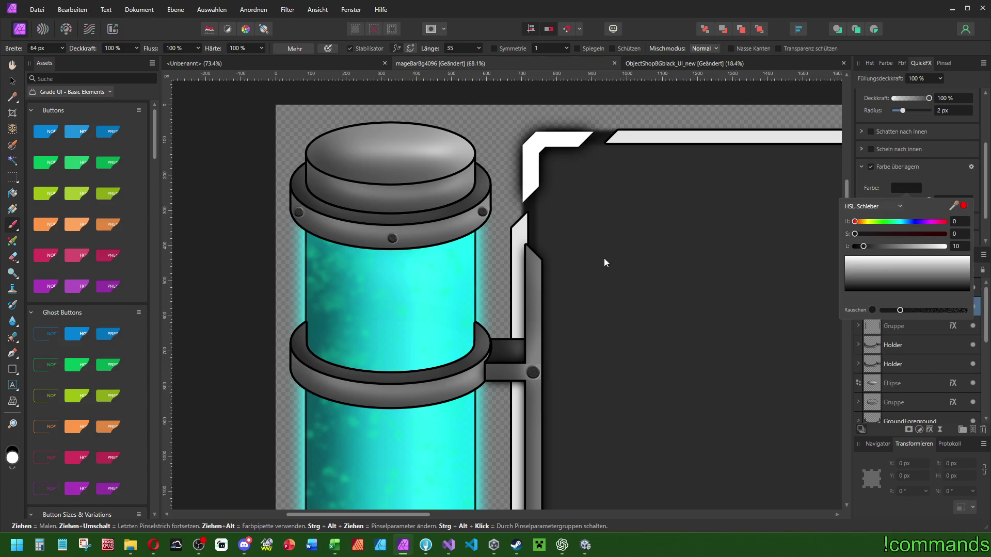
# Lighten the overlay to mid-grey and raise the 3D radius to 6 px.
pyautogui.click(959, 111)
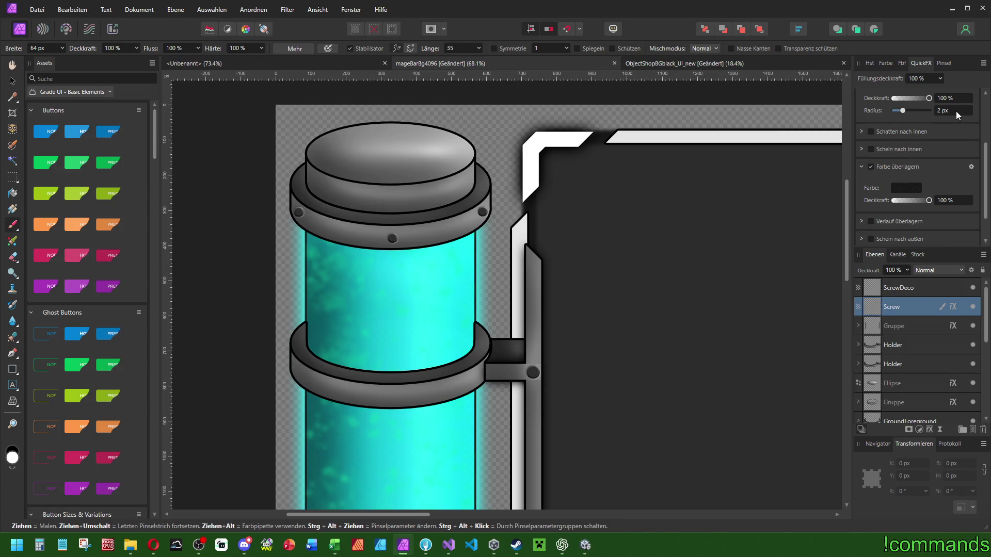
pyautogui.write('3')
pyautogui.press('Return')
pyautogui.click(960, 111)
pyautogui.write('4')
pyautogui.click(906, 188)
pyautogui.moveTo(863, 247); pyautogui.dragTo(908, 251)
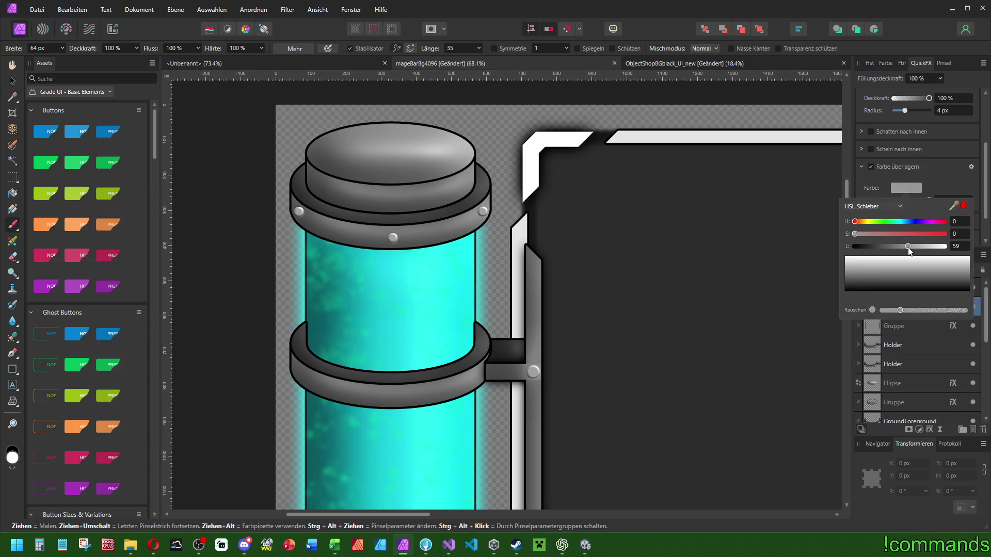
pyautogui.click(954, 110)
pyautogui.write('5')
pyautogui.press('Return')
# Enable an Outer Glow on the screws.
pyautogui.scroll(1, 955, 110)
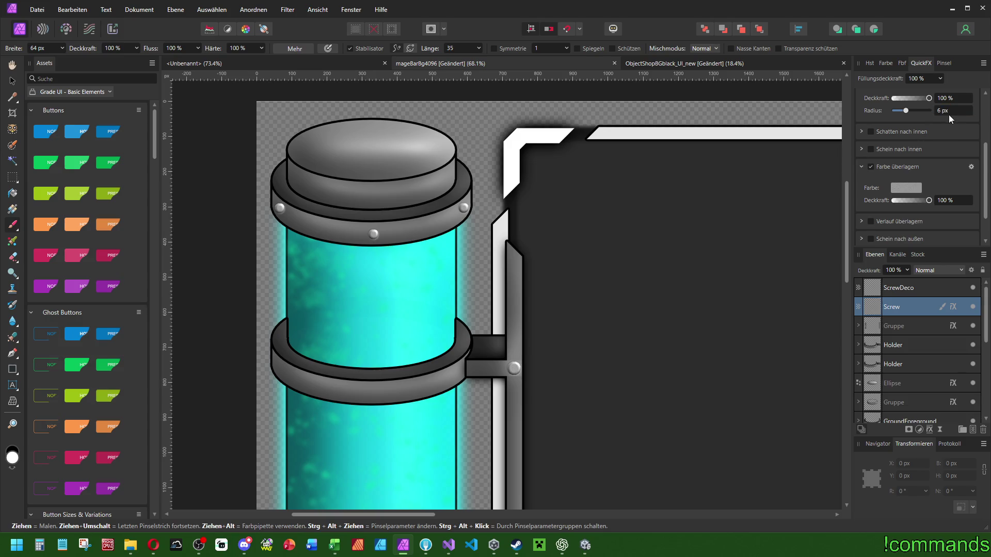
pyautogui.scroll(-6, 664, 159)
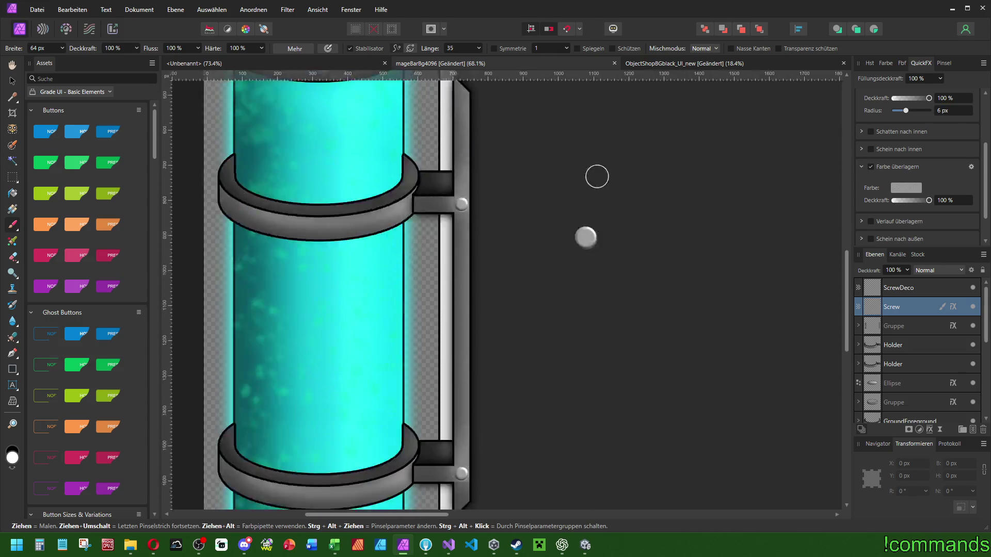
pyautogui.scroll(5, 666, 171)
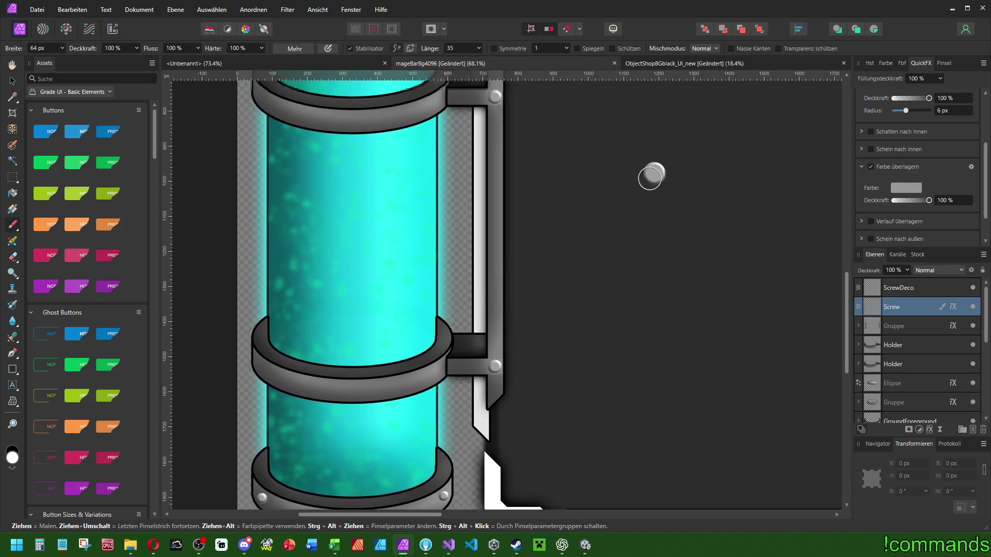
pyautogui.scroll(-3, 888, 176)
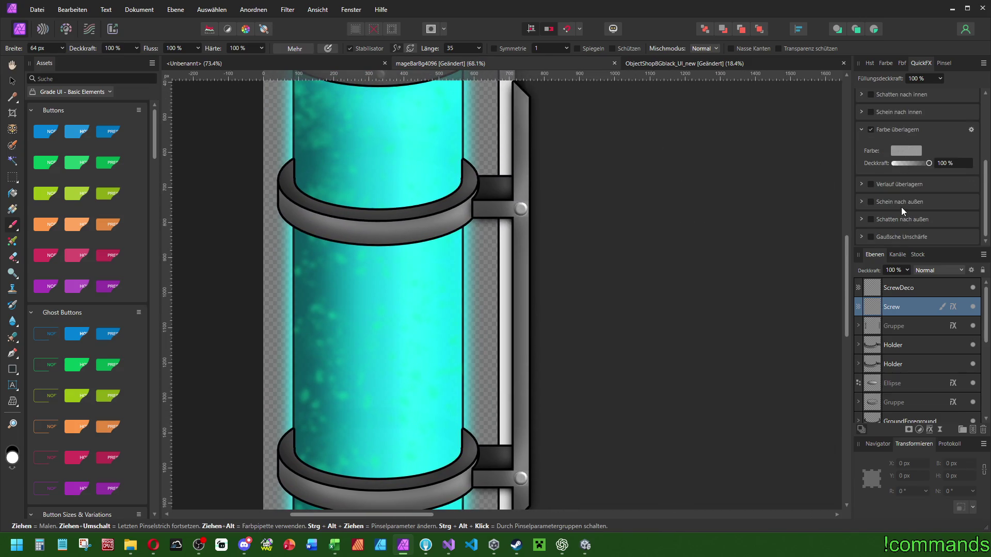
pyautogui.click(901, 203)
# Make the outer glow black with Normal blend mode in its full settings.
pyautogui.click(970, 202)
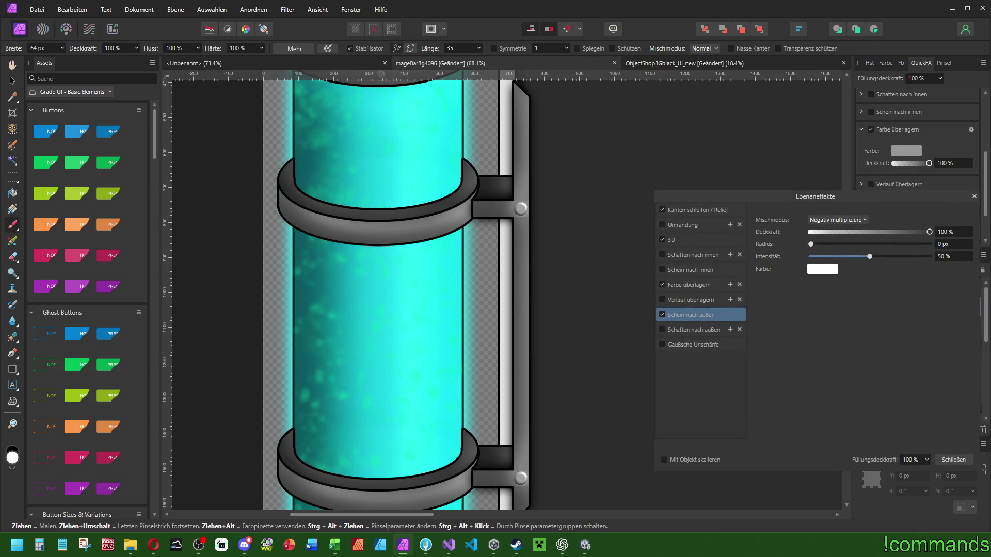
pyautogui.click(153, 545)
pyautogui.moveTo(791, 197); pyautogui.dragTo(732, 193)
pyautogui.click(765, 265)
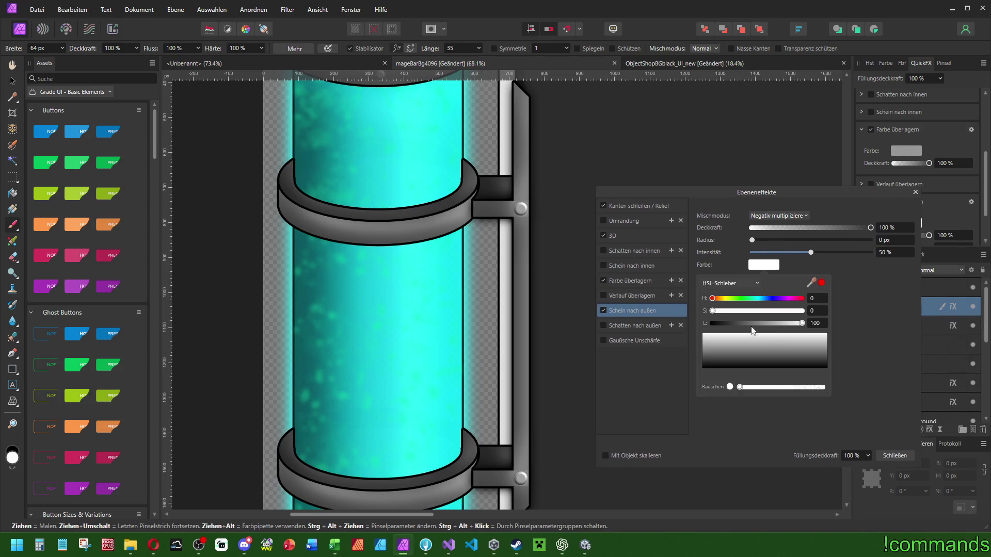
pyautogui.moveTo(732, 325); pyautogui.dragTo(708, 324)
pyautogui.click(767, 214)
pyautogui.click(767, 214)
pyautogui.click(791, 230)
# Set the outer glow opacity to 75% and intensity to 25%.
pyautogui.click(895, 252)
pyautogui.write('40')
pyautogui.press('Return')
pyautogui.click(896, 228)
pyautogui.write('90')
pyautogui.press('Return')
pyautogui.press('Return')
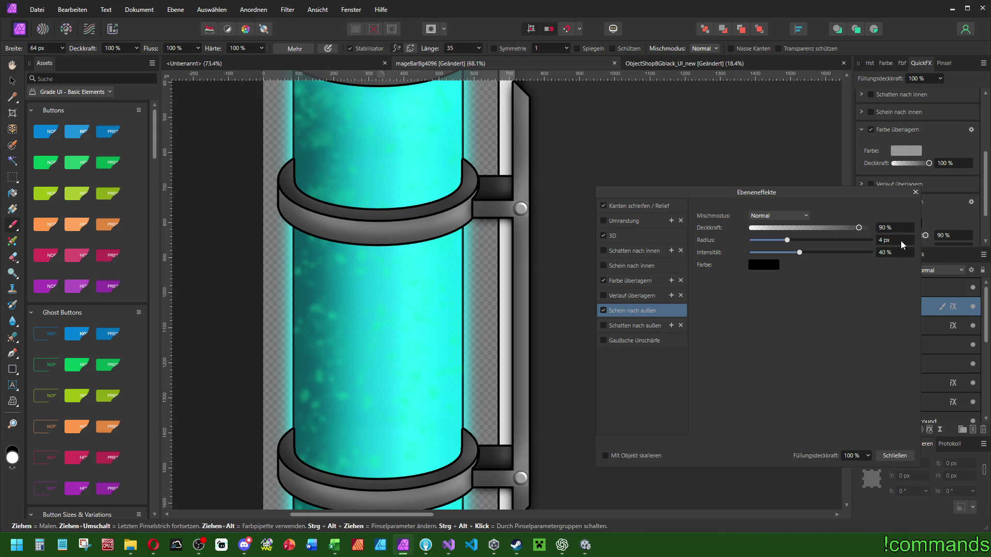
pyautogui.click(895, 252)
pyautogui.write('25')
pyautogui.press('Return')
pyautogui.click(895, 227)
pyautogui.write('75')
# Set the outer glow radius to 20 px and close the layer effects dialog.
pyautogui.press('Return')
pyautogui.moveTo(786, 240)
pyautogui.mouseDown()
pyautogui.moveTo(834, 240)
pyautogui.moveTo(817, 241)
pyautogui.mouseUp()
pyautogui.click(888, 241)
pyautogui.write('20')
pyautogui.press('Return')
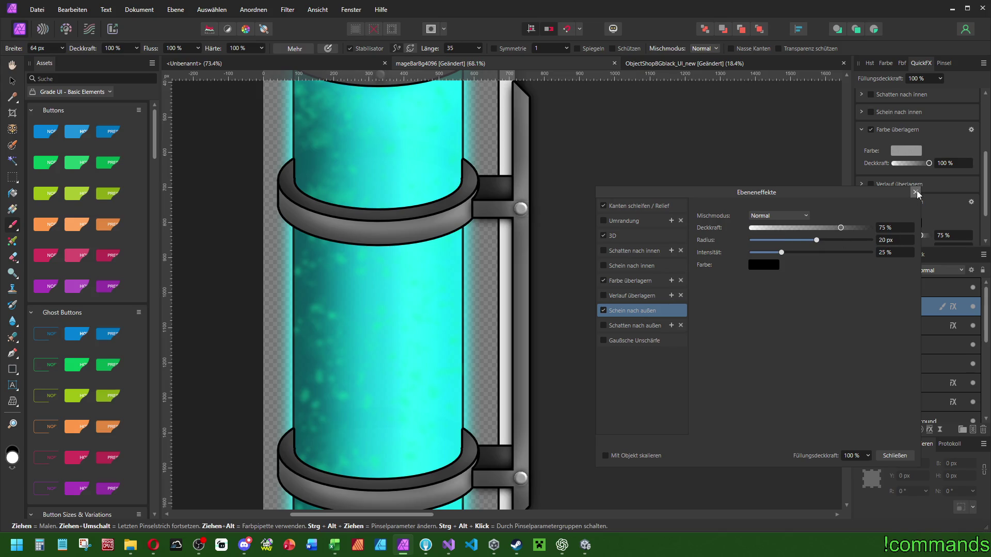
pyautogui.click(916, 192)
pyautogui.scroll(5, 646, 195)
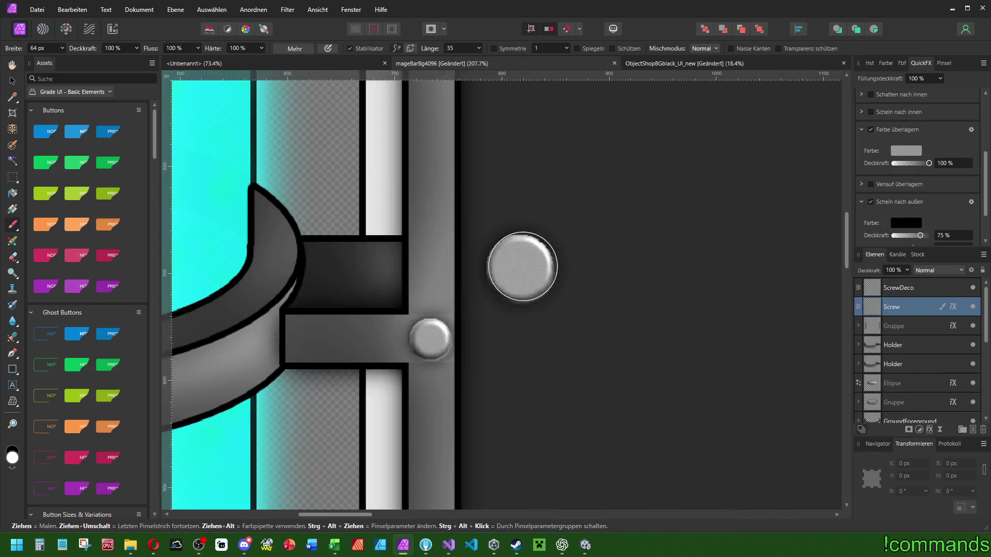
# Add a black 2 px Outline to the screws and undo the stray dot on the panel.
pyautogui.scroll(-5, 522, 266)
pyautogui.scroll(3, 915, 146)
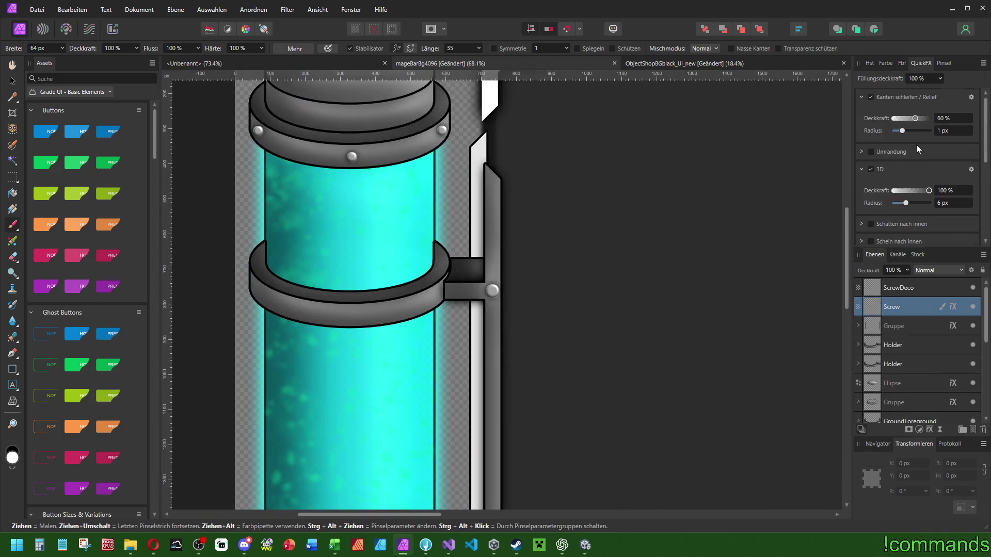
pyautogui.click(870, 153)
pyautogui.scroll(2, 963, 202)
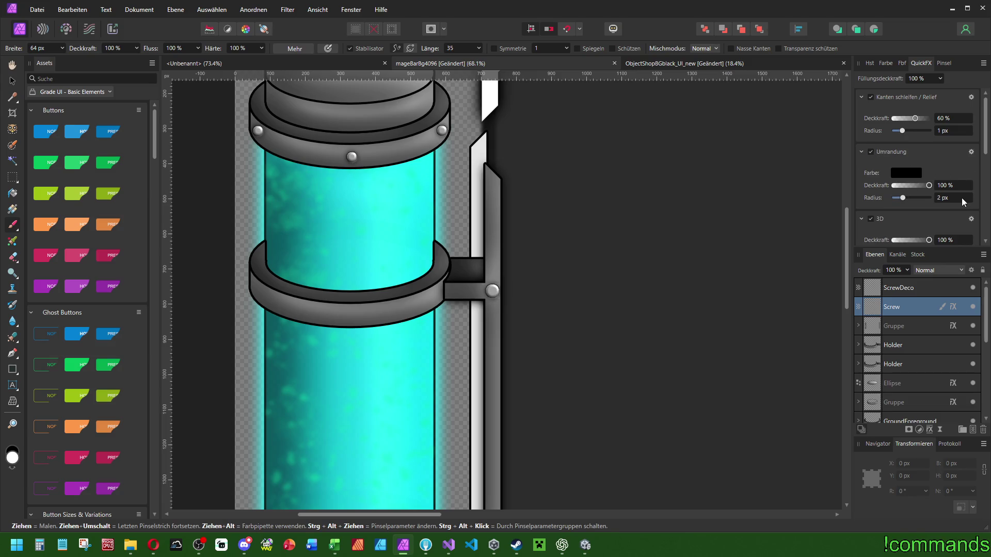
pyautogui.scroll(1, 963, 204)
pyautogui.moveTo(629, 191); pyautogui.dragTo(656, 193)
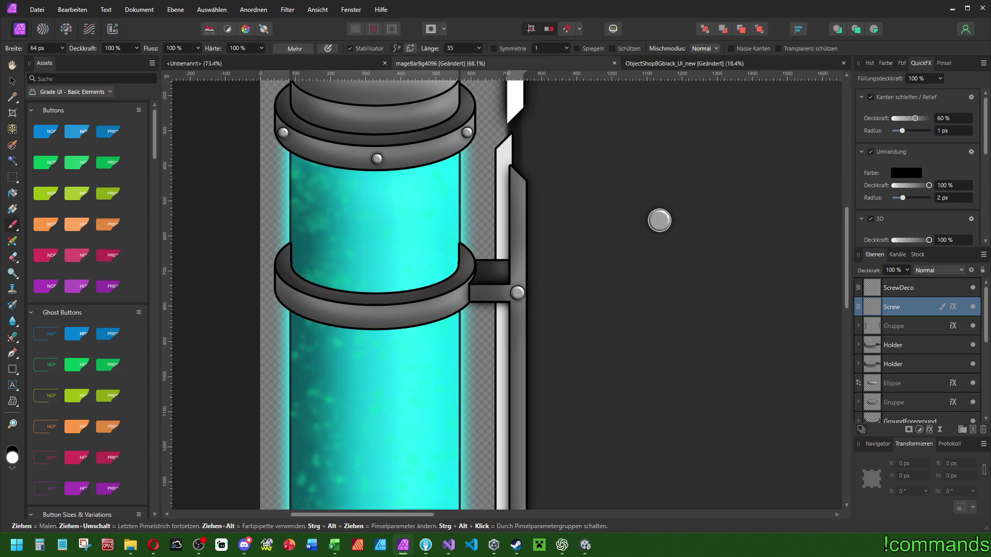
pyautogui.hotkey('ctrl', 'z')
# Paste the copied screw effect style onto the ScrewDeco layer.
pyautogui.click(903, 288)
pyautogui.click(72, 9)
pyautogui.click(96, 95)
# Adjust the 3D effect's light direction for ScrewDeco.
pyautogui.click(878, 112)
pyautogui.click(860, 114)
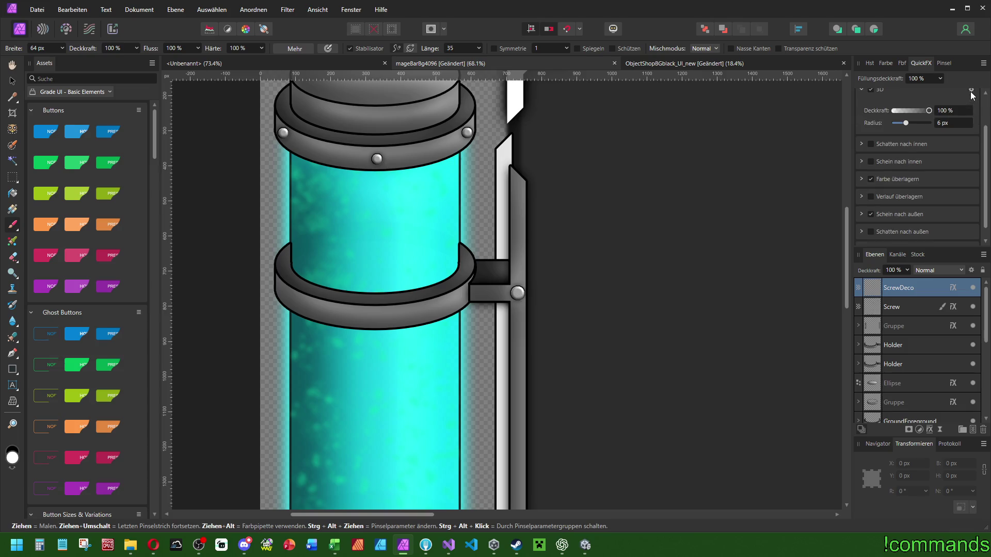
pyautogui.click(971, 91)
pyautogui.click(763, 415)
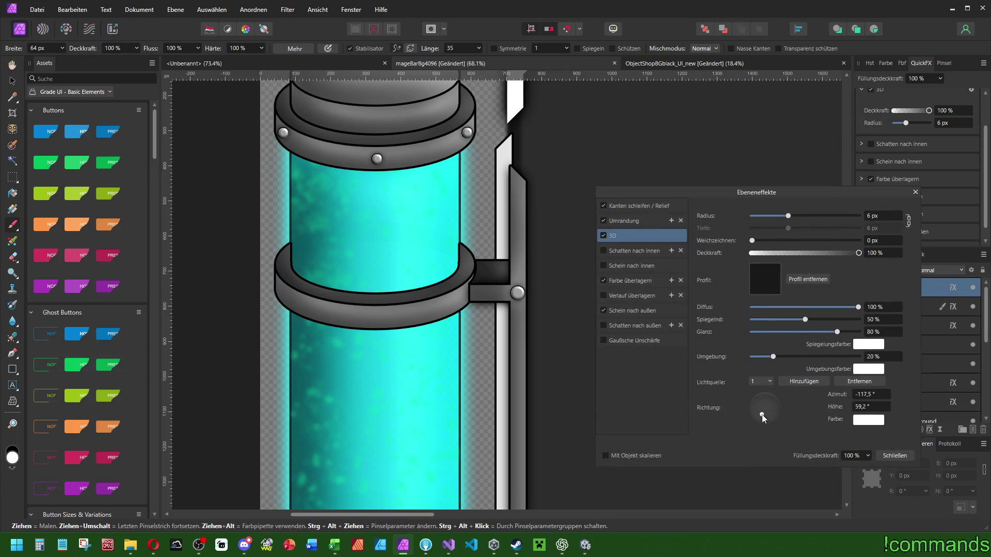
pyautogui.click(915, 192)
# Darken the colour overlay to near black at lightness 9.
pyautogui.click(861, 179)
pyautogui.click(903, 199)
pyautogui.click(862, 259)
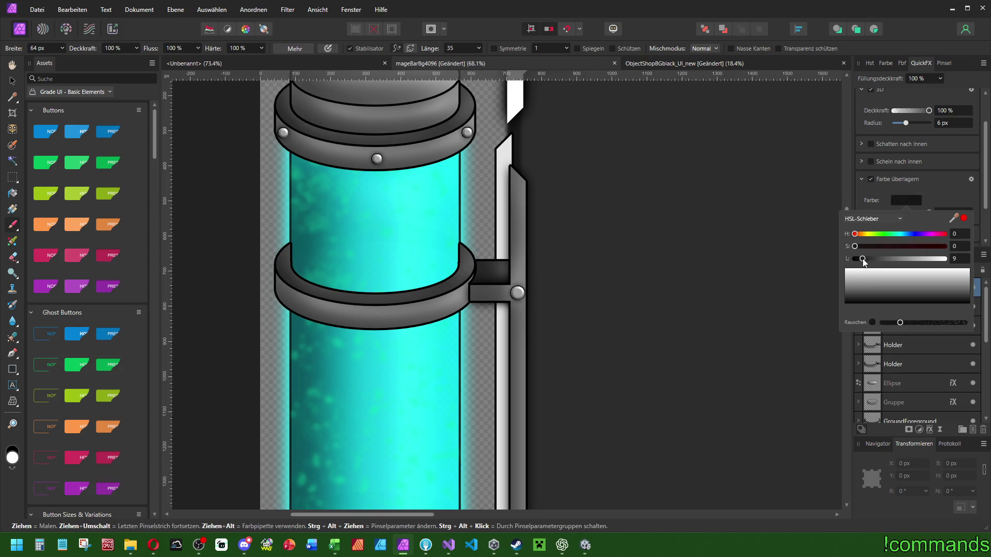
# Reduce the bevel radius to 0,3 px.
pyautogui.scroll(2, 879, 155)
pyautogui.click(865, 97)
pyautogui.click(952, 131)
pyautogui.press('Return')
# Enable a slight 0,1 px Gaussian Blur on ScrewDeco.
pyautogui.scroll(-3, 675, 242)
pyautogui.scroll(-1, 890, 135)
pyautogui.scroll(1, 867, 176)
pyautogui.scroll(-3, 871, 160)
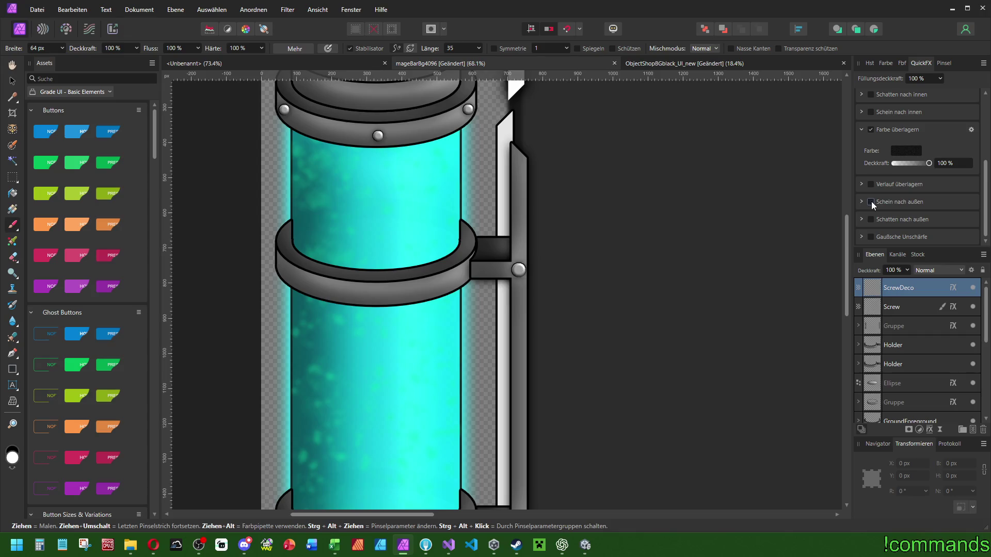
pyautogui.click(871, 237)
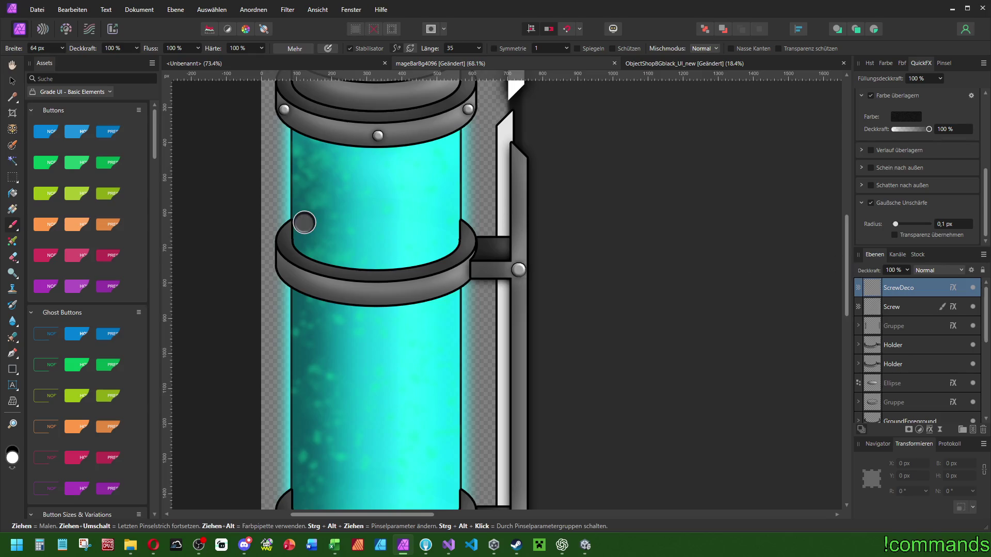
# Set the brush width to 2 and darken the brush colour's lightness.
pyautogui.click(49, 51)
pyautogui.write('2')
pyautogui.press('Return')
pyautogui.scroll(10, 416, 186)
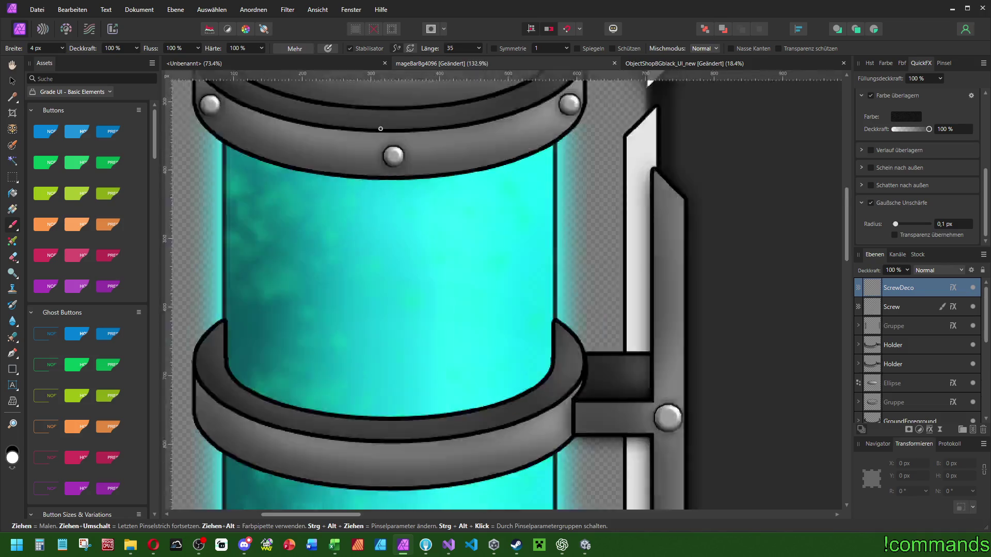
pyautogui.scroll(2, 47, 52)
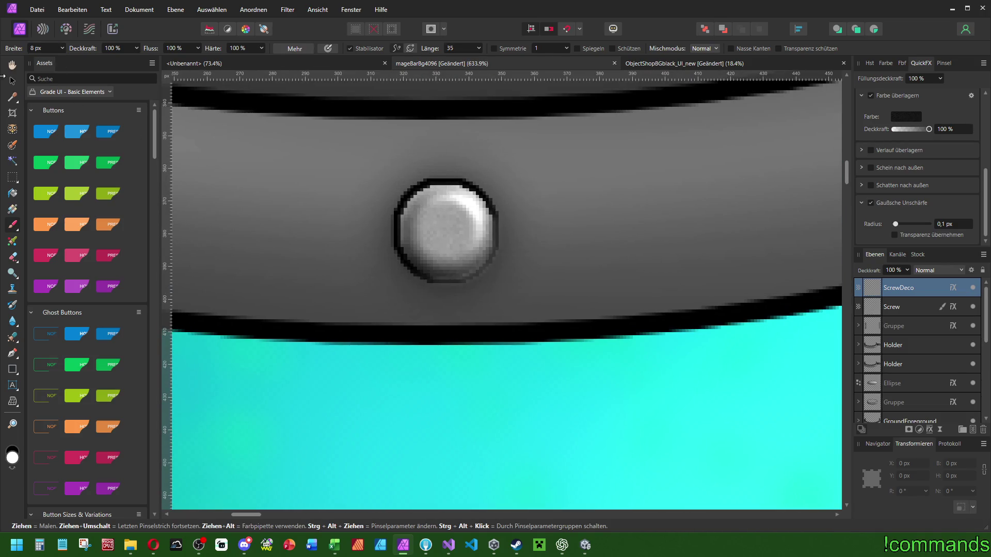
pyautogui.scroll(-1, 53, 49)
pyautogui.click(906, 116)
pyautogui.click(959, 176)
pyautogui.press('Return')
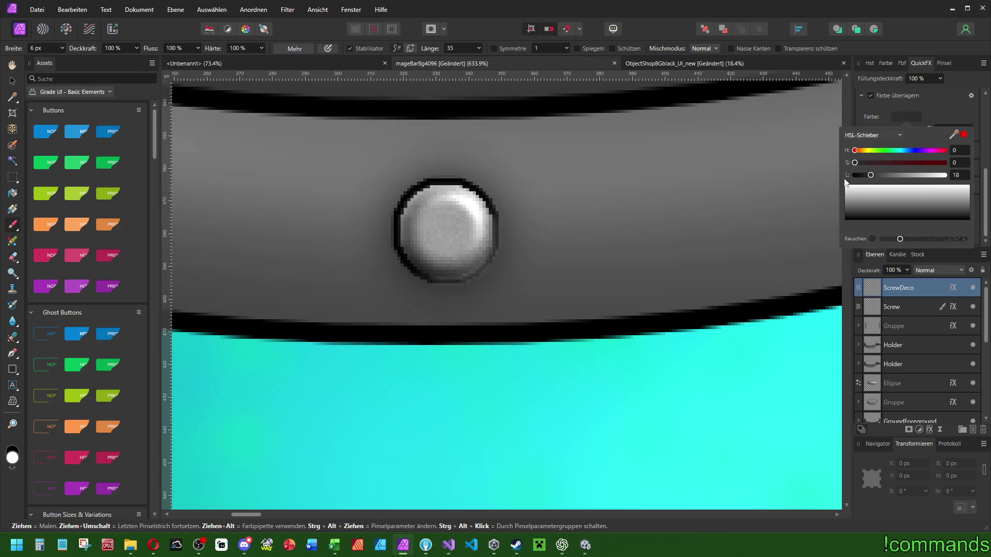
# Paint dark diagonal slots across the first screws, undoing one bad stroke.
pyautogui.moveTo(438, 213); pyautogui.dragTo(485, 273)
pyautogui.scroll(-5, 671, 253)
pyautogui.scroll(5, 649, 246)
pyautogui.moveTo(609, 237)
pyautogui.mouseDown()
pyautogui.moveTo(619, 231)
pyautogui.moveTo(582, 292)
pyautogui.mouseUp()
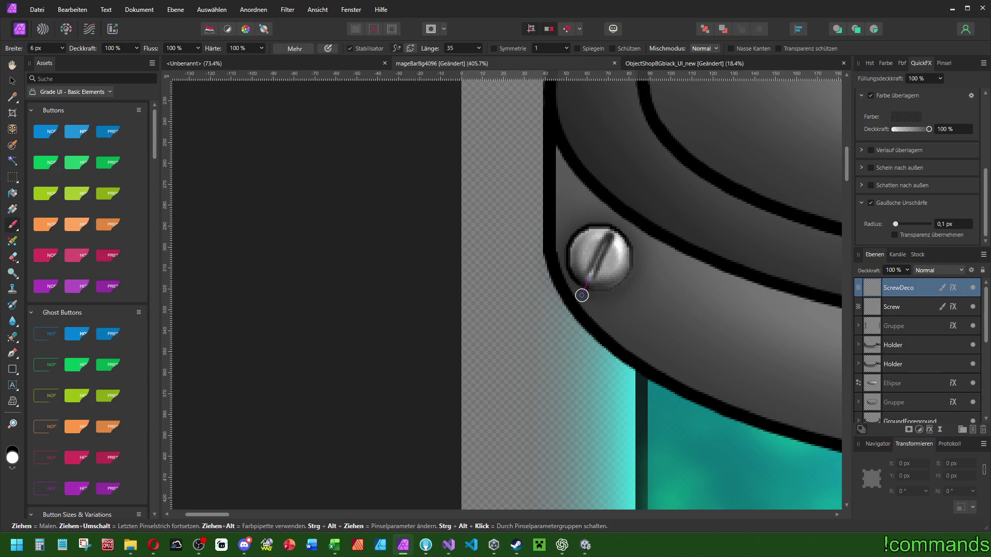
pyautogui.scroll(-4, 582, 292)
pyautogui.scroll(4, 540, 325)
pyautogui.moveTo(541, 324)
pyautogui.mouseDown()
pyautogui.moveTo(535, 300)
pyautogui.moveTo(563, 258)
pyautogui.mouseUp()
pyautogui.hotkey('ctrl', 'z')
pyautogui.scroll(-4, 563, 258)
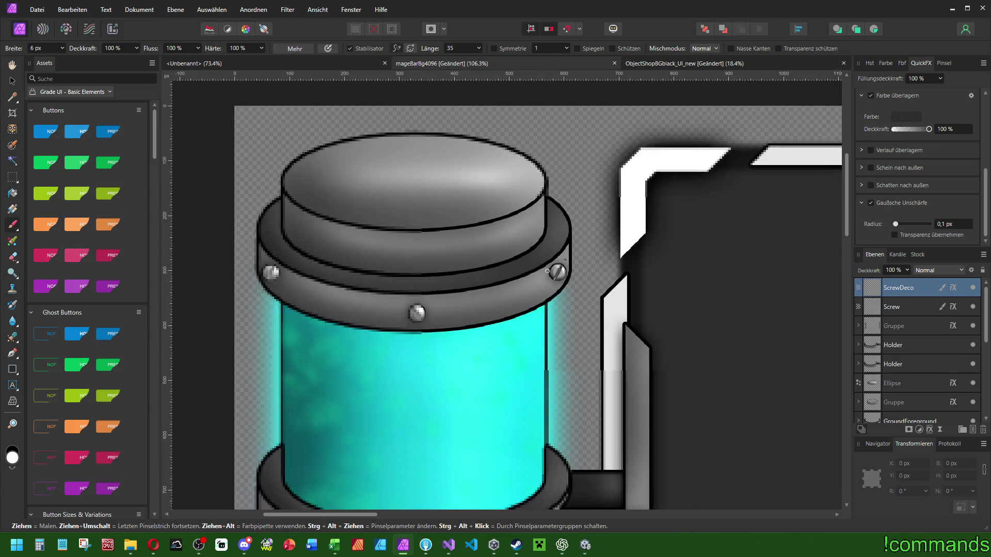
pyautogui.scroll(4, 454, 310)
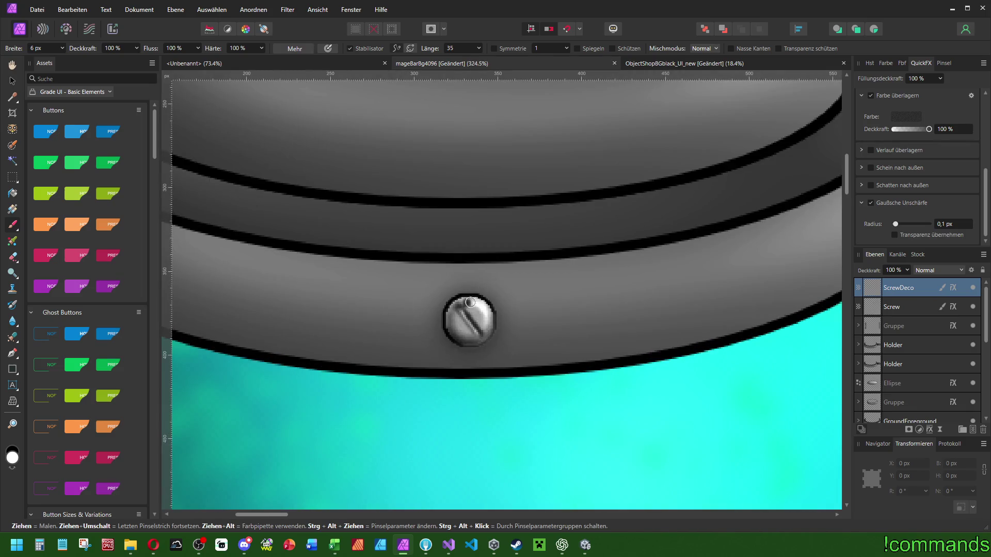
pyautogui.scroll(-4, 541, 278)
pyautogui.scroll(2, 577, 348)
pyautogui.scroll(3, 577, 348)
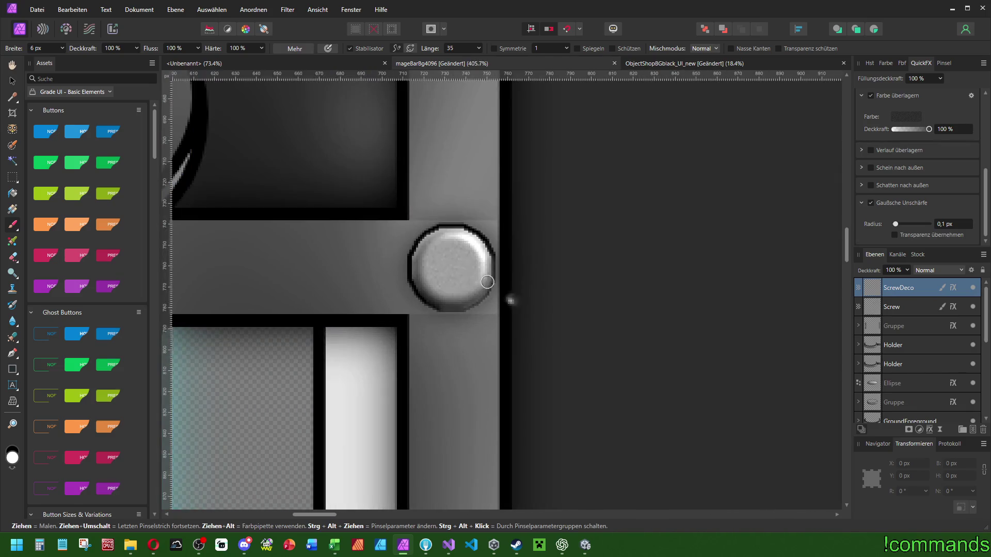
# Paint slots across the right-side and holder bar screws, redoing a misplaced stroke.
pyautogui.moveTo(422, 254); pyautogui.dragTo(482, 296)
pyautogui.scroll(-5, 516, 303)
pyautogui.scroll(-2, 558, 395)
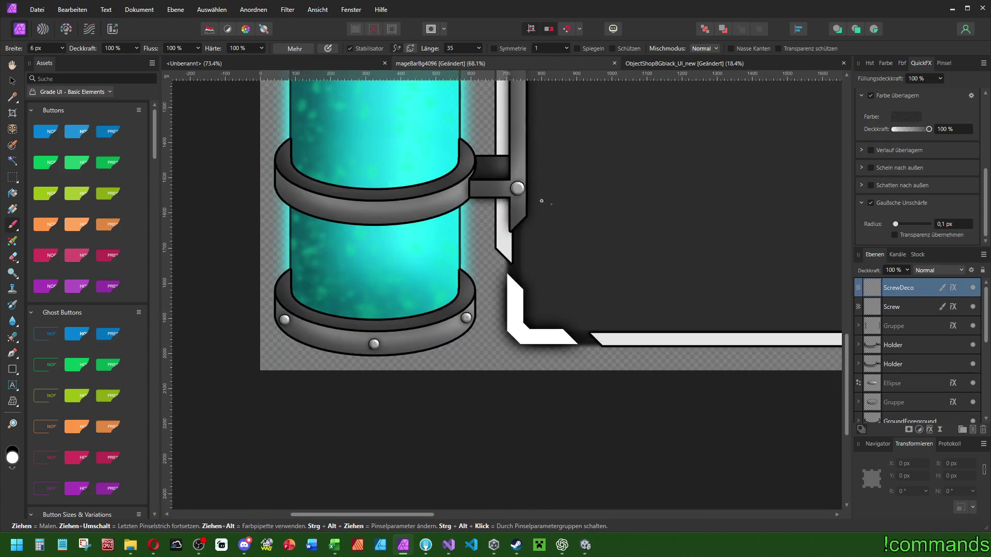
pyautogui.scroll(4, 549, 204)
pyautogui.moveTo(480, 283); pyautogui.dragTo(475, 297)
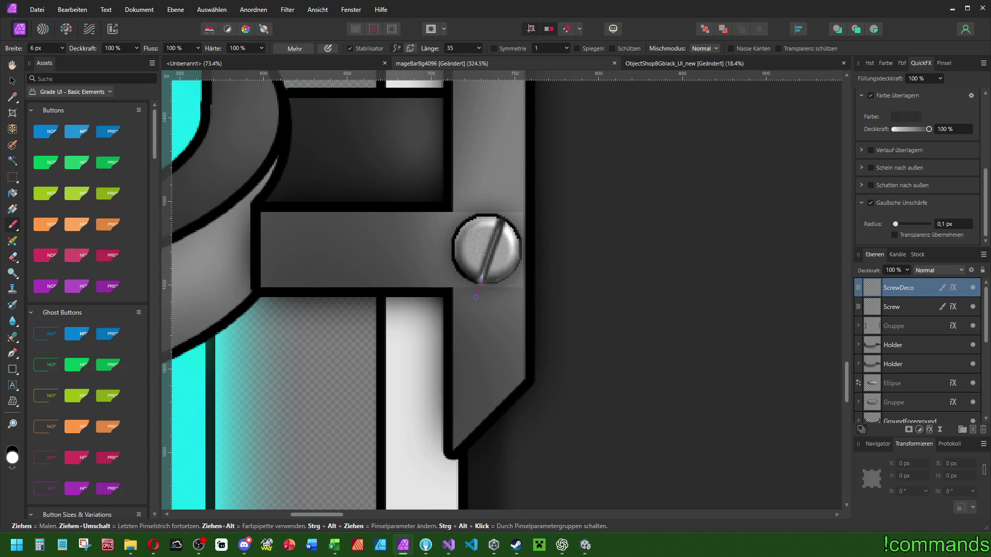
pyautogui.hotkey('ctrl', 'z')
pyautogui.moveTo(504, 217); pyautogui.dragTo(461, 290)
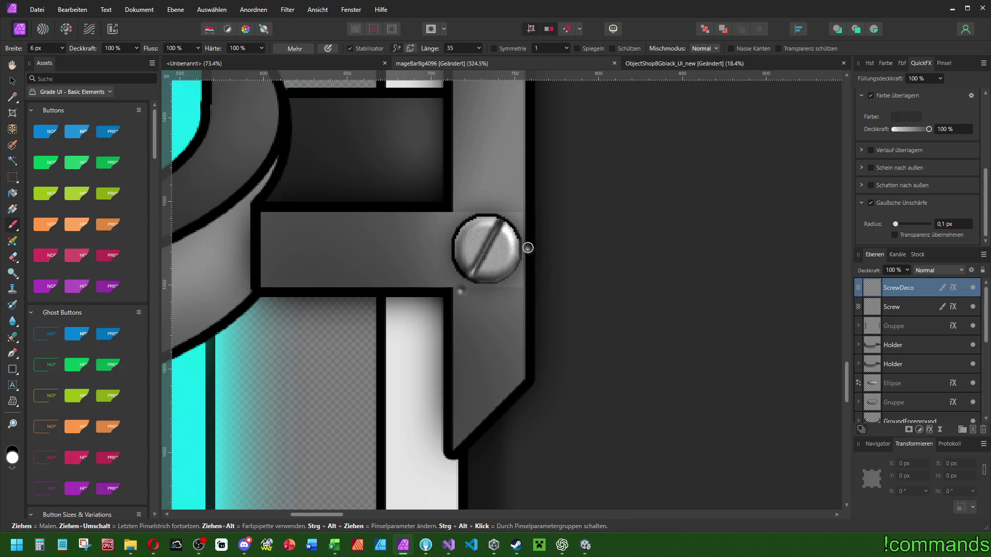
pyautogui.scroll(-3, 524, 246)
pyautogui.scroll(2, 276, 164)
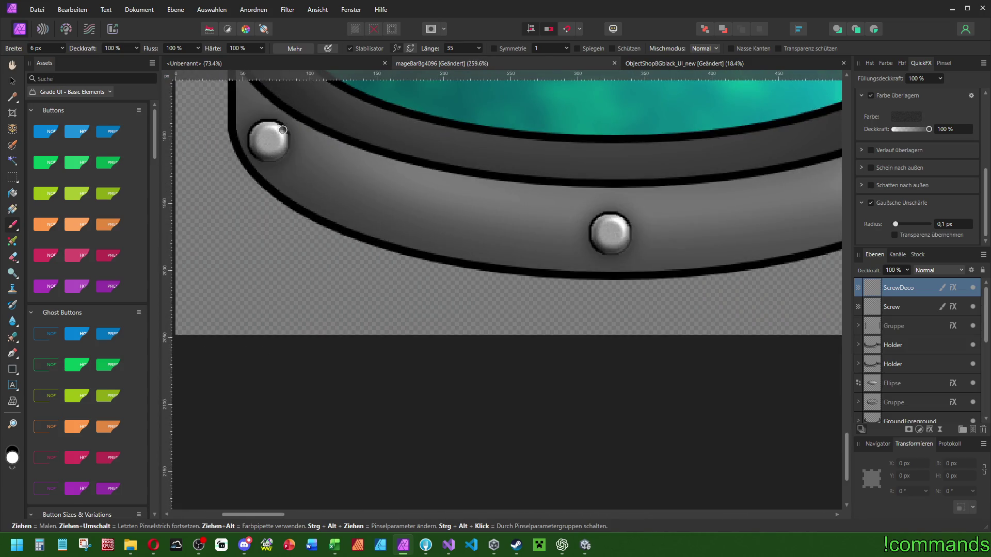
# Paint slots across the bottom screws and the bar's end screw.
pyautogui.moveTo(268, 141); pyautogui.dragTo(243, 165)
pyautogui.moveTo(591, 235)
pyautogui.mouseDown()
pyautogui.moveTo(649, 240)
pyautogui.moveTo(231, 404)
pyautogui.mouseUp()
pyautogui.moveTo(541, 313); pyautogui.dragTo(552, 279)
pyautogui.scroll(-5, 521, 385)
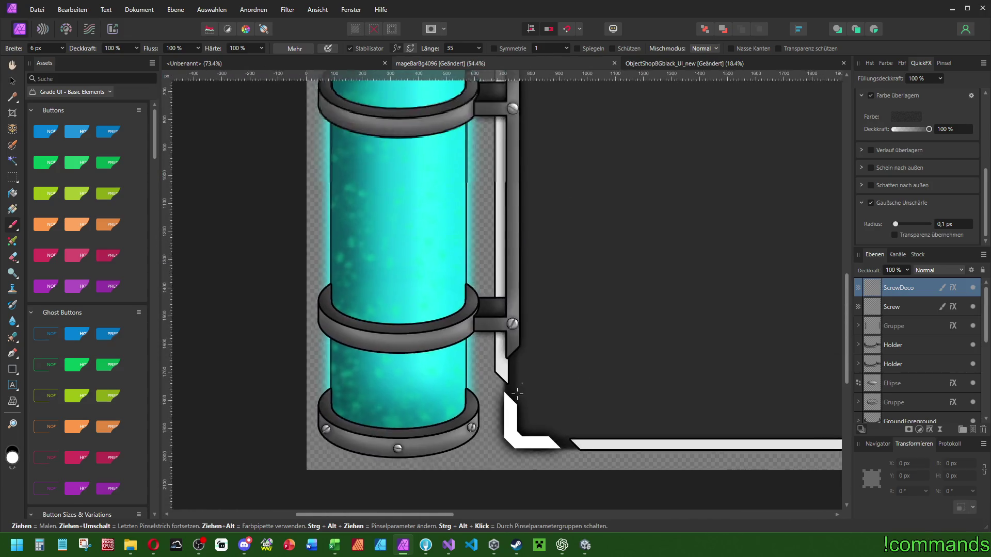
# Frame the whole panel, select the Holder layer and save the document.
pyautogui.scroll(-2, 521, 384)
pyautogui.moveTo(571, 239); pyautogui.dragTo(479, 226)
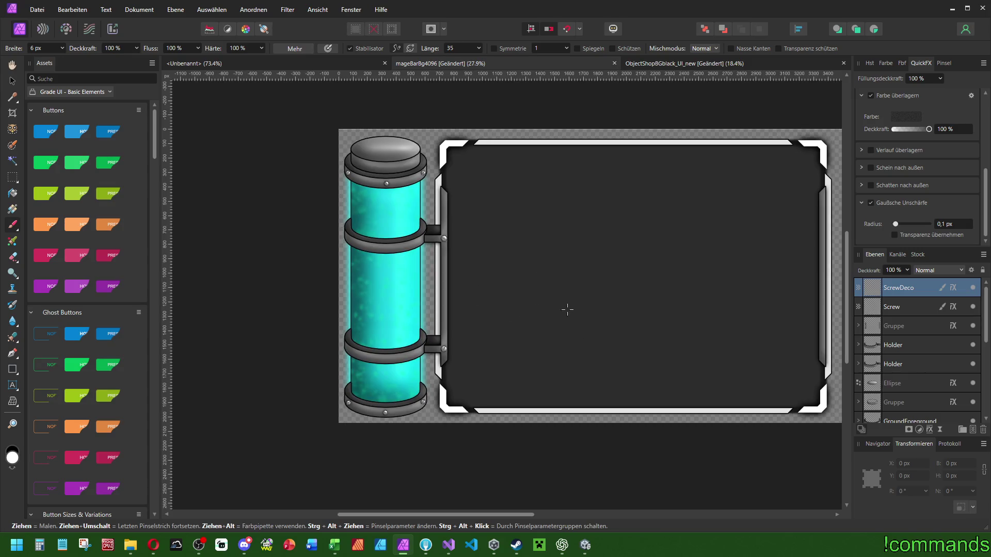
pyautogui.moveTo(500, 300); pyautogui.dragTo(475, 305)
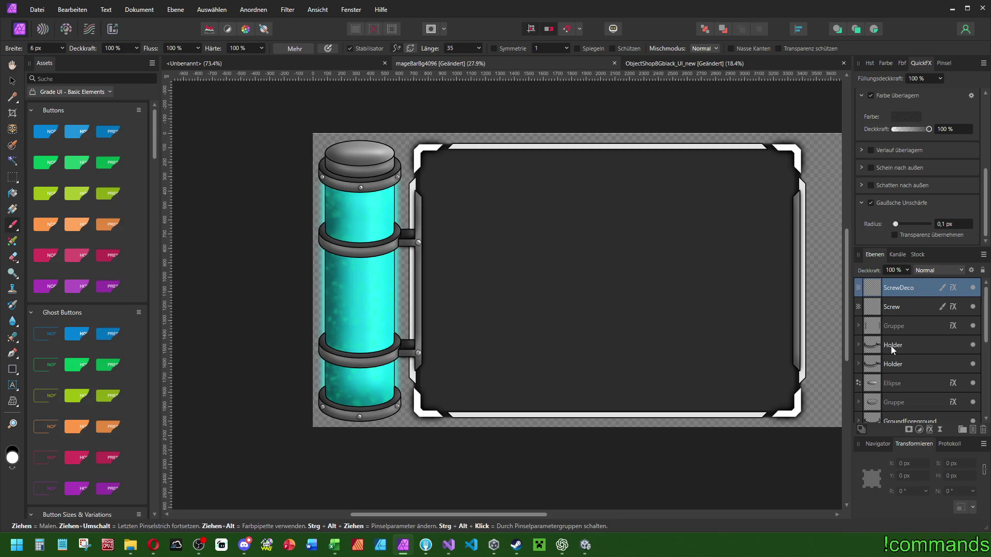
pyautogui.click(888, 345)
pyautogui.scroll(-3, 905, 354)
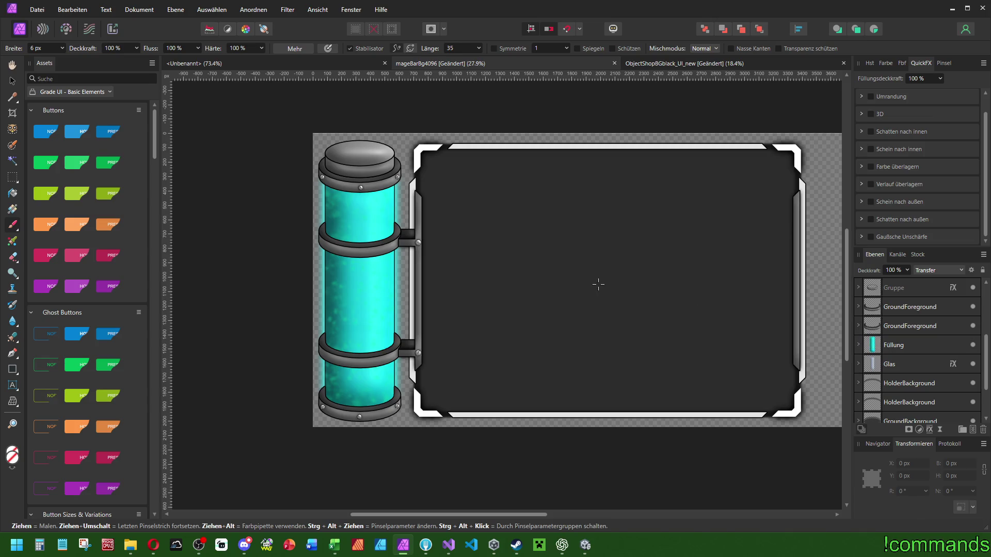
pyautogui.moveTo(607, 260); pyautogui.dragTo(532, 268)
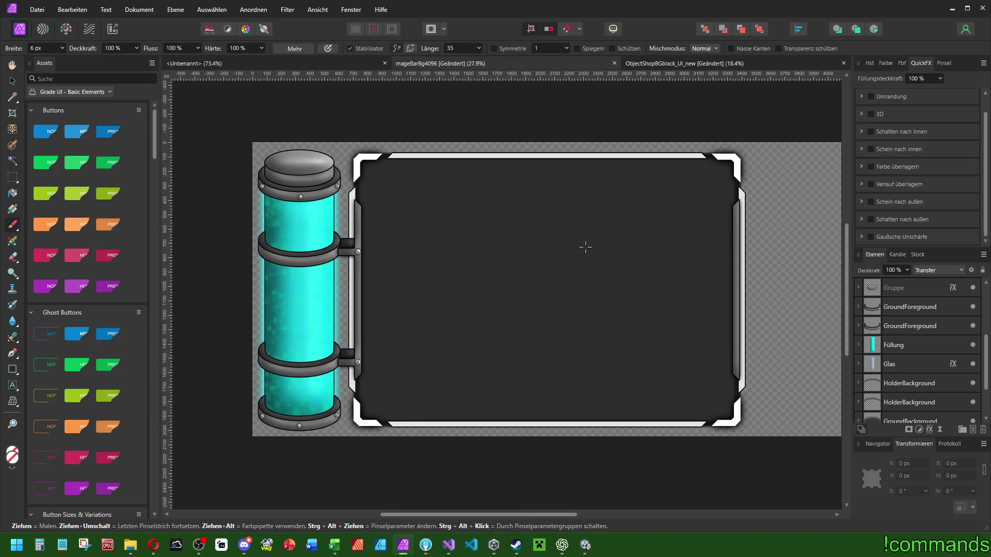
pyautogui.scroll(-1, 586, 246)
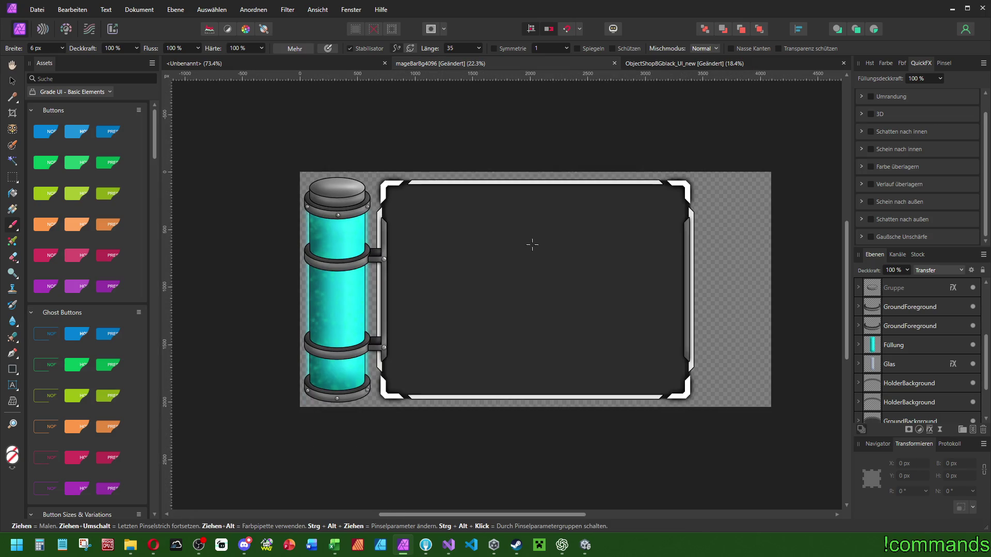
pyautogui.moveTo(537, 245); pyautogui.dragTo(506, 255)
pyautogui.hotkey('ctrl', 's')
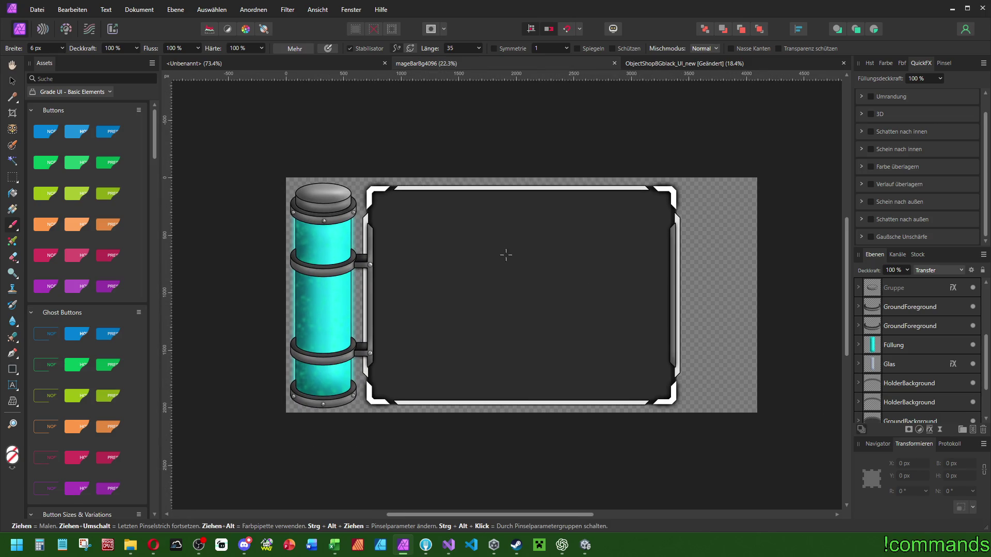
# Hide the grey Pixel backdrop layer.
pyautogui.scroll(-1, 506, 255)
pyautogui.scroll(-3, 919, 361)
pyautogui.click(973, 402)
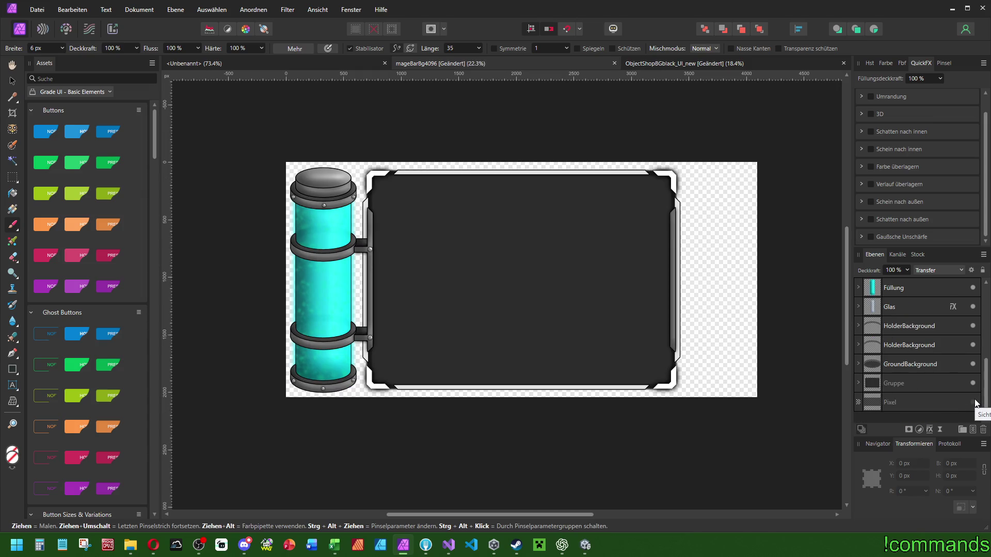
# Move the Screw and ScrewDeco layers further down the layer stack.
pyautogui.scroll(3, 889, 361)
pyautogui.click(901, 345)
pyautogui.scroll(2, 261, 227)
pyautogui.scroll(-5, 907, 362)
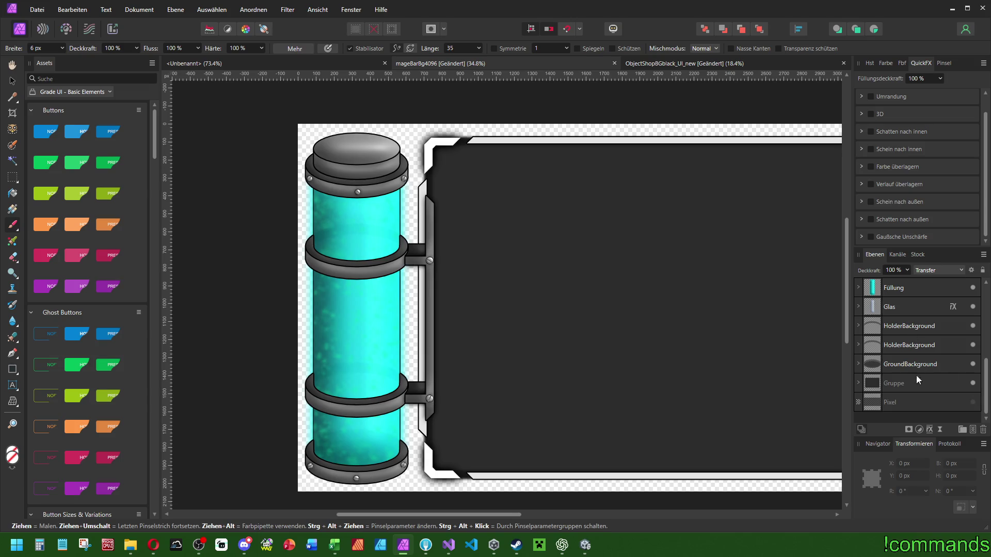
pyautogui.scroll(3, 909, 365)
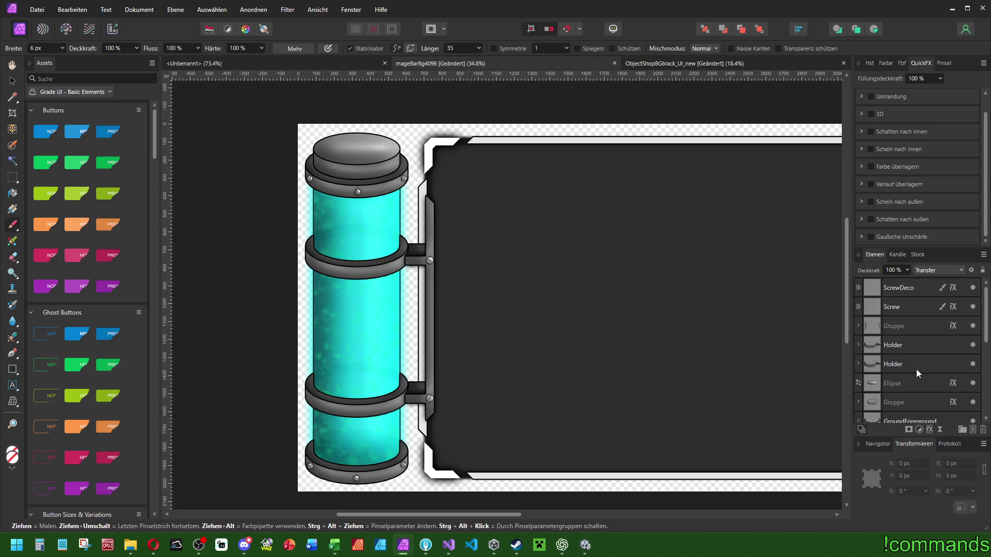
pyautogui.click(905, 324)
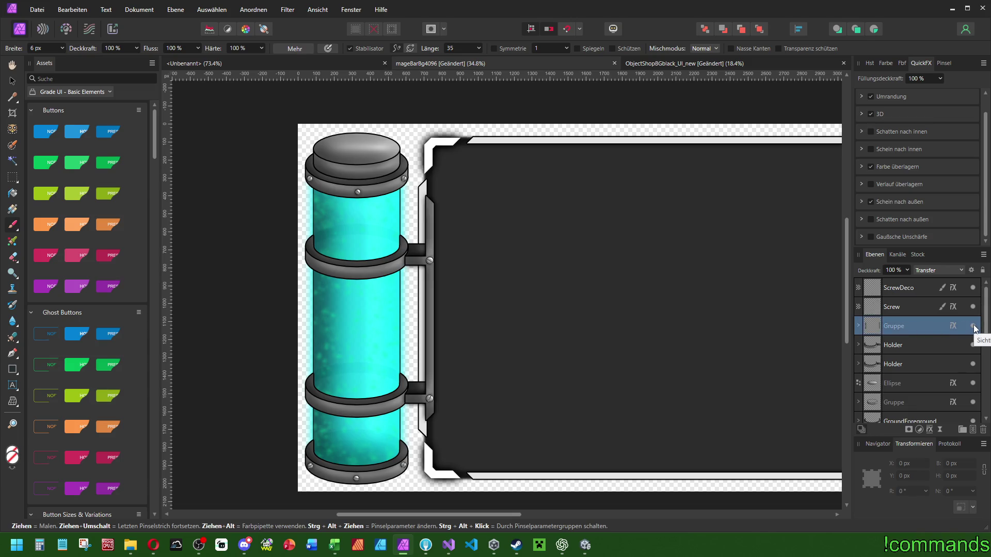
pyautogui.click(896, 307)
pyautogui.keyDown('shift'); pyautogui.click(897, 285); pyautogui.keyUp('shift')
pyautogui.moveTo(897, 285); pyautogui.dragTo(898, 333)
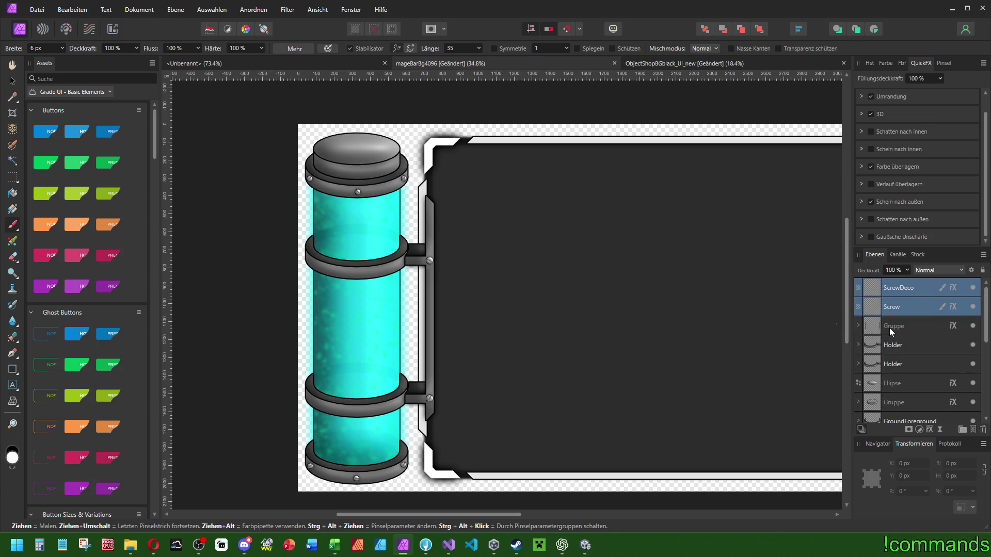
# Group Füllung, Glas, both HolderBackground layers and GroundBackground with Ctrl+G.
pyautogui.scroll(-3, 897, 338)
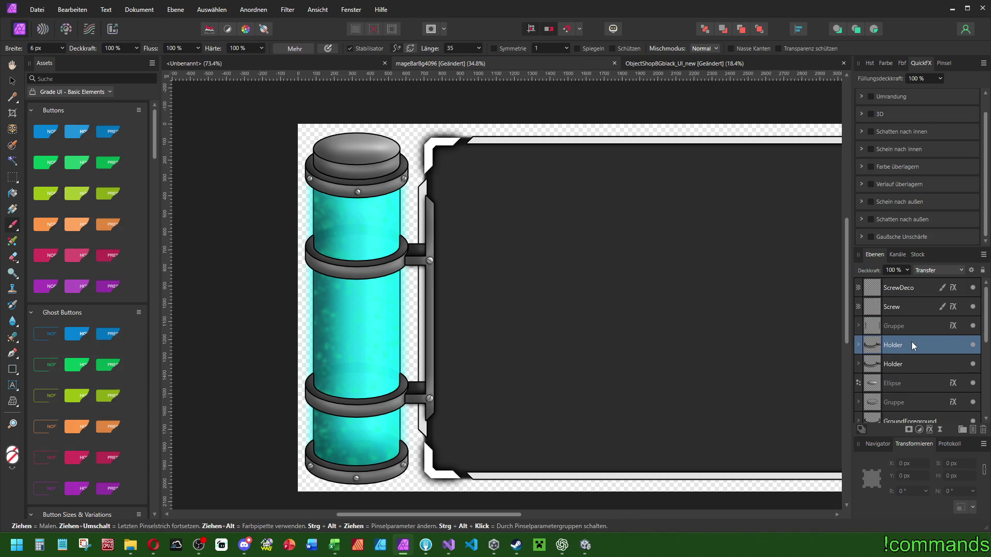
pyautogui.click(912, 342)
pyautogui.scroll(-2, 913, 362)
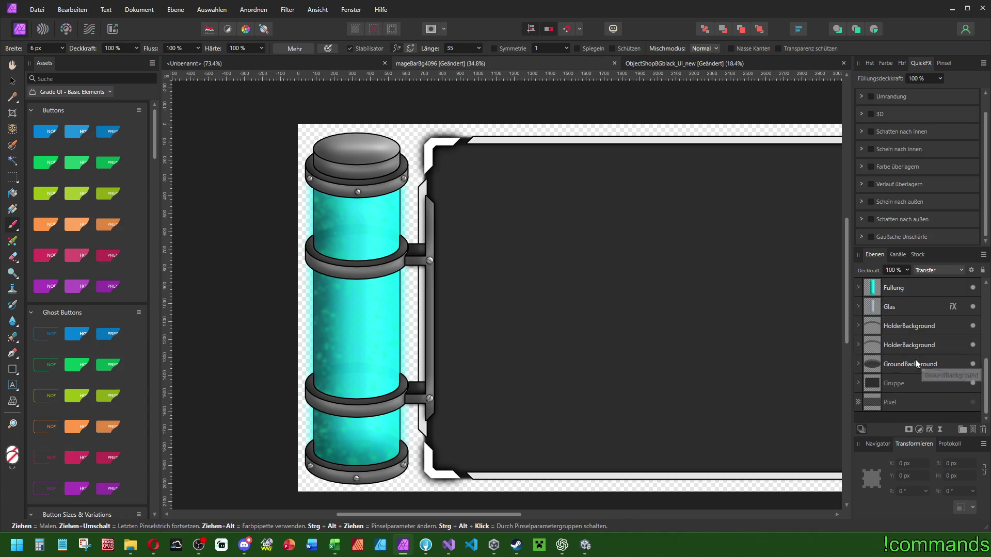
pyautogui.keyDown('shift'); pyautogui.click(915, 361); pyautogui.keyUp('shift')
pyautogui.hotkey('ctrl', 'g')
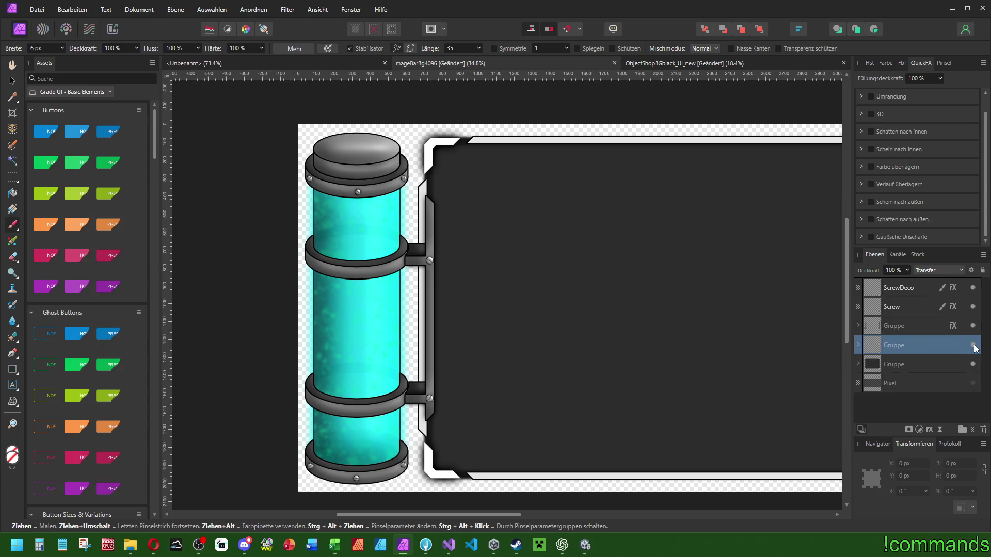
# Toggle the new tube group's visibility to compare it.
pyautogui.click(974, 346)
pyautogui.click(974, 345)
pyautogui.click(973, 345)
pyautogui.click(973, 345)
# Enable a black outer glow on the tube group with 75% opacity.
pyautogui.click(871, 202)
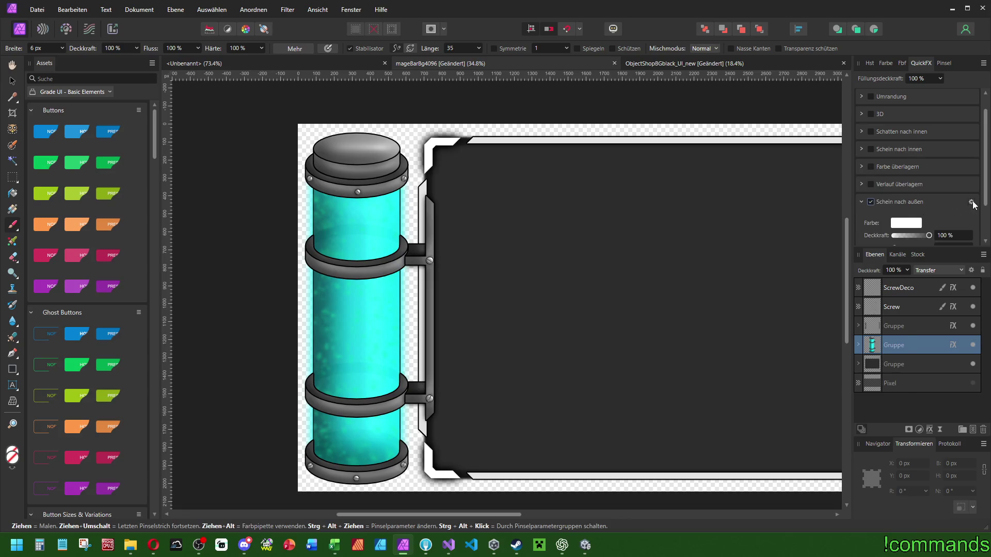
pyautogui.click(971, 202)
pyautogui.click(765, 265)
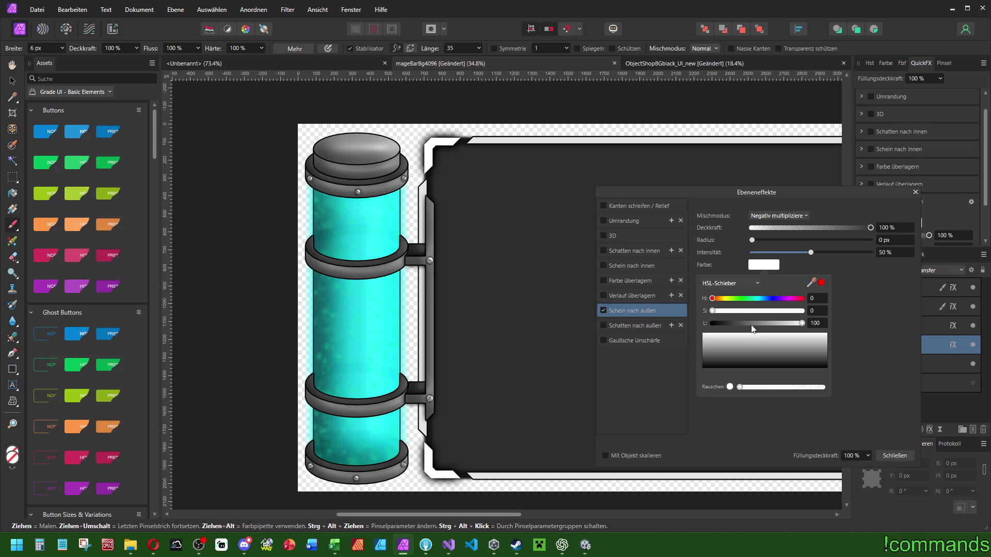
pyautogui.moveTo(752, 326); pyautogui.dragTo(605, 323)
pyautogui.write('40')
pyautogui.press('Return')
pyautogui.tripleClick(895, 228)
pyautogui.write('75')
pyautogui.press('Return')
# Set the glow blend mode to Normal and settle the intensity at 55%.
pyautogui.moveTo(752, 240); pyautogui.dragTo(871, 241)
pyautogui.moveTo(799, 252)
pyautogui.mouseDown()
pyautogui.moveTo(872, 252)
pyautogui.moveTo(831, 243)
pyautogui.mouseUp()
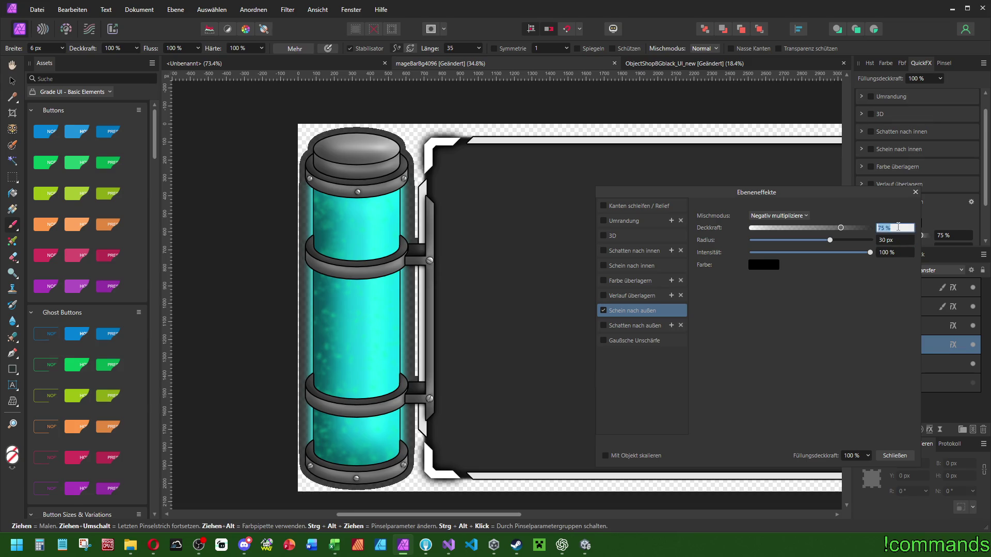
pyautogui.click(901, 252)
pyautogui.write('50')
pyautogui.press('Return')
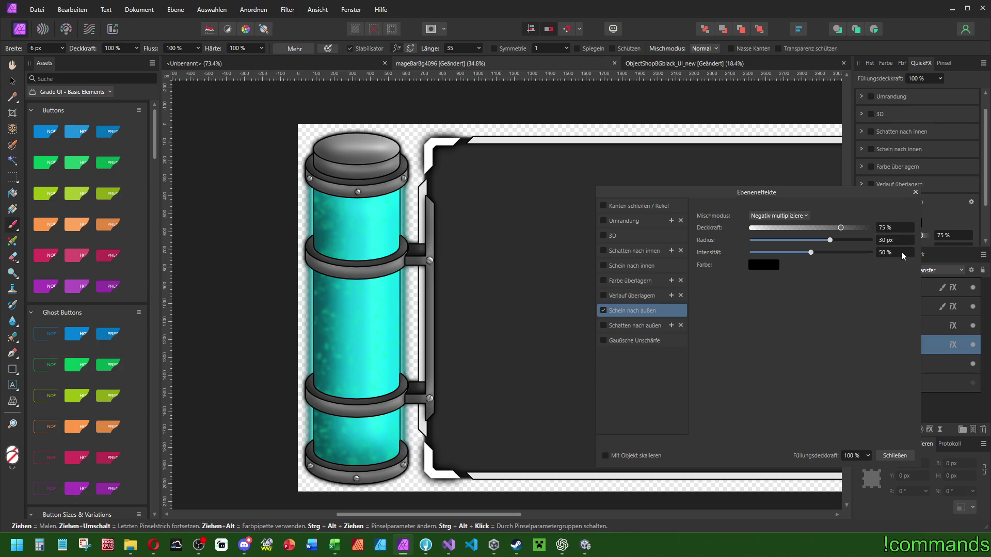
pyautogui.write('55')
pyautogui.press('Return')
pyautogui.click(767, 217)
pyautogui.click(771, 232)
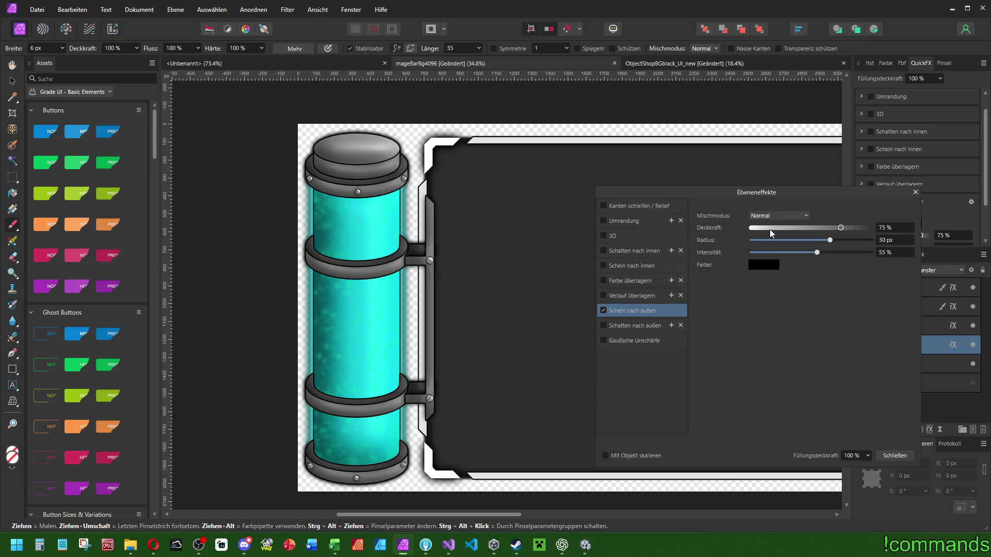
pyautogui.write('60')
pyautogui.press('Return')
pyautogui.write('5')
pyautogui.press('Return')
# Set the glow radius to 28 px and keep opacity at 75%.
pyautogui.click(899, 242)
pyautogui.write('28')
pyautogui.press('Return')
pyautogui.click(895, 227)
pyautogui.write('90')
pyautogui.press('Return')
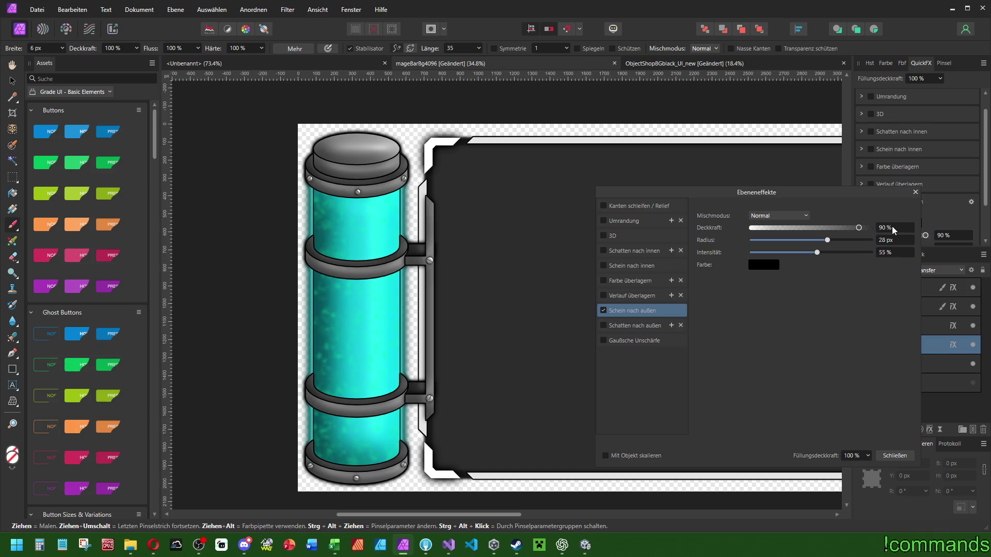
pyautogui.write('75')
pyautogui.press('Return')
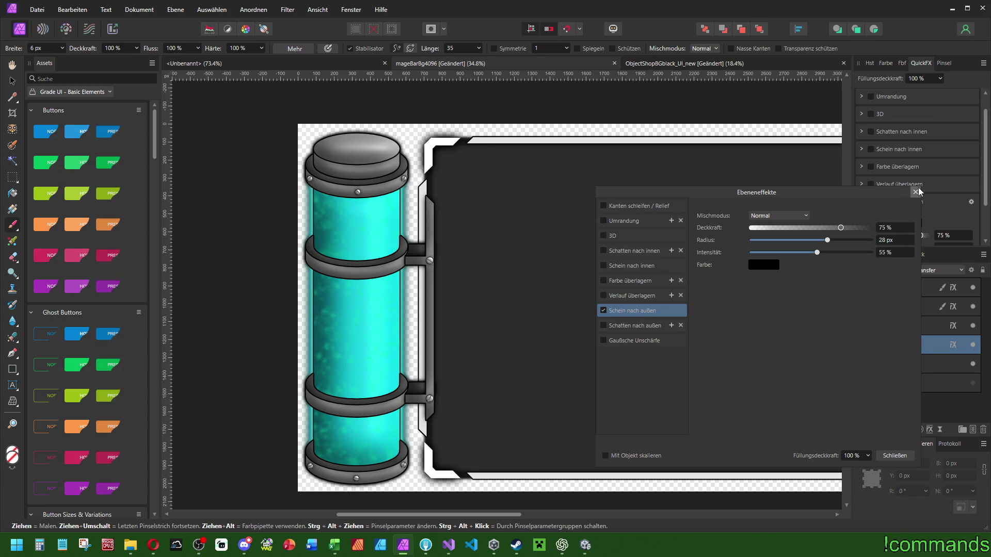
pyautogui.click(916, 192)
# Expand the tube group and temporarily hide the Füllung layer to see the glass alone.
pyautogui.scroll(-1, 663, 322)
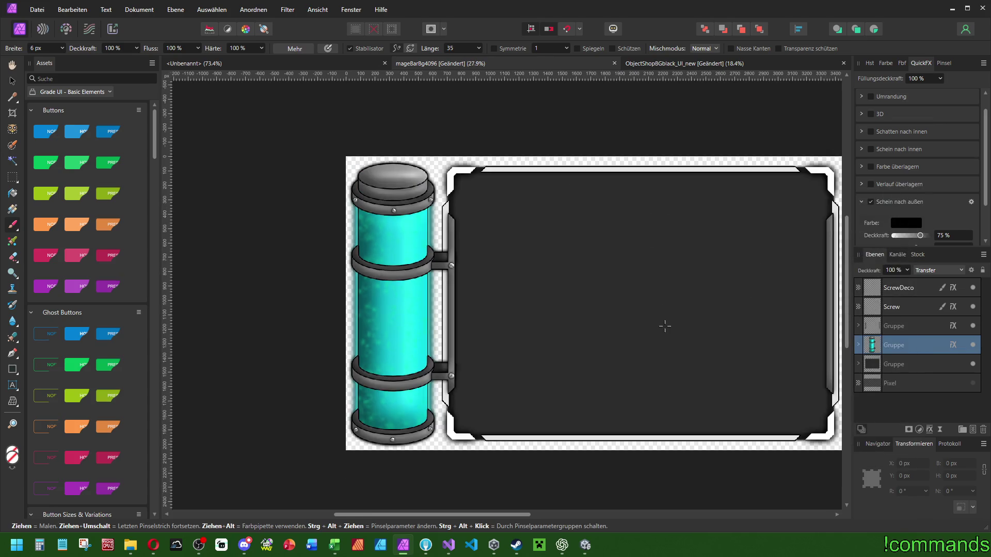
pyautogui.click(858, 345)
pyautogui.scroll(-2, 919, 350)
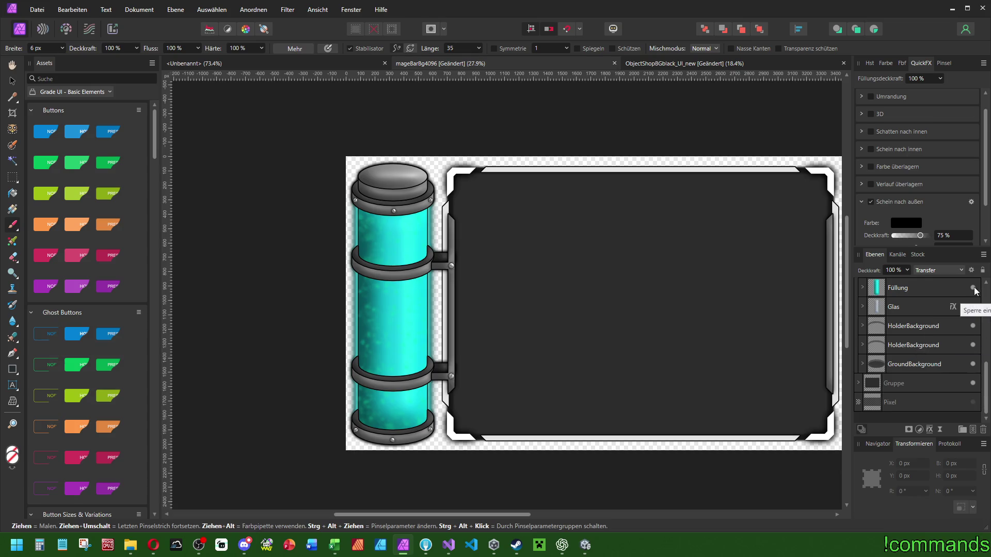
pyautogui.click(972, 287)
pyautogui.scroll(-4, 663, 286)
pyautogui.moveTo(610, 287); pyautogui.dragTo(500, 162)
pyautogui.scroll(-1, 500, 162)
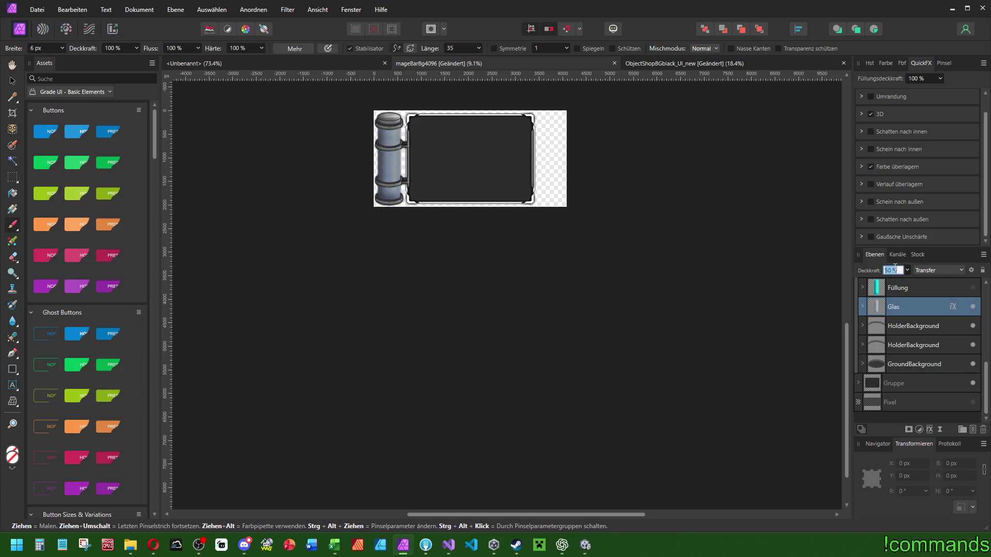
# Set the Glas layer's opacity to 25 % after comparing 40, 30 and 50 %.
pyautogui.click(892, 270)
pyautogui.write('25')
pyautogui.press('Return')
pyautogui.write('40')
pyautogui.press('Return')
pyautogui.write('25')
pyautogui.press('Return')
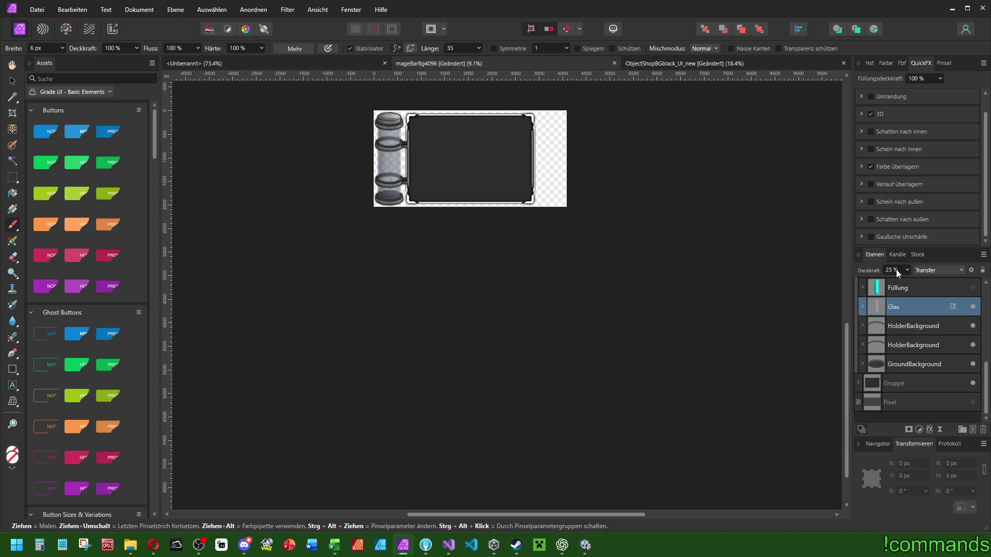
pyautogui.write('30')
pyautogui.press('Return')
pyautogui.write('25')
pyautogui.press('Return')
pyautogui.write('50')
pyautogui.press('Return')
pyautogui.write('25')
pyautogui.press('Return')
# Toggle the Pixel and Füllung layers, leaving the cyan liquid fill hidden.
pyautogui.click(973, 402)
pyautogui.click(973, 403)
pyautogui.scroll(3, 913, 356)
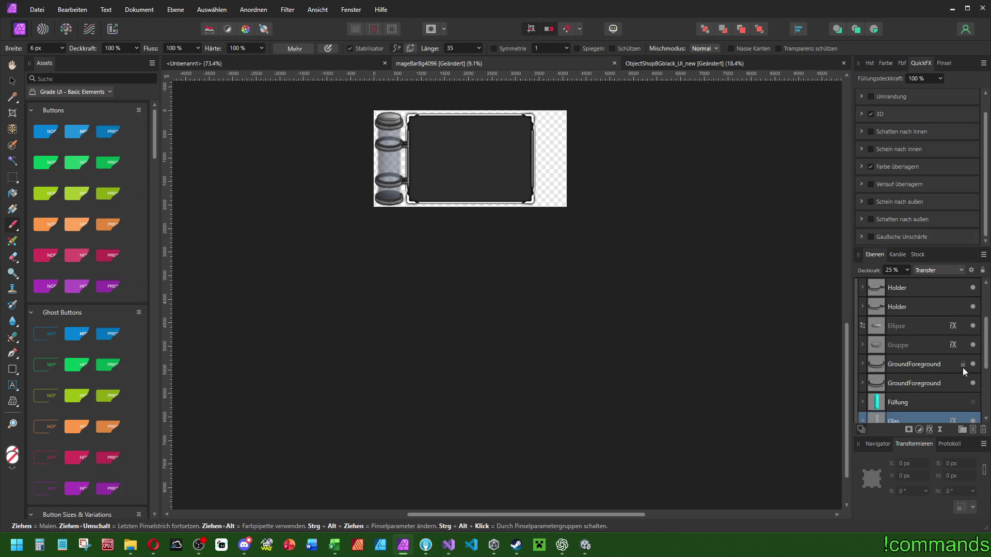
pyautogui.click(973, 403)
pyautogui.click(974, 403)
pyautogui.click(973, 402)
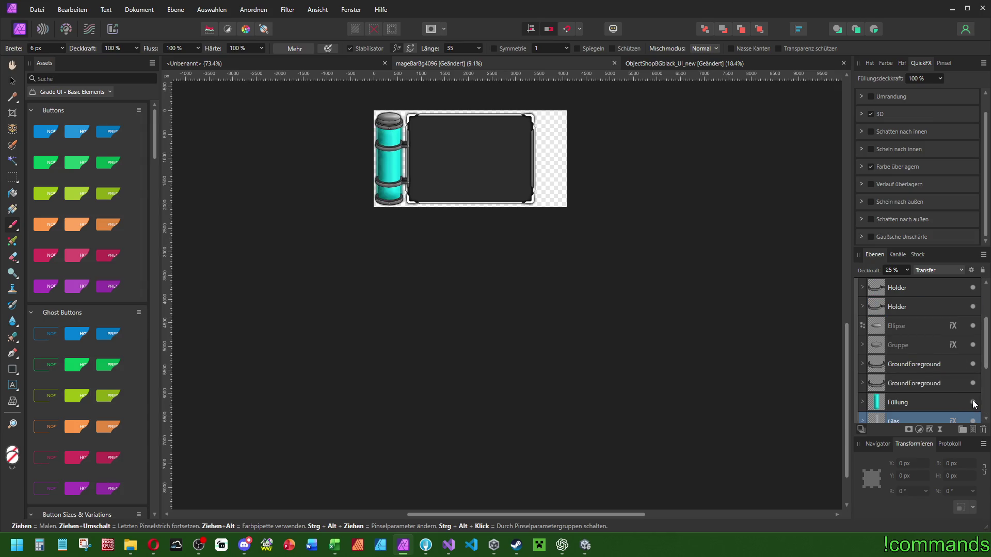
pyautogui.scroll(4, 454, 203)
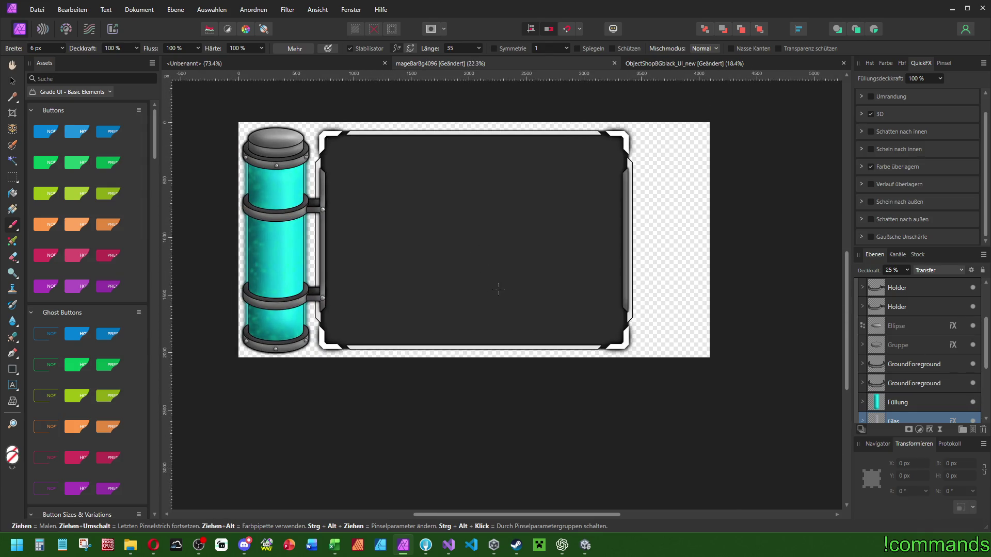
pyautogui.moveTo(487, 274)
pyautogui.mouseDown()
pyautogui.moveTo(498, 295)
pyautogui.moveTo(490, 319)
pyautogui.mouseUp()
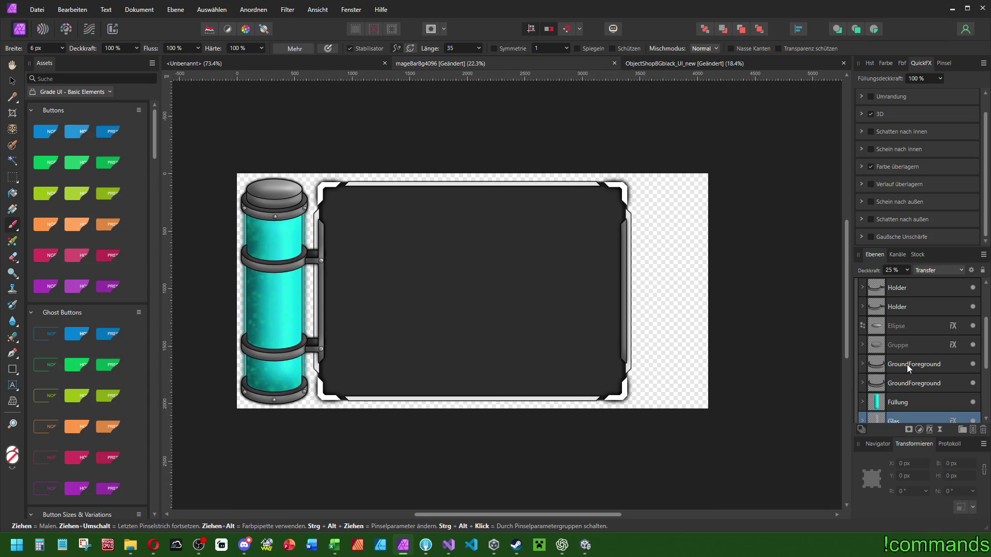
pyautogui.click(973, 402)
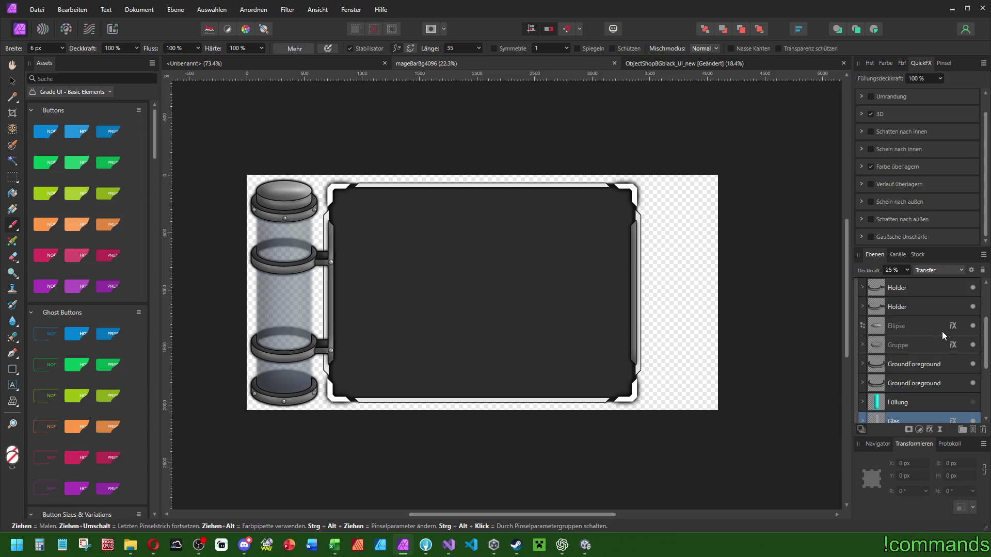
# Collapse the tube group and switch over to the Unity project.
pyautogui.scroll(4, 935, 329)
pyautogui.click(854, 344)
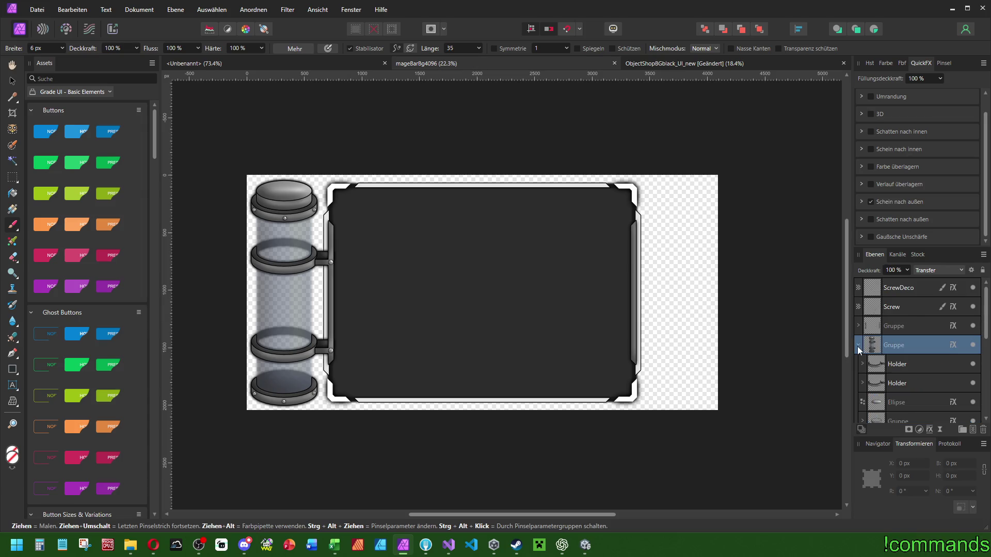
pyautogui.click(857, 346)
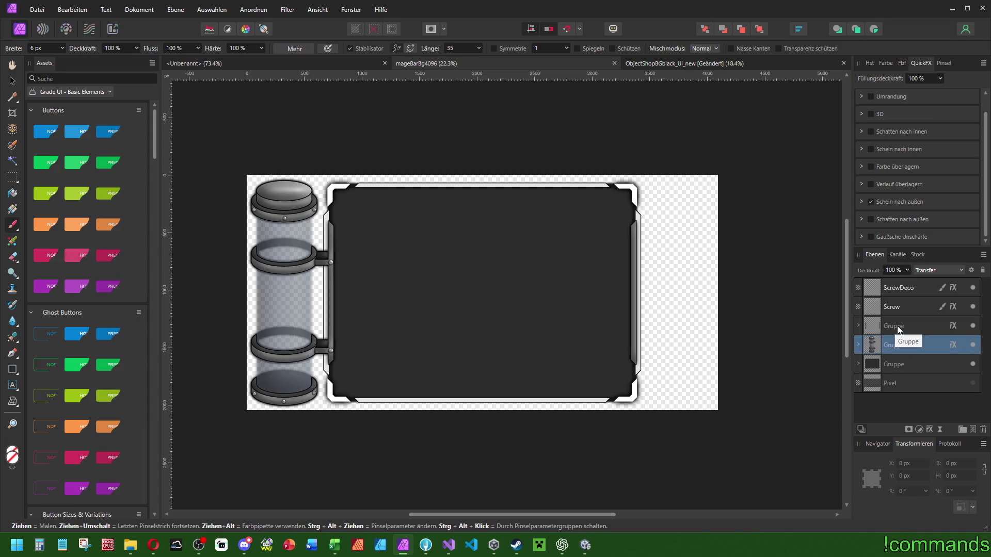
pyautogui.click(585, 545)
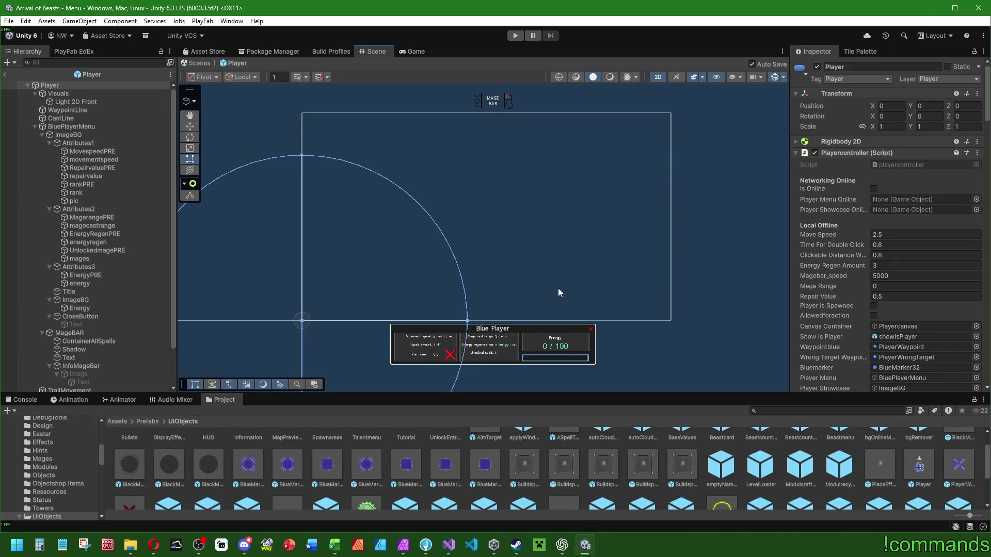
pyautogui.press('f')
pyautogui.scroll(5, 517, 195)
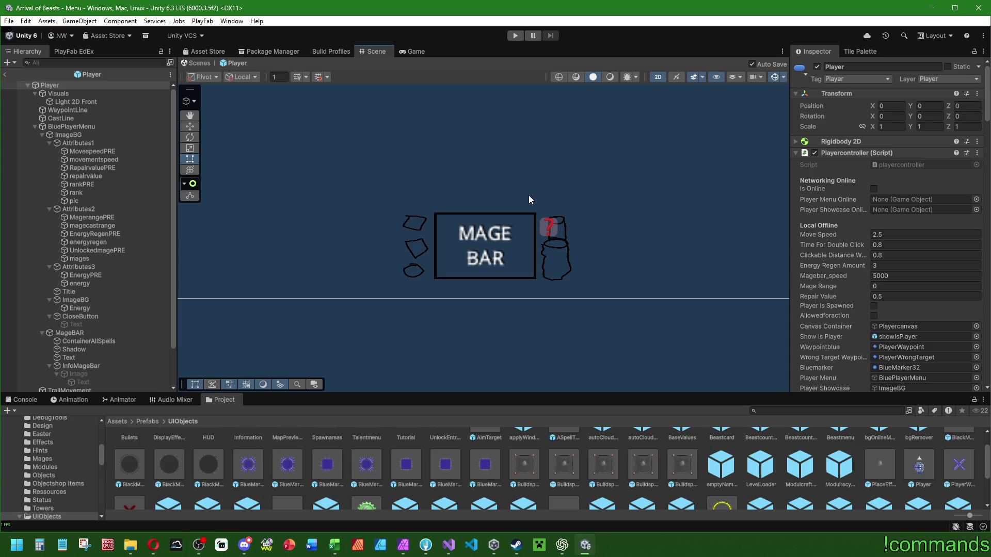
pyautogui.scroll(-5, 529, 195)
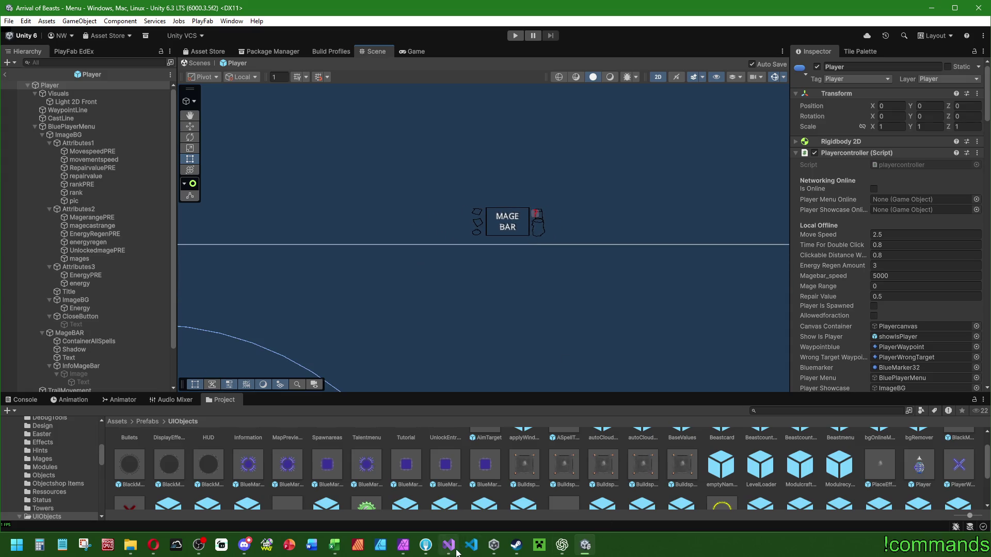
pyautogui.click(403, 545)
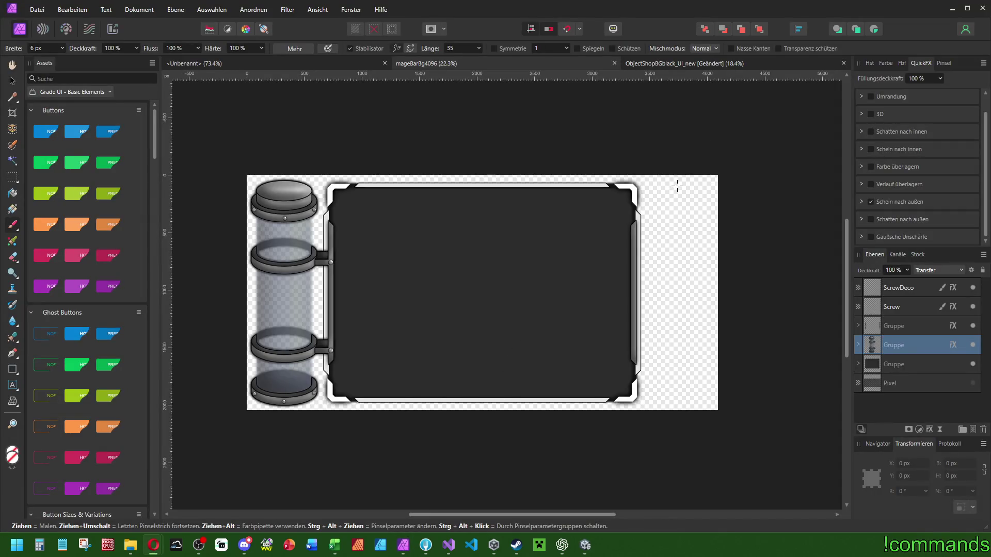
# Expand the upper group and select both Rechteck holder rectangles.
pyautogui.click(949, 326)
pyautogui.doubleClick(973, 326)
pyautogui.moveTo(974, 331); pyautogui.dragTo(854, 326)
pyautogui.click(857, 325)
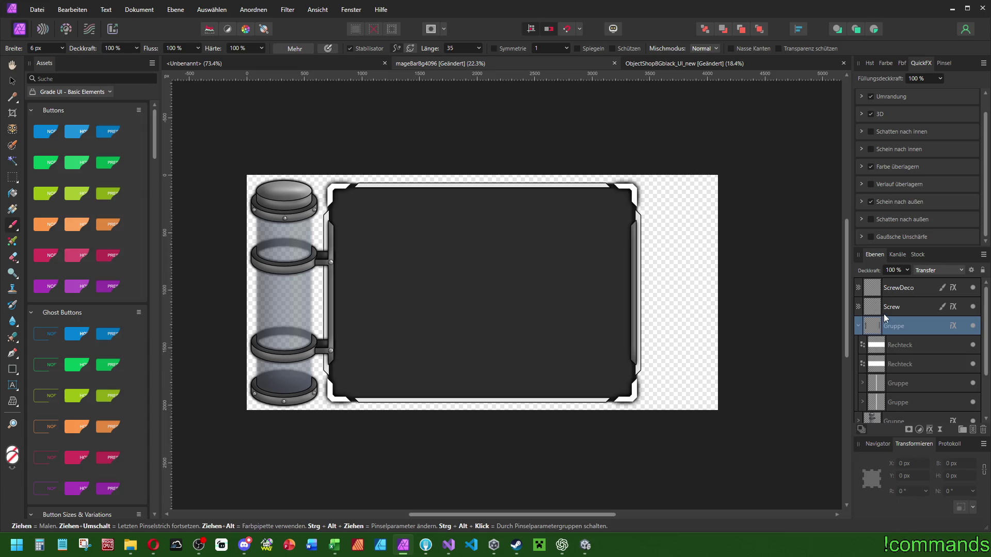
pyautogui.click(911, 345)
pyautogui.click(13, 80)
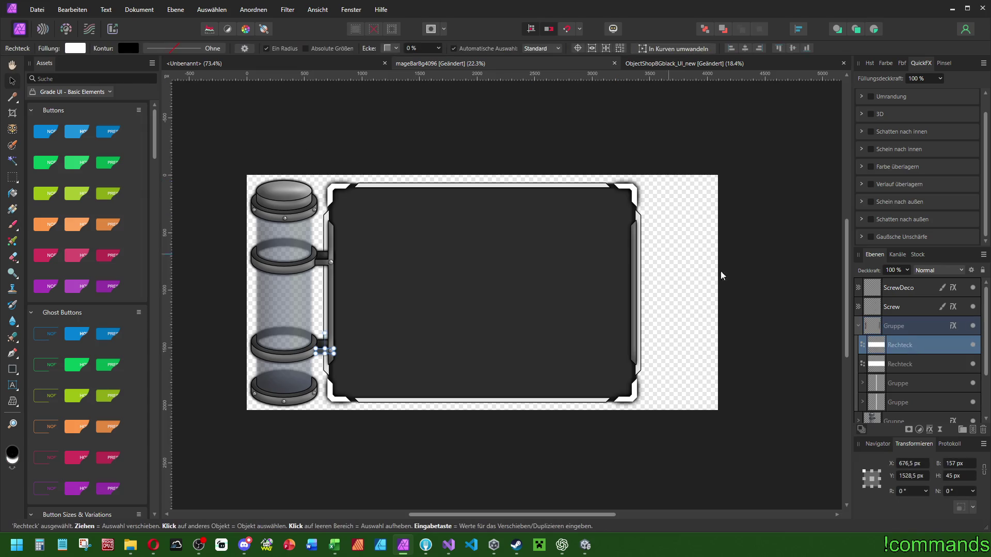
pyautogui.keyDown('shift'); pyautogui.click(912, 361); pyautogui.keyUp('shift')
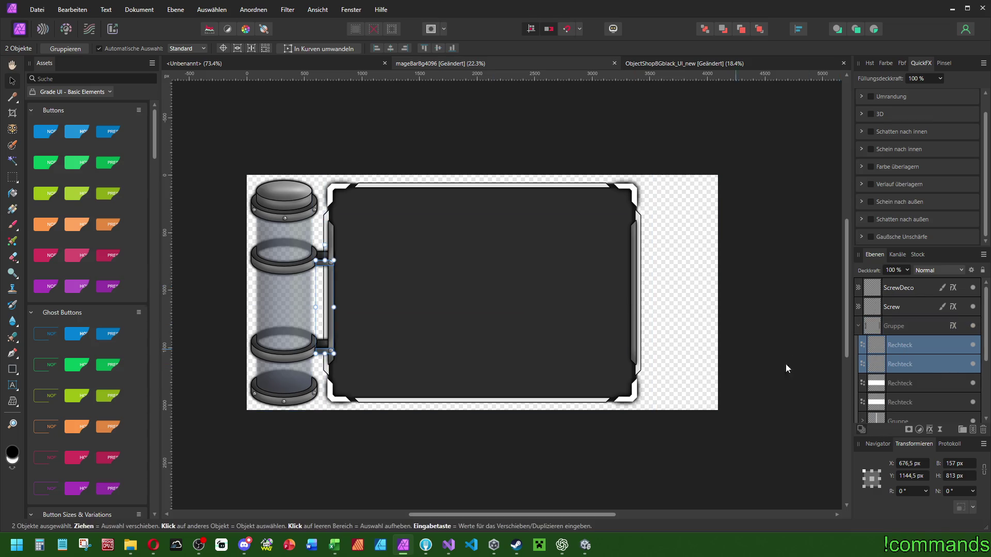
# Move both holders to Transform X 3419,5 px on the frame's right edge.
pyautogui.scroll(1, 516, 297)
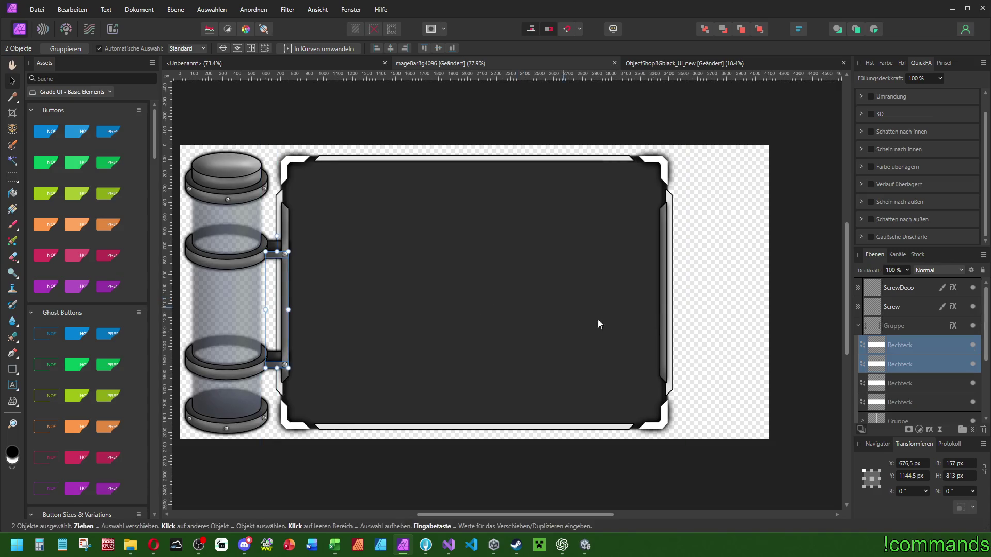
pyautogui.hscroll(-1, 807, 370)
pyautogui.click(912, 463)
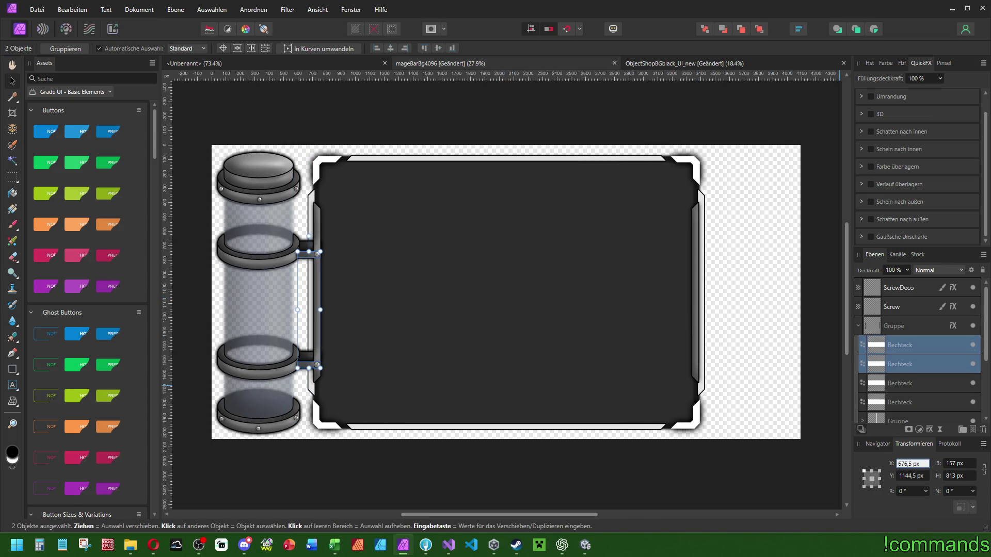
pyautogui.write('3419,5')
pyautogui.press('Return')
pyautogui.hscroll(1, 696, 381)
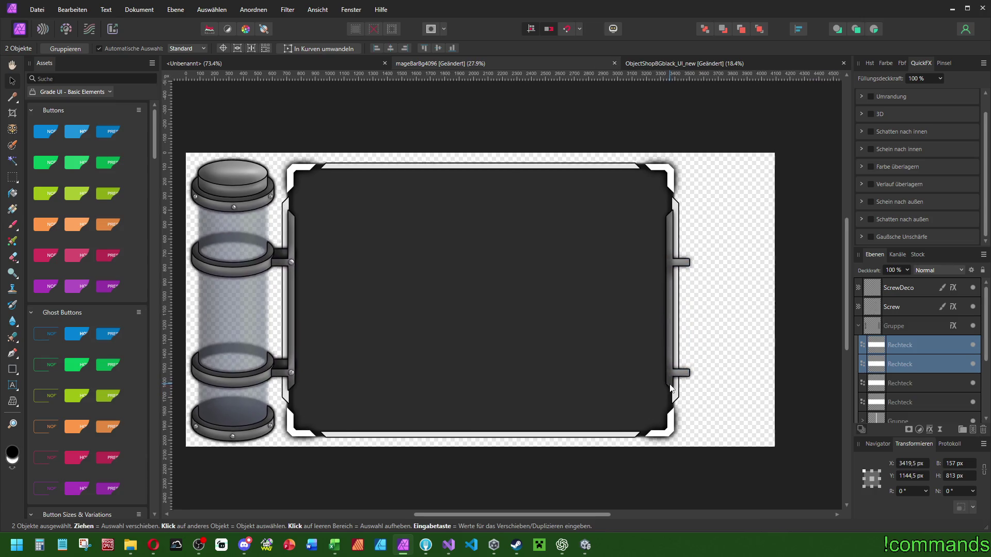
# Select the Screw layer and set the Paint Brush size to 40 px.
pyautogui.click(906, 309)
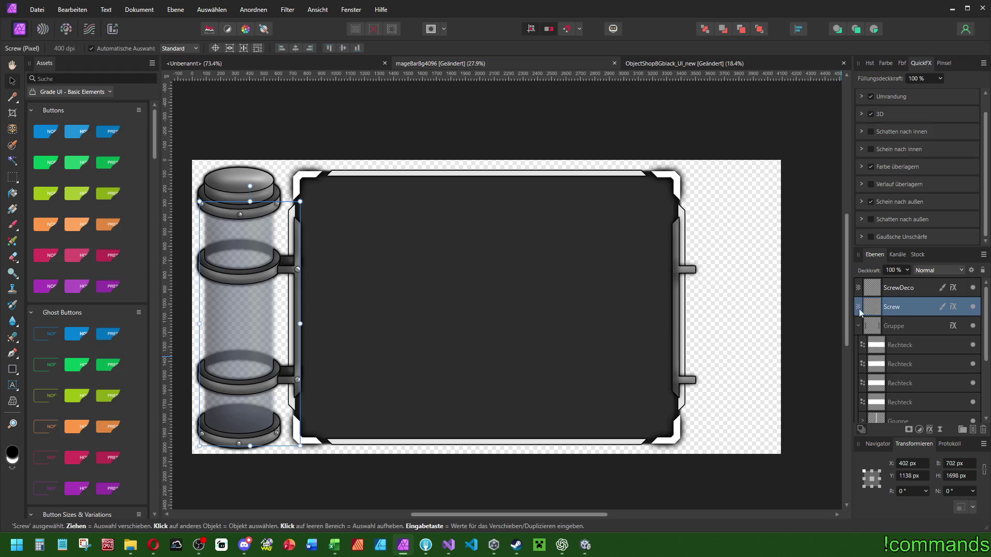
pyautogui.click(12, 225)
pyautogui.scroll(3, 240, 249)
pyautogui.scroll(6, 401, 305)
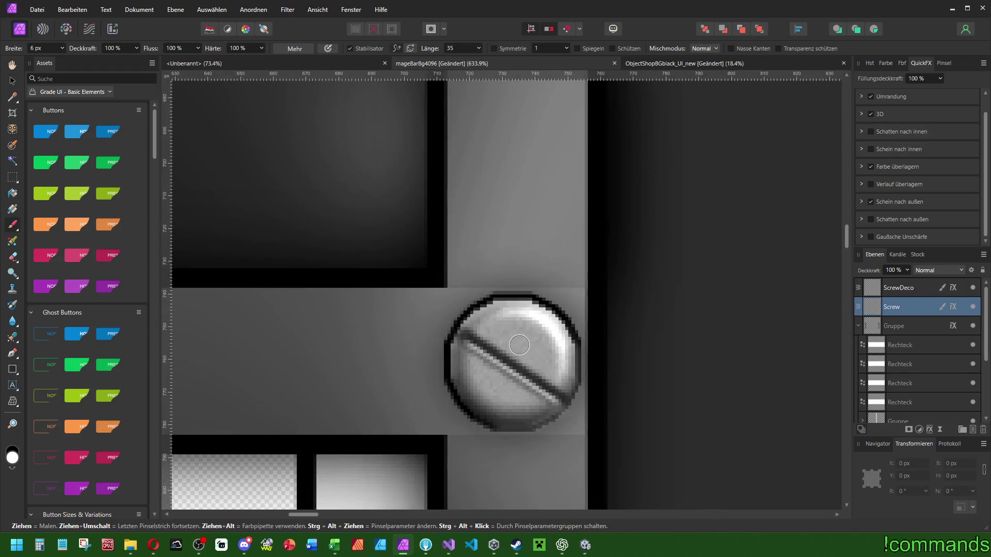
pyautogui.write('48')
pyautogui.press('Return')
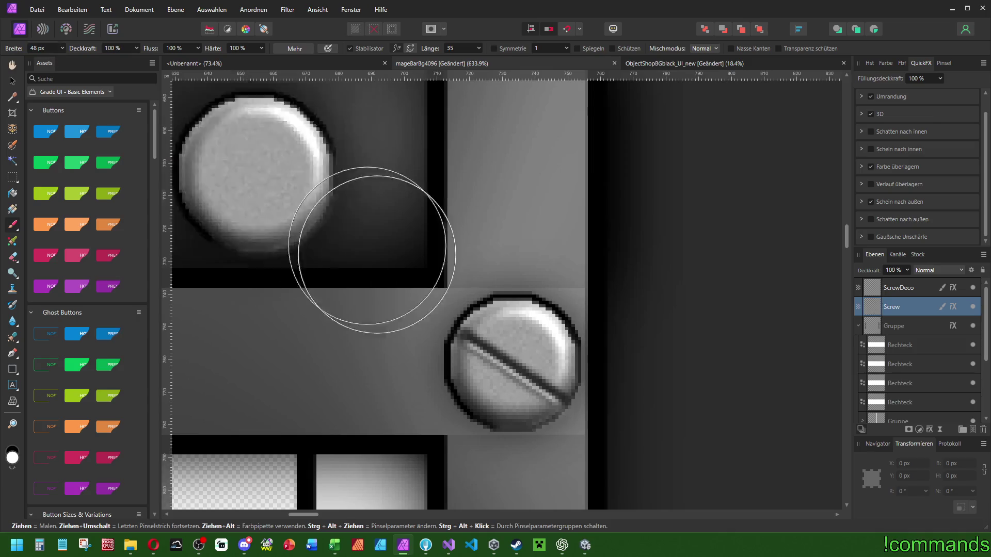
pyautogui.write('0')
pyautogui.press('Return')
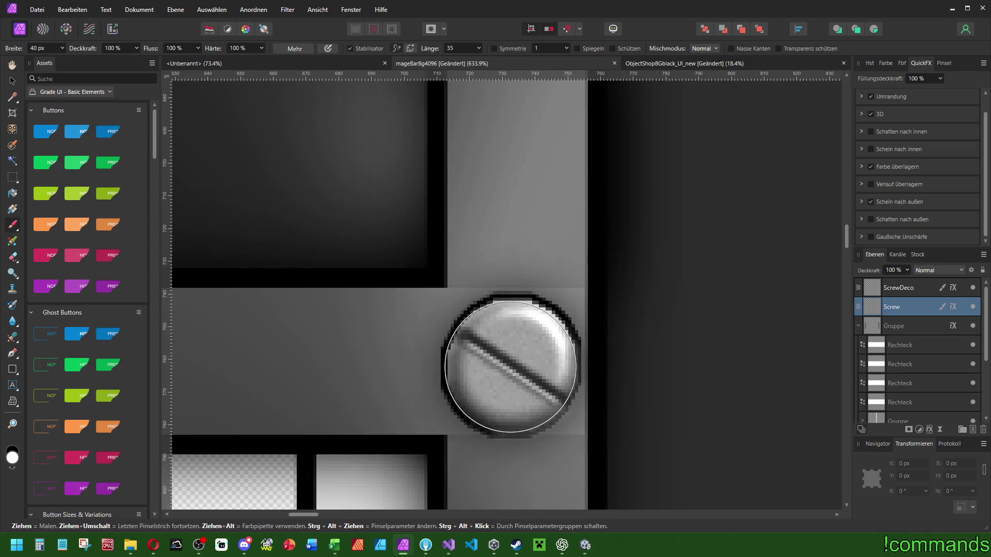
# Select the ScrewDeco layer.
pyautogui.scroll(-6, 313, 272)
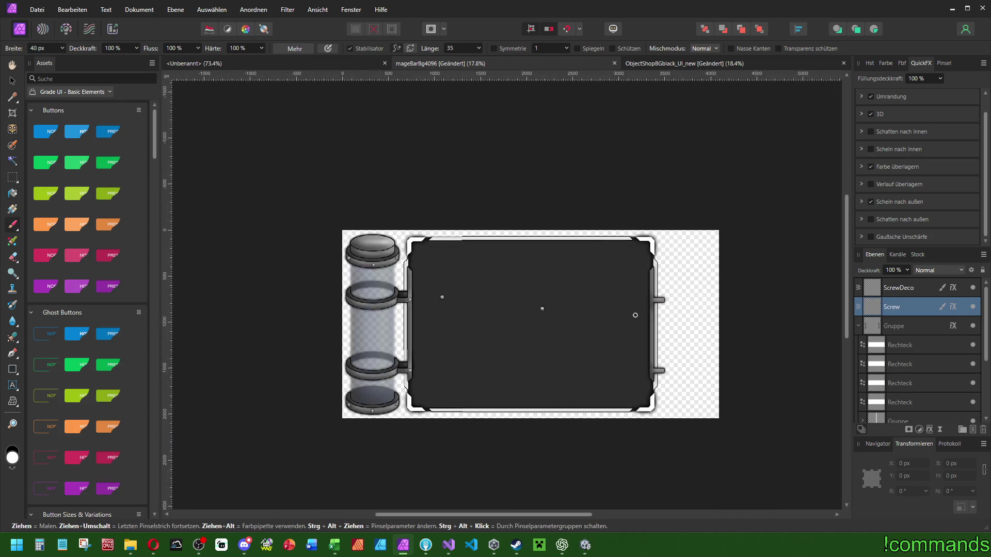
pyautogui.scroll(3, 561, 306)
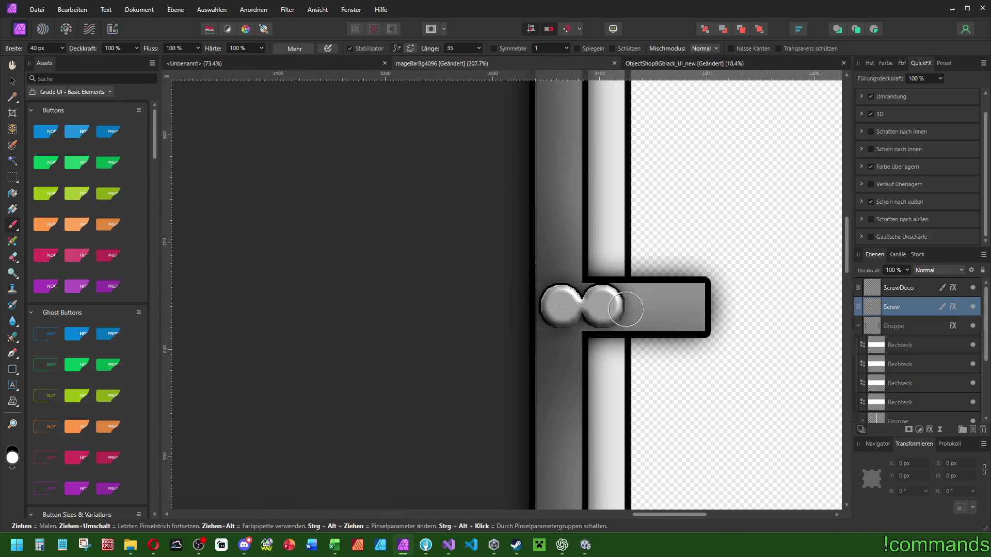
pyautogui.scroll(-3, 561, 305)
pyautogui.scroll(-5, 625, 155)
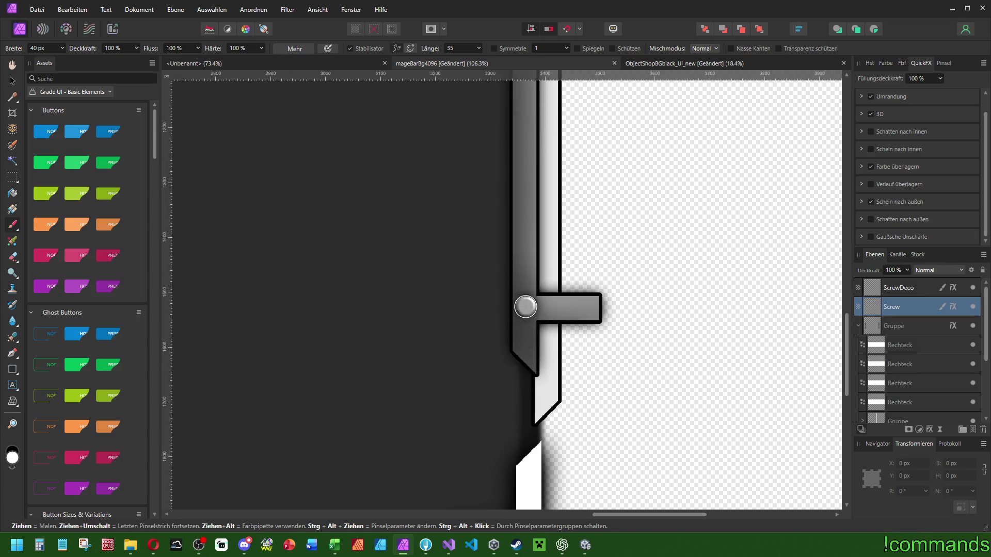
pyautogui.click(921, 285)
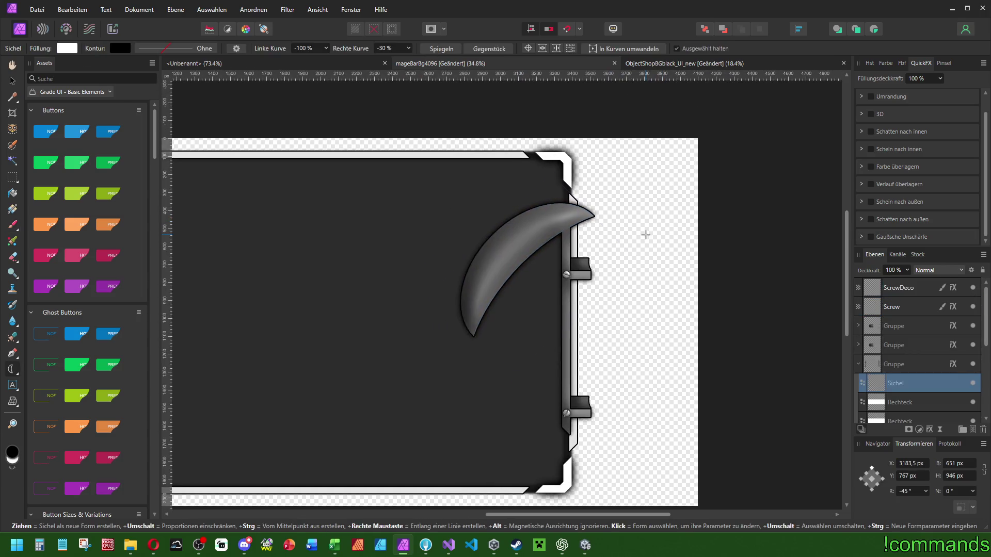
# Select the blade's group, check its 3D effect, and reshape the crescent's inner curve.
pyautogui.click(922, 368)
pyautogui.click(860, 115)
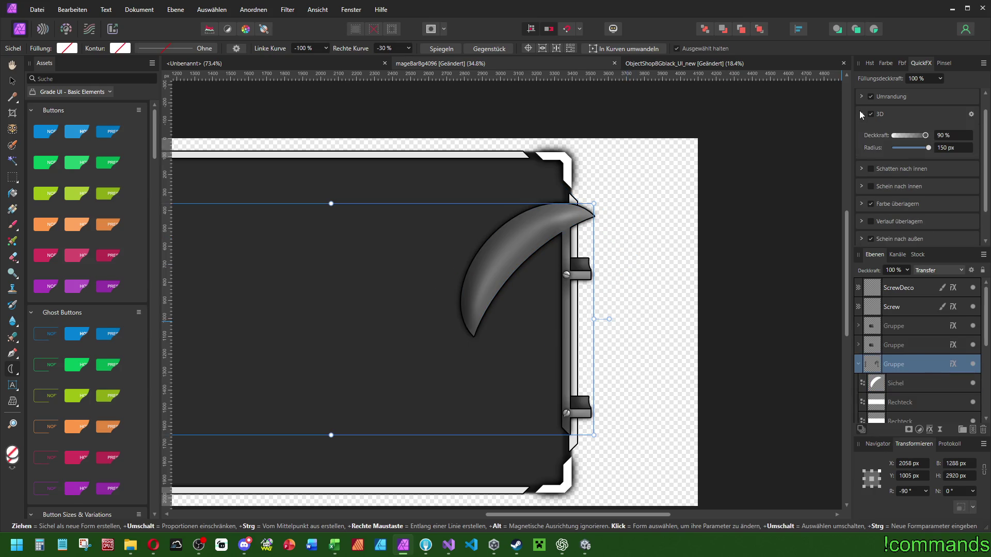
pyautogui.click(861, 115)
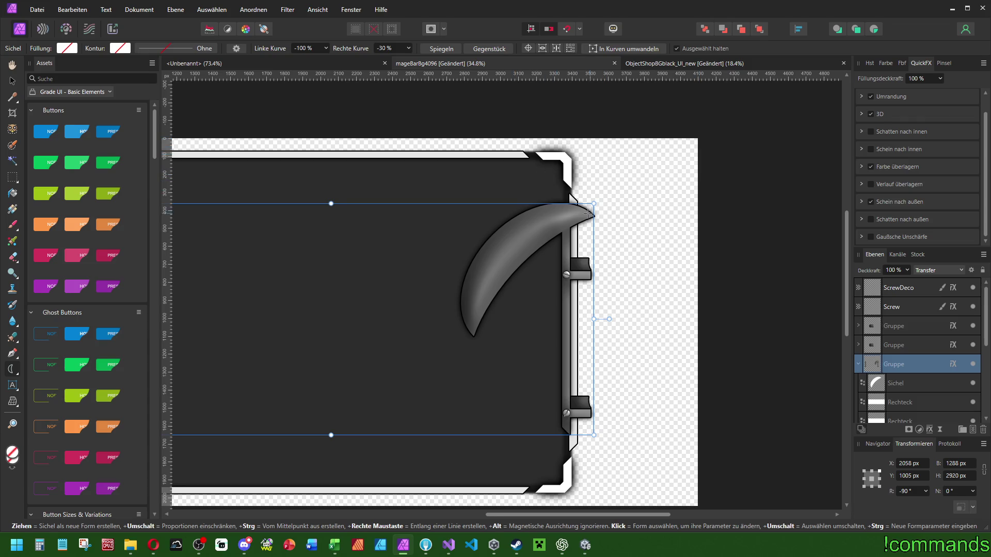
pyautogui.moveTo(386, 230)
pyautogui.mouseDown()
pyautogui.moveTo(741, 255)
pyautogui.moveTo(495, 240)
pyautogui.mouseUp()
pyautogui.click(906, 384)
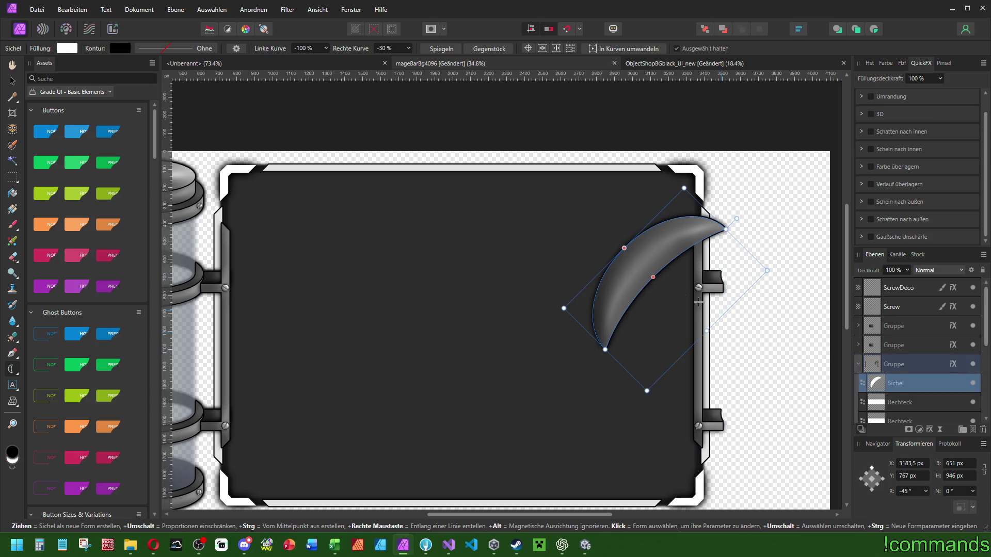
pyautogui.moveTo(654, 278)
pyautogui.mouseDown()
pyautogui.moveTo(708, 281)
pyautogui.moveTo(531, 270)
pyautogui.moveTo(657, 306)
pyautogui.moveTo(661, 298)
pyautogui.moveTo(634, 285)
pyautogui.moveTo(642, 293)
pyautogui.mouseUp()
# Move the crescent blade onto the frame's upper right edge and reselect it.
pyautogui.press('v')
pyautogui.moveTo(648, 221); pyautogui.dragTo(768, 219)
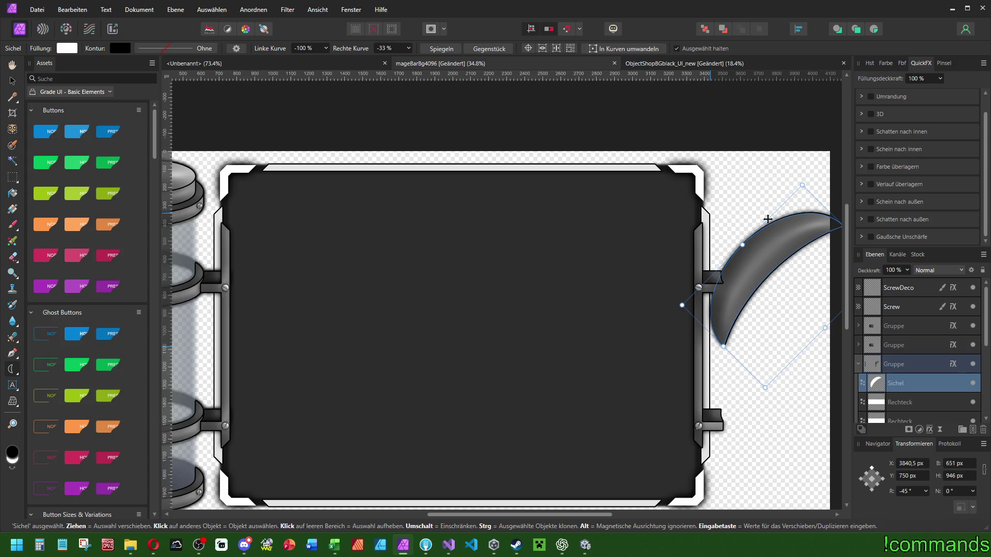
pyautogui.moveTo(768, 219); pyautogui.dragTo(767, 220)
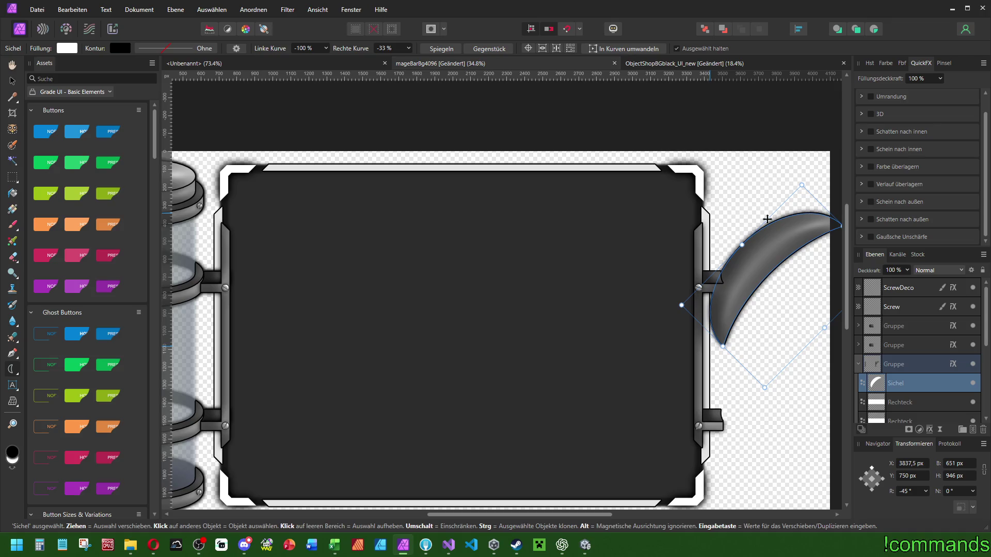
pyautogui.moveTo(768, 219); pyautogui.dragTo(626, 224)
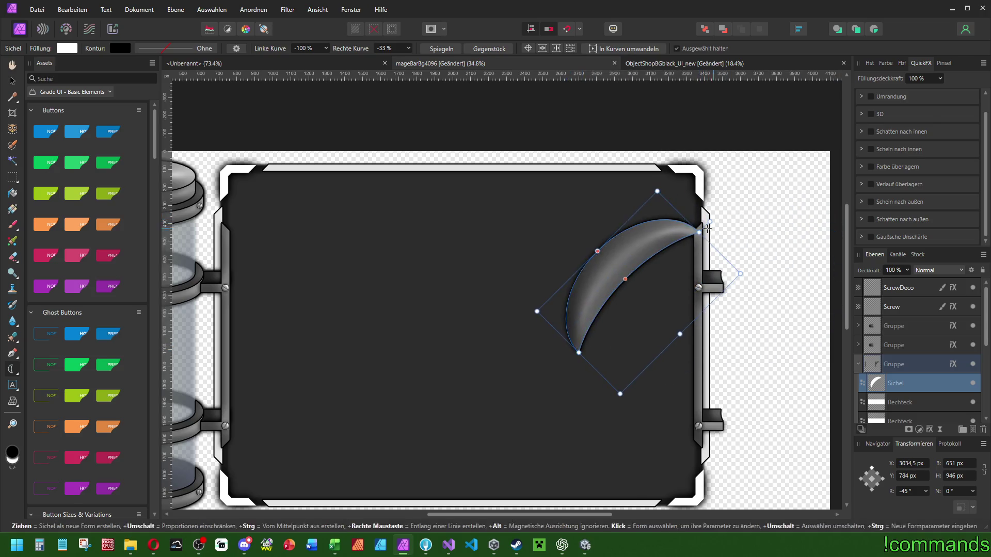
pyautogui.hscroll(3, 535, 236)
pyautogui.scroll(2, 535, 236)
pyautogui.scroll(1, 558, 253)
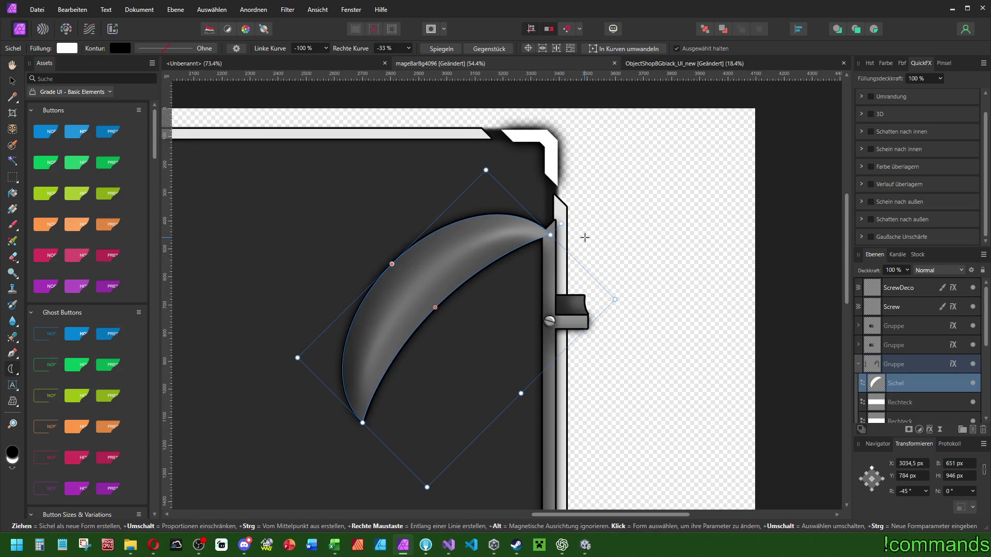
pyautogui.scroll(-4, 576, 228)
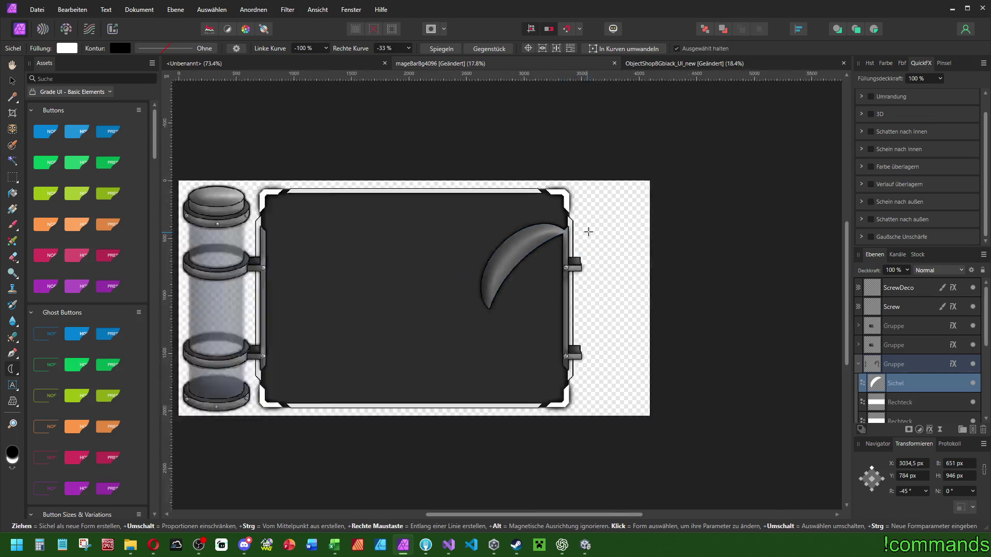
pyautogui.scroll(1, 558, 234)
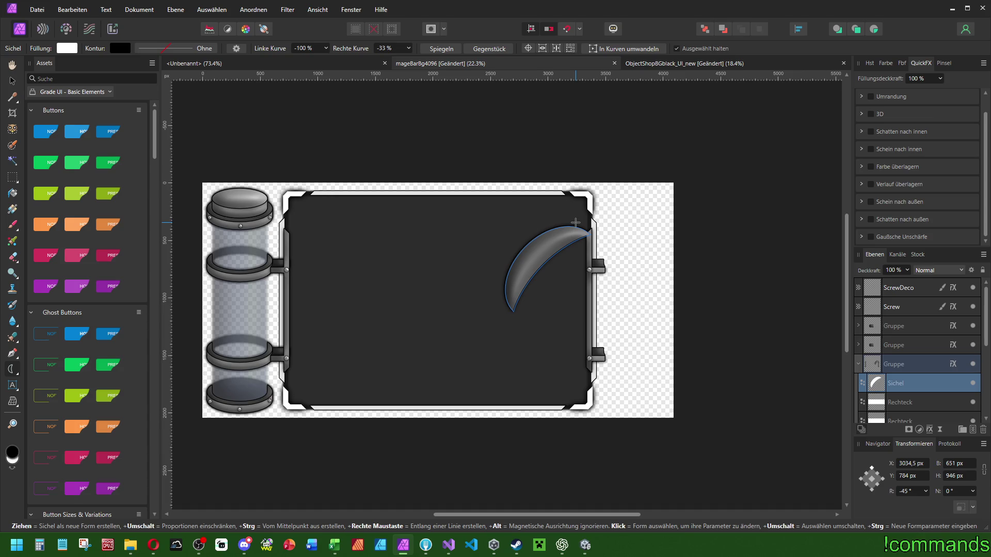
pyautogui.click(572, 225)
# Undo the crescent, then try a rectangle beside the holder and undo it too.
pyautogui.hotkey('ctrl', 'z')
pyautogui.hotkey('ctrl', 'z')
pyautogui.click(21, 375)
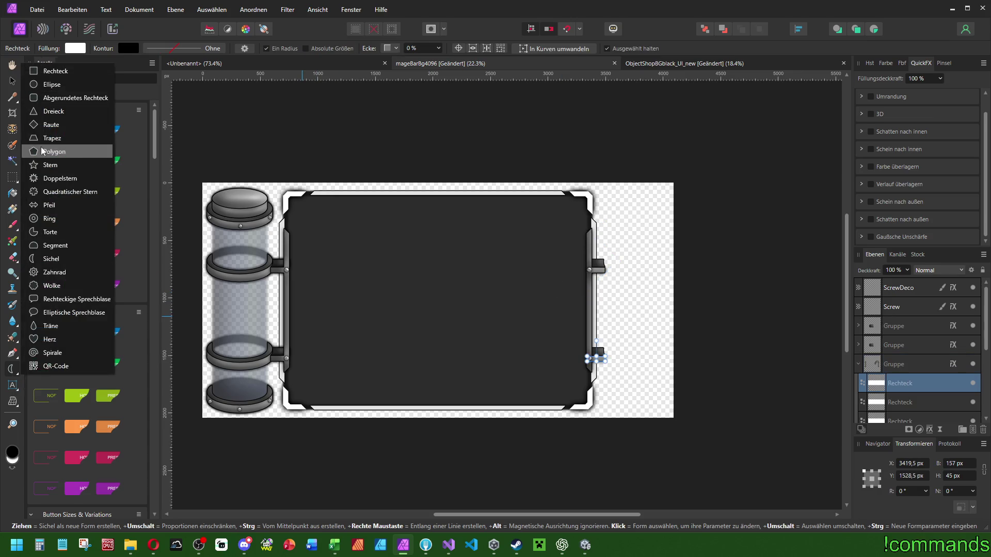
pyautogui.click(55, 71)
pyautogui.scroll(5, 595, 384)
pyautogui.moveTo(639, 219); pyautogui.dragTo(386, 245)
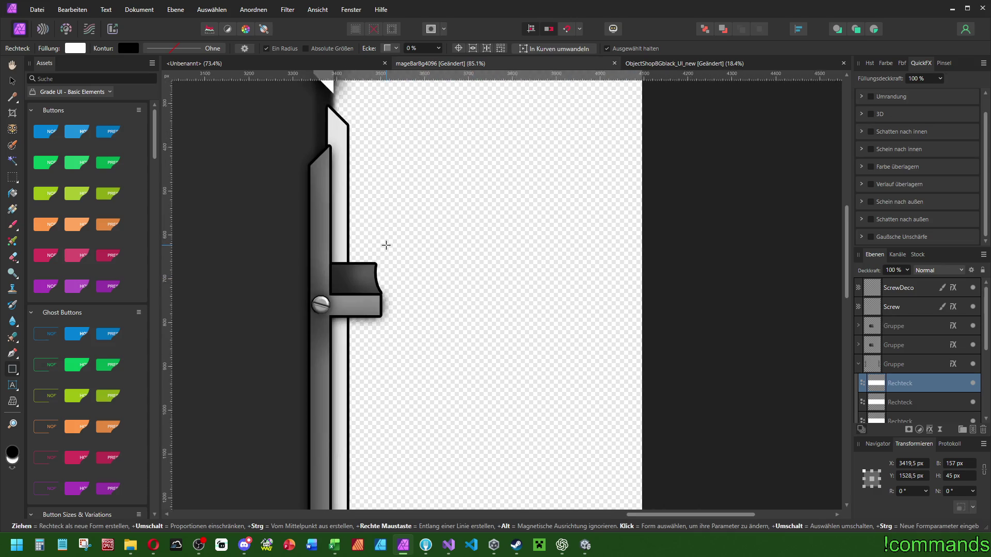
pyautogui.scroll(-4, 388, 244)
pyautogui.scroll(3, 392, 243)
pyautogui.moveTo(392, 206); pyautogui.dragTo(501, 351)
pyautogui.moveTo(475, 208)
pyautogui.mouseDown()
pyautogui.moveTo(454, 214)
pyautogui.moveTo(464, 215)
pyautogui.mouseUp()
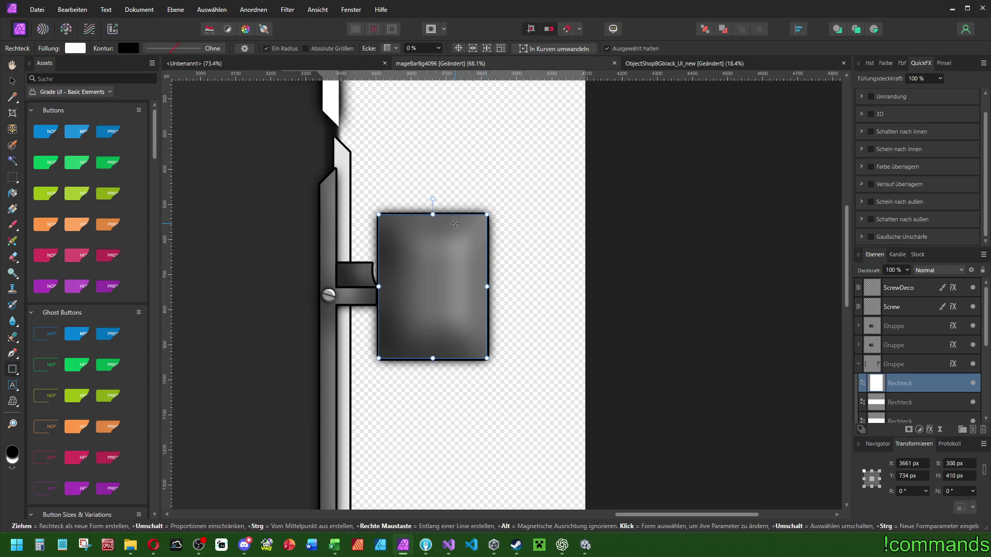
pyautogui.hotkey('ctrl', 'z')
pyautogui.scroll(-5, 660, 266)
pyautogui.scroll(3, 598, 263)
pyautogui.scroll(4, 597, 263)
# Delete the notch-cutting ellipse from the upper holder group.
pyautogui.click(896, 350)
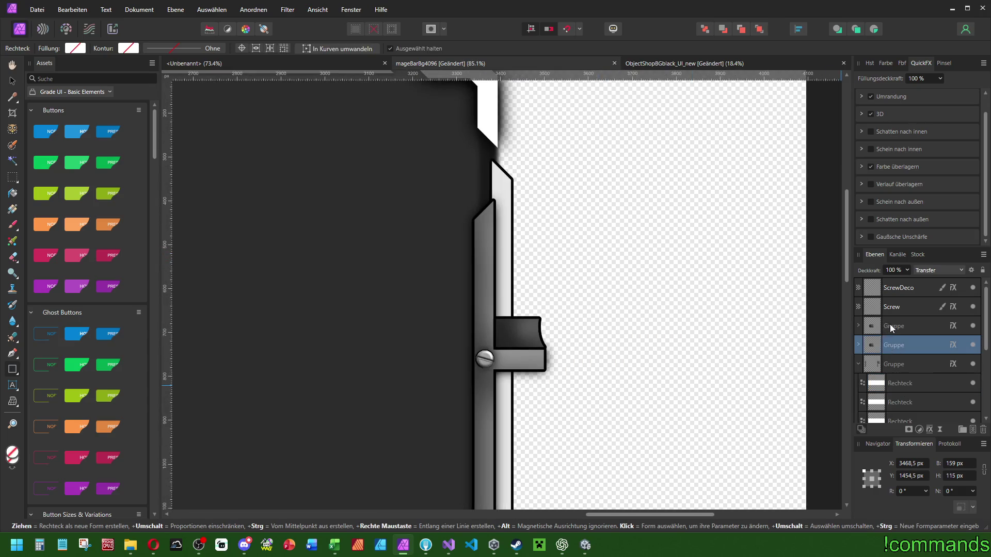
pyautogui.click(890, 327)
pyautogui.click(858, 326)
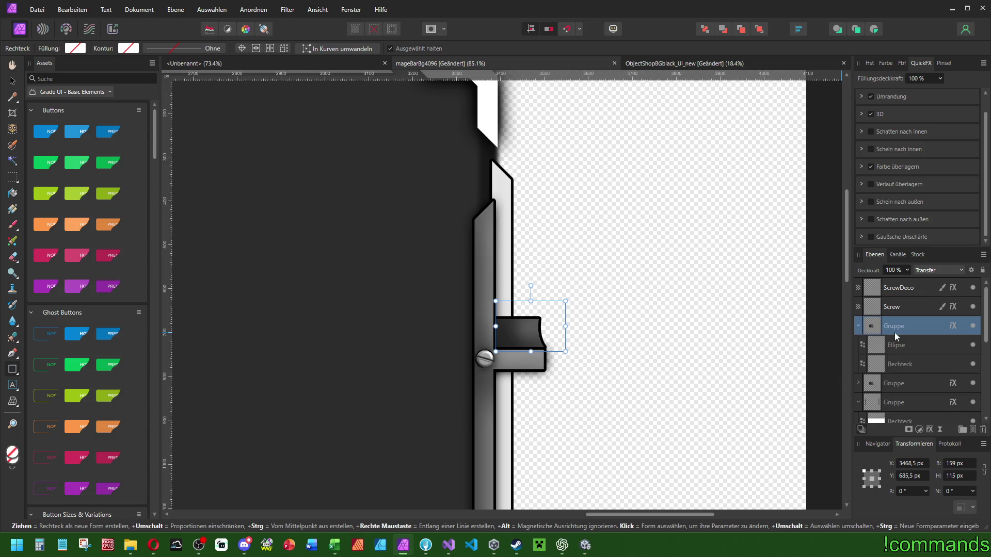
pyautogui.click(907, 345)
pyautogui.scroll(4, 579, 343)
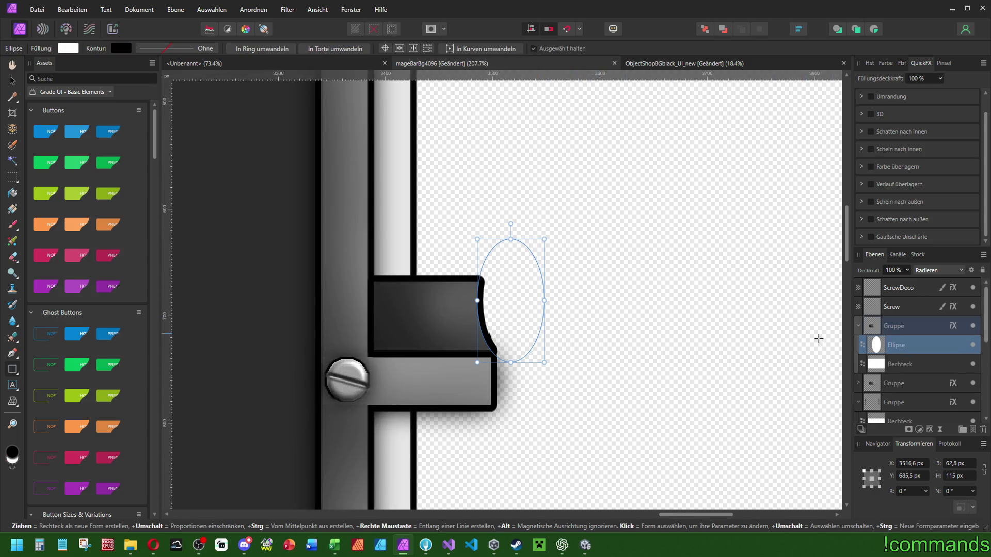
pyautogui.press('Delete')
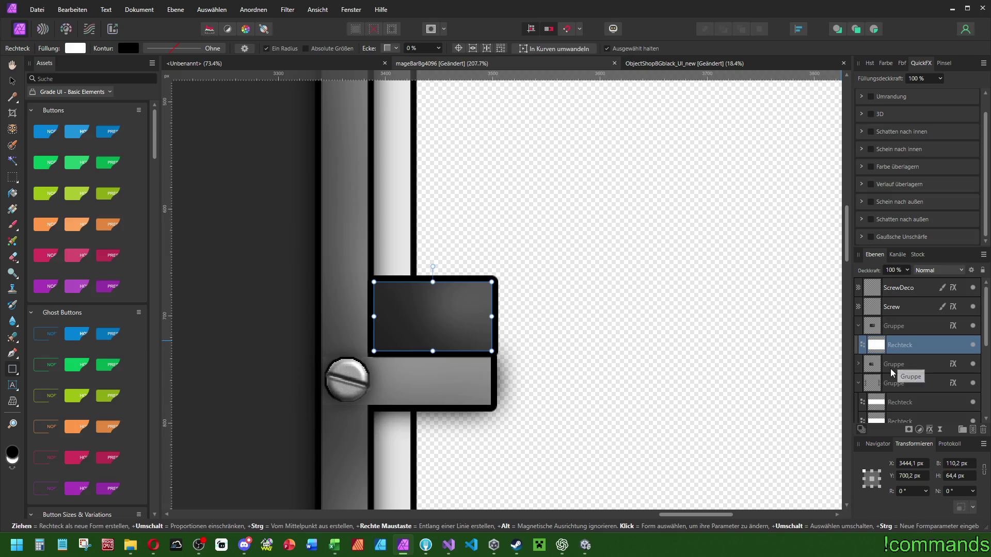
# Inspect the lower holder group, collapse the groups and fit the document in view.
pyautogui.click(891, 364)
pyautogui.click(857, 365)
pyautogui.click(900, 383)
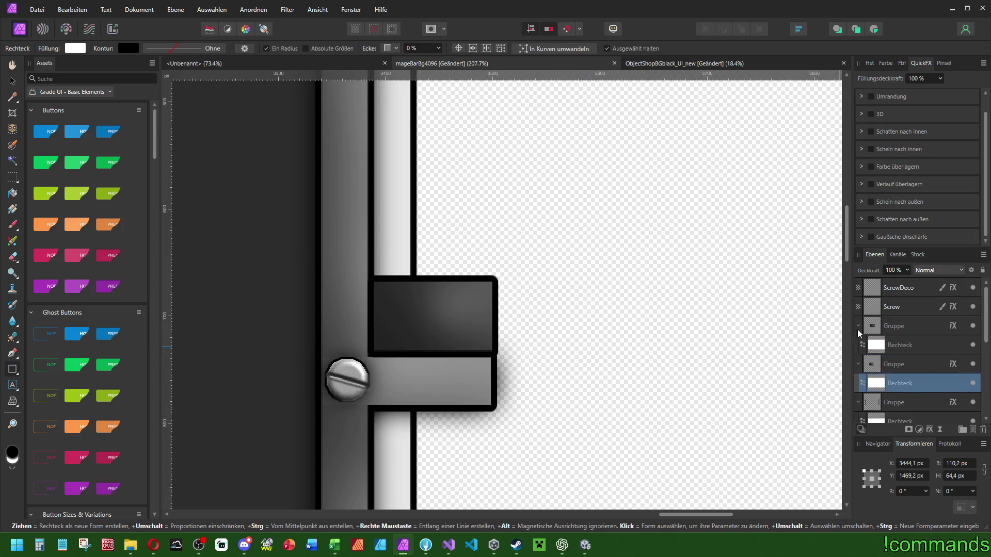
pyautogui.click(857, 334)
pyautogui.click(858, 325)
pyautogui.click(858, 345)
pyautogui.hotkey('ctrl', '0')
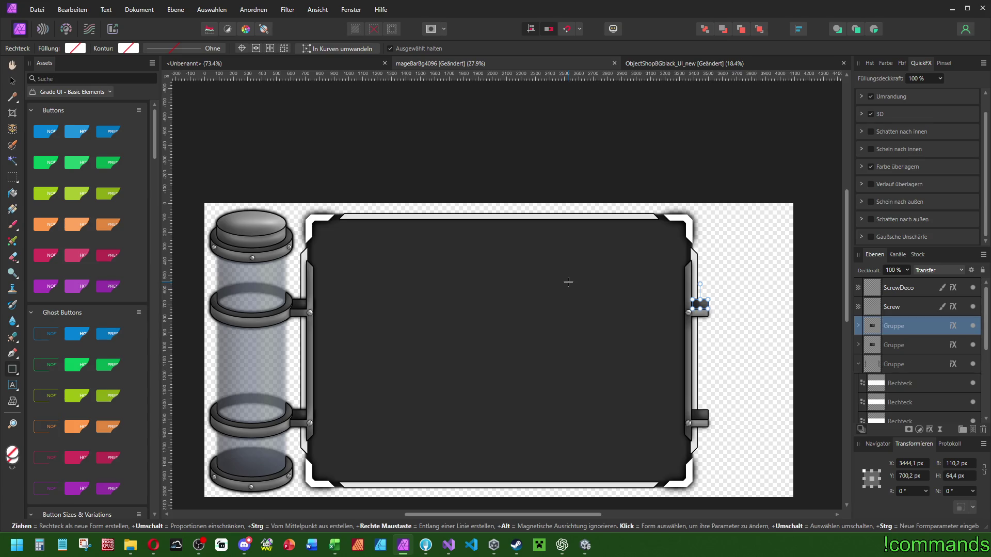
# Draw a triangle, rotate it to point sideways and narrow it to a thin sliver.
pyautogui.scroll(2, 579, 285)
pyautogui.scroll(-2, 665, 248)
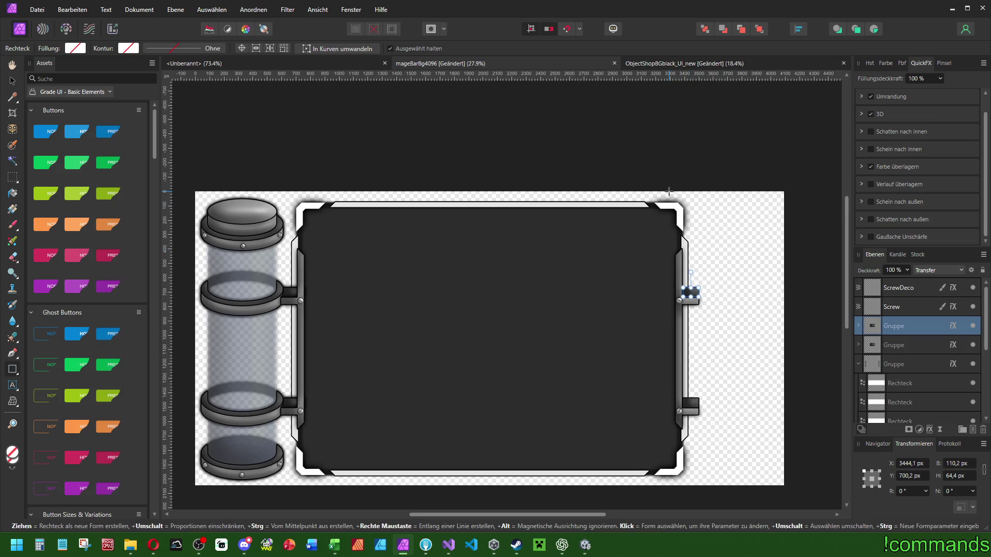
pyautogui.click(12, 369)
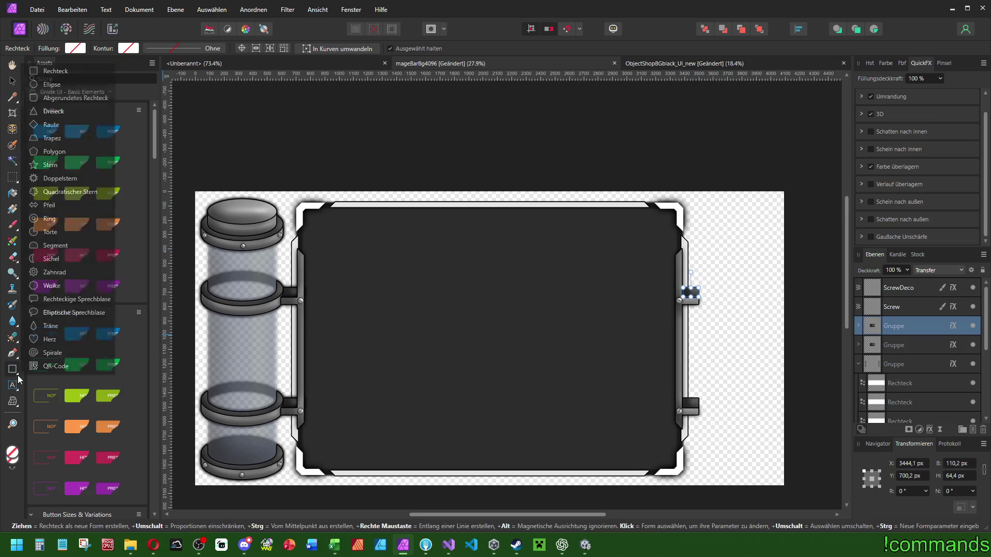
pyautogui.click(72, 114)
pyautogui.moveTo(541, 210)
pyautogui.mouseDown()
pyautogui.moveTo(668, 420)
pyautogui.moveTo(720, 376)
pyautogui.mouseUp()
pyautogui.moveTo(631, 195)
pyautogui.mouseDown()
pyautogui.moveTo(809, 370)
pyautogui.moveTo(808, 320)
pyautogui.mouseUp()
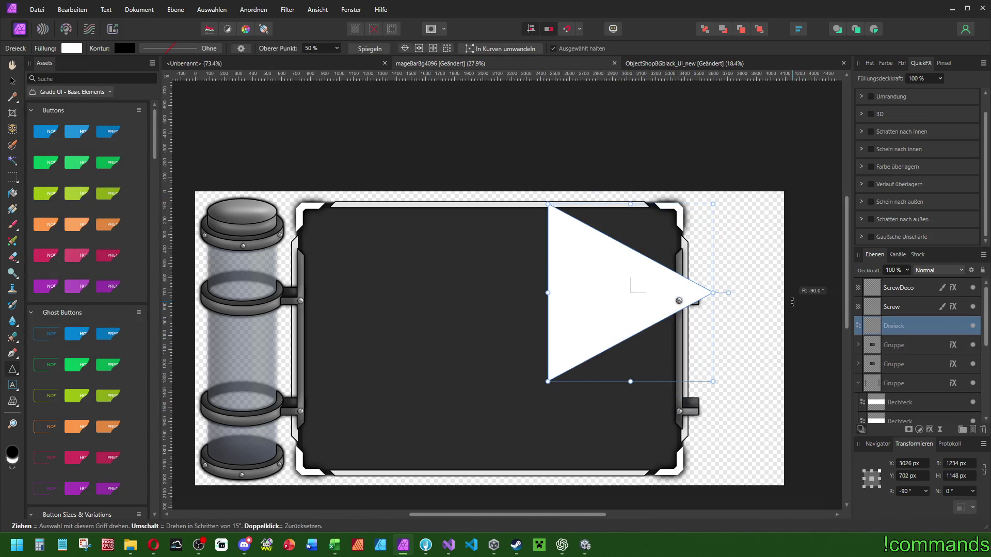
pyautogui.moveTo(686, 293); pyautogui.dragTo(704, 223)
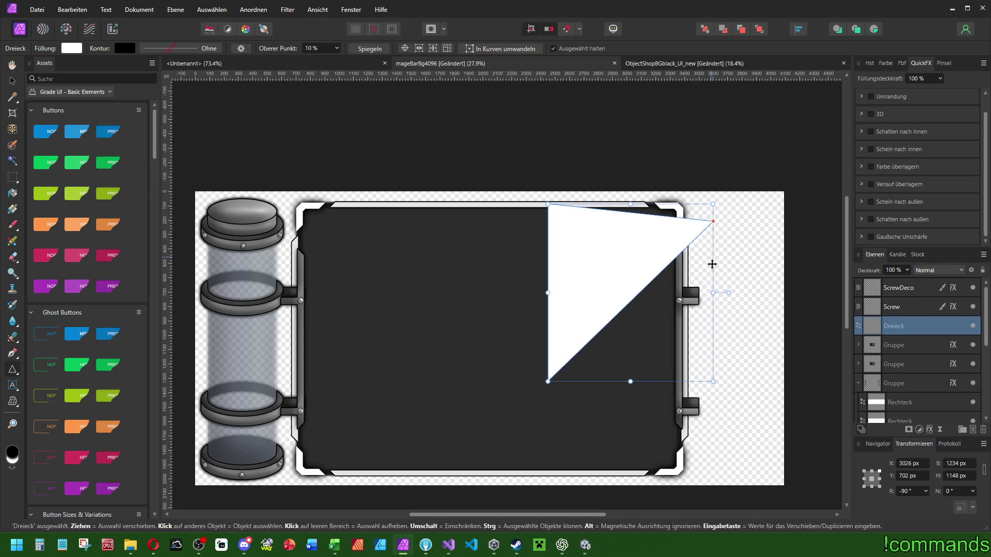
pyautogui.moveTo(713, 292); pyautogui.dragTo(579, 287)
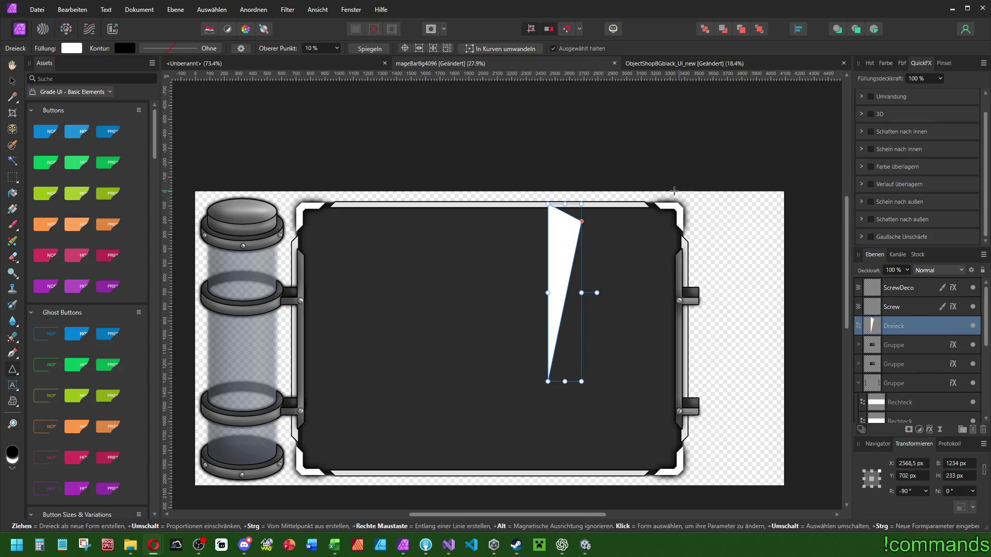
# Centre the triangle on the page, then move it right of the frame.
pyautogui.click(798, 29)
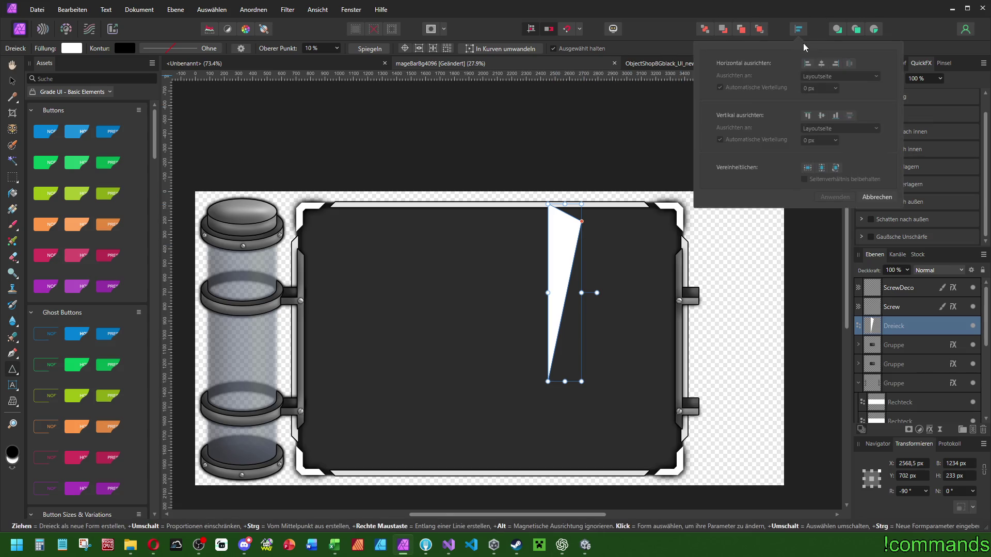
pyautogui.click(822, 63)
pyautogui.click(821, 115)
pyautogui.hscroll(1, 654, 167)
pyautogui.press('v')
pyautogui.moveTo(467, 312)
pyautogui.mouseDown()
pyautogui.moveTo(700, 312)
pyautogui.moveTo(698, 274)
pyautogui.moveTo(681, 275)
pyautogui.moveTo(692, 277)
pyautogui.moveTo(674, 192)
pyautogui.mouseUp()
# Stretch the triangle to full panel height, recentre it vertically, widen it and raise its apex.
pyautogui.scroll(5, 699, 312)
pyautogui.scroll(-2, 692, 277)
pyautogui.scroll(-2, 690, 267)
pyautogui.moveTo(674, 430); pyautogui.dragTo(673, 448)
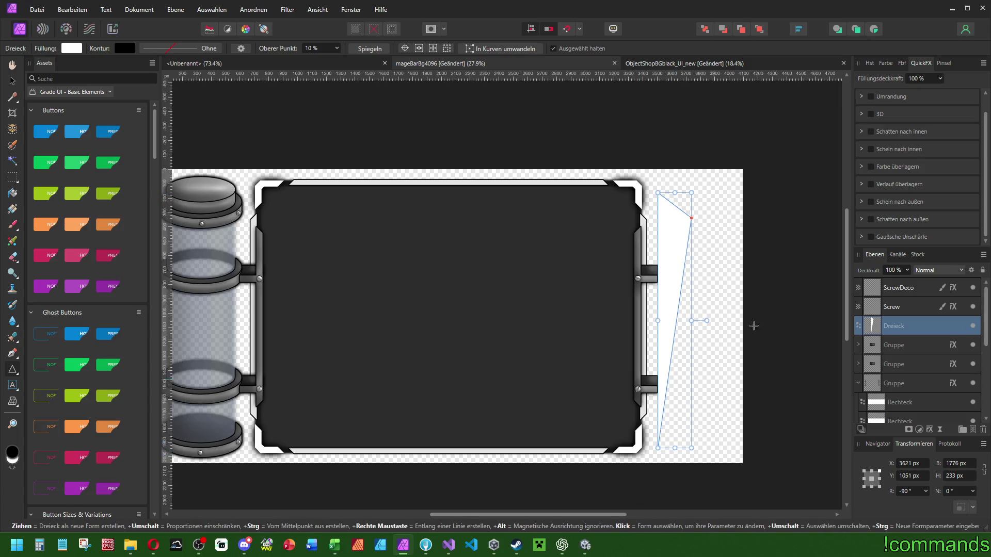
pyautogui.click(798, 31)
pyautogui.click(821, 116)
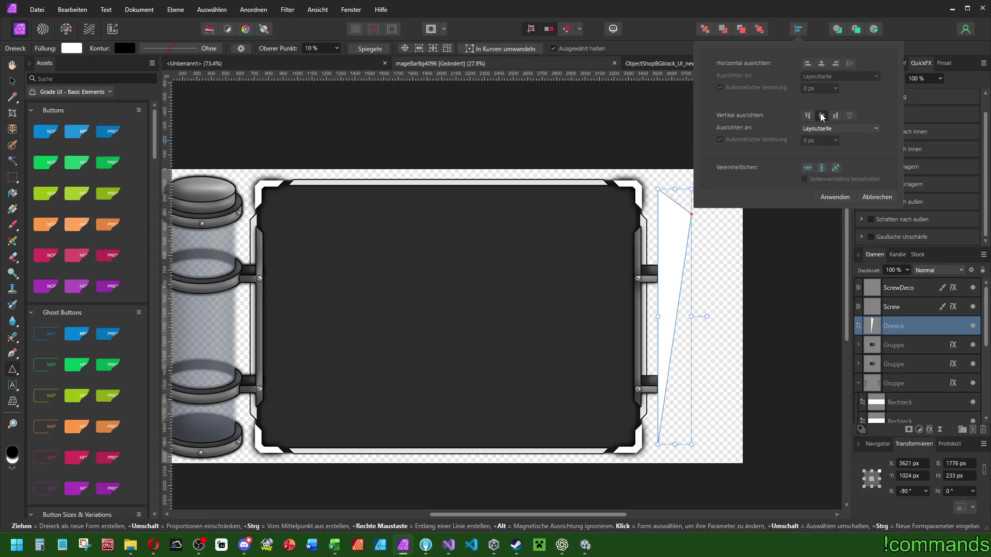
pyautogui.moveTo(642, 325)
pyautogui.mouseDown()
pyautogui.moveTo(696, 315)
pyautogui.moveTo(676, 317)
pyautogui.mouseUp()
pyautogui.moveTo(676, 223); pyautogui.dragTo(677, 216)
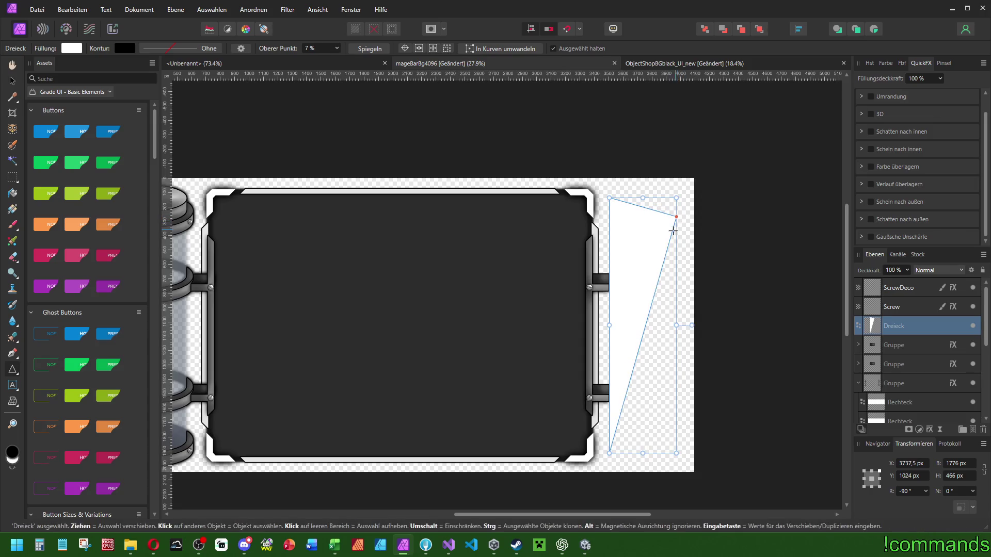
# Make three Dreieck copies, lowering each copy's apex and narrowing its width.
pyautogui.hotkey('ctrl', 'j')
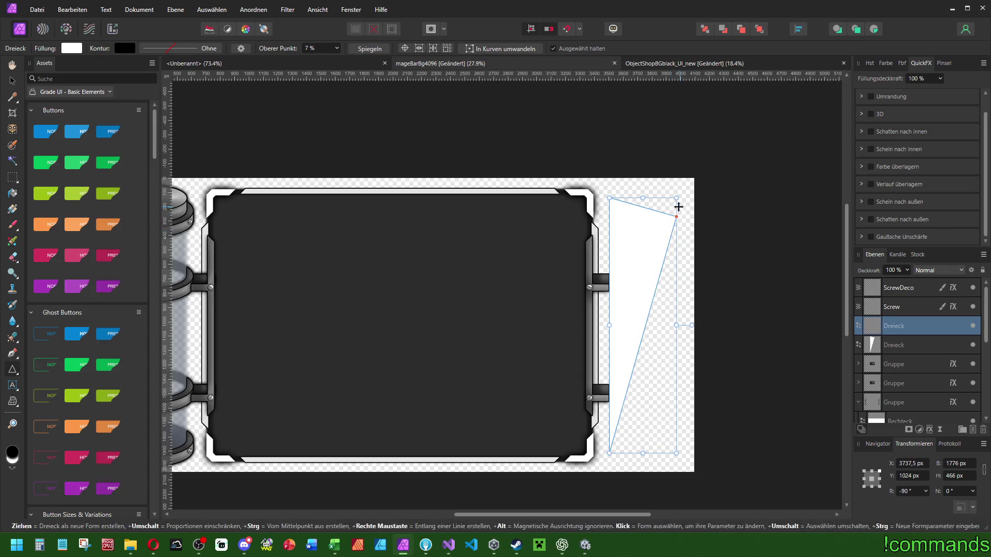
pyautogui.moveTo(679, 220)
pyautogui.mouseDown()
pyautogui.moveTo(818, 316)
pyautogui.moveTo(807, 307)
pyautogui.mouseUp()
pyautogui.hotkey('ctrl', 'z')
pyautogui.moveTo(677, 217); pyautogui.dragTo(677, 274)
pyautogui.moveTo(678, 326); pyautogui.dragTo(671, 326)
pyautogui.hotkey('ctrl', 'j')
pyautogui.moveTo(671, 274); pyautogui.dragTo(652, 406)
pyautogui.hotkey('ctrl', 'j')
pyautogui.moveTo(656, 326)
pyautogui.mouseDown()
pyautogui.moveTo(627, 332)
pyautogui.moveTo(608, 316)
pyautogui.moveTo(659, 325)
pyautogui.moveTo(638, 325)
pyautogui.mouseUp()
# Narrow the second and fourth triangle copies, then undo those triangle changes.
pyautogui.click(891, 345)
pyautogui.click(884, 327)
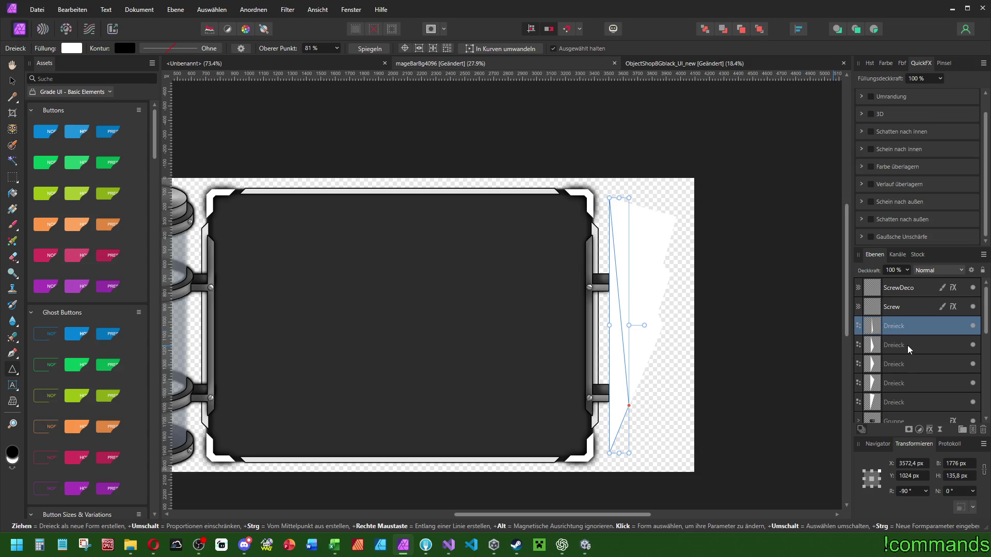
pyautogui.click(909, 345)
pyautogui.moveTo(644, 325); pyautogui.dragTo(638, 322)
pyautogui.click(907, 363)
pyautogui.click(893, 389)
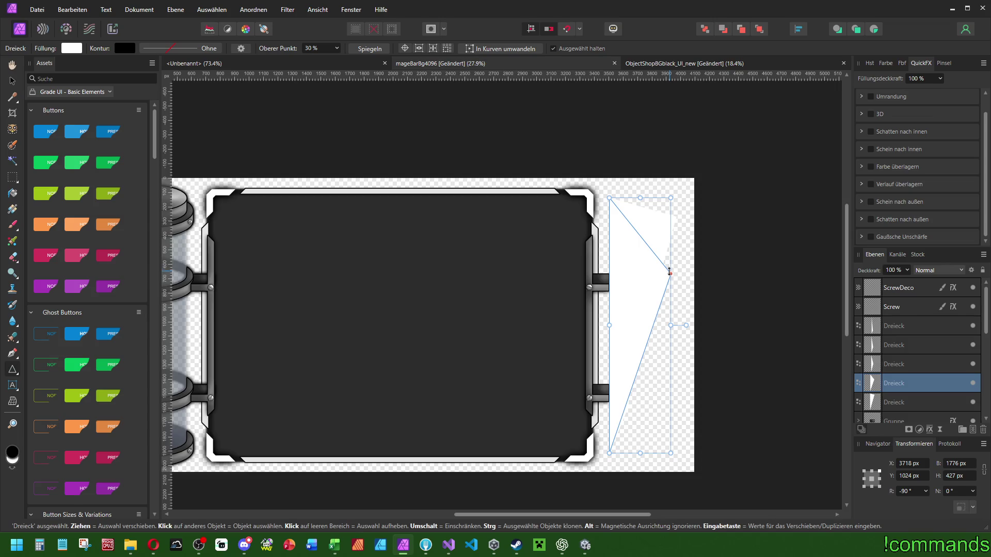
pyautogui.moveTo(670, 326); pyautogui.dragTo(643, 325)
pyautogui.click(896, 326)
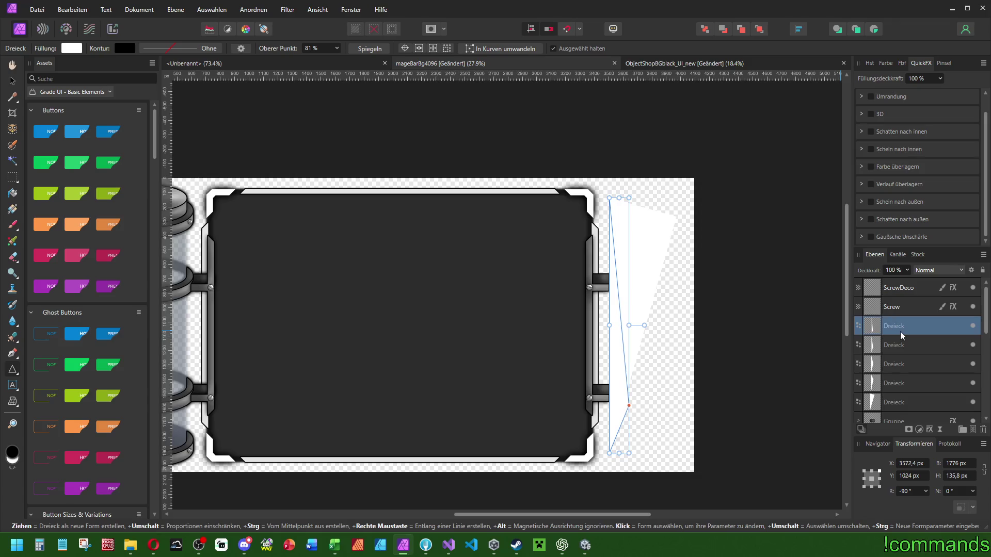
pyautogui.moveTo(890, 389)
pyautogui.mouseDown()
pyautogui.moveTo(896, 321)
pyautogui.moveTo(902, 333)
pyautogui.mouseUp()
pyautogui.hotkey('ctrl', 'z')
pyautogui.hotkey('ctrl', 'z')
pyautogui.hotkey('ctrl', 'z')
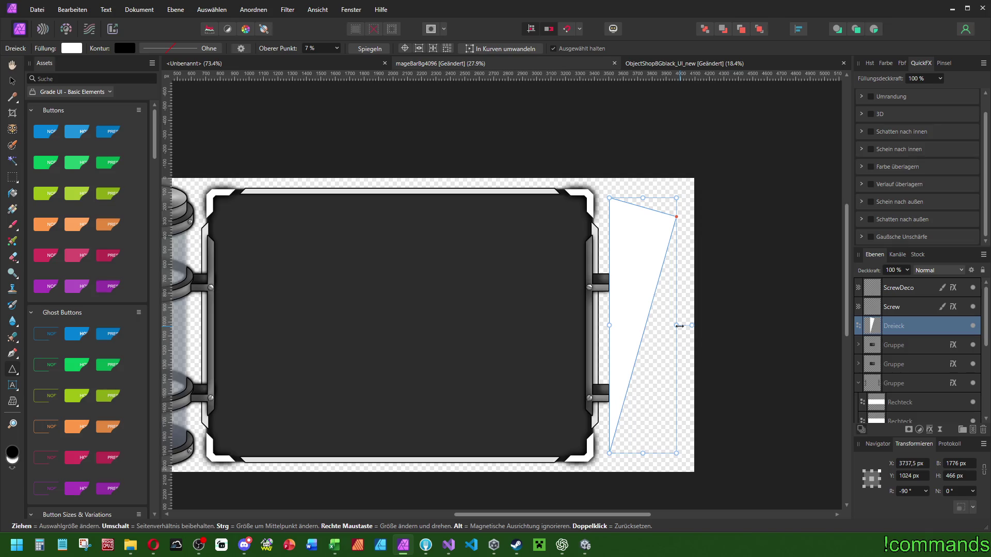
# Narrow the triangle and lower its top edge and apex.
pyautogui.moveTo(676, 325)
pyautogui.mouseDown()
pyautogui.moveTo(663, 323)
pyautogui.moveTo(786, 321)
pyautogui.moveTo(768, 328)
pyautogui.mouseUp()
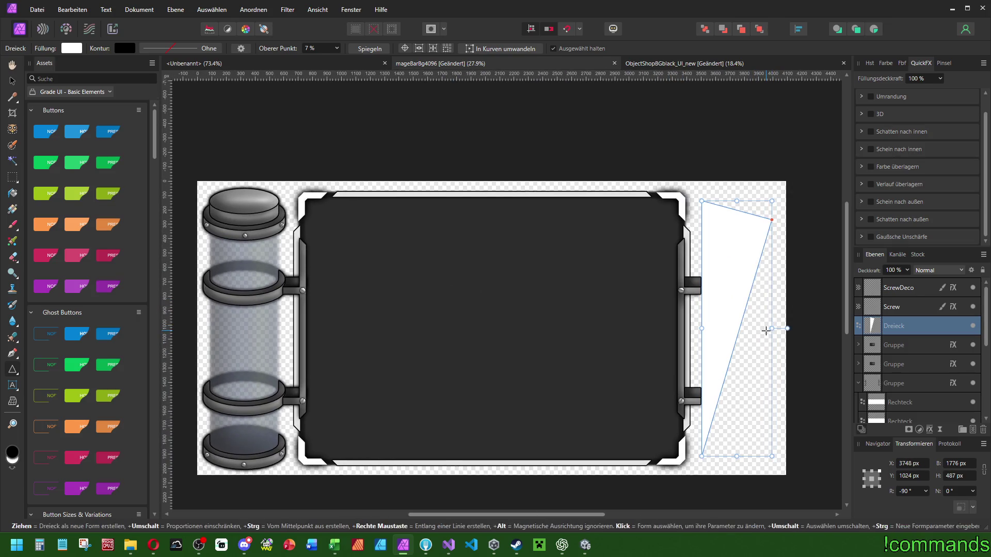
pyautogui.click(766, 331)
pyautogui.moveTo(737, 201); pyautogui.dragTo(739, 234)
pyautogui.moveTo(773, 343); pyautogui.dragTo(759, 348)
pyautogui.moveTo(759, 251); pyautogui.dragTo(760, 290)
# Duplicate the triangle and shrink the copy to a small 580 × 225,3 px shard at the lower right.
pyautogui.press('v')
pyautogui.hotkey('ctrl', 'j')
pyautogui.moveTo(731, 234); pyautogui.dragTo(731, 263)
pyautogui.moveTo(761, 360); pyautogui.dragTo(753, 365)
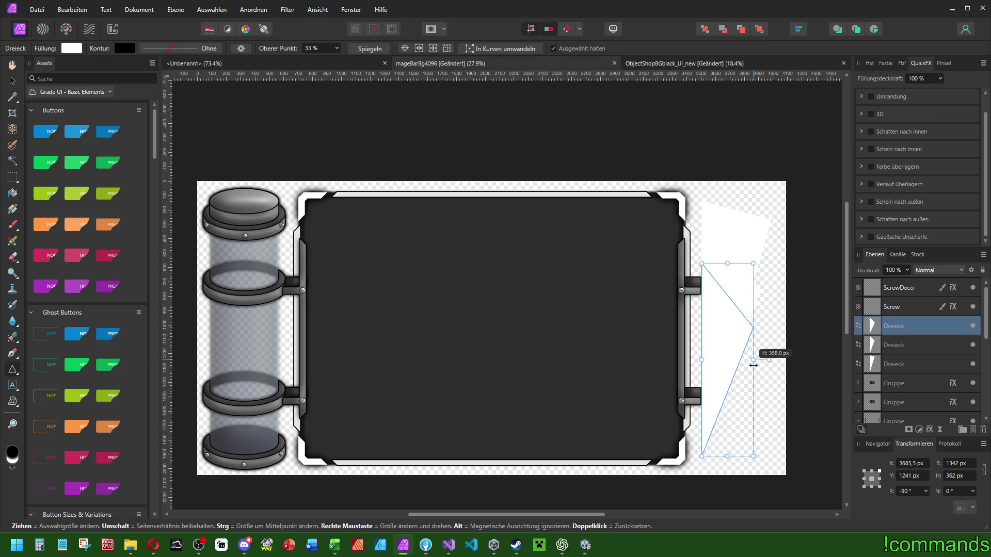
pyautogui.moveTo(728, 263); pyautogui.dragTo(727, 291)
pyautogui.moveTo(755, 374); pyautogui.dragTo(743, 378)
pyautogui.moveTo(720, 315); pyautogui.dragTo(724, 368)
pyautogui.scroll(-2, 774, 354)
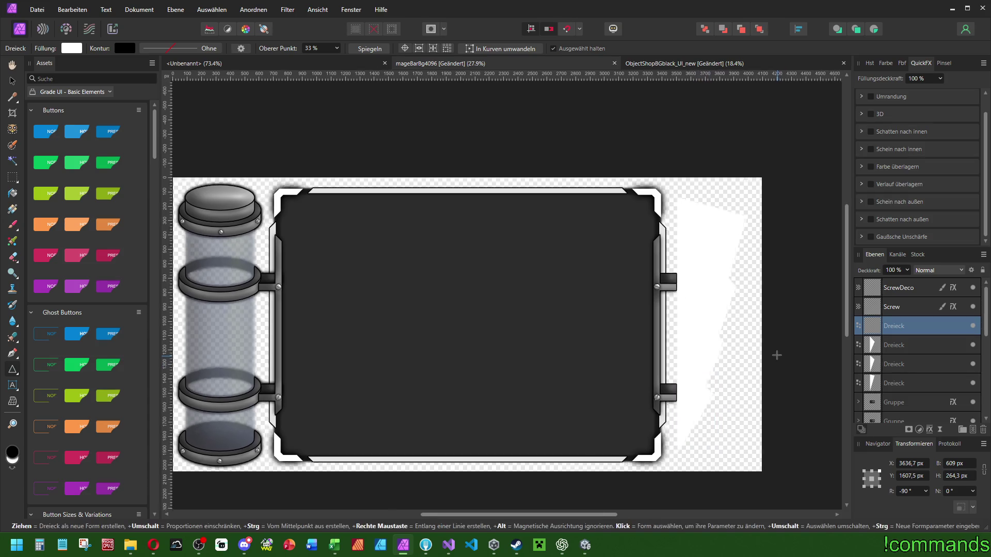
pyautogui.scroll(1, 729, 350)
pyautogui.moveTo(716, 347); pyautogui.dragTo(715, 351)
pyautogui.moveTo(734, 391); pyautogui.dragTo(728, 394)
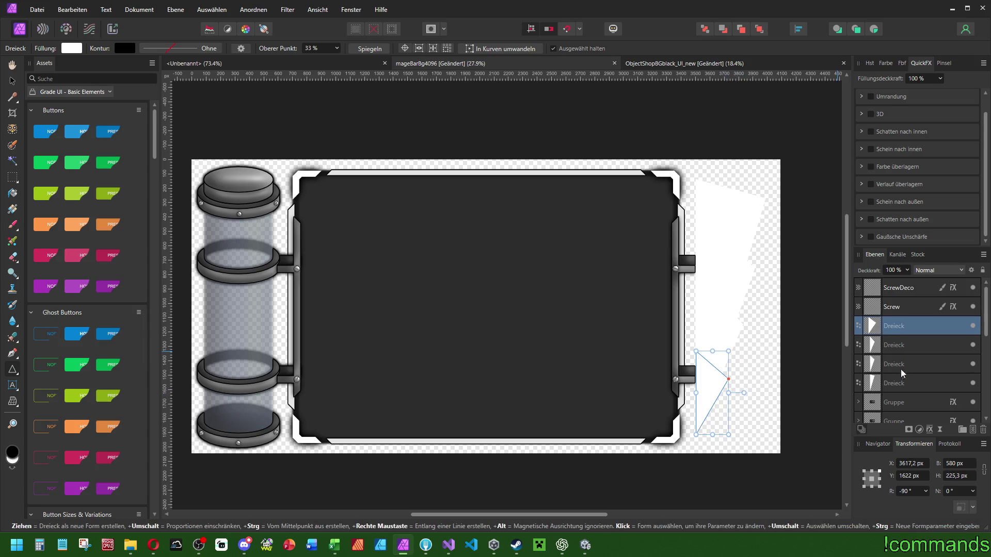
# Group the four Dreieck triangle layers into one blade group.
pyautogui.click(900, 385)
pyautogui.keyDown('shift'); pyautogui.click(883, 331); pyautogui.keyUp('shift')
pyautogui.hotkey('ctrl', 'g')
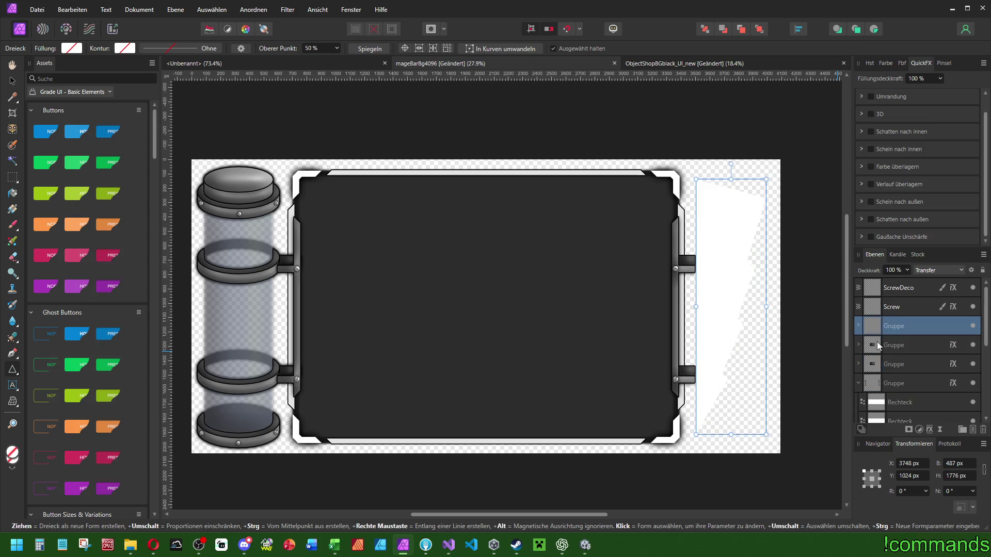
pyautogui.hscroll(1, 653, 324)
pyautogui.hscroll(-1, 653, 324)
pyautogui.scroll(-3, 936, 350)
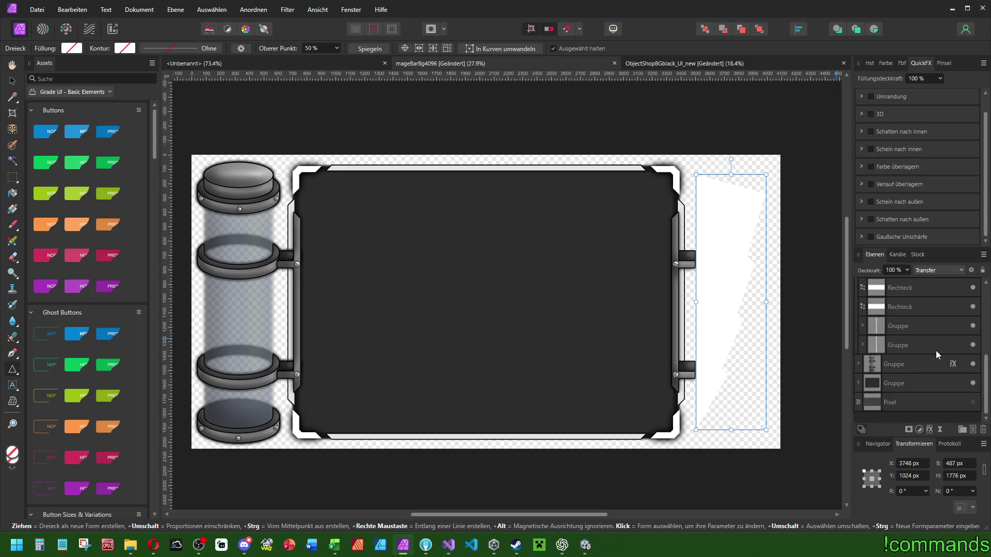
pyautogui.click(859, 365)
pyautogui.scroll(-3, 906, 391)
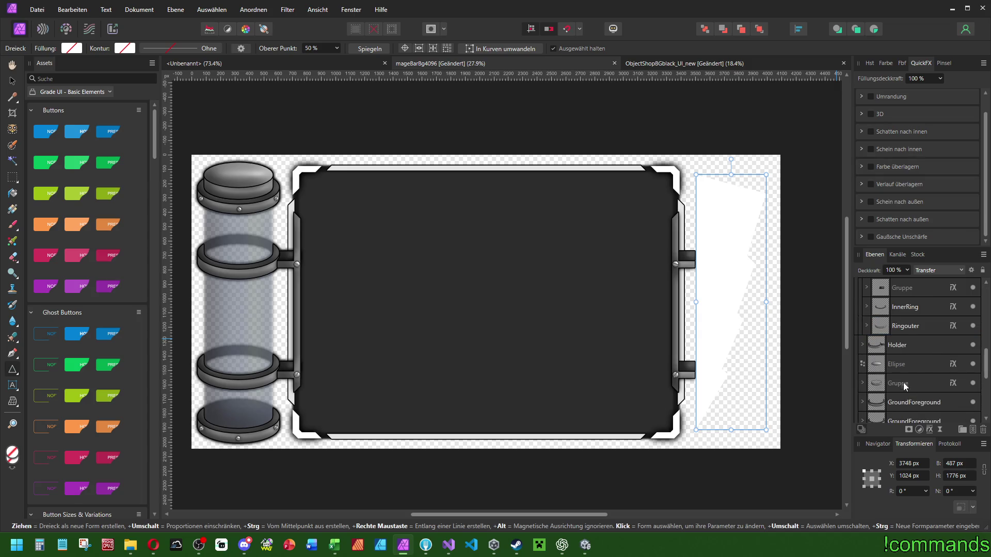
pyautogui.scroll(5, 903, 328)
# Apply Bearbeiten > Effekt übertragen to the blade group and open its full 3D effect settings.
pyautogui.click(903, 326)
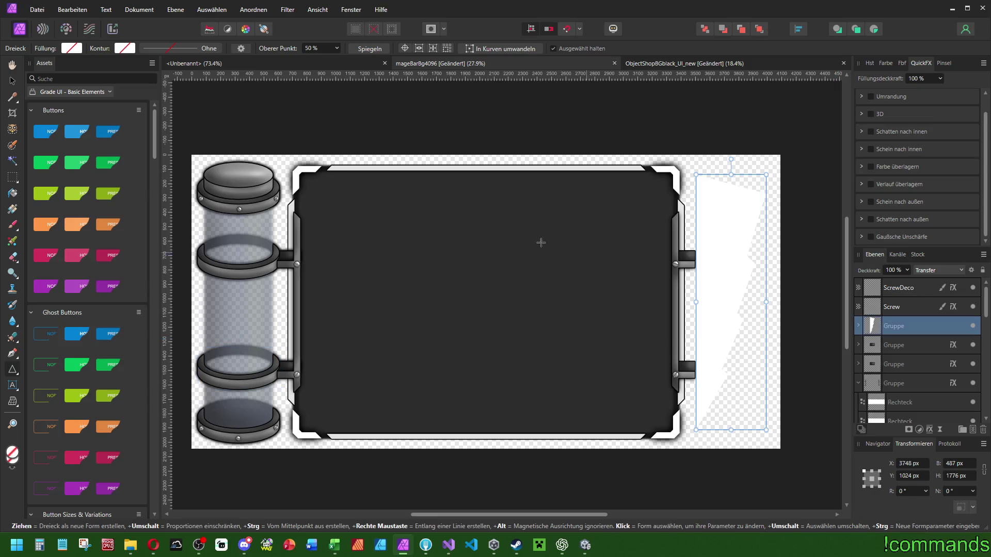
pyautogui.click(79, 9)
pyautogui.click(85, 98)
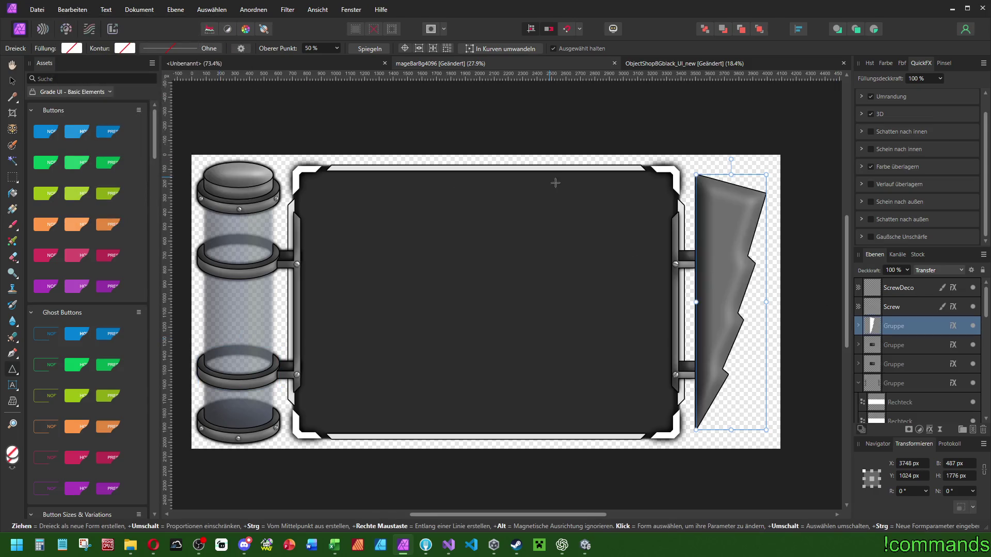
pyautogui.scroll(8, 604, 190)
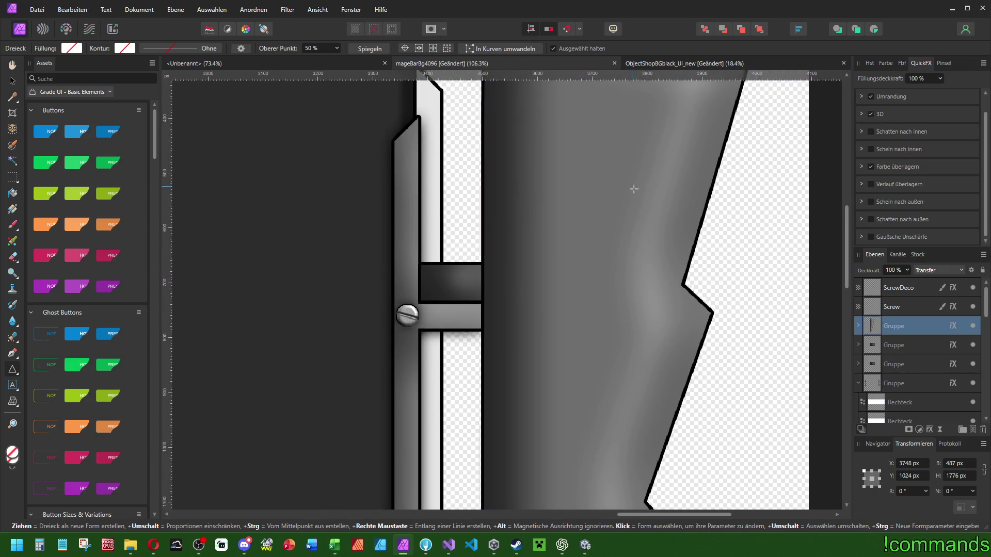
pyautogui.click(862, 114)
pyautogui.click(971, 114)
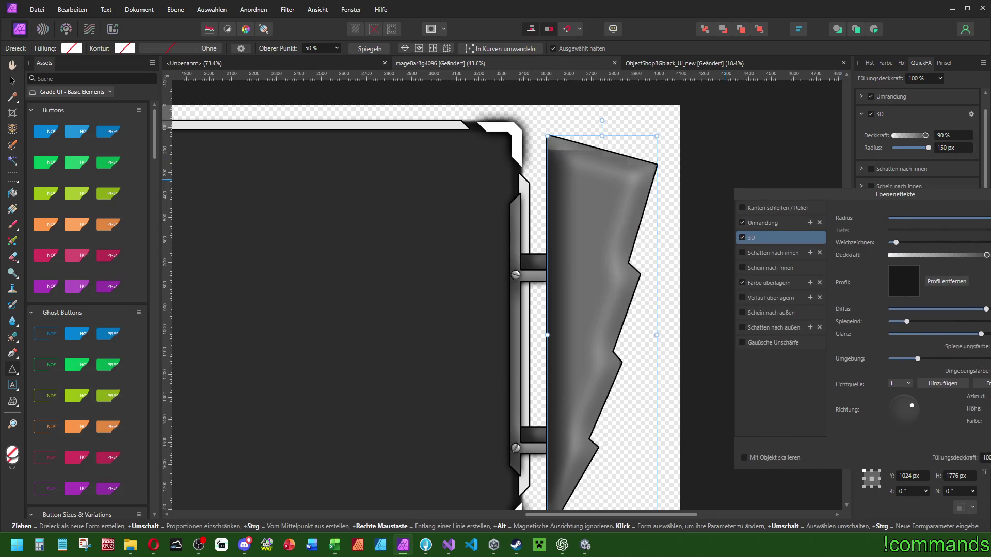
# Centre the 3D light direction and adjust the radius for a flatter, lighter bevel.
pyautogui.hotkey('ctrl', 'z')
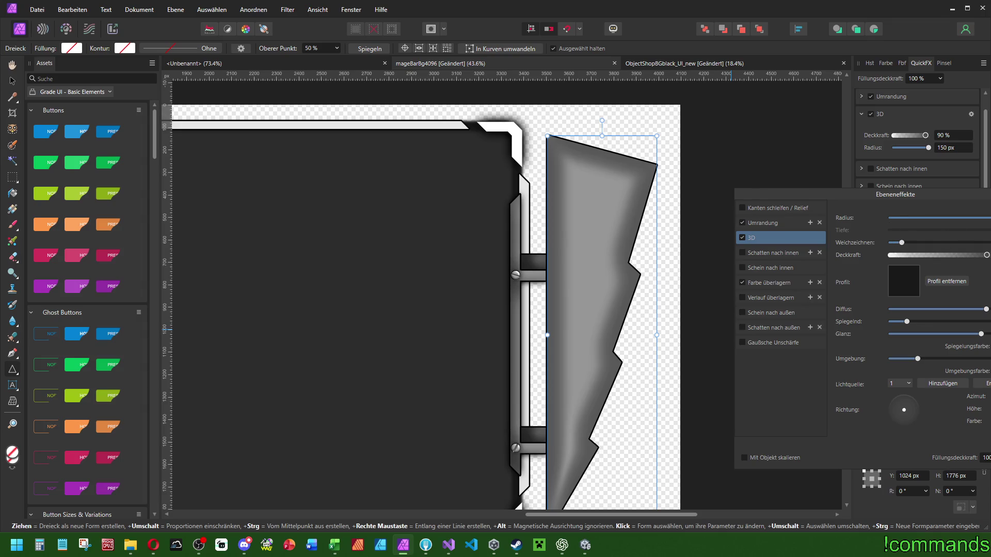
pyautogui.hotkey('ctrl', 'z')
pyautogui.scroll(-3, 486, 210)
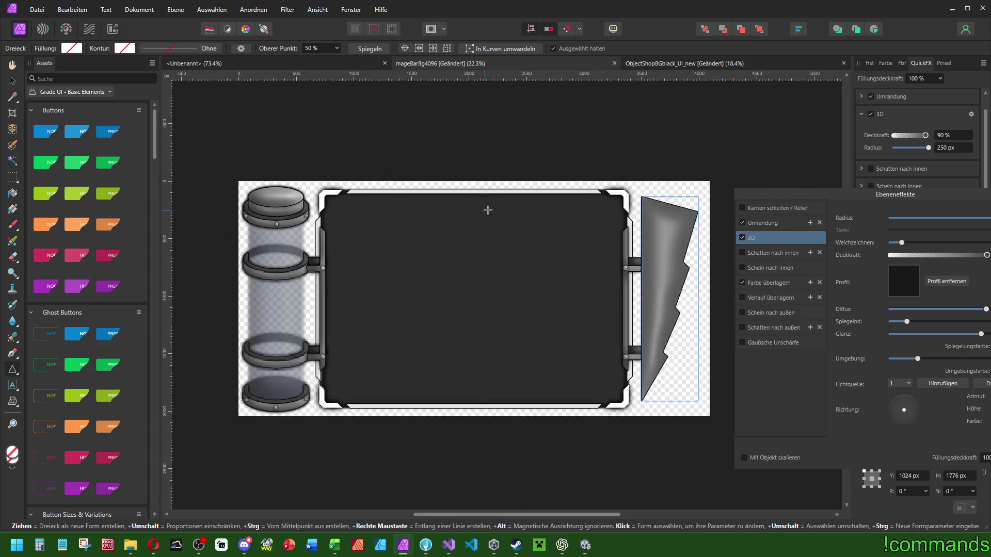
pyautogui.press('v')
pyautogui.hotkey('ctrl', 'z')
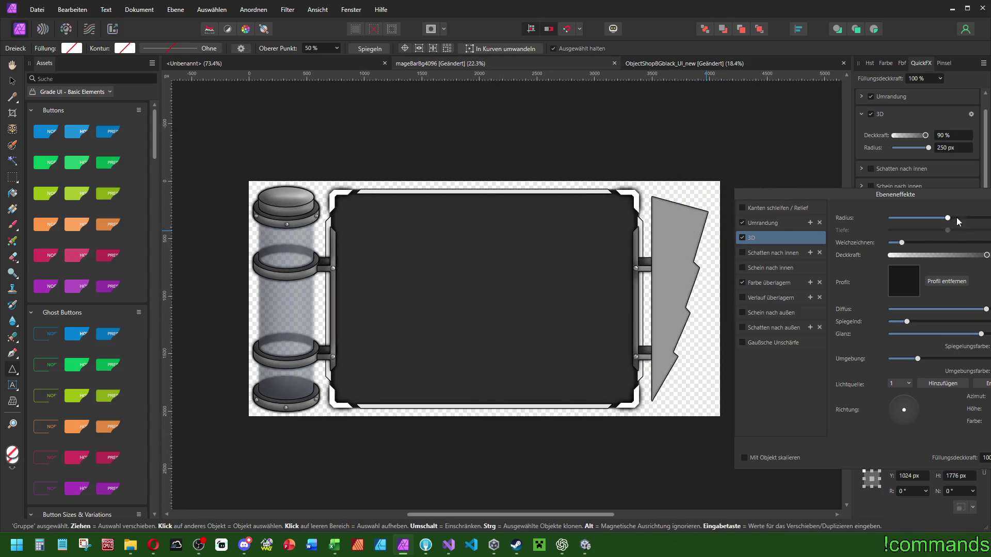
pyautogui.moveTo(944, 218); pyautogui.dragTo(969, 221)
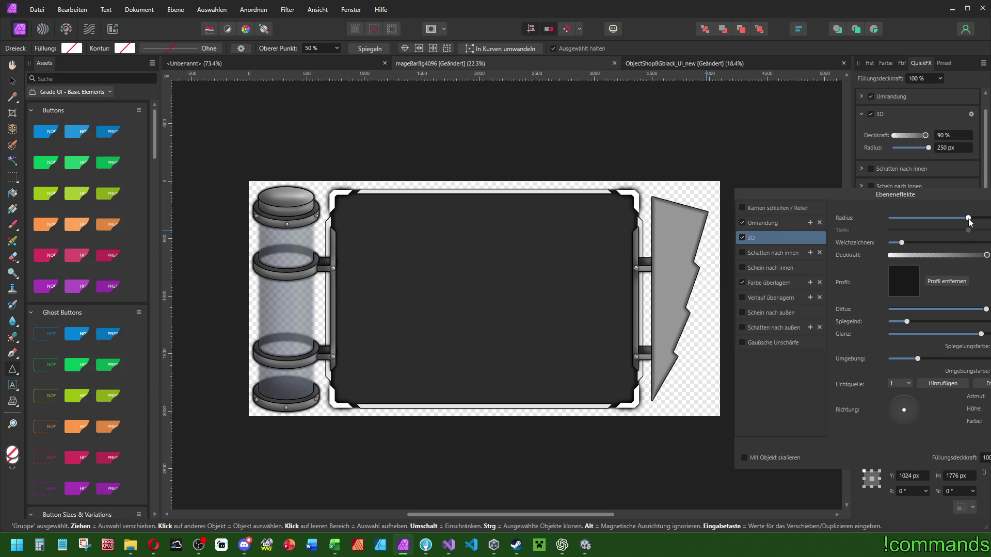
# Stretch the blade to 514 × 1884 px and close the layer effects dialog.
pyautogui.hotkey('alt', 'Tab')
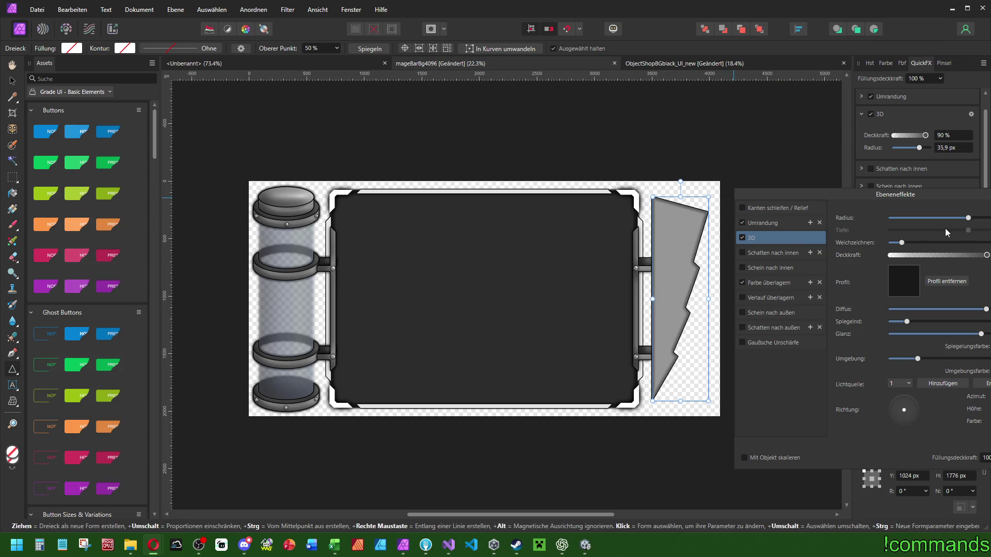
pyautogui.hscroll(2, 671, 207)
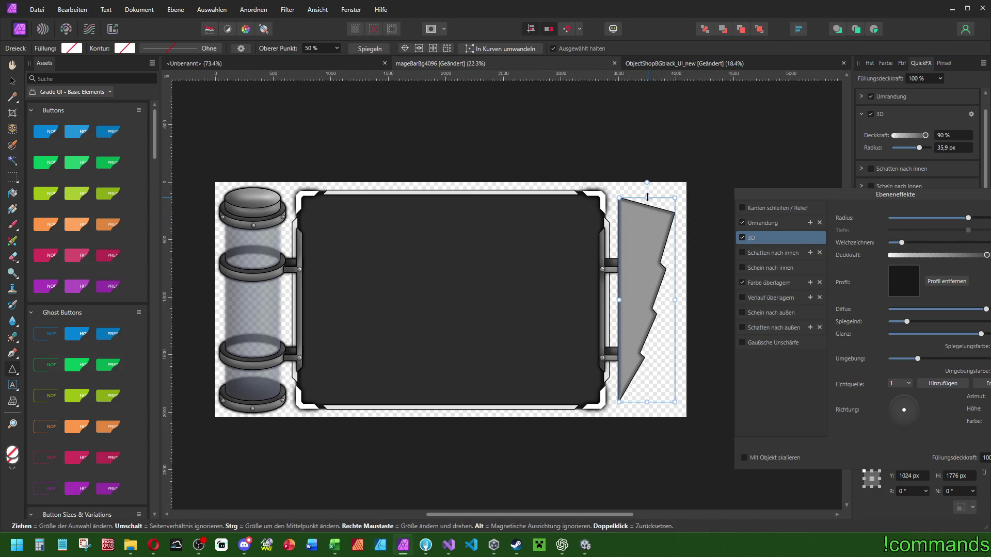
pyautogui.moveTo(647, 198); pyautogui.dragTo(647, 192)
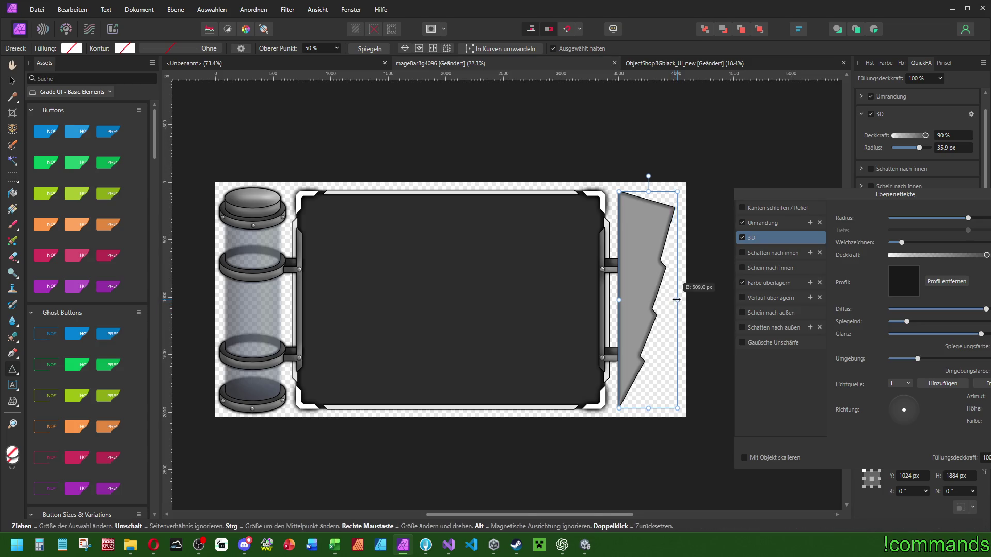
pyautogui.hscroll(2, 674, 292)
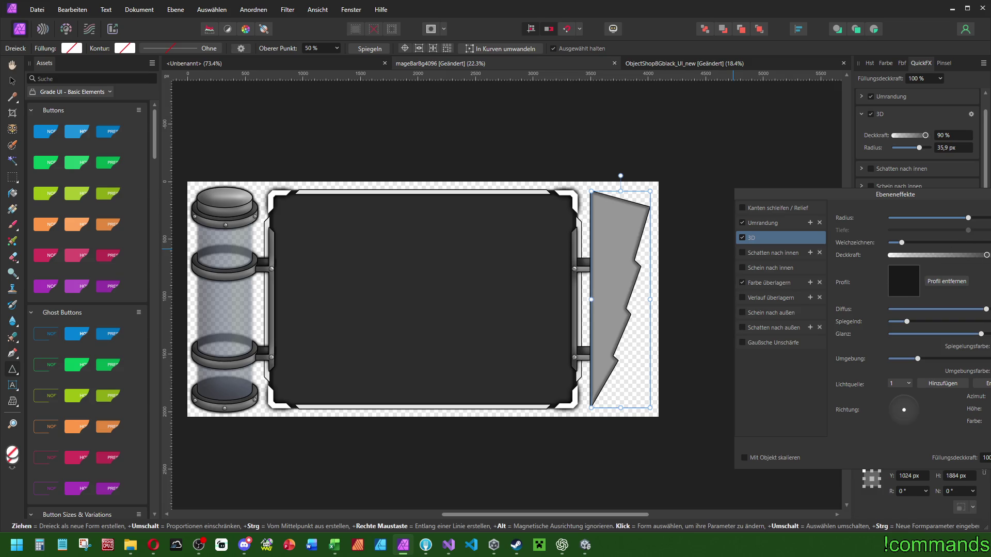
pyautogui.press('Return')
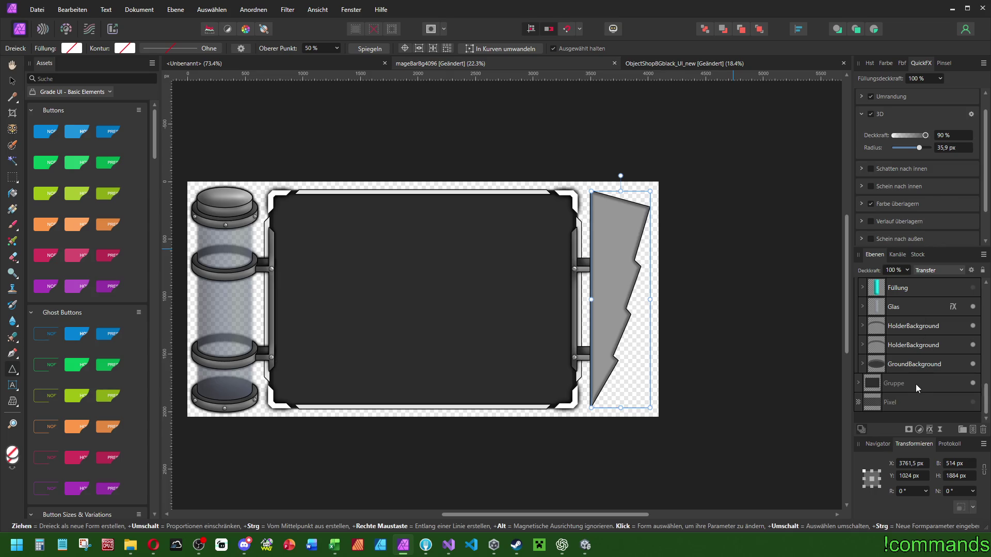
# Expand the main frame group and select the ScrewDeco layer.
pyautogui.click(916, 384)
pyautogui.click(859, 382)
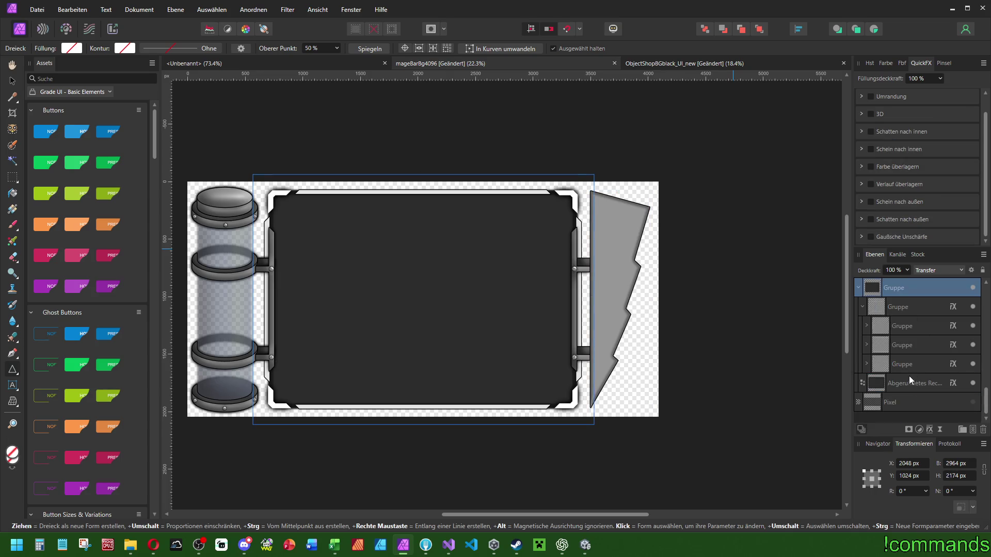
pyautogui.scroll(5, 865, 302)
pyautogui.click(909, 290)
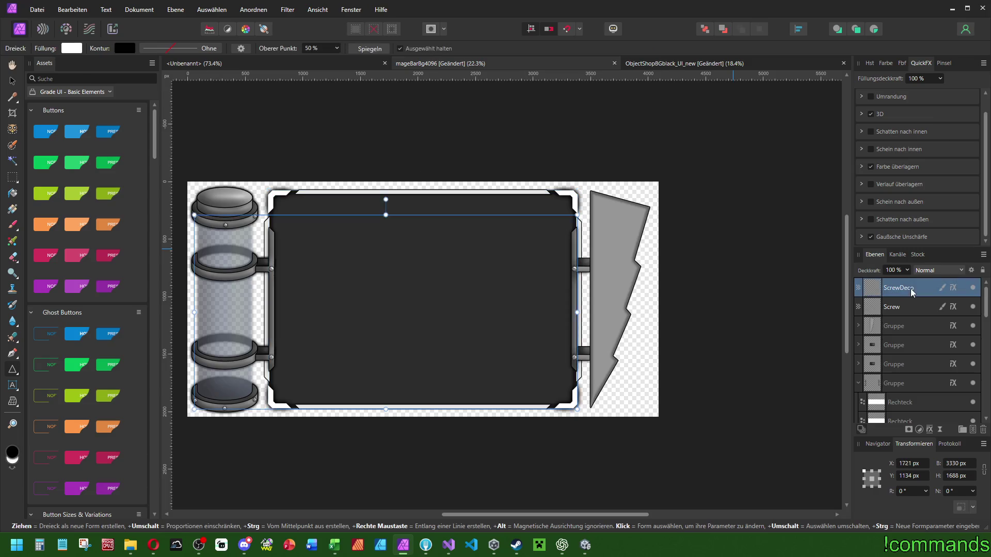
# Paste the dark effects onto the blade group, revert them, then duplicate the blade layer.
pyautogui.click(901, 320)
pyautogui.click(72, 10)
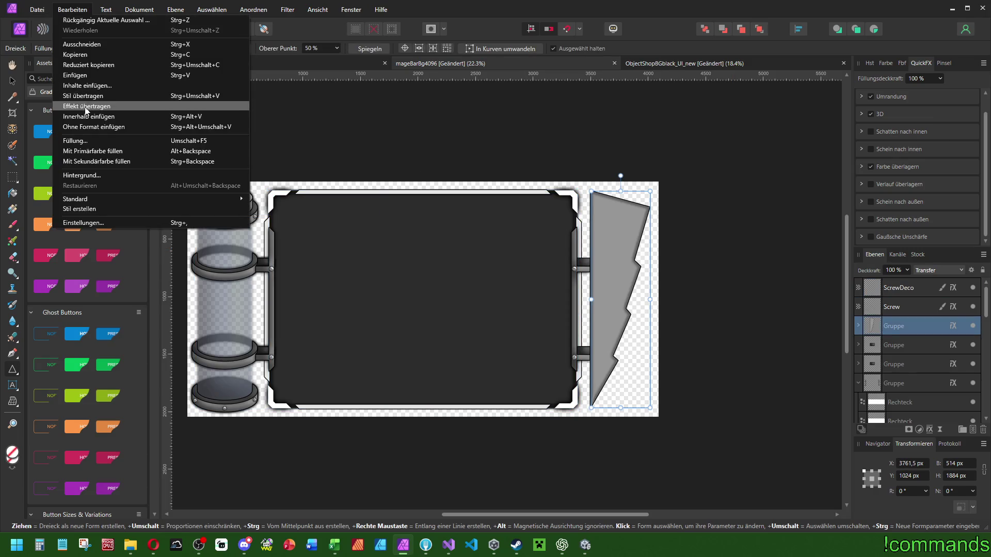
pyautogui.click(86, 106)
pyautogui.hscroll(-2, 514, 209)
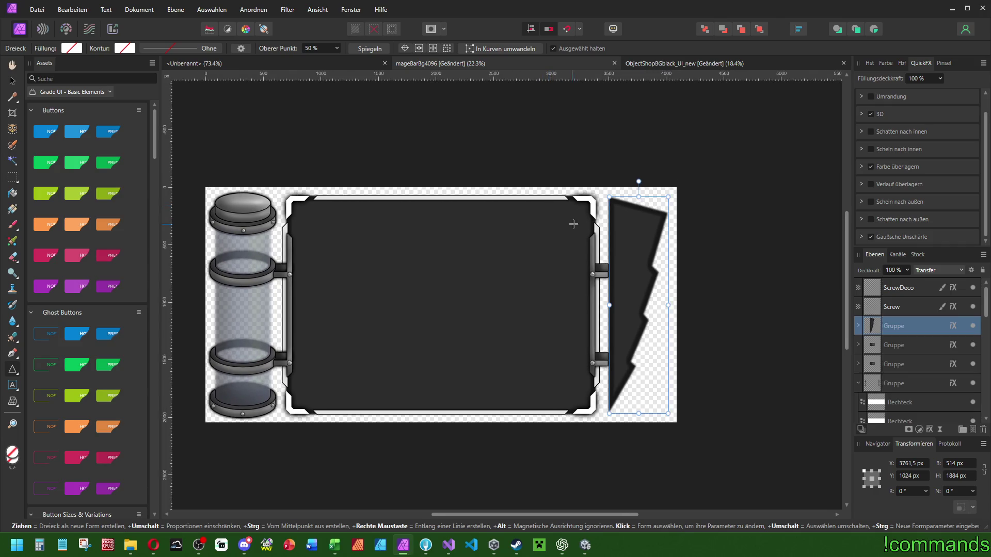
pyautogui.hotkey('ctrl', 'z')
pyautogui.hotkey('ctrl', 'j')
pyautogui.click(72, 9)
# Paste the dark effects onto the blade copy and shrink it to 426 px wide and shorter.
pyautogui.click(87, 106)
pyautogui.scroll(3, 640, 186)
pyautogui.moveTo(584, 202); pyautogui.dragTo(574, 209)
pyautogui.moveTo(575, 211); pyautogui.dragTo(574, 211)
pyautogui.scroll(-2, 608, 287)
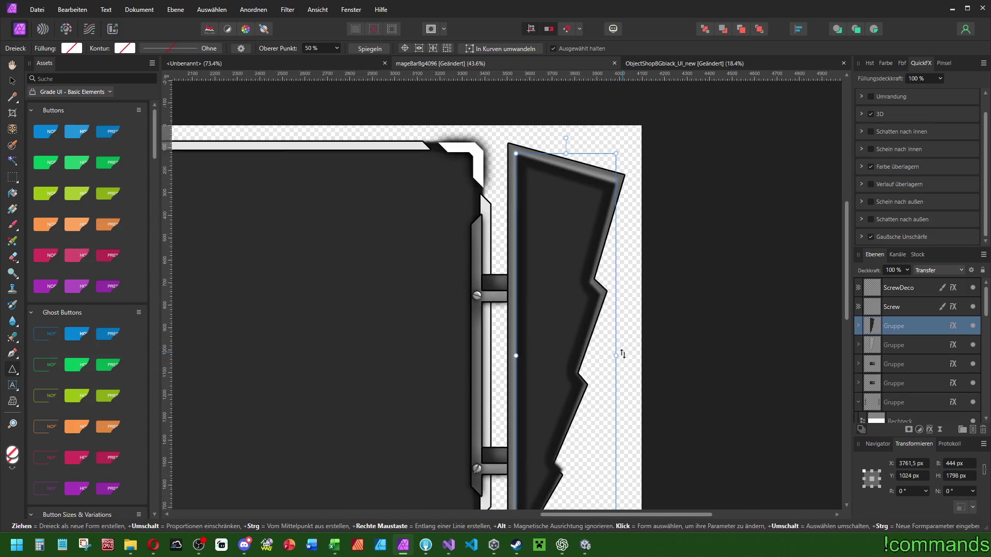
pyautogui.moveTo(616, 356); pyautogui.dragTo(613, 356)
pyautogui.scroll(-3, 613, 363)
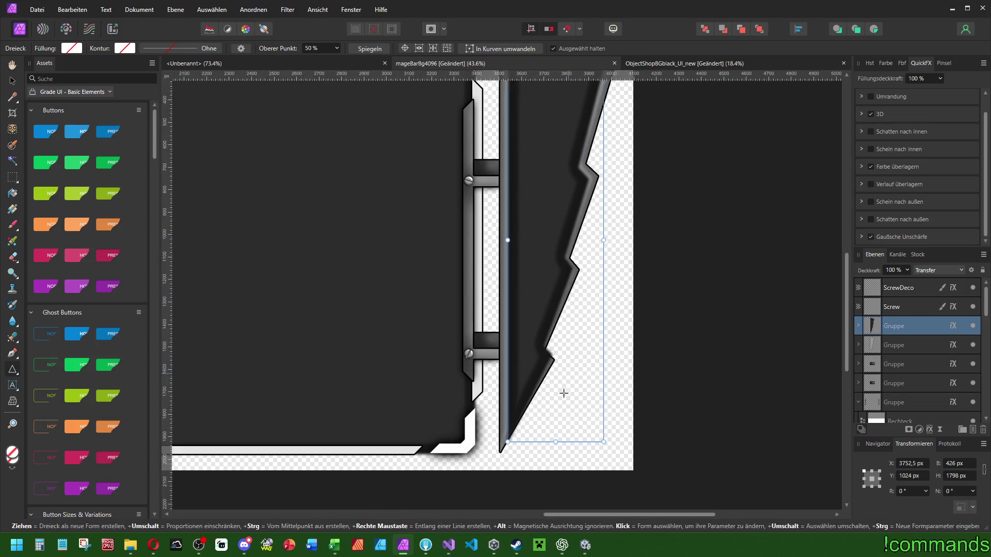
pyautogui.moveTo(562, 440); pyautogui.dragTo(551, 421)
pyautogui.scroll(2, 570, 283)
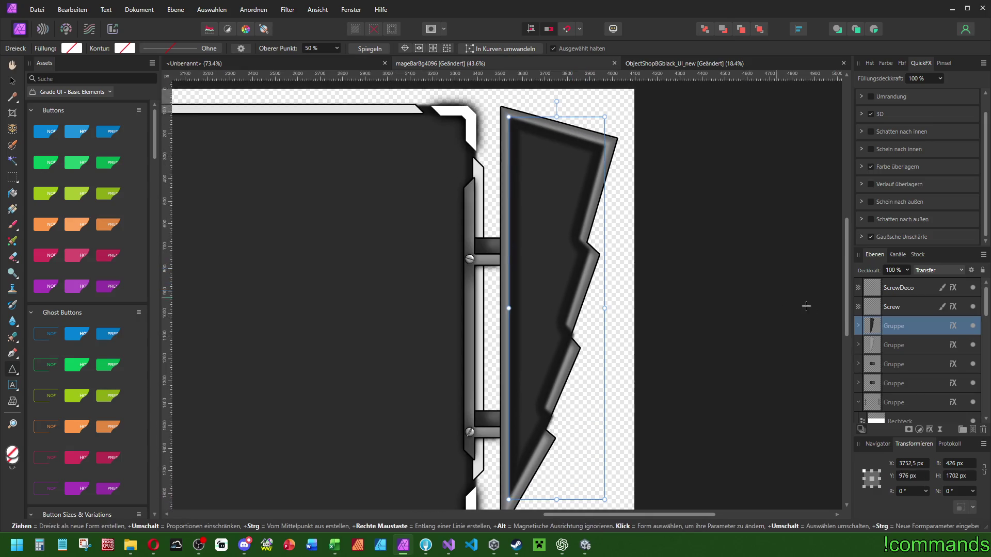
# Shorten the first and second inner triangles from the top and thin their right sides.
pyautogui.click(859, 326)
pyautogui.click(880, 344)
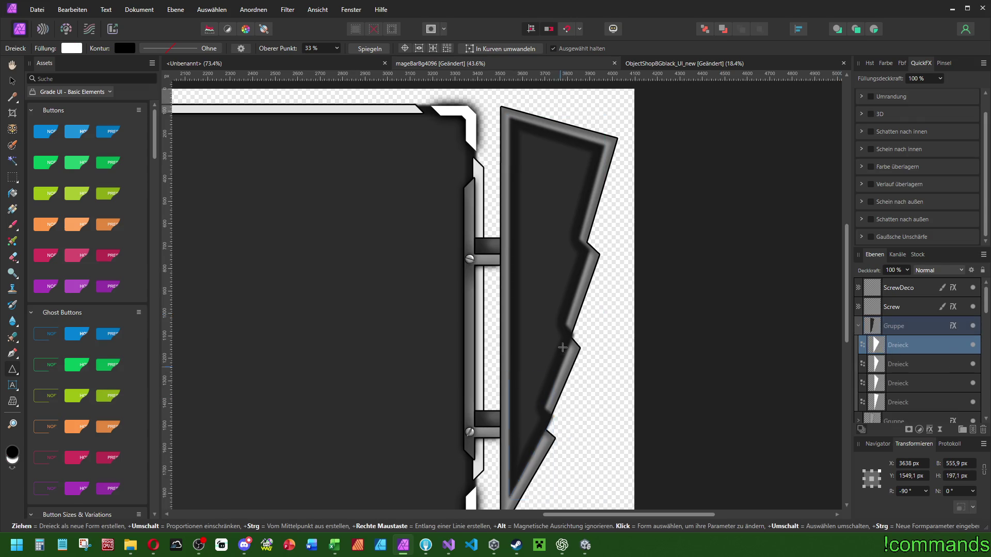
pyautogui.scroll(-2, 561, 358)
pyautogui.moveTo(536, 332); pyautogui.dragTo(534, 369)
pyautogui.moveTo(559, 413); pyautogui.dragTo(551, 413)
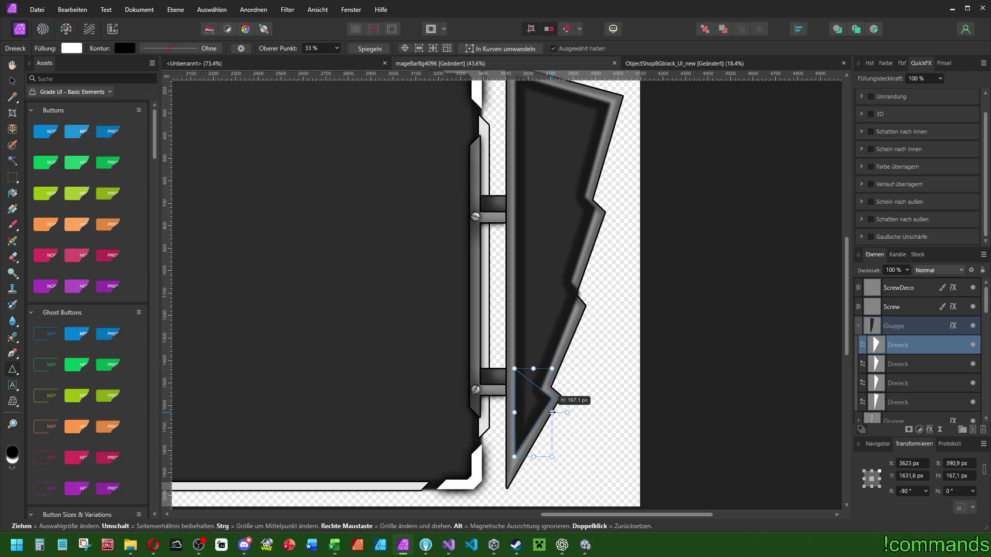
pyautogui.click(905, 358)
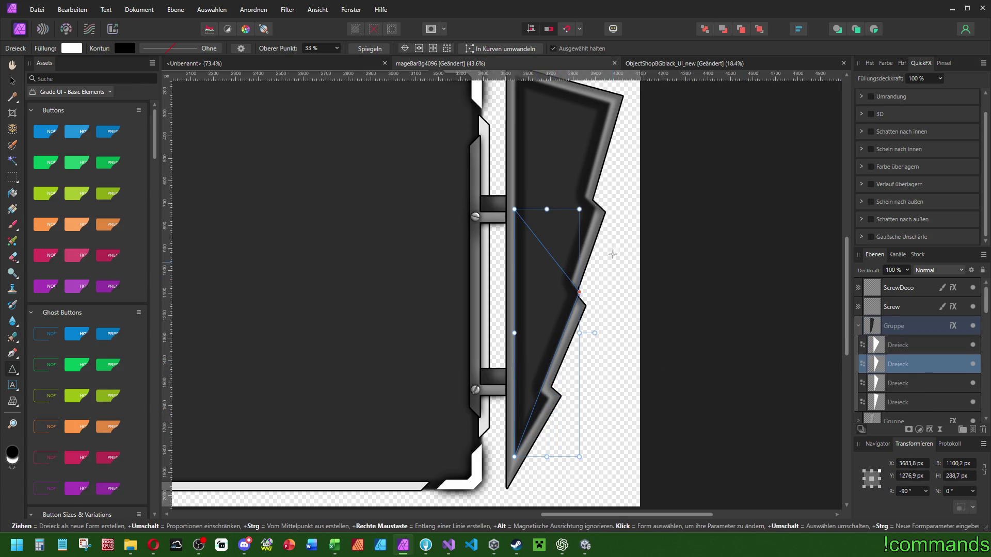
pyautogui.moveTo(546, 209); pyautogui.dragTo(546, 231)
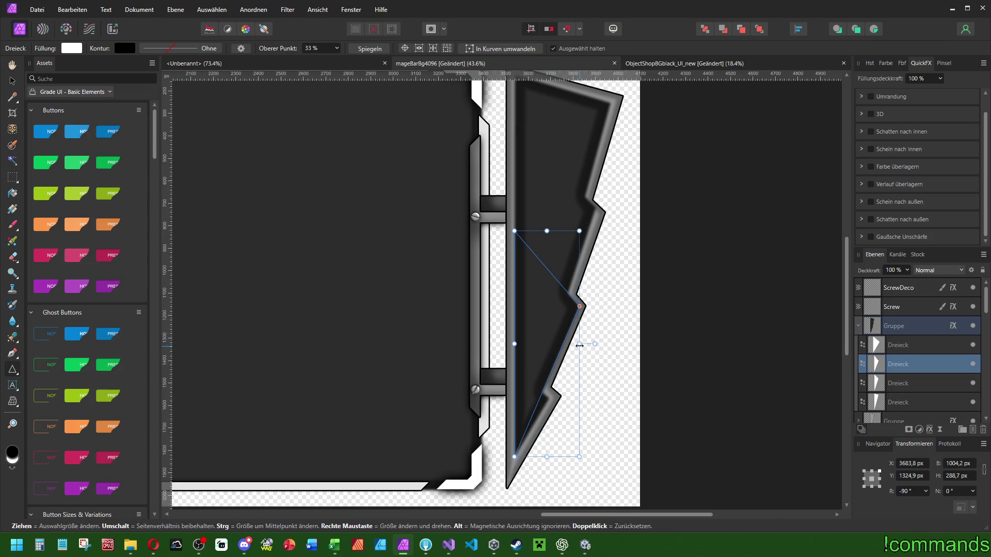
pyautogui.moveTo(580, 345); pyautogui.dragTo(575, 347)
# Shorten the third and fourth inner triangles from the top and thin them slightly.
pyautogui.click(903, 383)
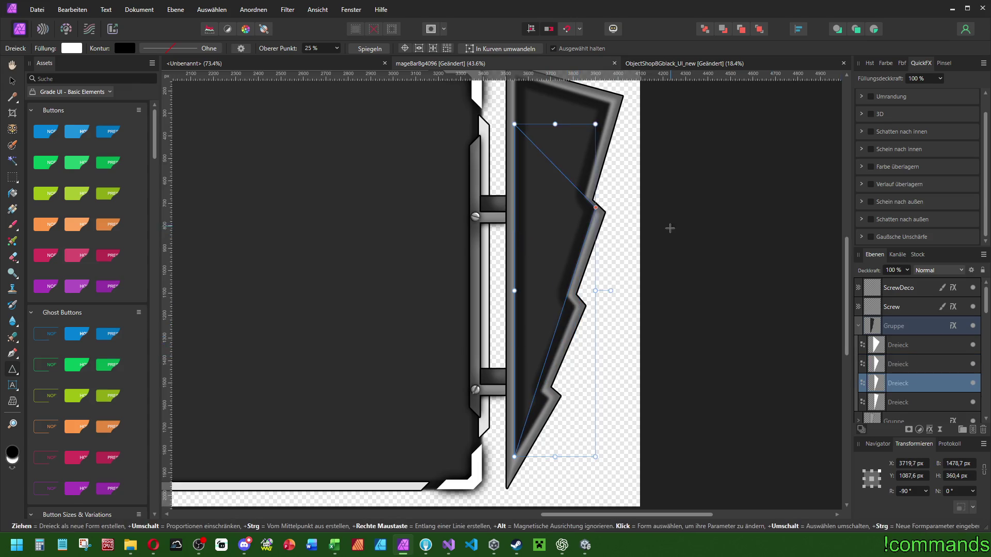
pyautogui.scroll(2, 667, 225)
pyautogui.moveTo(550, 166); pyautogui.dragTo(550, 179)
pyautogui.moveTo(591, 337); pyautogui.dragTo(588, 338)
pyautogui.click(903, 402)
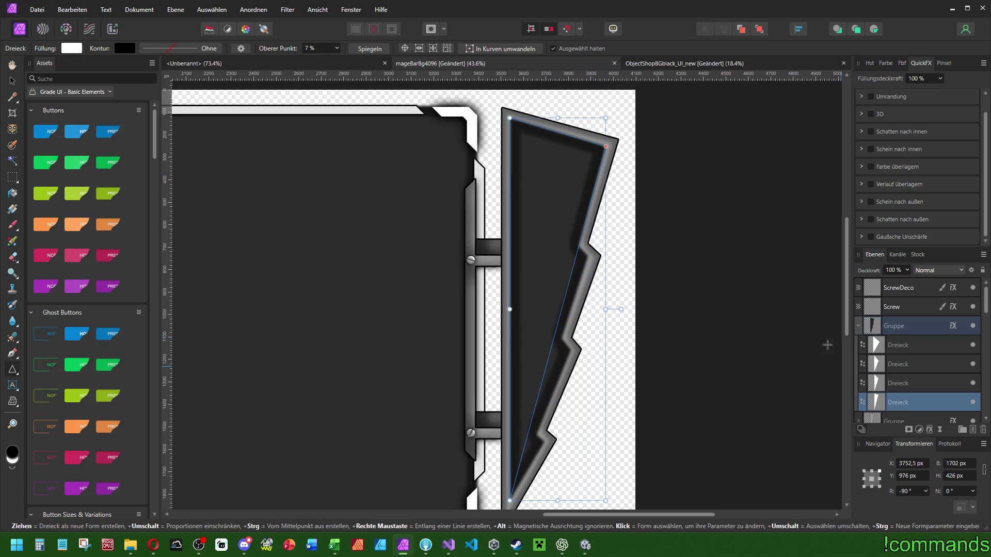
pyautogui.scroll(3, 623, 209)
pyautogui.moveTo(558, 175); pyautogui.dragTo(558, 180)
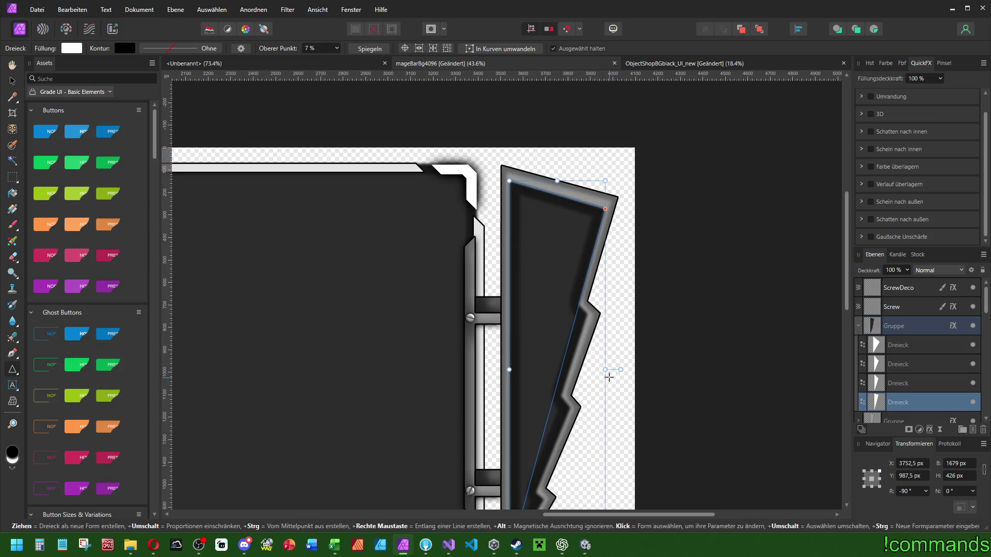
pyautogui.moveTo(605, 370); pyautogui.dragTo(604, 371)
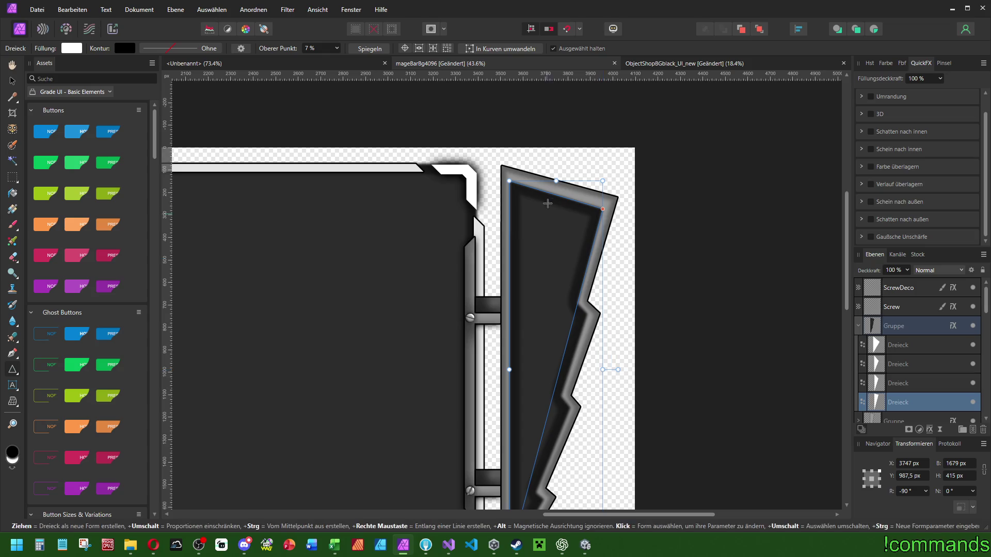
pyautogui.moveTo(556, 180); pyautogui.dragTo(556, 178)
pyautogui.scroll(-3, 569, 254)
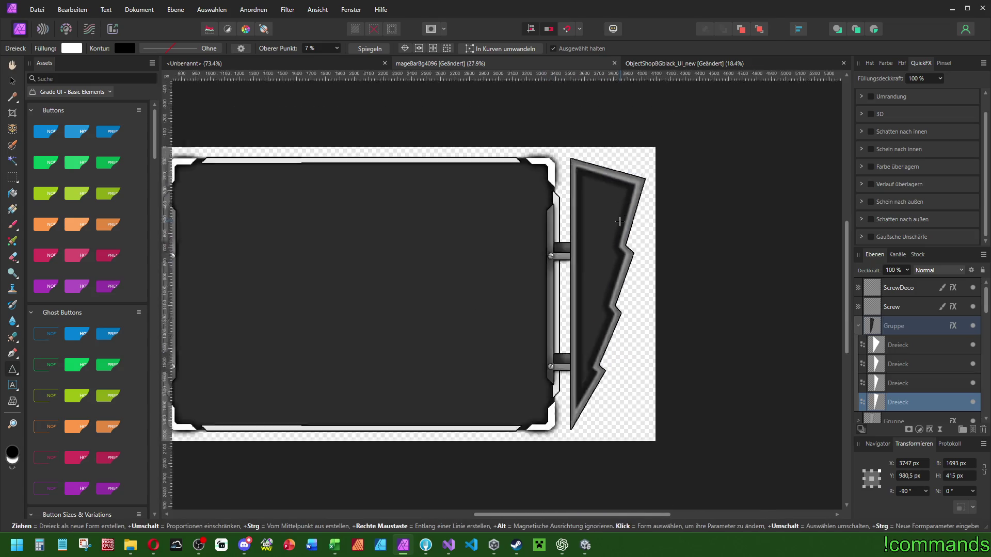
pyautogui.scroll(2, 614, 306)
pyautogui.scroll(1, 615, 306)
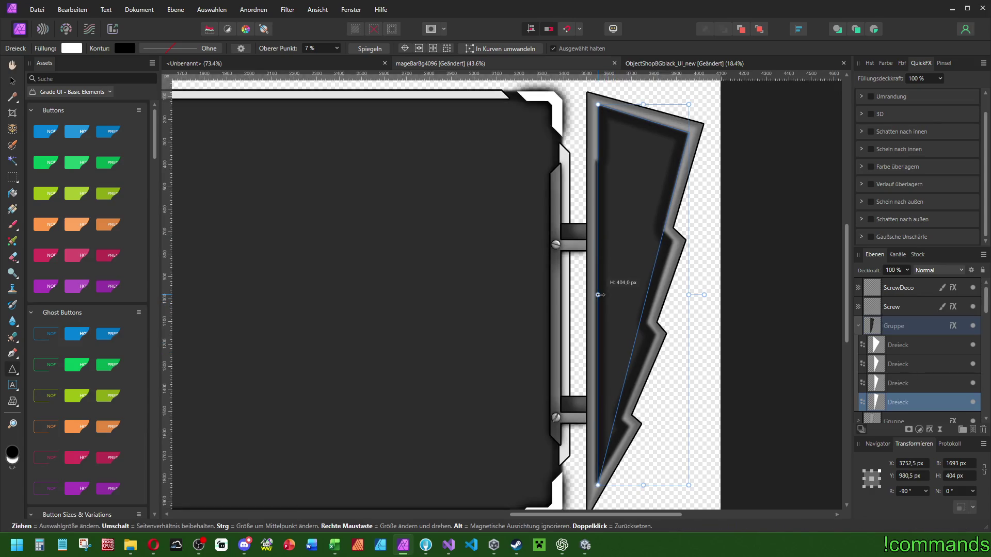
# Trim the blade group's left and bottom edges and resize the top shading triangle.
pyautogui.click(892, 330)
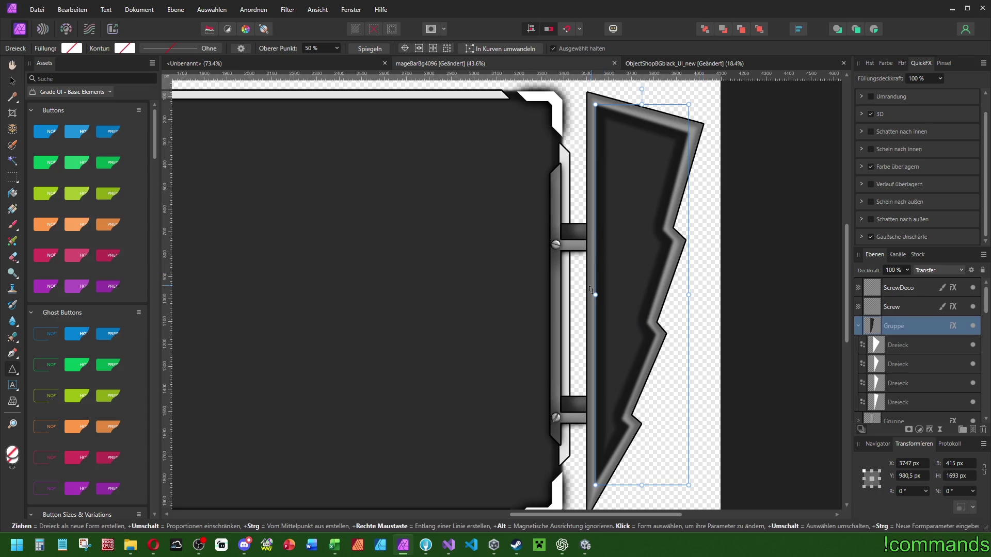
pyautogui.moveTo(597, 296); pyautogui.dragTo(599, 295)
pyautogui.moveTo(643, 488); pyautogui.dragTo(643, 482)
pyautogui.click(899, 402)
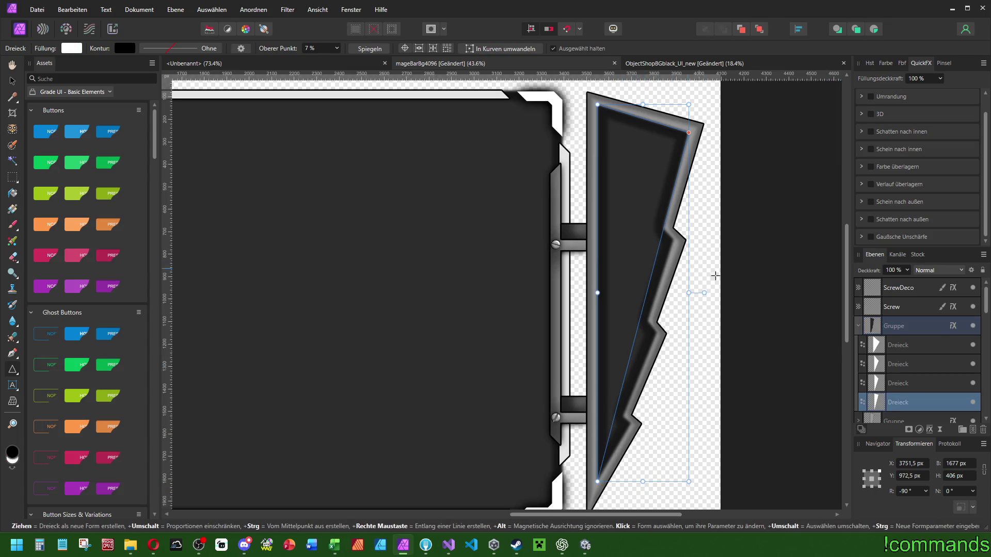
pyautogui.click(913, 345)
pyautogui.moveTo(613, 399); pyautogui.dragTo(612, 399)
pyautogui.moveTo(631, 439); pyautogui.dragTo(635, 435)
# Reshape the second and third shading triangles' peaks and edges.
pyautogui.click(898, 364)
pyautogui.moveTo(653, 332); pyautogui.dragTo(656, 335)
pyautogui.moveTo(652, 372); pyautogui.dragTo(653, 372)
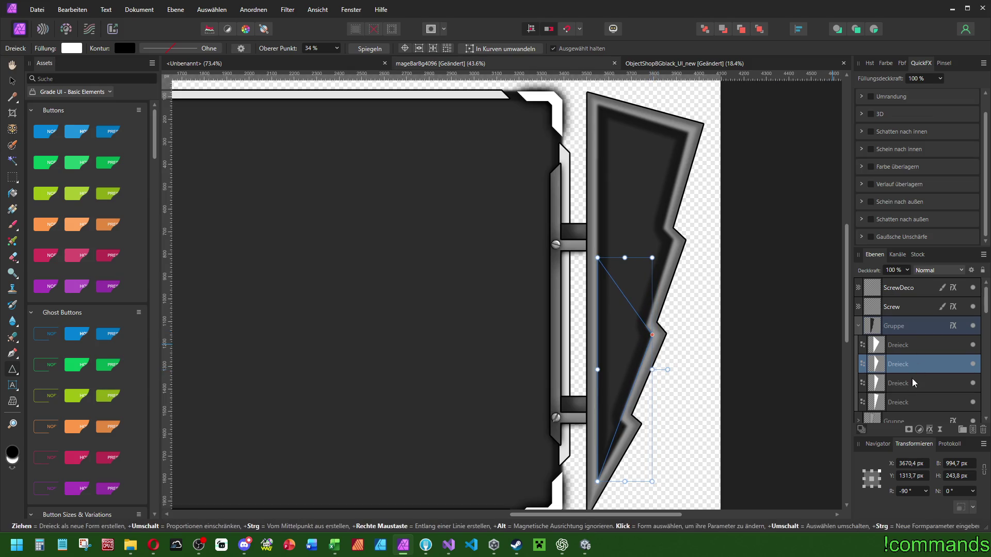
pyautogui.hotkey('alt', '[')
pyautogui.moveTo(673, 239); pyautogui.dragTo(673, 245)
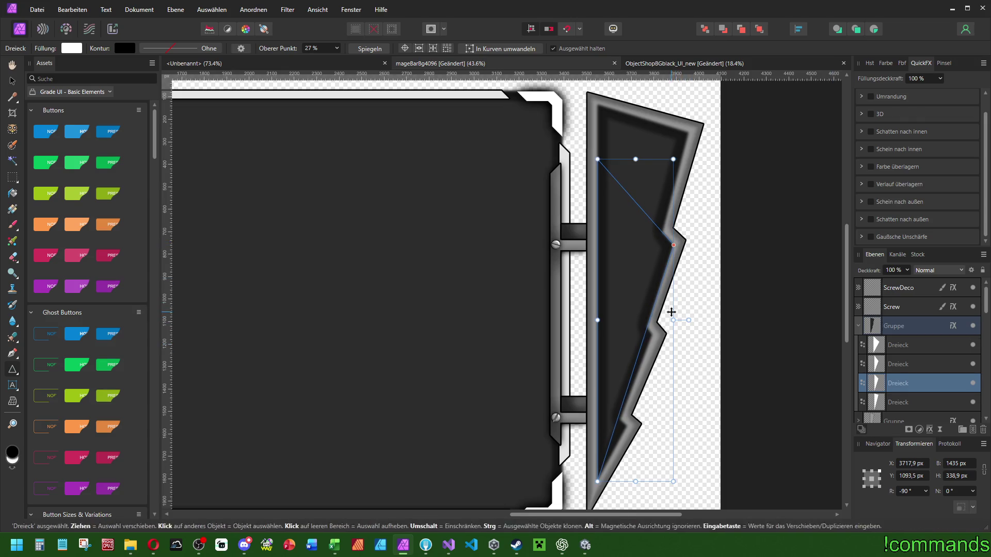
pyautogui.moveTo(671, 319); pyautogui.dragTo(666, 320)
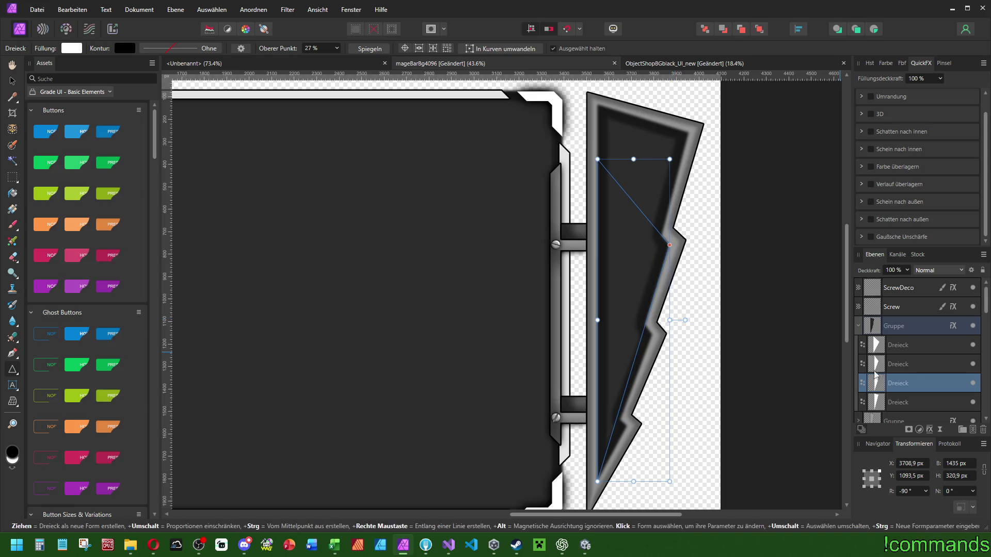
# Lower the bottom shading triangle's top edge slightly and reselect the whole blade group.
pyautogui.click(905, 345)
pyautogui.click(902, 364)
pyautogui.click(898, 382)
pyautogui.click(894, 404)
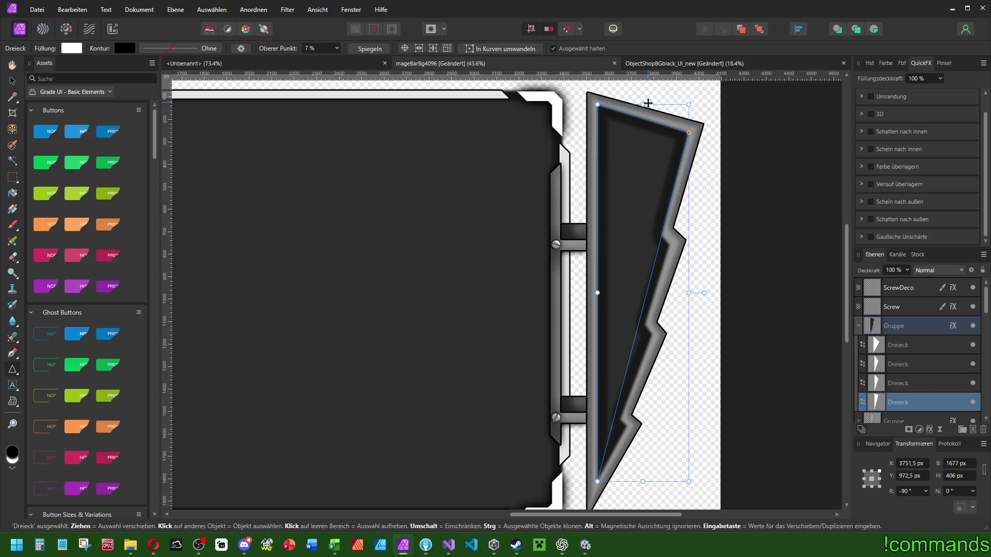
pyautogui.moveTo(643, 107); pyautogui.dragTo(643, 110)
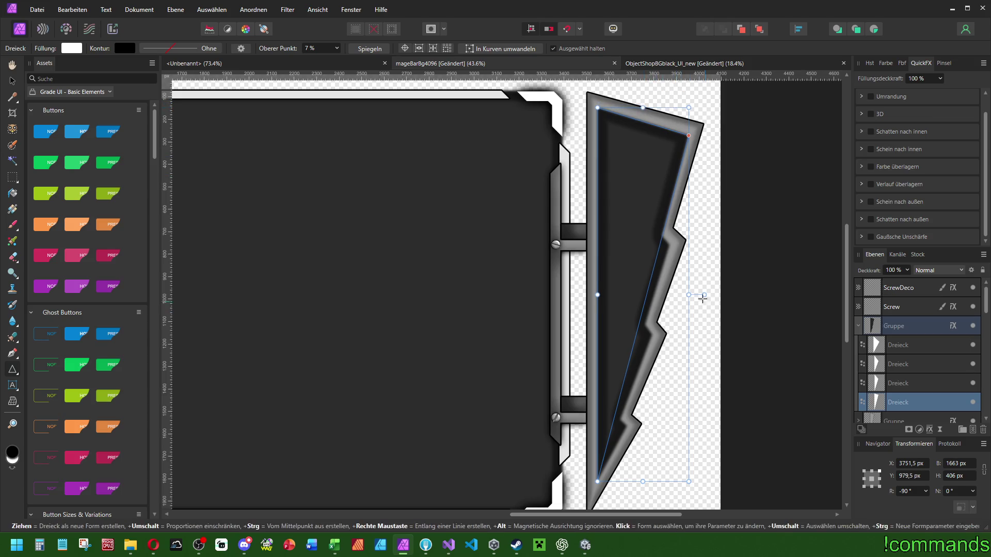
pyautogui.moveTo(686, 295); pyautogui.dragTo(682, 295)
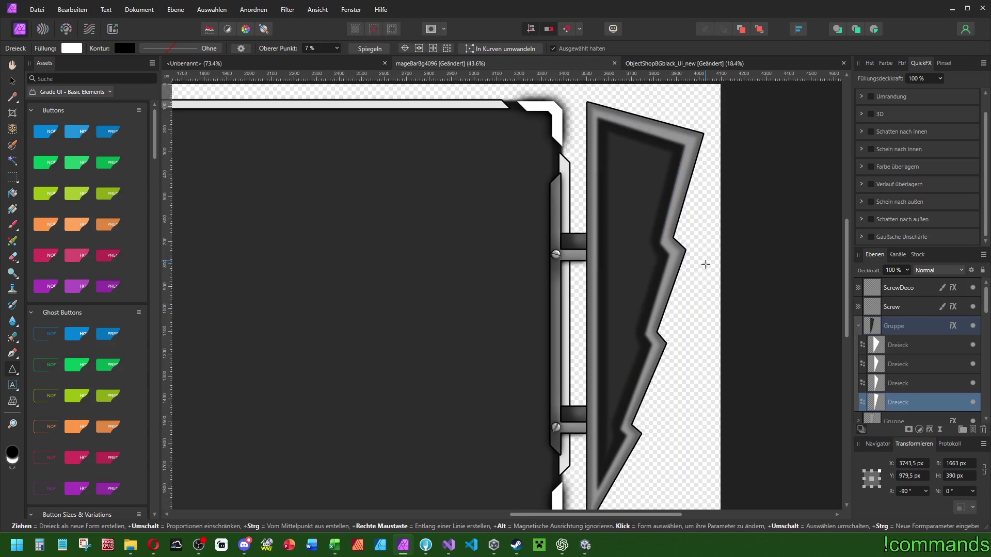
pyautogui.scroll(1, 703, 261)
pyautogui.scroll(1, 893, 142)
pyautogui.click(906, 331)
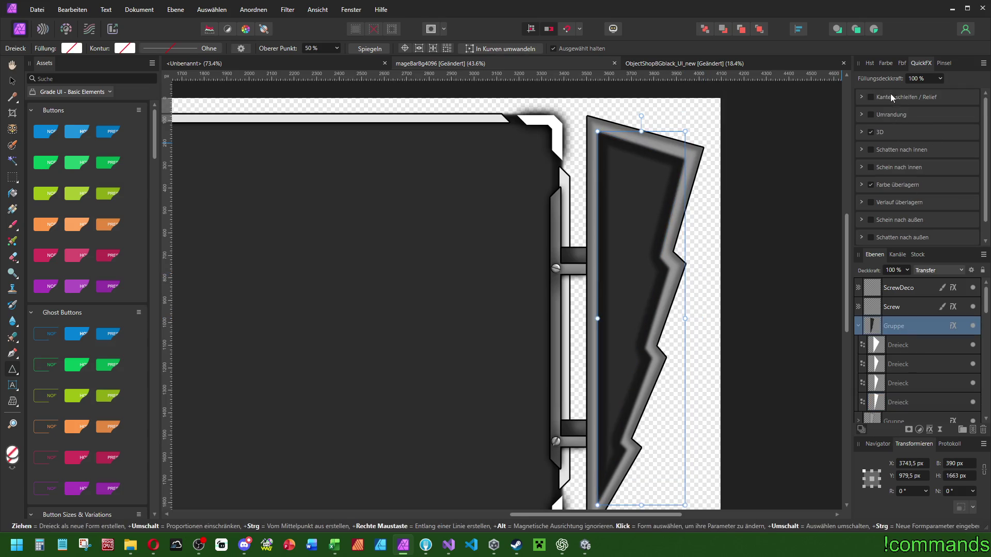
# Enable the Kanten schleifen / Relief bevel on the blade with a 2 px radius.
pyautogui.click(873, 97)
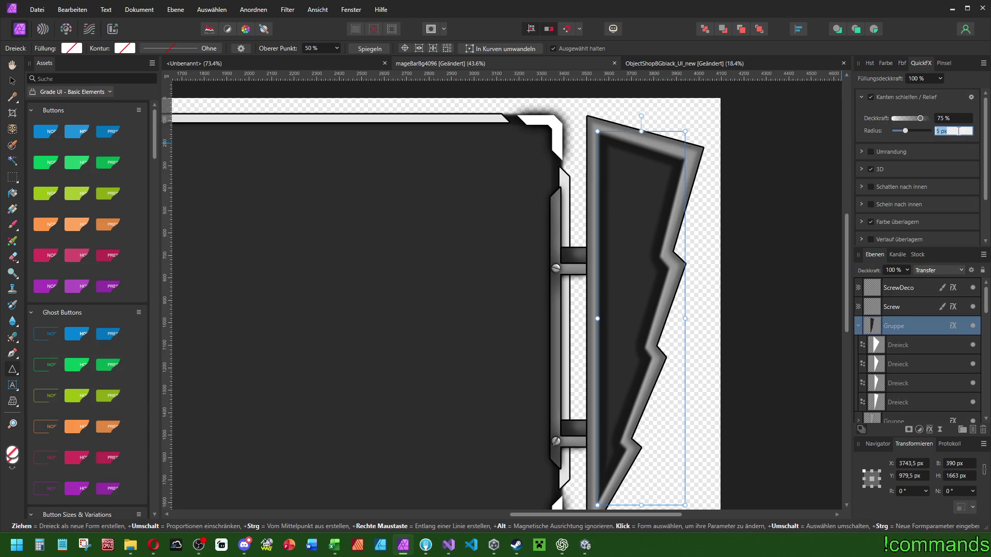
pyautogui.scroll(-2, 954, 131)
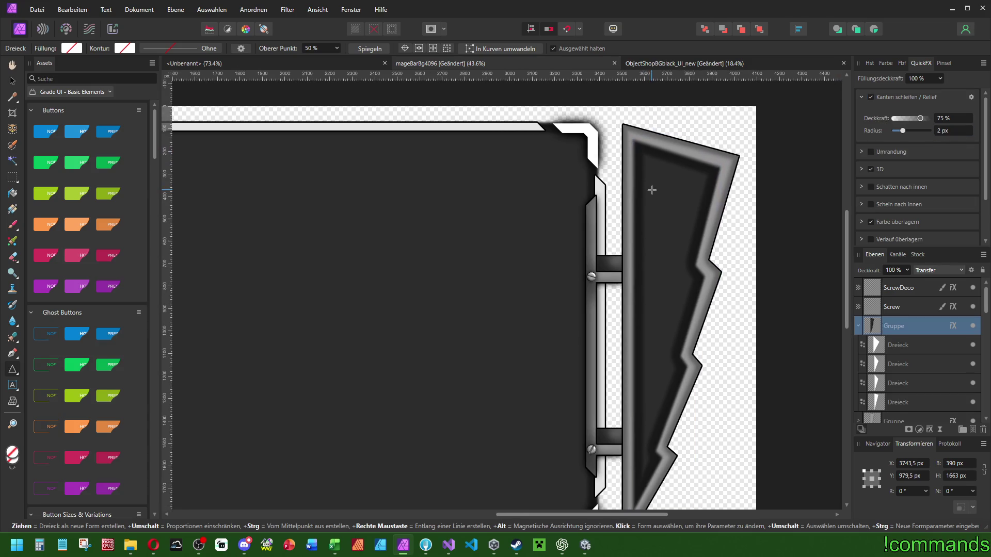
pyautogui.scroll(-3, 648, 193)
pyautogui.scroll(3, 722, 203)
# Duplicate the upper blade group and set the copy's width to 385 px.
pyautogui.click(858, 325)
pyautogui.click(859, 345)
pyautogui.click(903, 346)
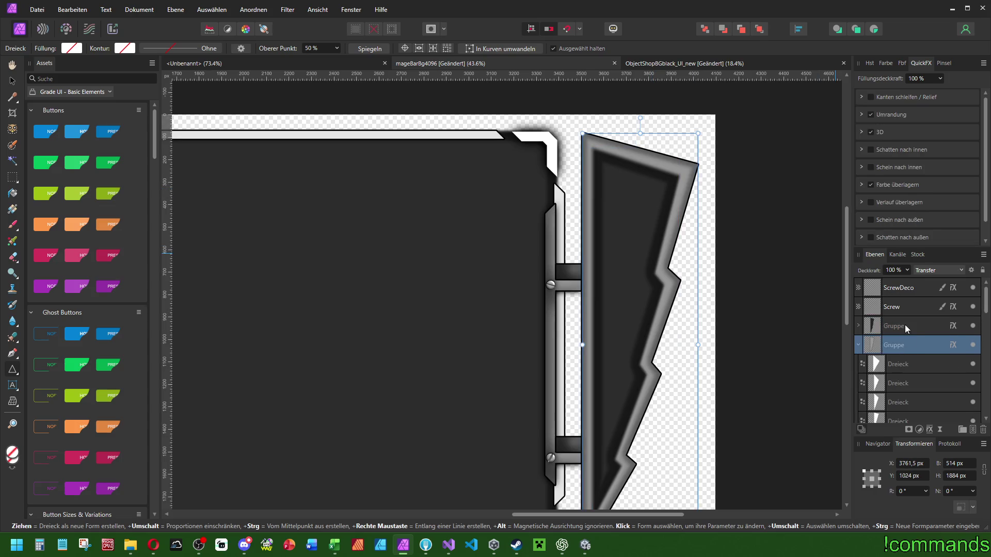
pyautogui.click(905, 326)
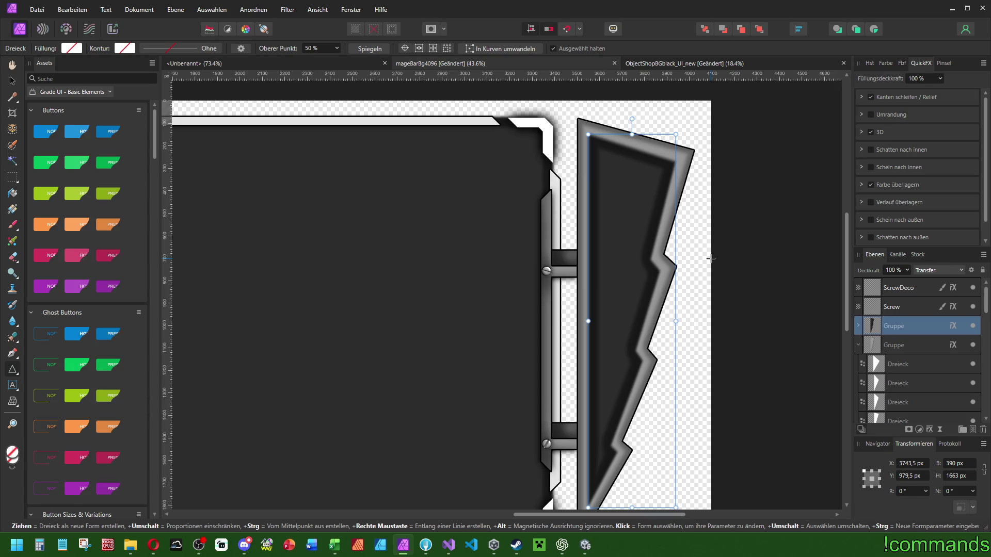
pyautogui.hotkey('ctrl', 'j')
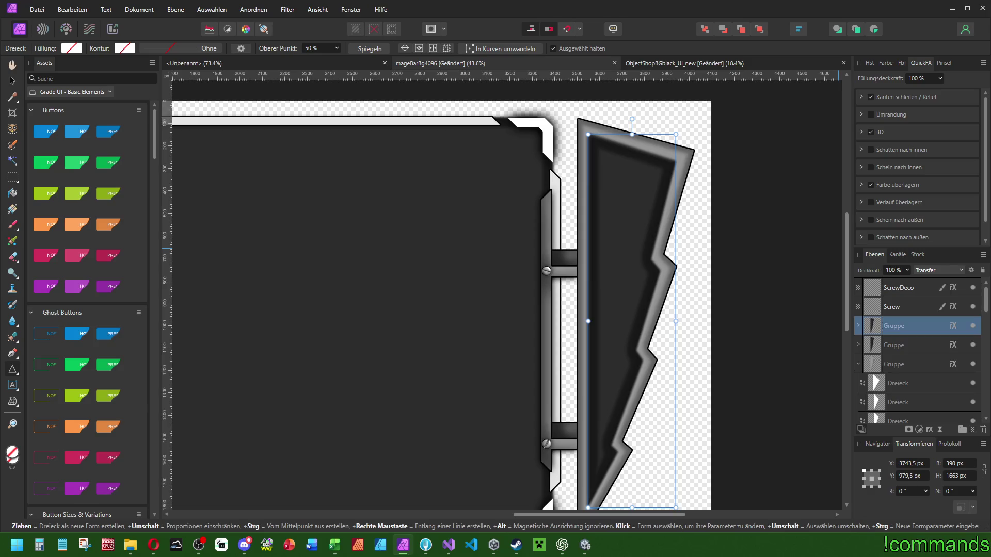
pyautogui.write('85')
pyautogui.press('Return')
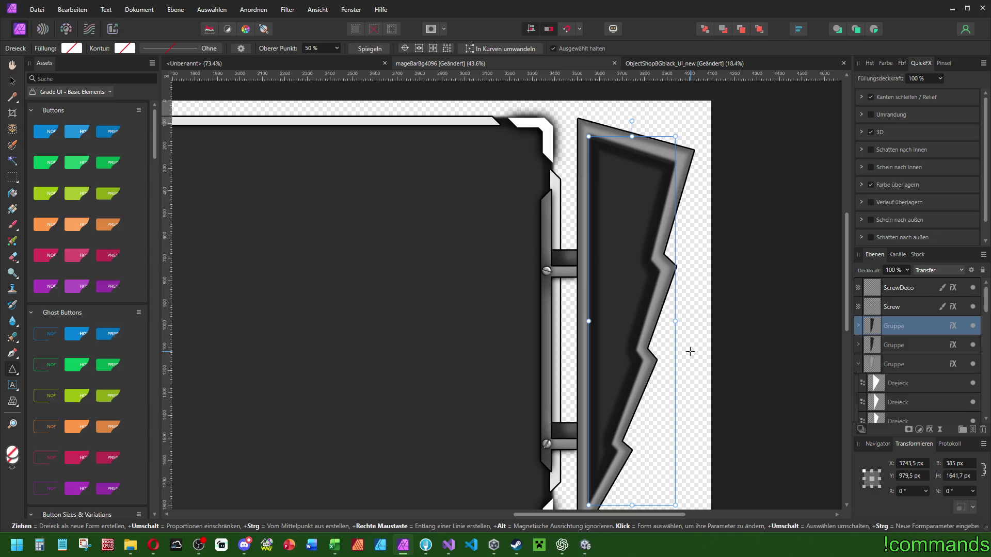
pyautogui.click(919, 368)
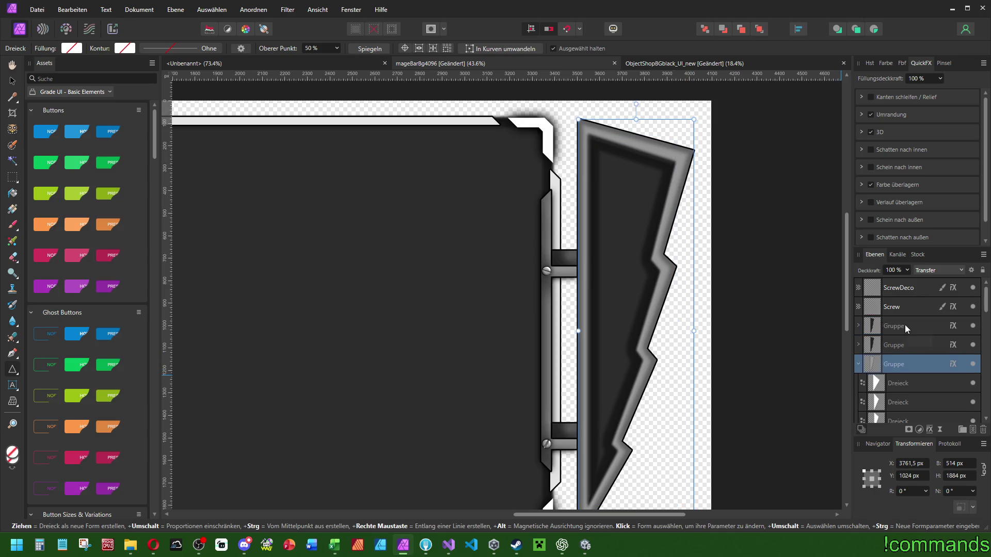
# Paste the other group's effects onto the top blade copy and narrow it on all sides.
pyautogui.click(905, 324)
pyautogui.click(55, 12)
pyautogui.click(87, 106)
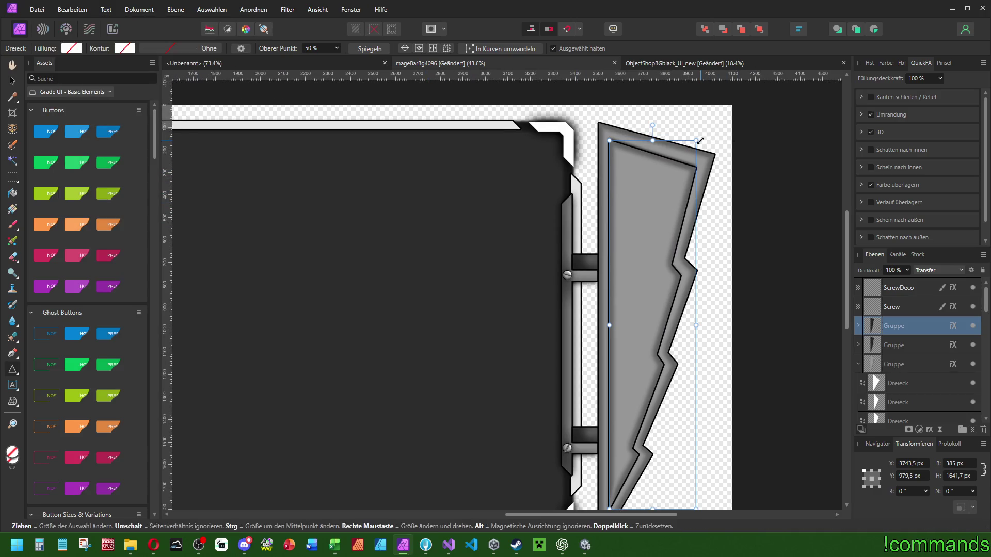
pyautogui.moveTo(697, 327); pyautogui.dragTo(689, 327)
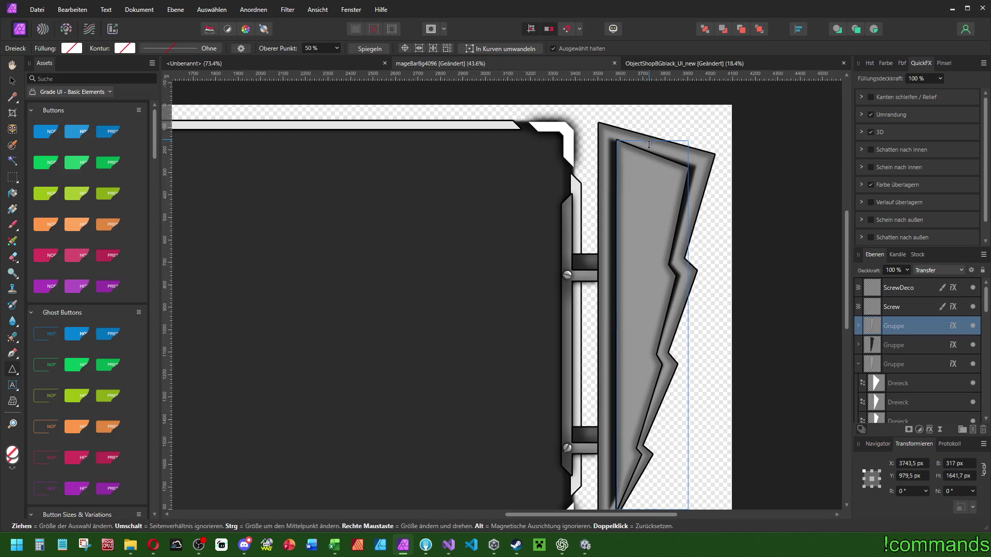
pyautogui.moveTo(649, 143); pyautogui.dragTo(649, 155)
pyautogui.moveTo(688, 325); pyautogui.dragTo(680, 321)
# Dismiss the Move and Duplicate settings and delete the light blade copy.
pyautogui.scroll(-2, 670, 361)
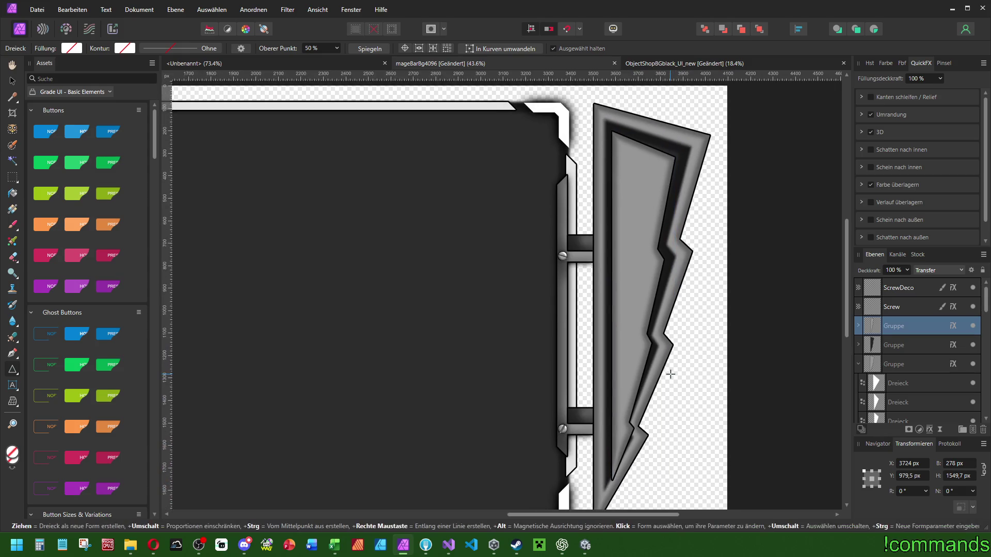
pyautogui.press('Return')
pyautogui.click(567, 163)
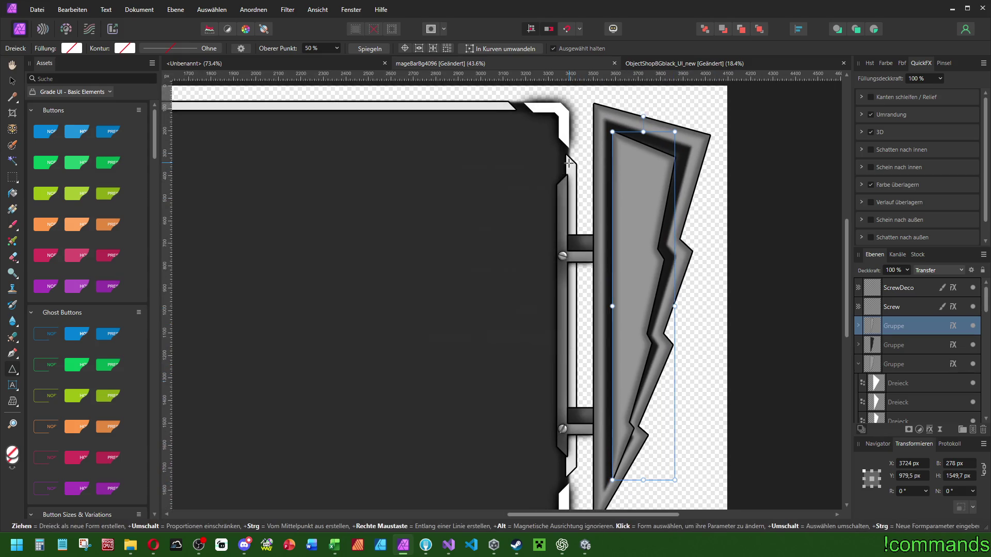
pyautogui.press('Delete')
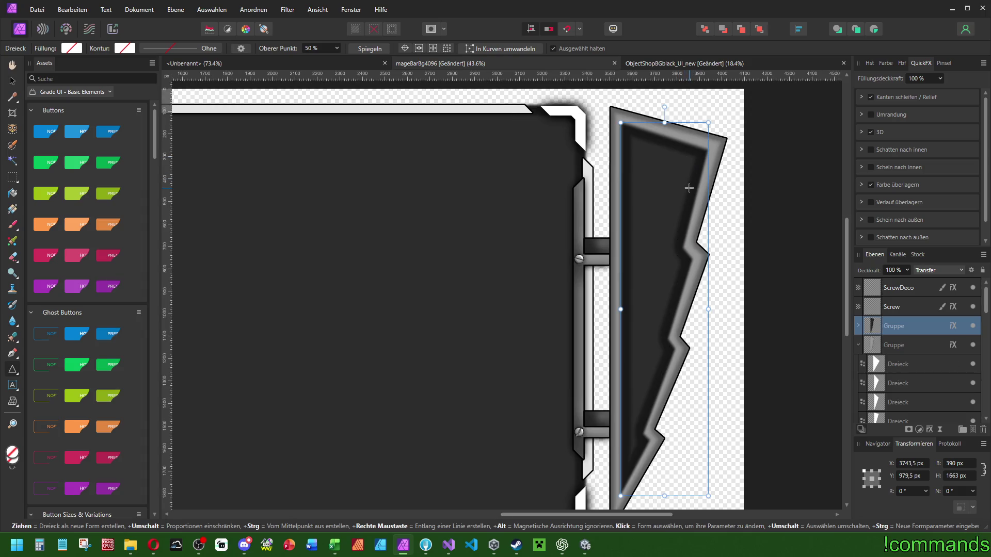
# Drag a second-group shading triangle's peak to the top-right corner, making Oberer Punkt 0 %.
pyautogui.scroll(-5, 689, 188)
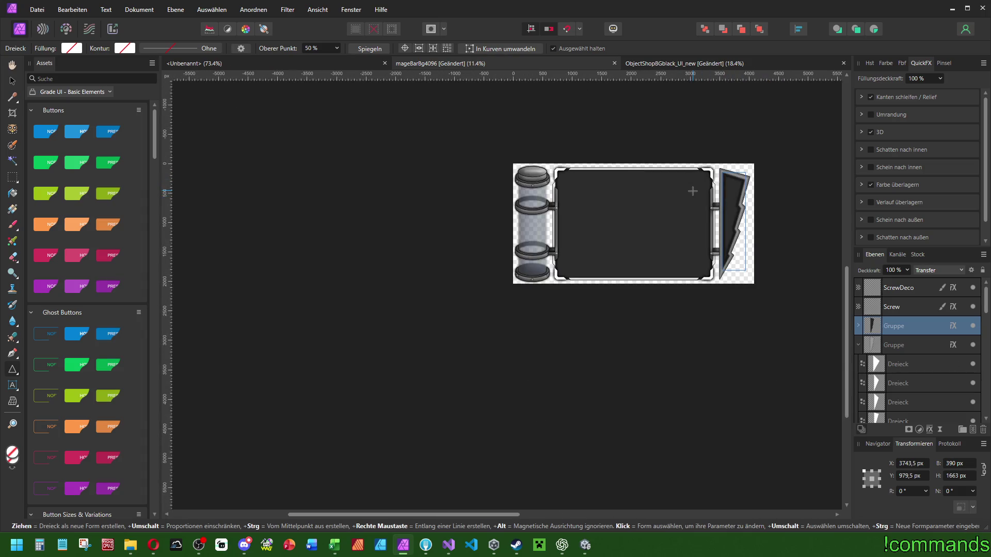
pyautogui.scroll(6, 645, 185)
pyautogui.scroll(3, 643, 181)
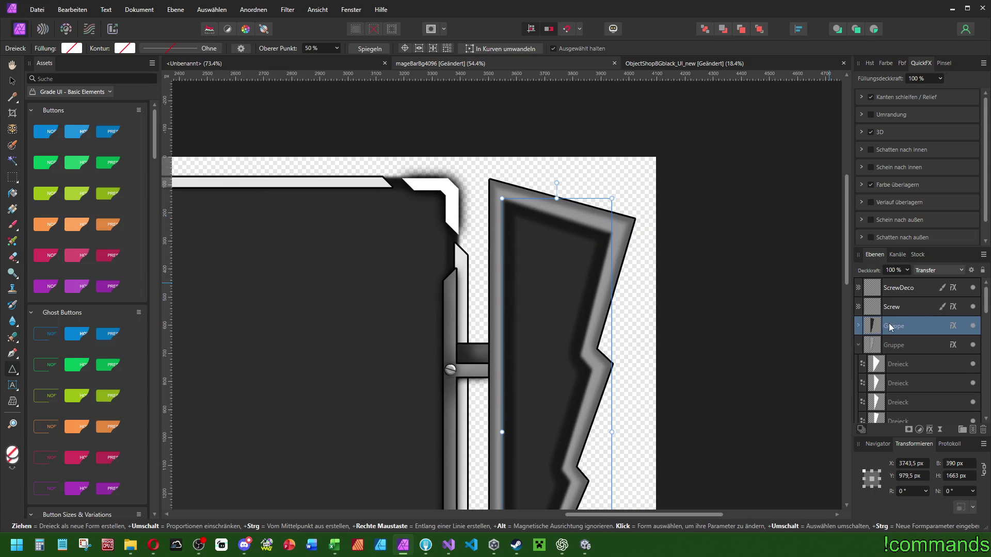
pyautogui.click(894, 345)
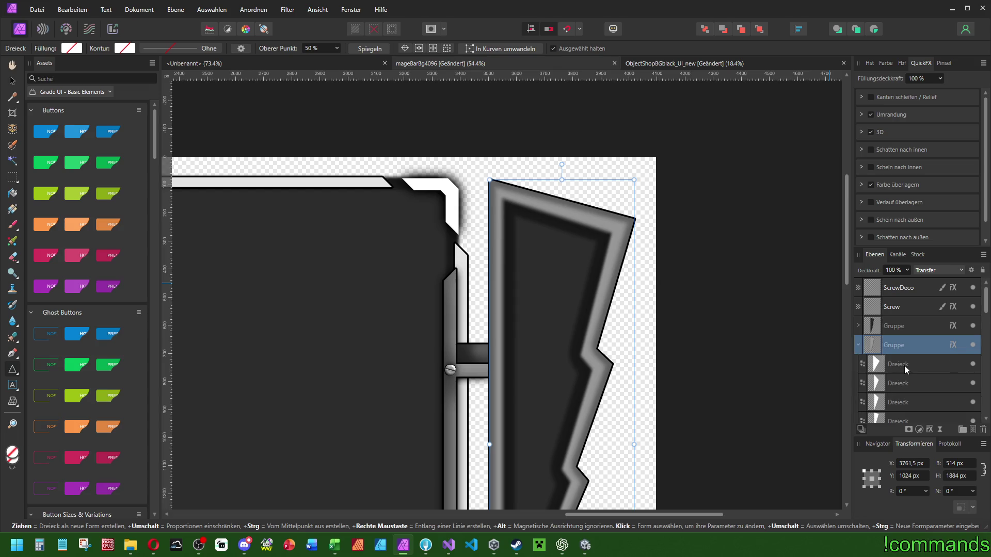
pyautogui.click(904, 364)
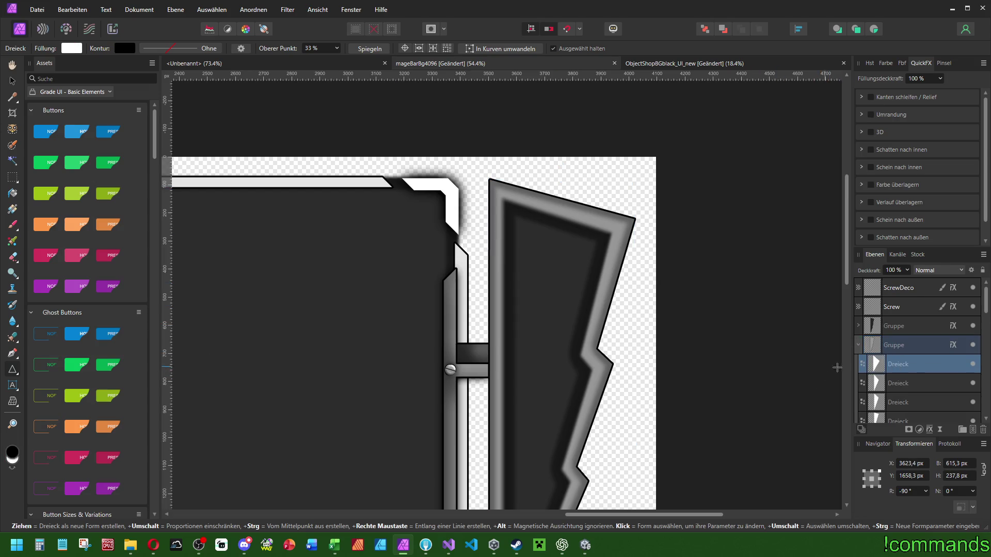
pyautogui.scroll(-3, 896, 364)
pyautogui.click(901, 309)
pyautogui.moveTo(634, 221); pyautogui.dragTo(676, 99)
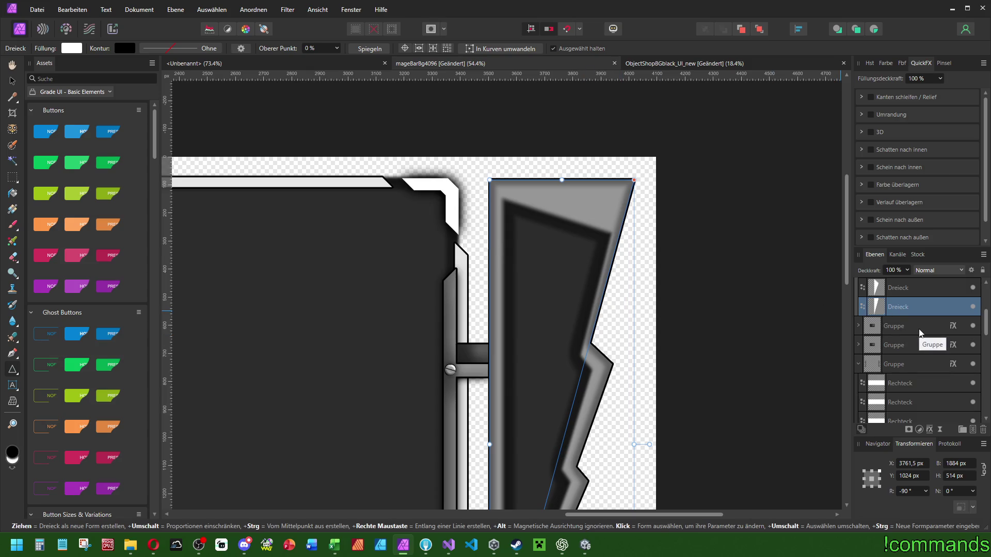
# Square off the bracket's inner triangle by moving its top point into the corner.
pyautogui.scroll(3, 917, 333)
pyautogui.click(861, 326)
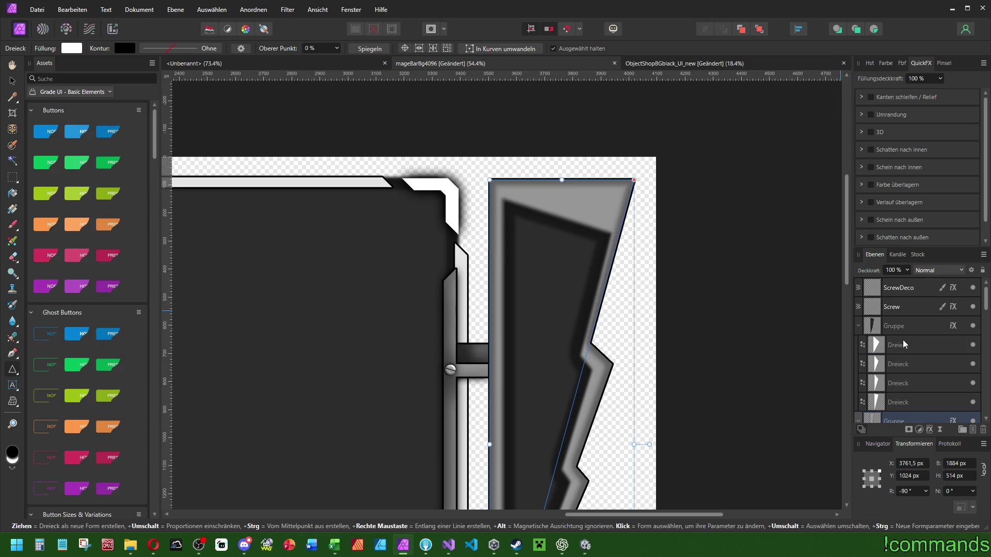
pyautogui.click(903, 405)
pyautogui.moveTo(612, 233)
pyautogui.mouseDown()
pyautogui.moveTo(611, 198)
pyautogui.moveTo(551, 192)
pyautogui.mouseUp()
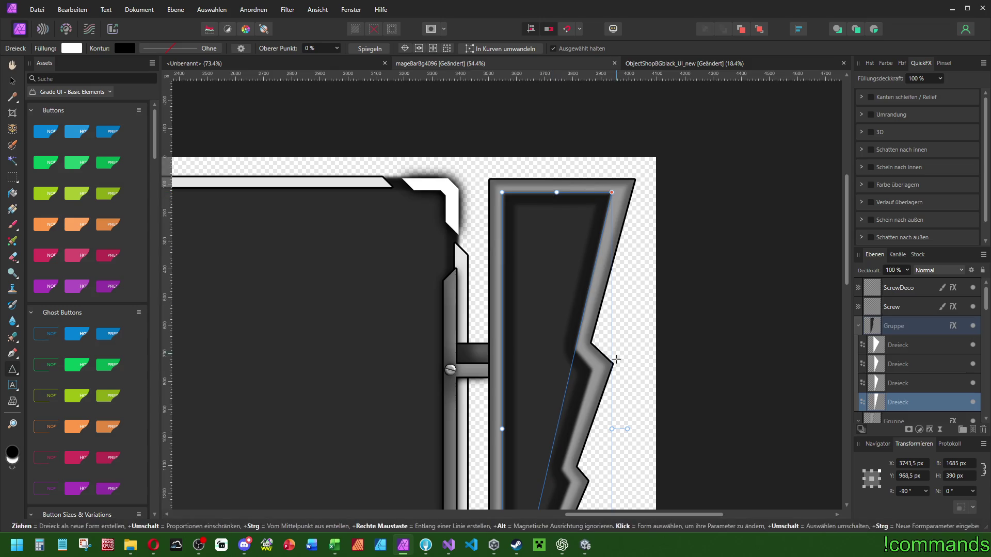
pyautogui.moveTo(614, 428); pyautogui.dragTo(617, 424)
pyautogui.scroll(-5, 615, 420)
pyautogui.scroll(5, 617, 370)
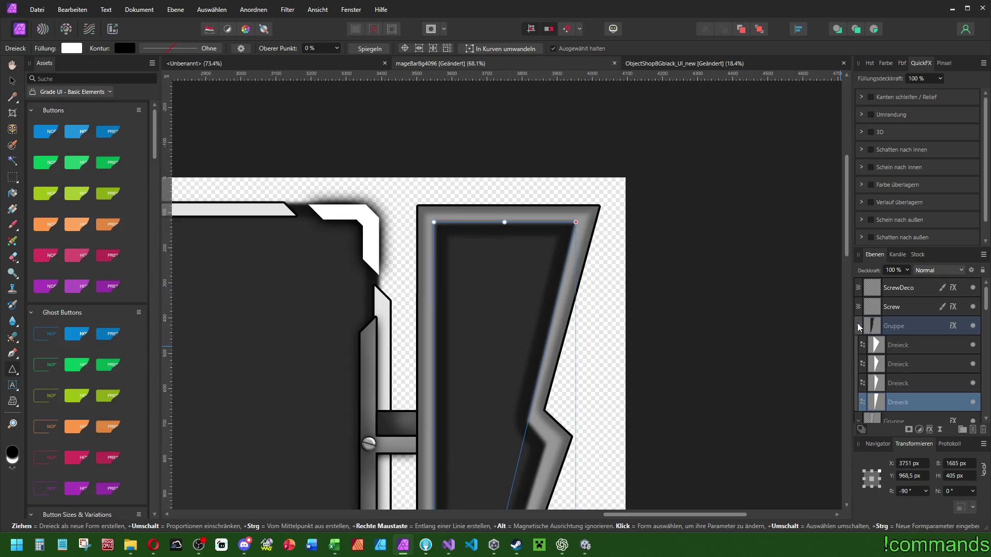
# Draw a rectangle in the second bracket group and move it up into the frame.
pyautogui.click(857, 325)
pyautogui.click(900, 366)
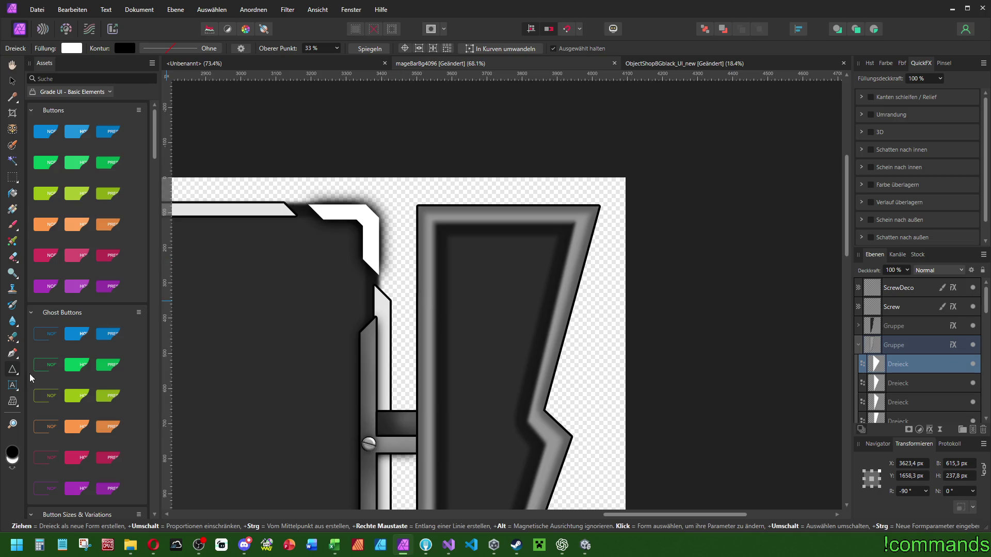
pyautogui.click(16, 377)
pyautogui.click(73, 69)
pyautogui.moveTo(455, 231)
pyautogui.mouseDown()
pyautogui.moveTo(599, 336)
pyautogui.moveTo(610, 386)
pyautogui.mouseUp()
pyautogui.moveTo(573, 232); pyautogui.dragTo(537, 209)
# Nudge the rectangle's corner inside the black frame and stretch its width to B 517 px.
pyautogui.scroll(8, 420, 205)
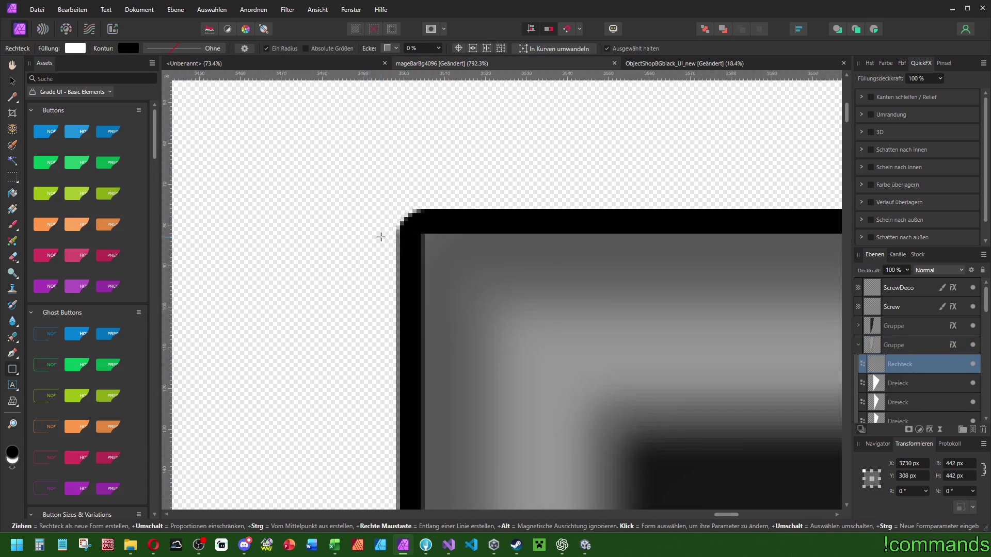
pyautogui.moveTo(488, 249); pyautogui.dragTo(471, 234)
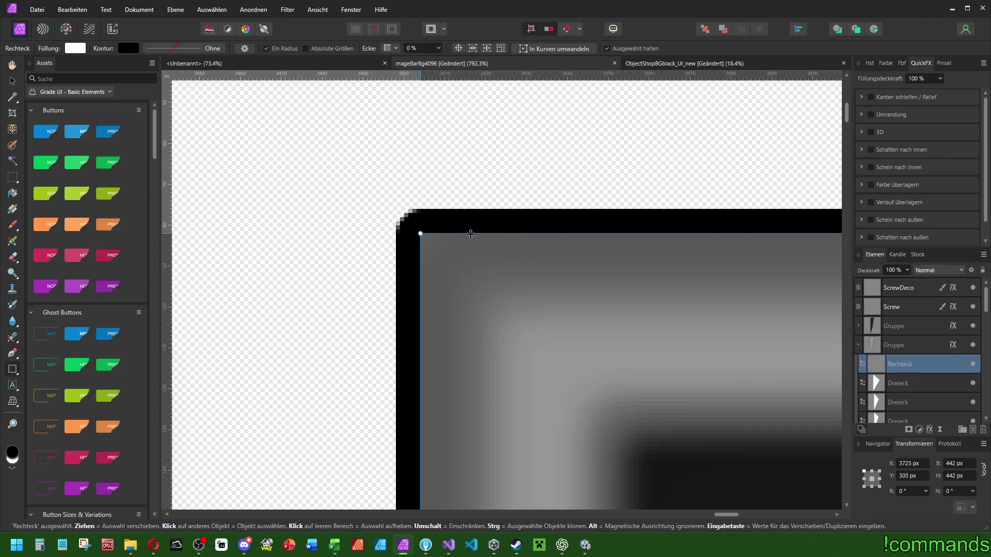
pyautogui.scroll(-4, 469, 233)
pyautogui.scroll(5, 459, 224)
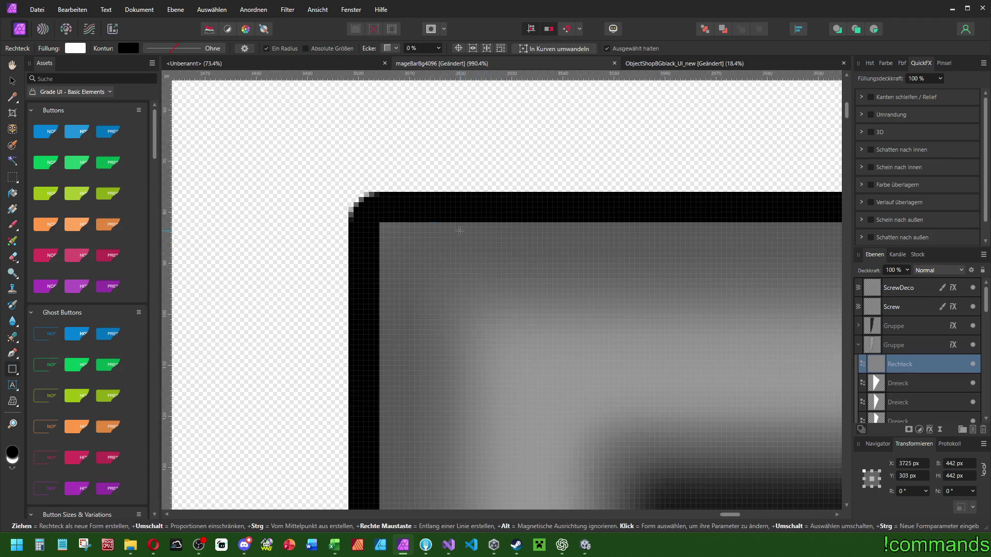
pyautogui.moveTo(460, 224); pyautogui.dragTo(464, 224)
pyautogui.scroll(-12, 680, 273)
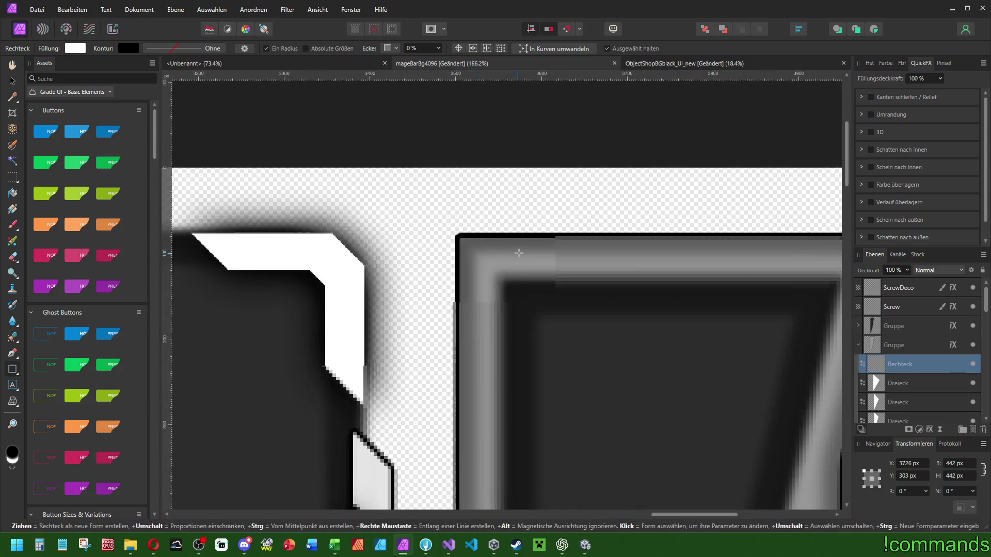
pyautogui.scroll(5, 680, 273)
pyautogui.moveTo(529, 391)
pyautogui.mouseDown()
pyautogui.moveTo(626, 384)
pyautogui.moveTo(594, 383)
pyautogui.moveTo(611, 383)
pyautogui.mouseUp()
pyautogui.scroll(-5, 458, 432)
pyautogui.scroll(3, 509, 283)
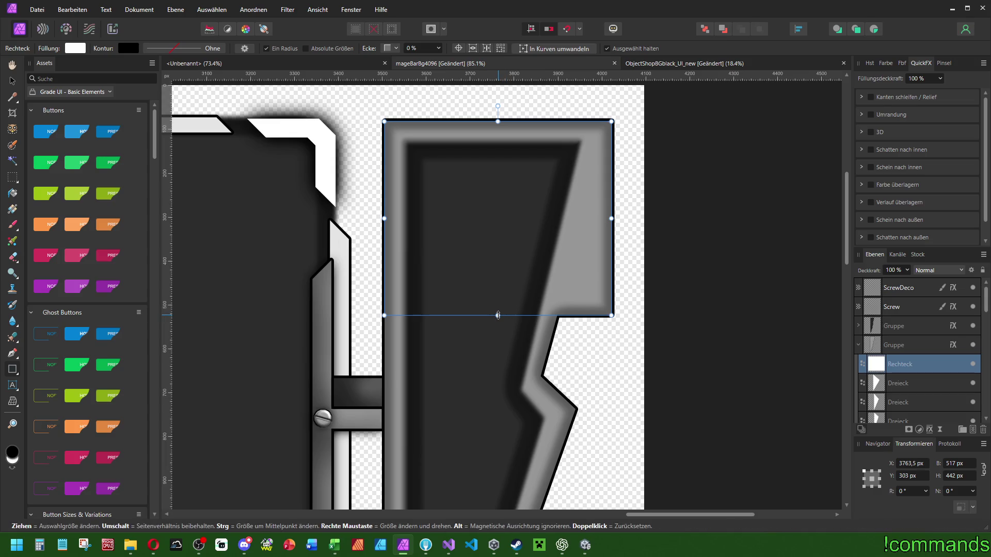
# Extend the rectangle's bottom edge and move its layer out of and back into the Gruppe.
pyautogui.moveTo(498, 320); pyautogui.dragTo(498, 361)
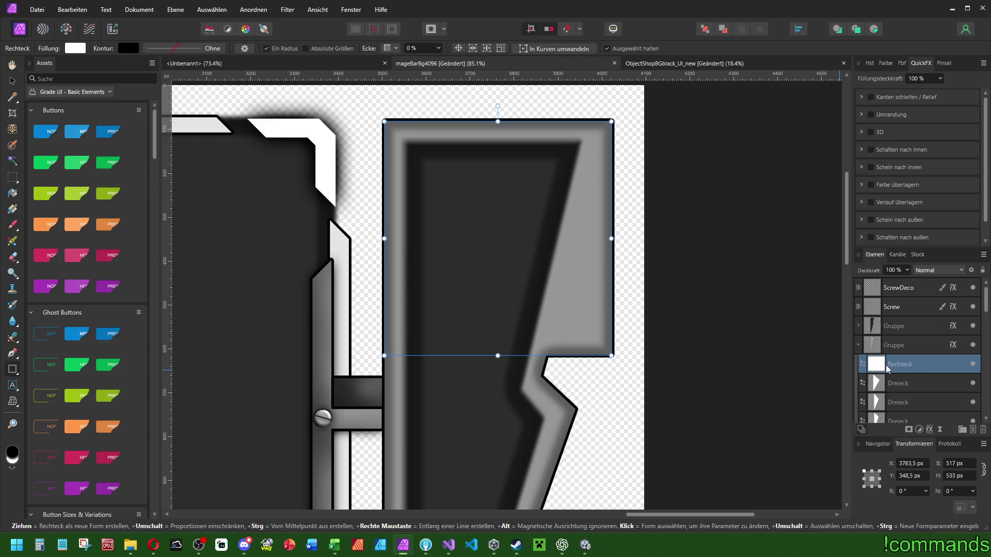
pyautogui.moveTo(859, 330); pyautogui.dragTo(896, 323)
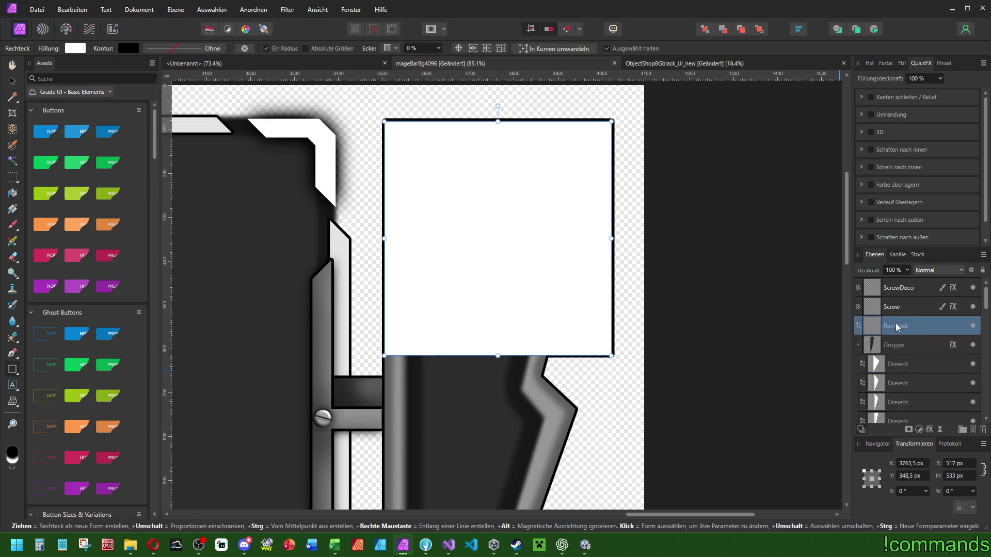
pyautogui.moveTo(892, 362); pyautogui.dragTo(896, 357)
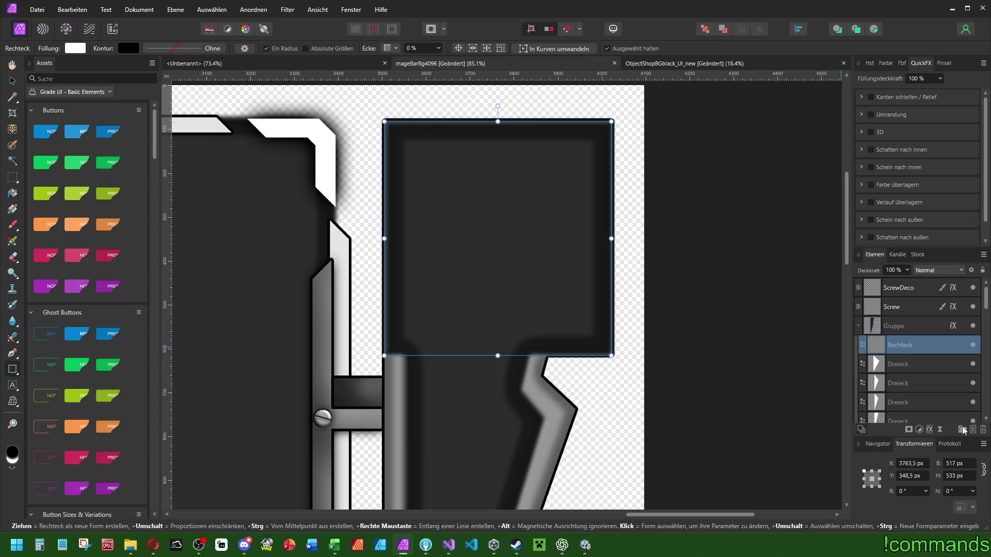
# Adjust the rectangle's sides, top and bottom edges until it measures 361 × 450 px.
pyautogui.moveTo(611, 238); pyautogui.dragTo(593, 237)
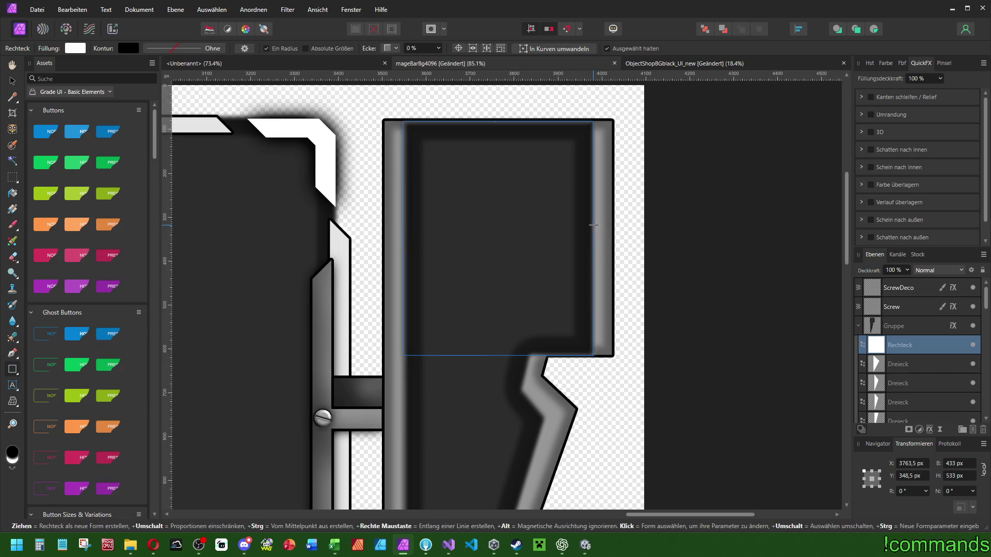
pyautogui.moveTo(498, 122)
pyautogui.mouseDown()
pyautogui.moveTo(497, 150)
pyautogui.moveTo(497, 141)
pyautogui.mouseUp()
pyautogui.moveTo(497, 356); pyautogui.dragTo(499, 340)
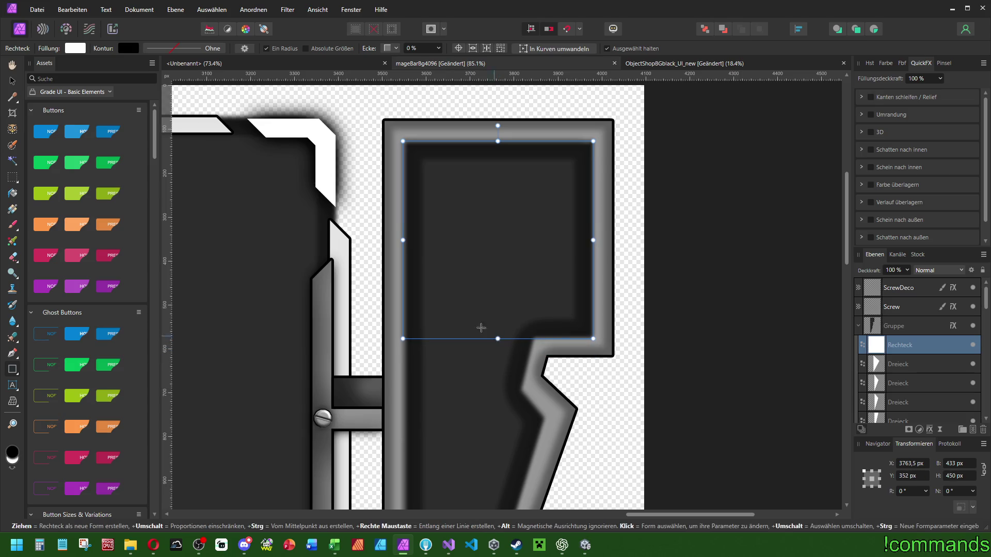
pyautogui.scroll(3, 388, 245)
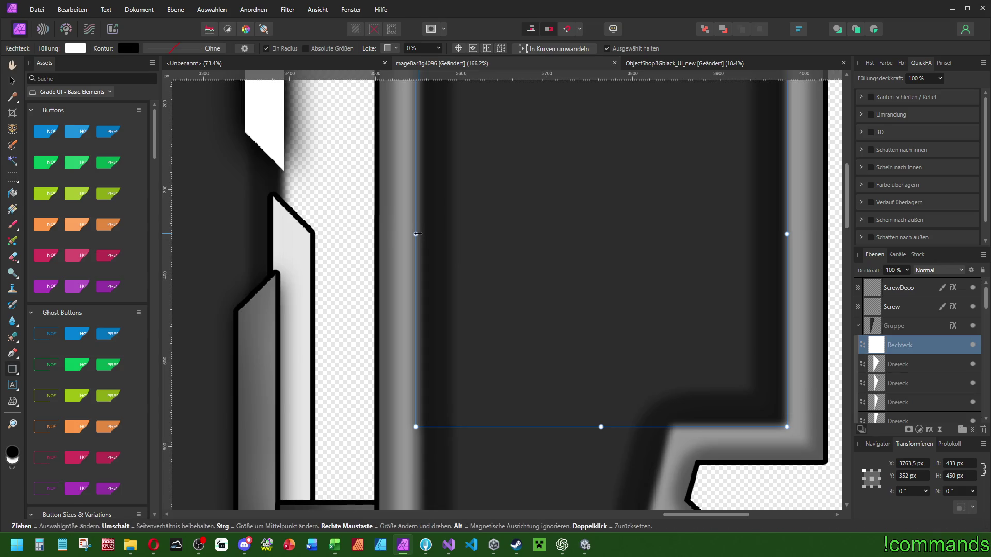
pyautogui.moveTo(421, 233); pyautogui.dragTo(477, 233)
pyautogui.scroll(-4, 463, 298)
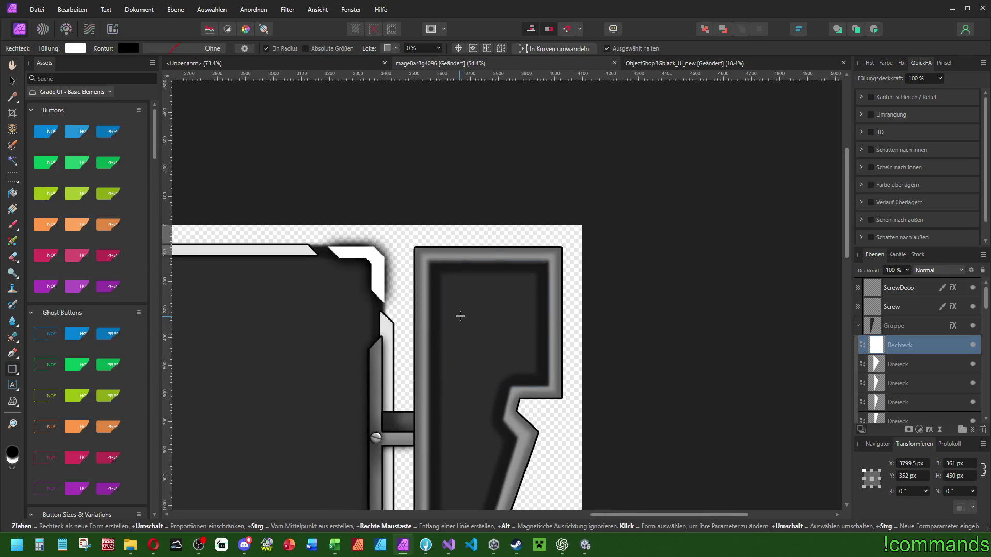
pyautogui.scroll(-5, 500, 249)
pyautogui.scroll(3, 473, 243)
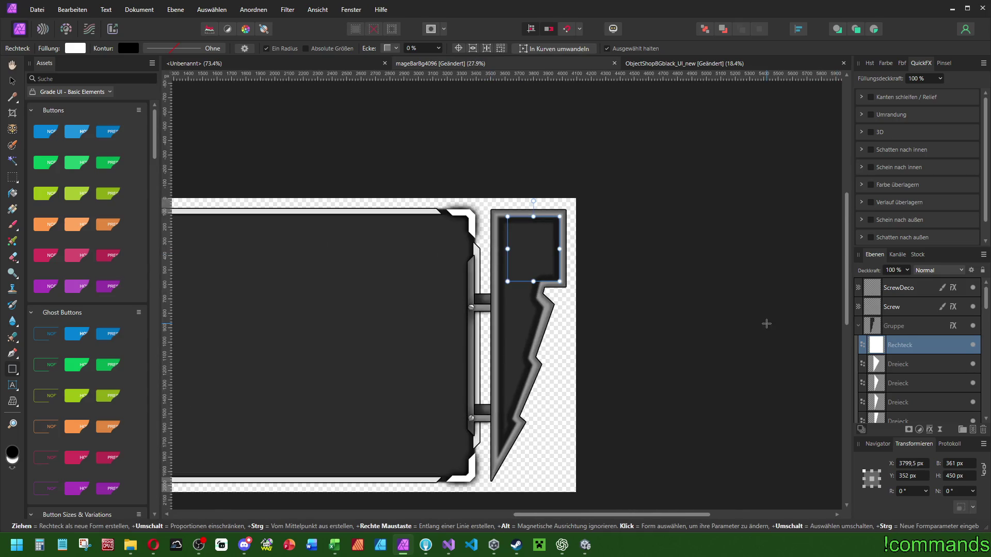
# Select both bracket Gruppe layers and widen them together.
pyautogui.click(872, 321)
pyautogui.click(859, 326)
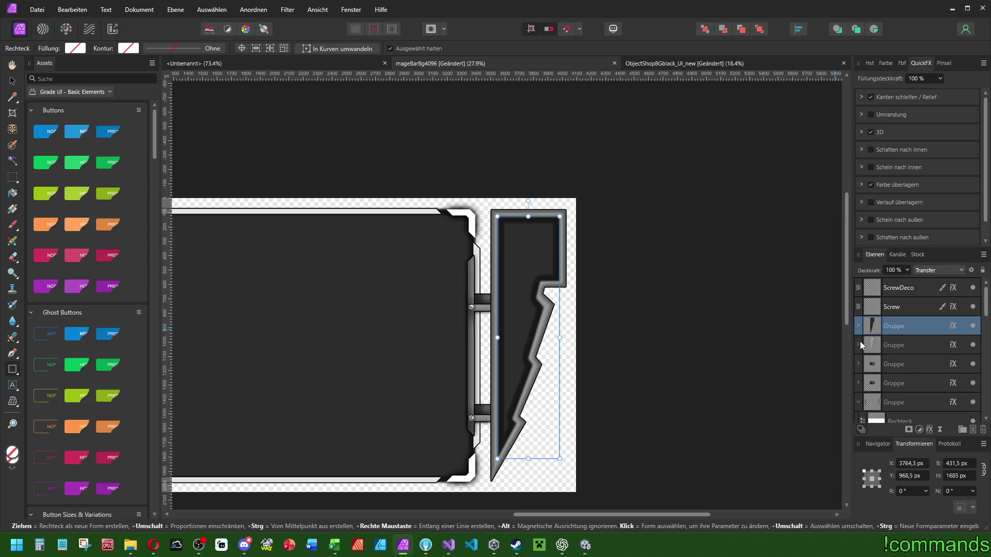
pyautogui.keyDown('shift'); pyautogui.click(893, 345); pyautogui.keyUp('shift')
pyautogui.scroll(1, 558, 359)
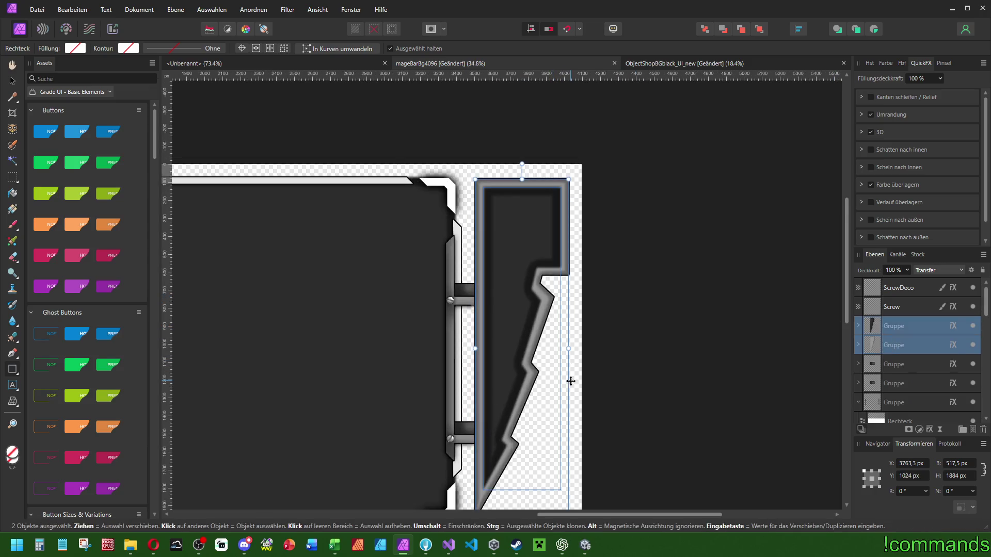
pyautogui.moveTo(570, 346); pyautogui.dragTo(571, 351)
pyautogui.scroll(-3, 571, 348)
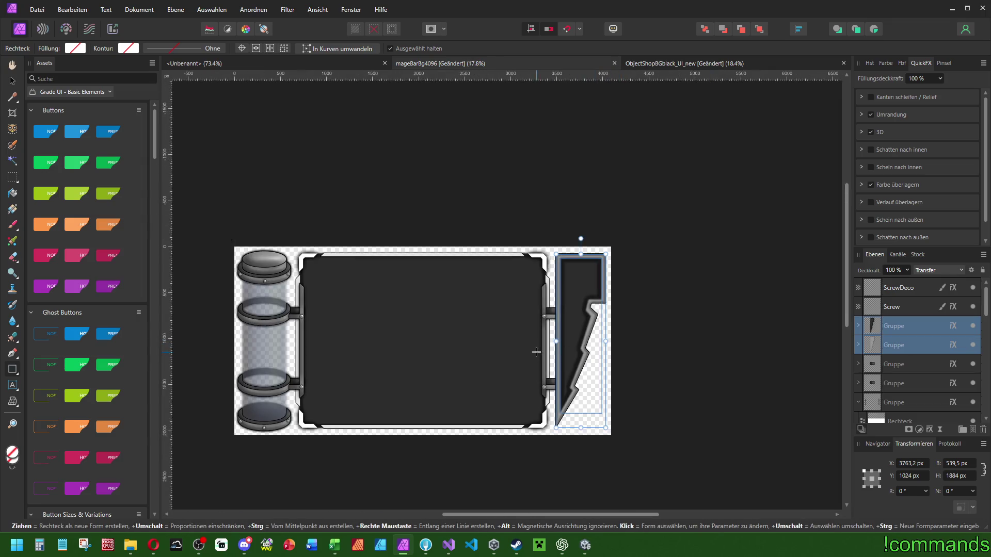
pyautogui.scroll(-3, 895, 382)
# Group the two bracket groups with Ctrl+G and give the group a Schein nach außen glow.
pyautogui.click(908, 324)
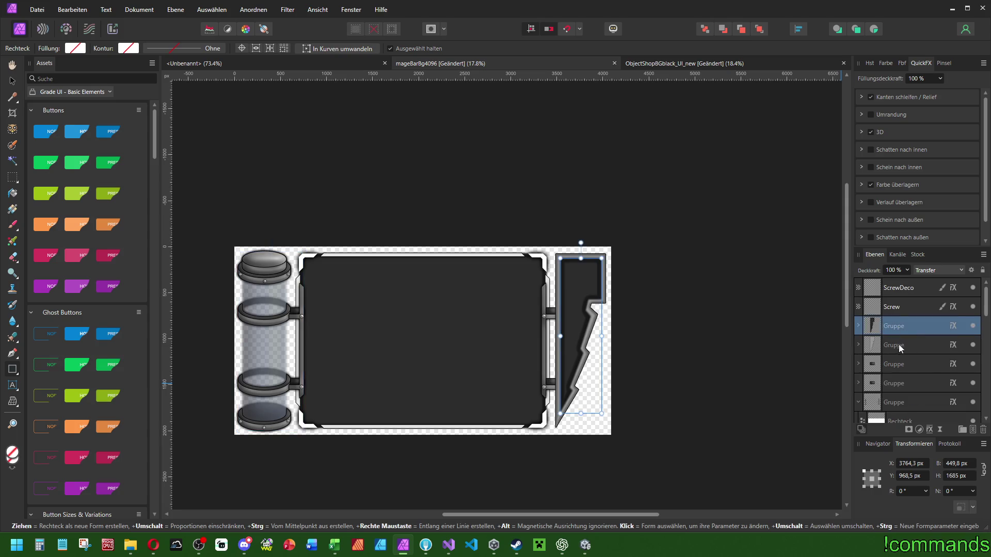
pyautogui.scroll(2, 662, 332)
pyautogui.keyDown('shift'); pyautogui.click(895, 346); pyautogui.keyUp('shift')
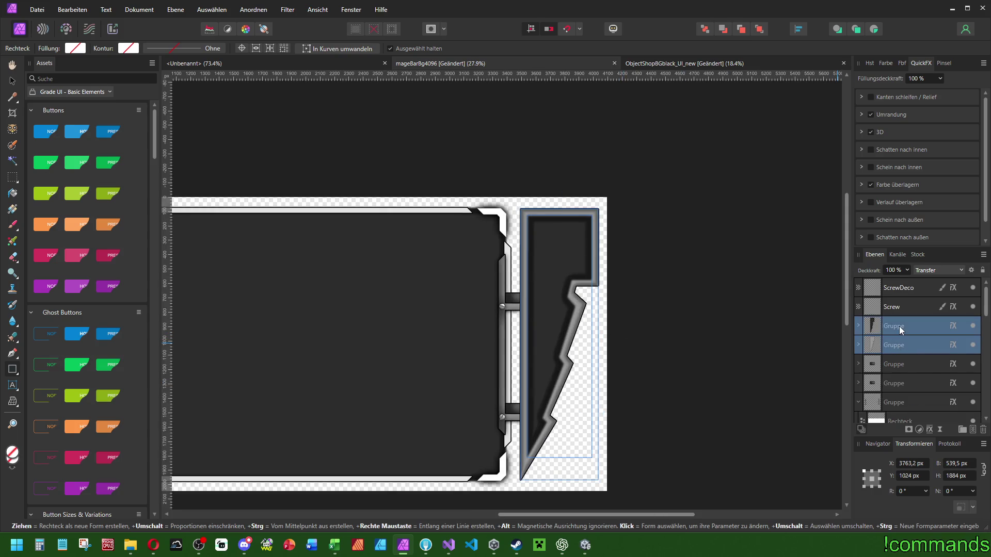
pyautogui.hotkey('ctrl', 'g')
pyautogui.click(72, 10)
pyautogui.click(88, 114)
pyautogui.moveTo(274, 130)
pyautogui.mouseDown()
pyautogui.moveTo(405, 129)
pyautogui.moveTo(521, 175)
pyautogui.mouseUp()
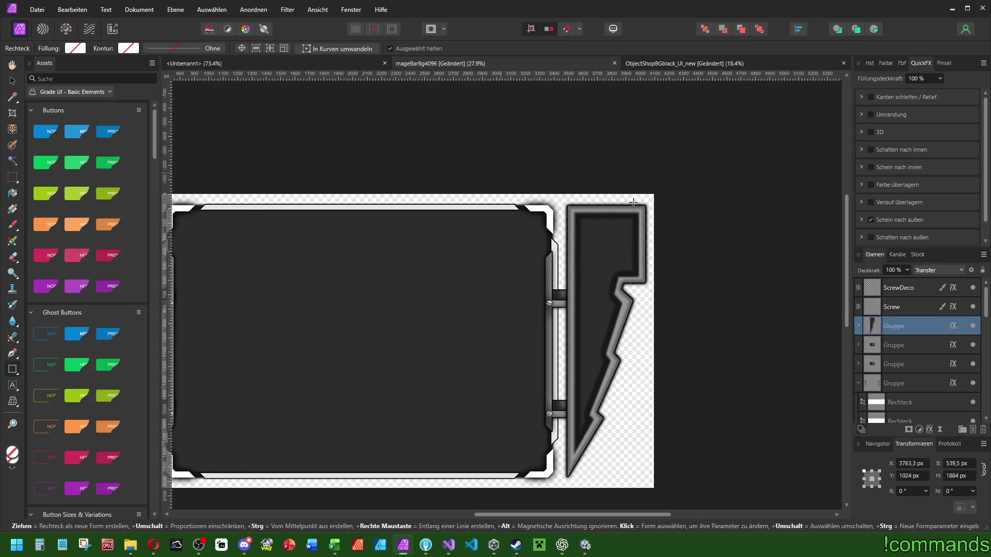
# Widen the inner bracket group slightly and raise its top edge a little.
pyautogui.scroll(5, 589, 273)
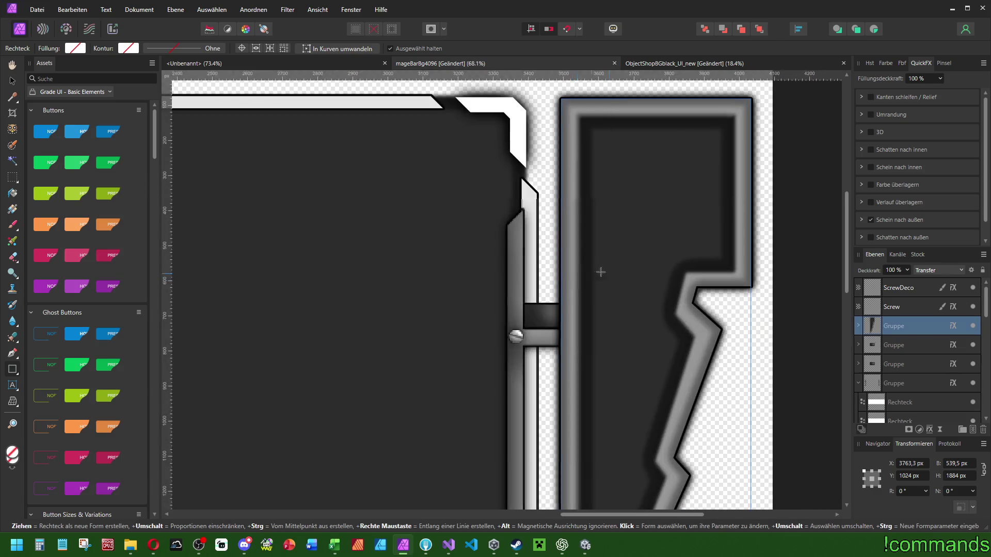
pyautogui.moveTo(631, 278)
pyautogui.mouseDown()
pyautogui.moveTo(617, 302)
pyautogui.moveTo(599, 267)
pyautogui.moveTo(616, 285)
pyautogui.mouseUp()
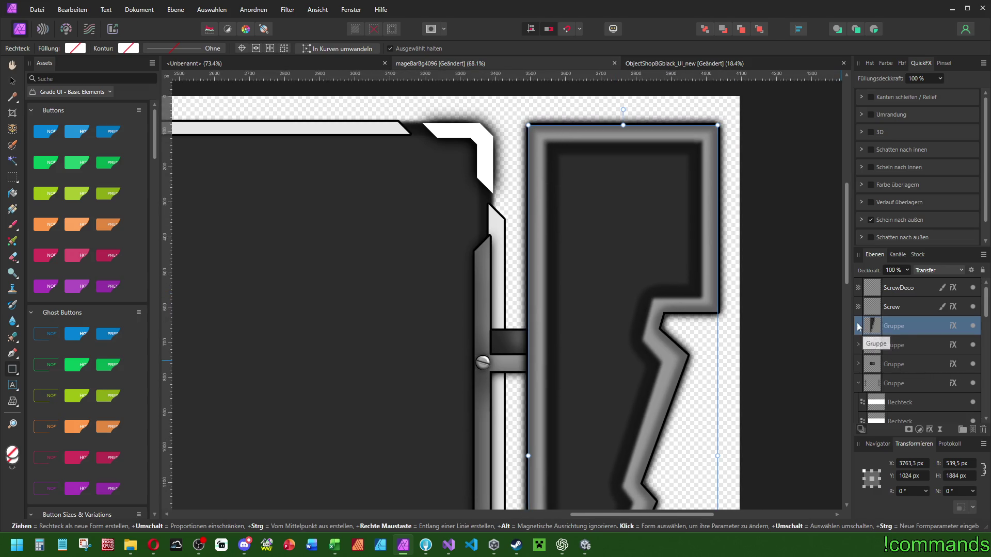
pyautogui.click(858, 326)
pyautogui.click(898, 345)
pyautogui.scroll(-5, 691, 356)
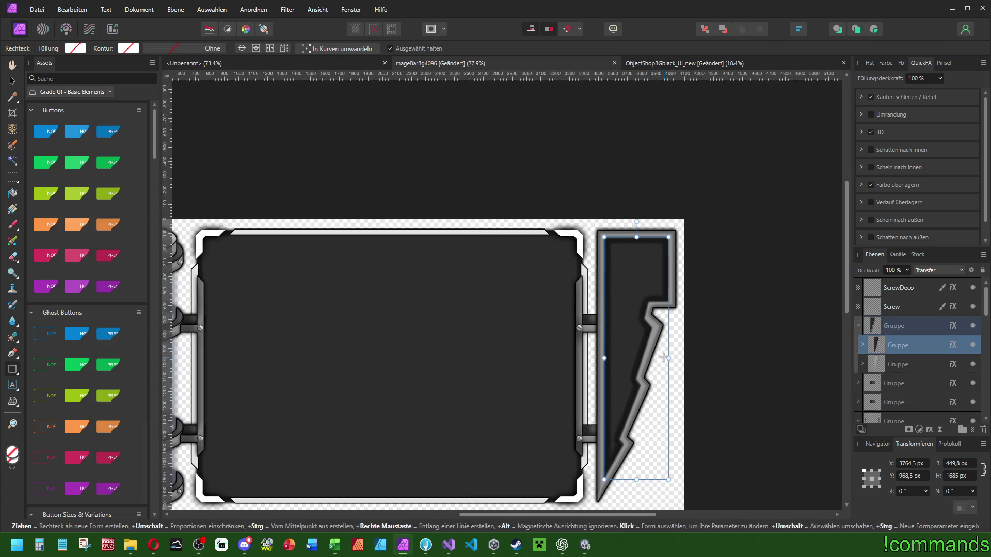
pyautogui.moveTo(669, 359); pyautogui.dragTo(671, 359)
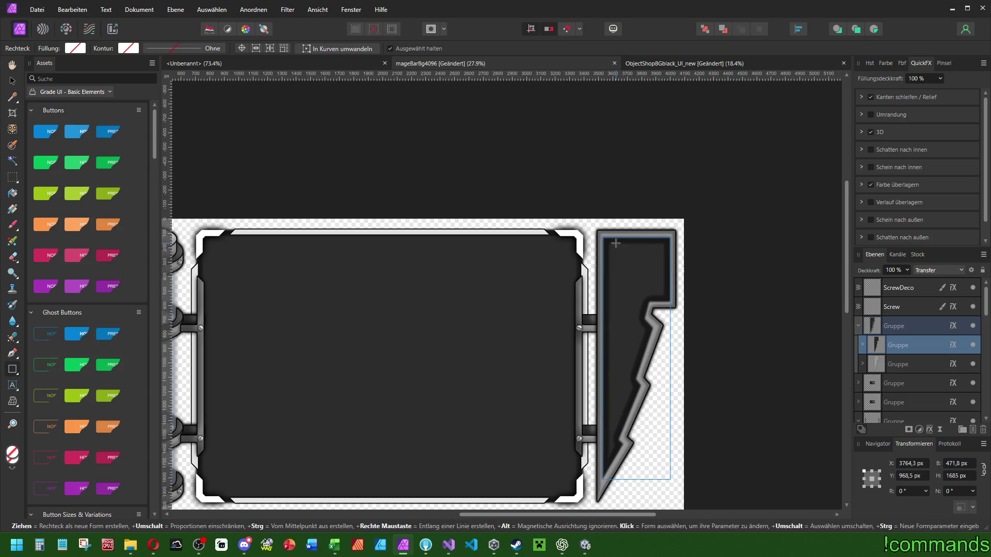
pyautogui.scroll(6, 616, 243)
pyautogui.moveTo(677, 227); pyautogui.dragTo(678, 222)
pyautogui.scroll(-5, 666, 367)
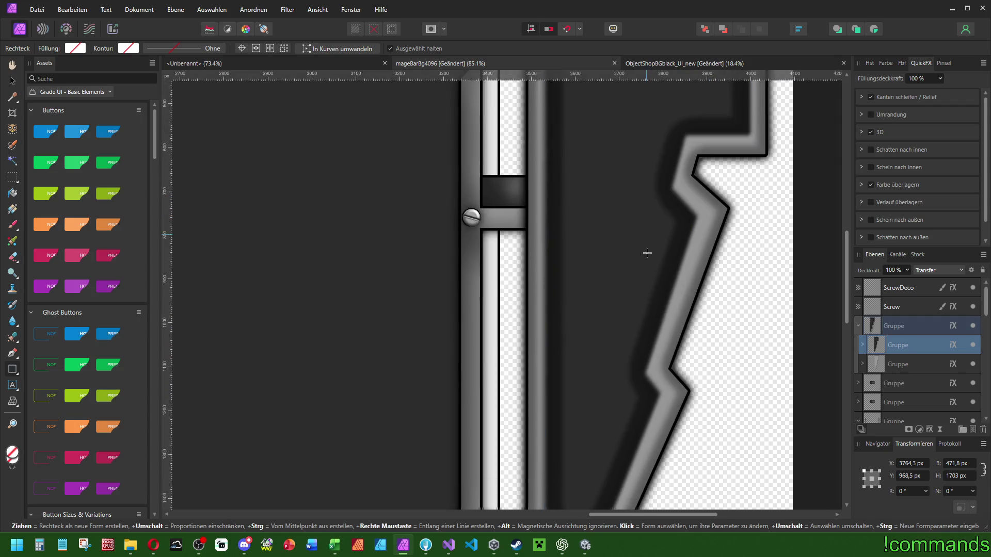
pyautogui.scroll(-5, 715, 343)
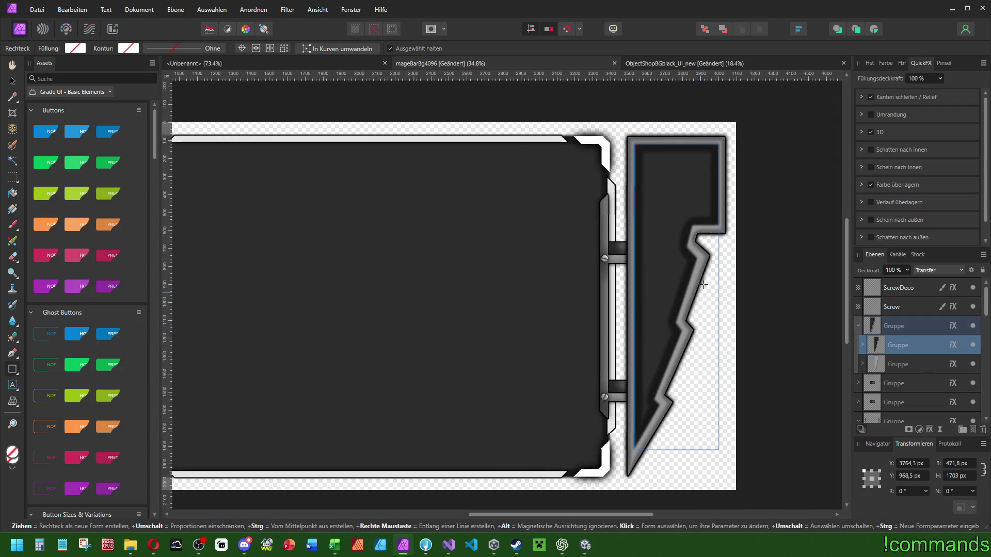
pyautogui.scroll(-4, 705, 321)
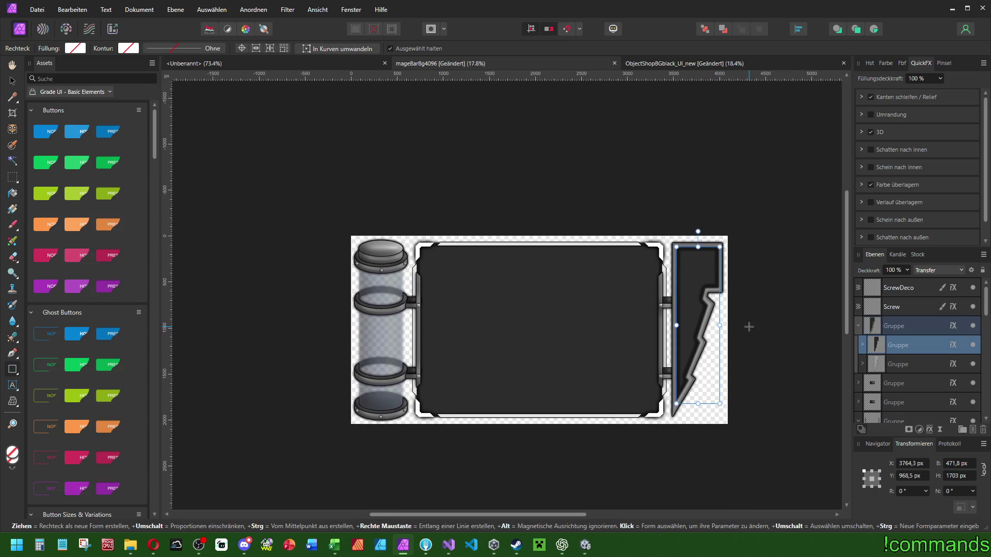
# Check the web browser, then return to the artwork and select the lightning group.
pyautogui.click(154, 545)
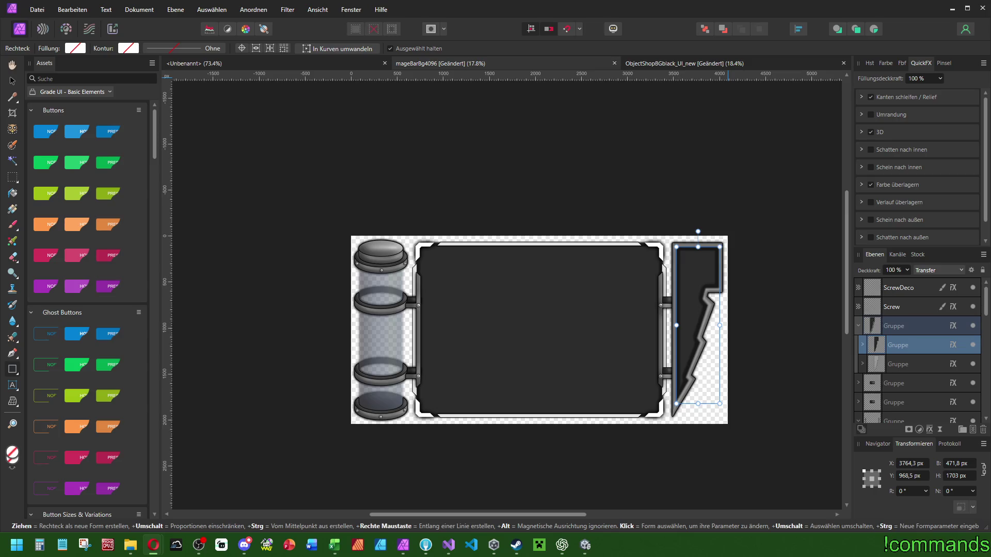
pyautogui.click(12, 81)
pyautogui.hscroll(2, 435, 135)
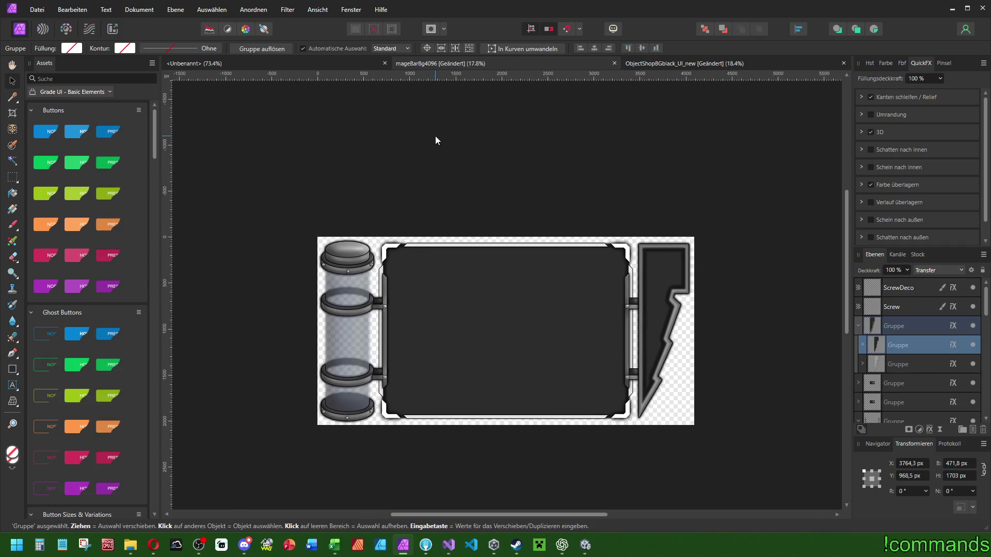
# Save the document and export it as PNG, overwriting mageBarBg4096.png in Assets/Tiles/HUD.
pyautogui.hotkey('ctrl', 's')
pyautogui.hotkey('ctrl', 'shift', 'alt', 's')
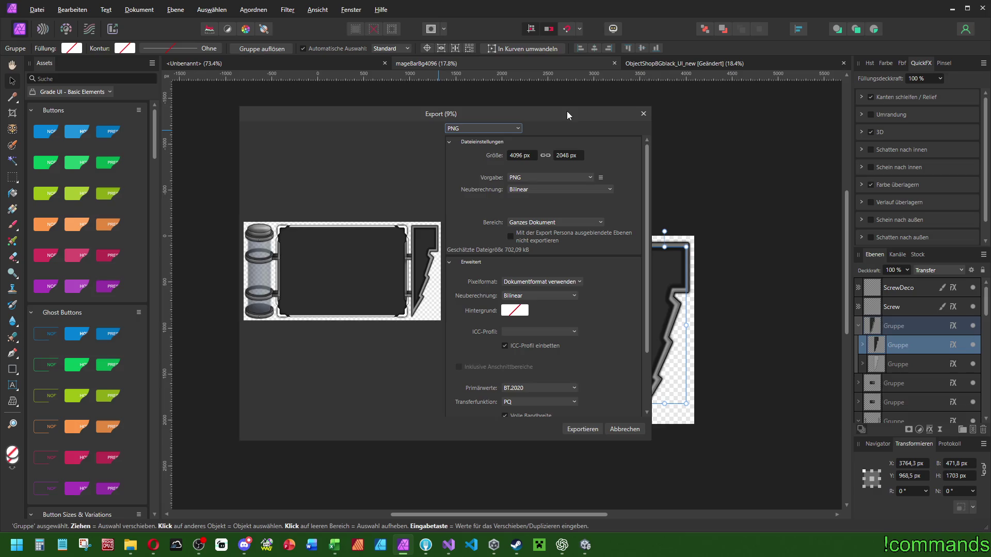
pyautogui.press('Escape')
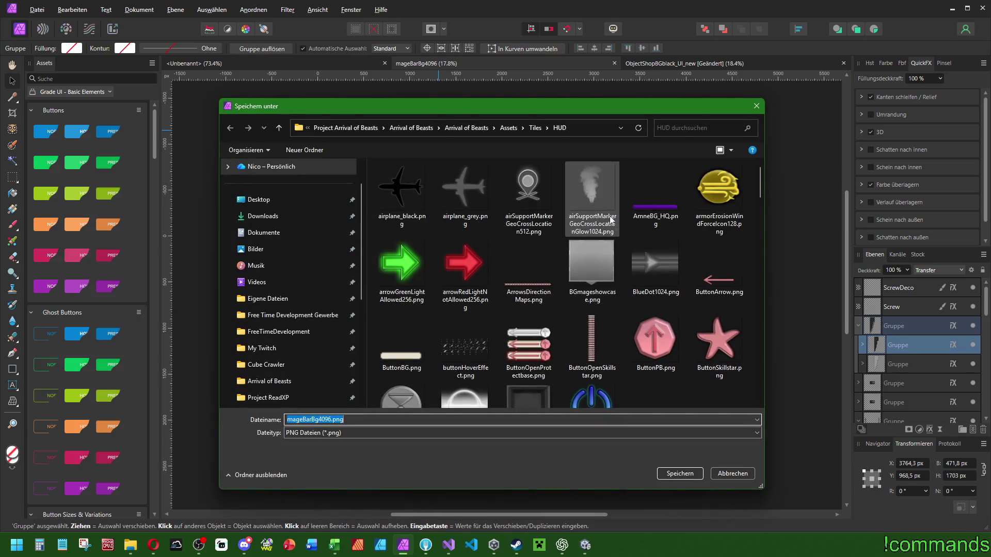
pyautogui.scroll(-3, 623, 310)
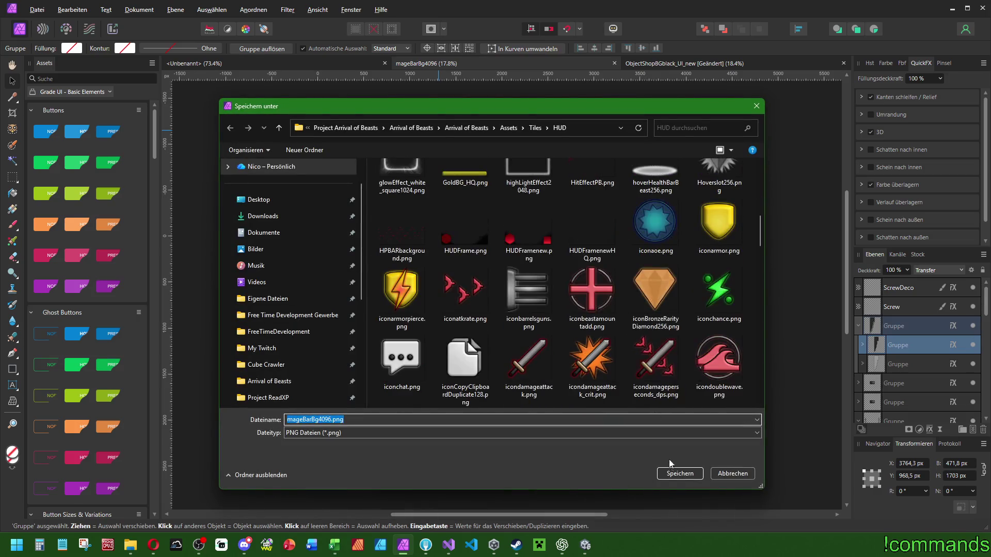
pyautogui.click(674, 474)
pyautogui.hotkey('alt', 'j')
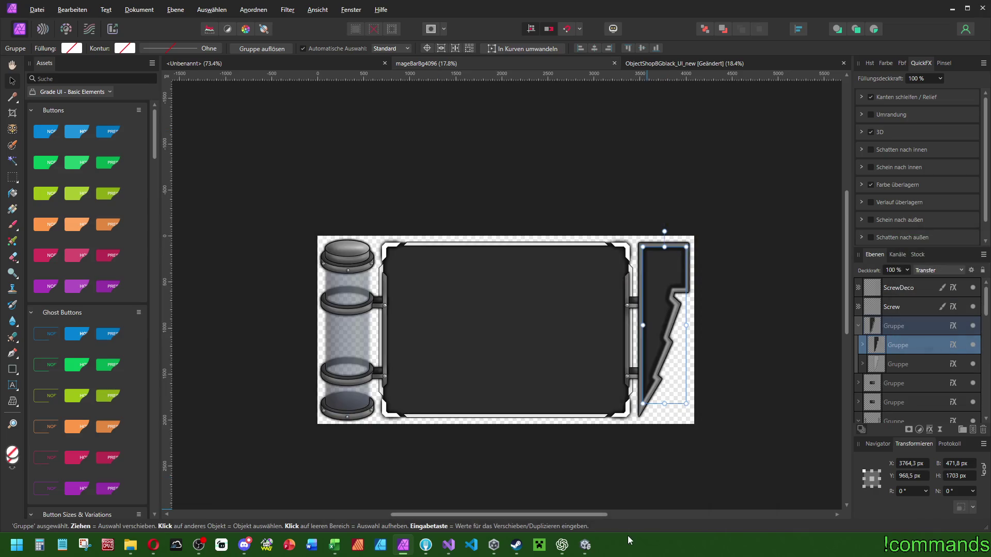
pyautogui.click(592, 550)
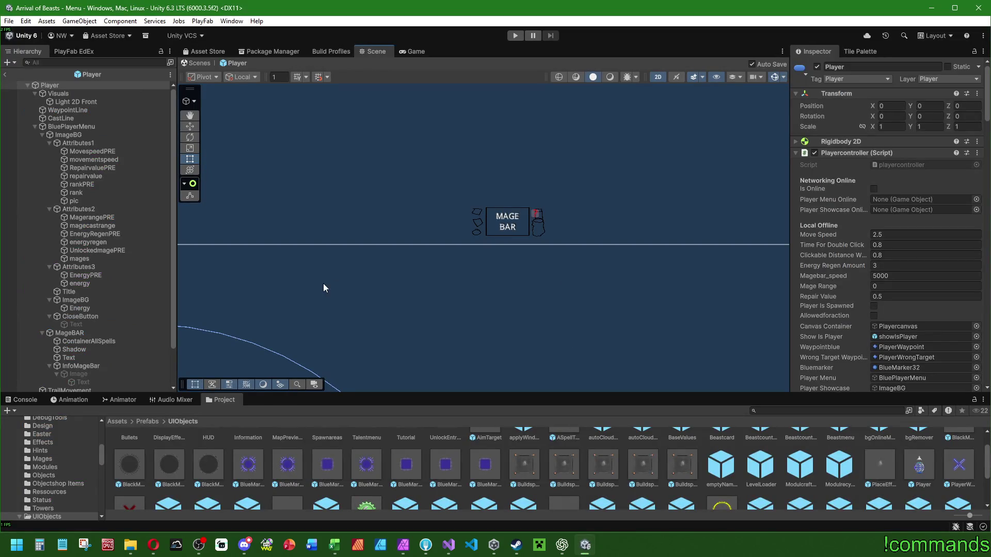
# Frame MageBAR, ping its Source Image and inspect the mageBarBg4096 texture's import settings.
pyautogui.doubleClick(84, 333)
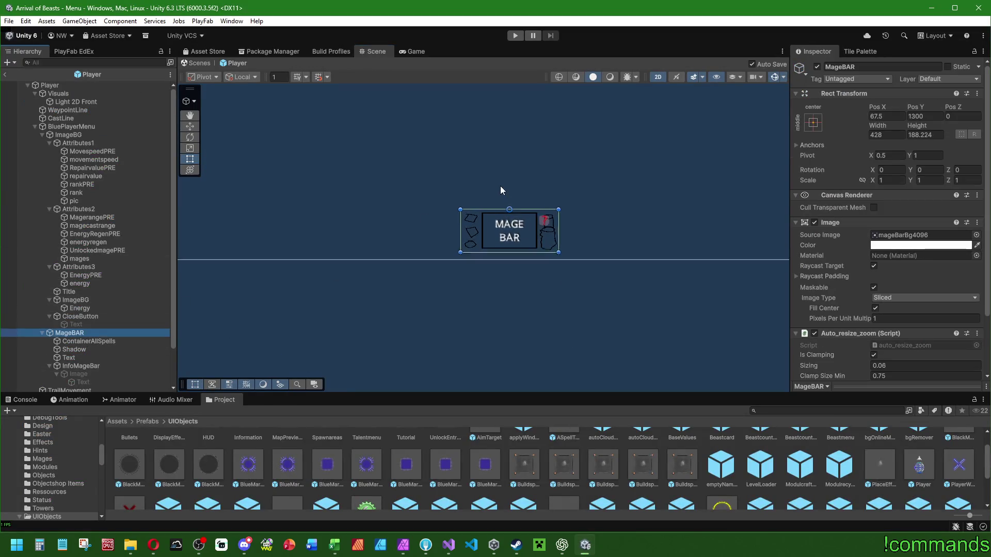
pyautogui.click(911, 237)
pyautogui.click(404, 466)
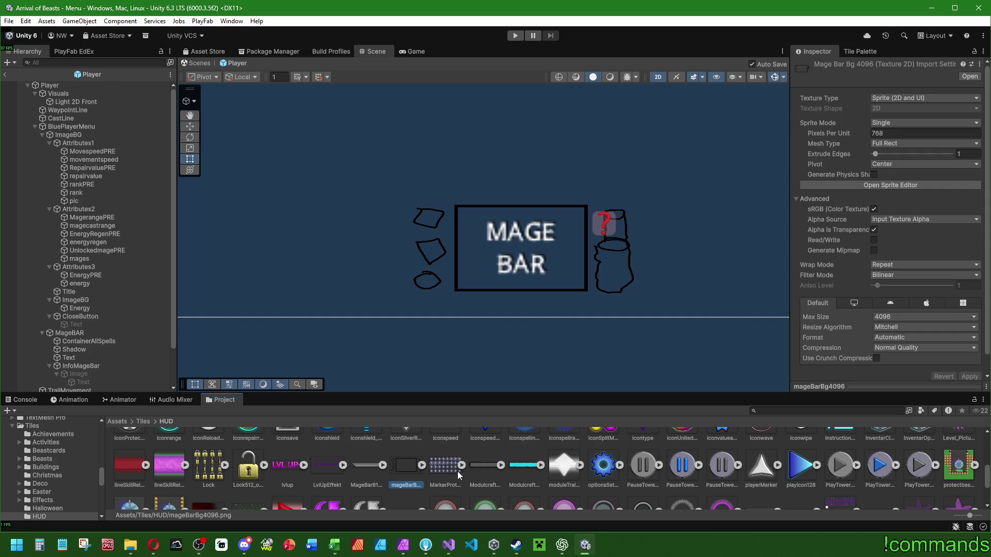
pyautogui.scroll(-5, 460, 473)
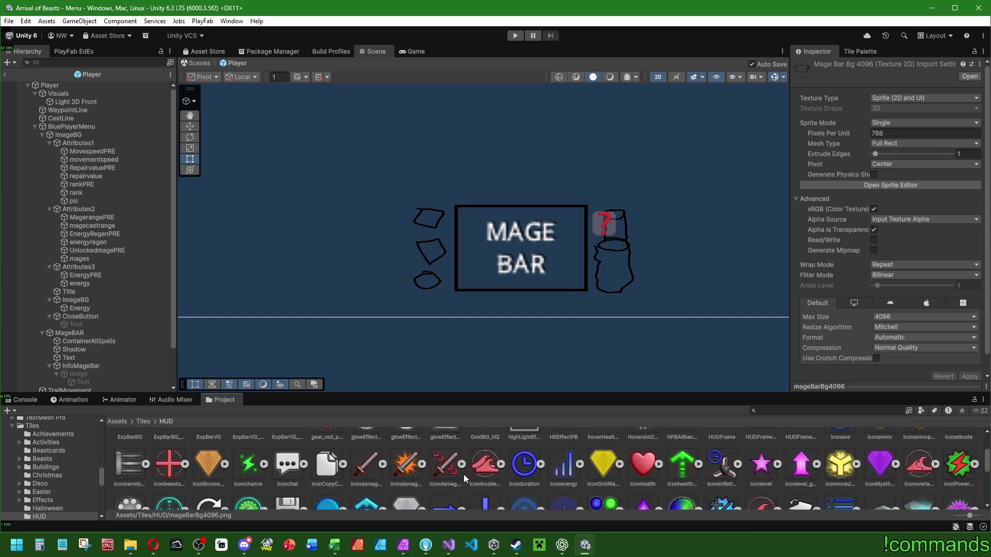
pyautogui.scroll(1, 468, 472)
pyautogui.scroll(-4, 470, 472)
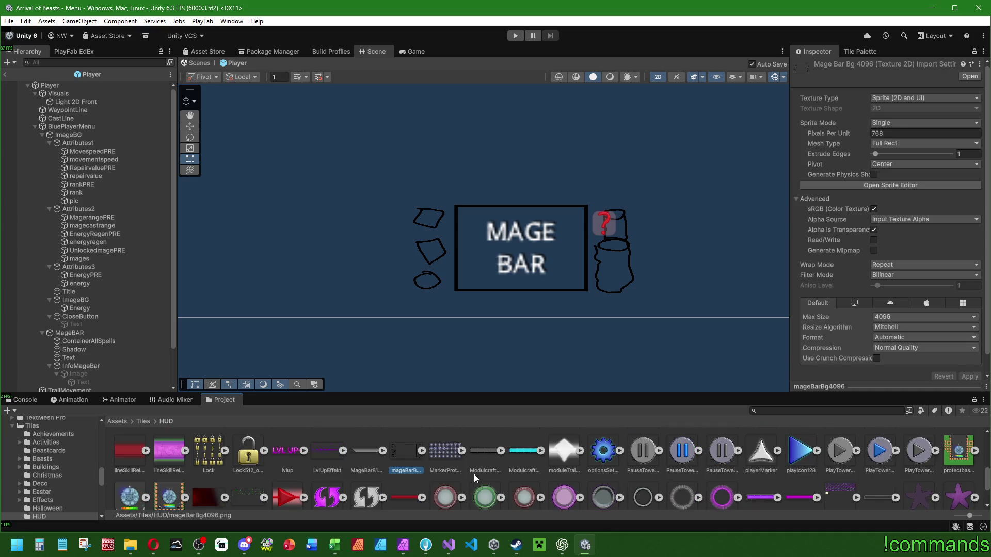
pyautogui.scroll(1, 473, 474)
pyautogui.scroll(-1, 491, 475)
pyautogui.scroll(1, 493, 473)
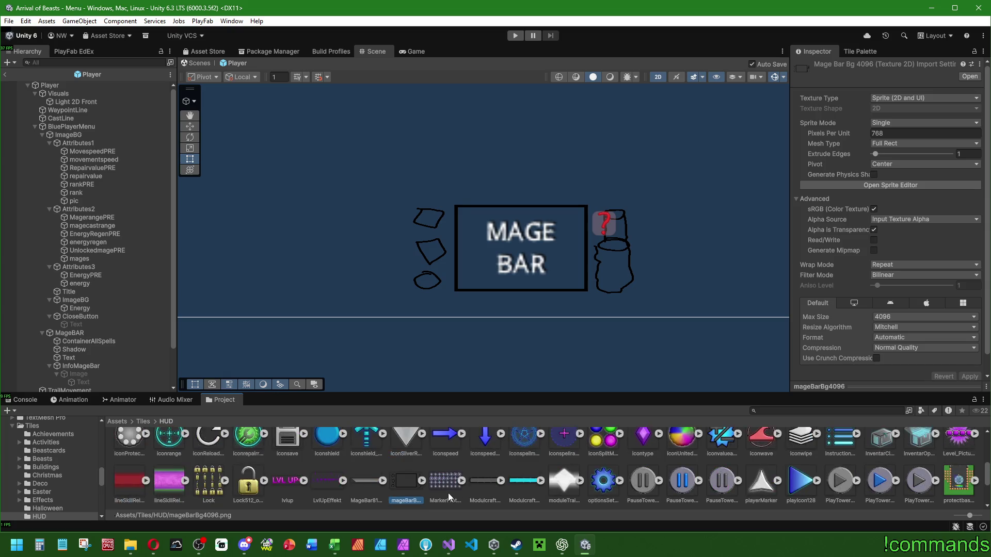
# Reopen the artwork's export settings in Affinity, close them unchanged, and return to Unity.
pyautogui.click(403, 545)
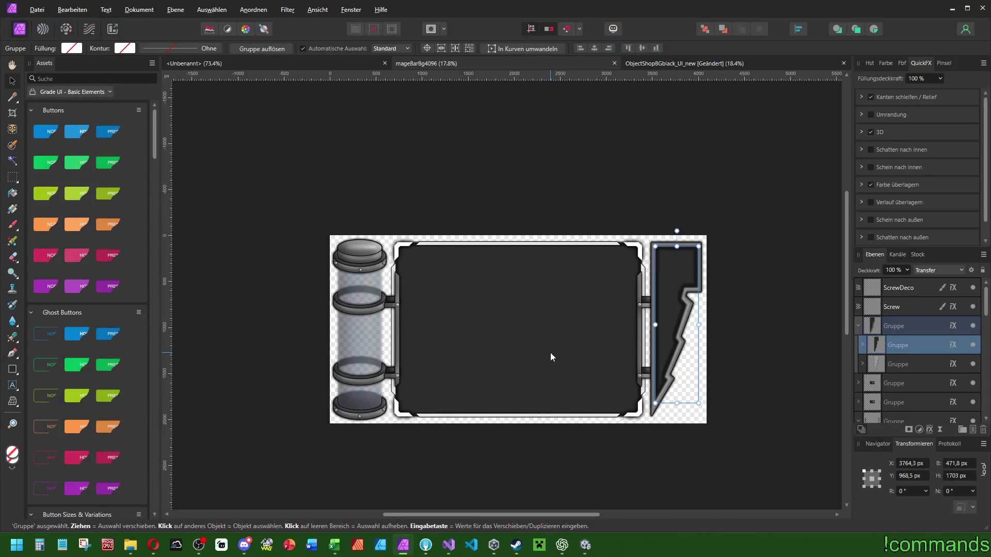
pyautogui.hotkey('ctrl', 'alt', 'shift', 's')
pyautogui.press('Escape')
pyautogui.hotkey('alt', 'Tab')
# Set the right sprite border to 1000 and try several top and bottom border values.
pyautogui.doubleClick(904, 477)
pyautogui.write('1000')
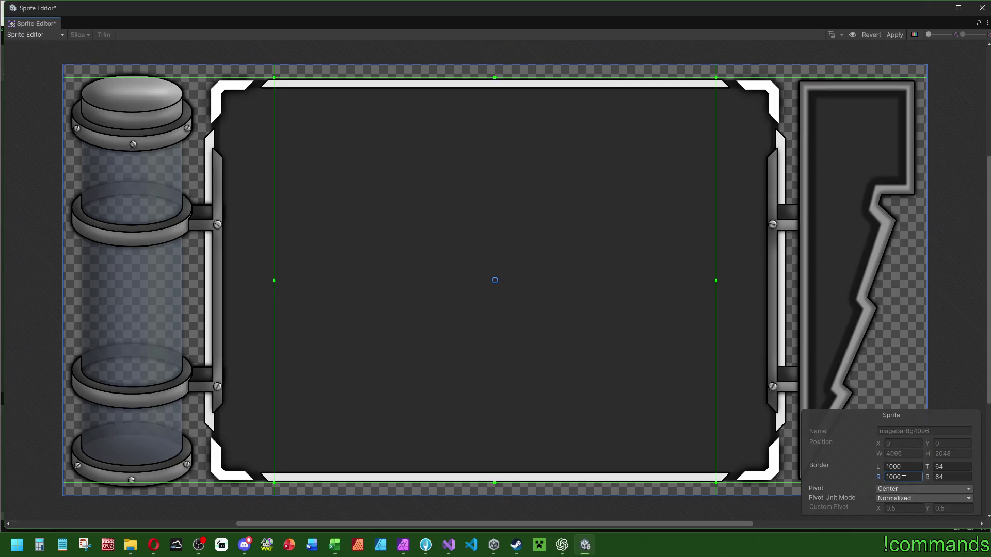
pyautogui.click(945, 466)
pyautogui.click(947, 465)
pyautogui.write('32')
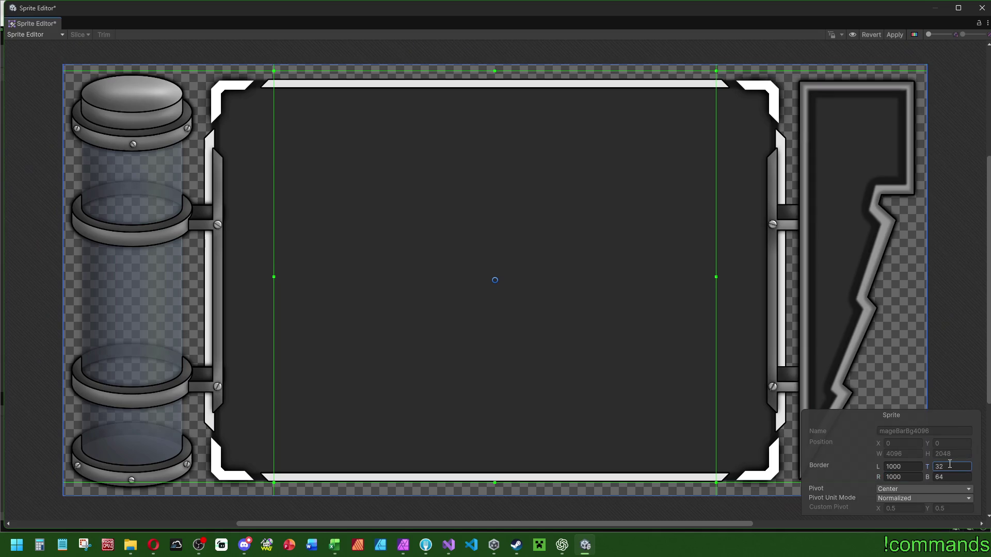
pyautogui.write('16')
pyautogui.click(951, 477)
pyautogui.write('16')
pyautogui.click(950, 466)
pyautogui.write('8')
pyautogui.click(953, 477)
pyautogui.write('8')
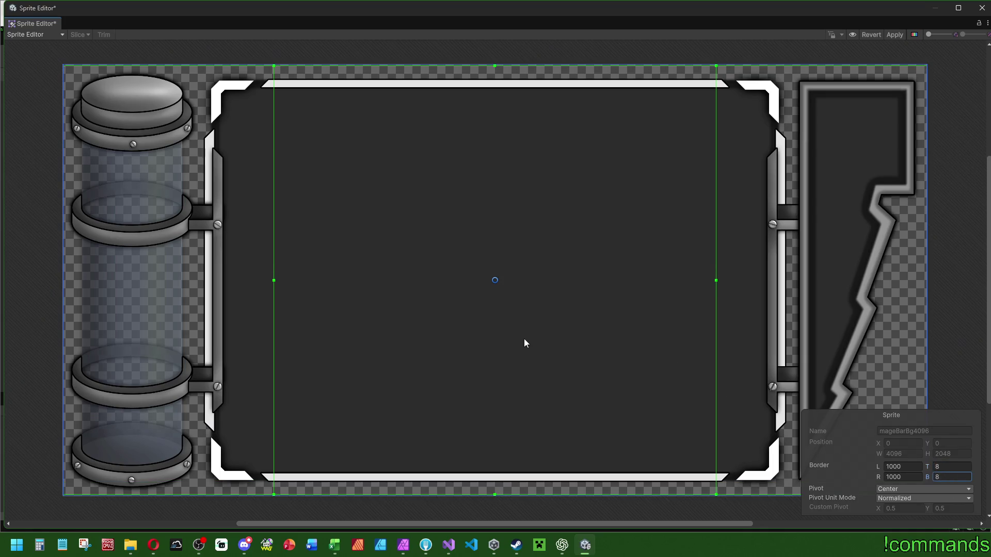
# Set the top and bottom borders to 0 and apply the sprite borders.
pyautogui.click(953, 466)
pyautogui.write('0')
pyautogui.click(954, 477)
pyautogui.write('0')
pyautogui.click(894, 34)
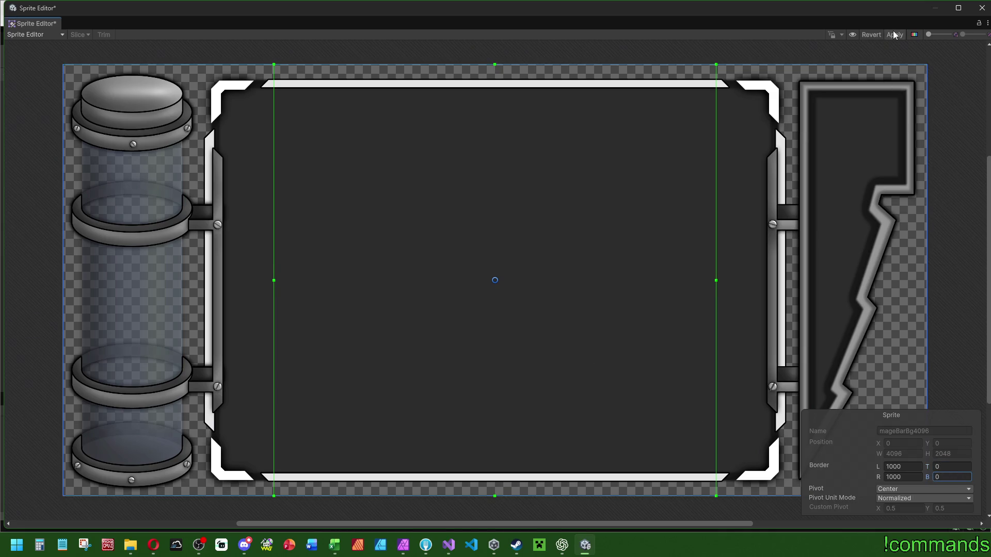
# Close the Sprite Editor and try Pixels Per Unit values of 512 and 768.
pyautogui.click(982, 8)
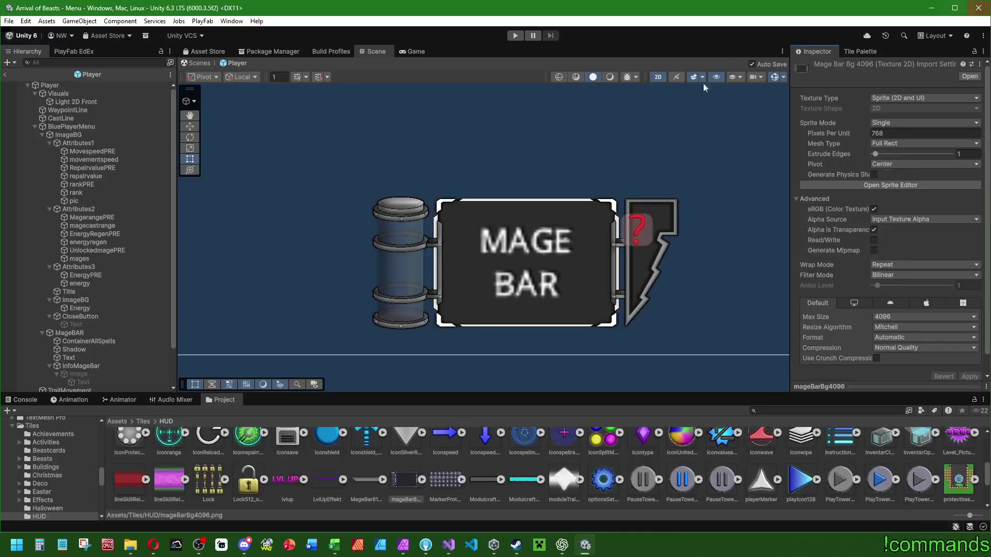
pyautogui.moveTo(599, 139)
pyautogui.mouseDown()
pyautogui.moveTo(579, 139)
pyautogui.moveTo(573, 152)
pyautogui.mouseUp()
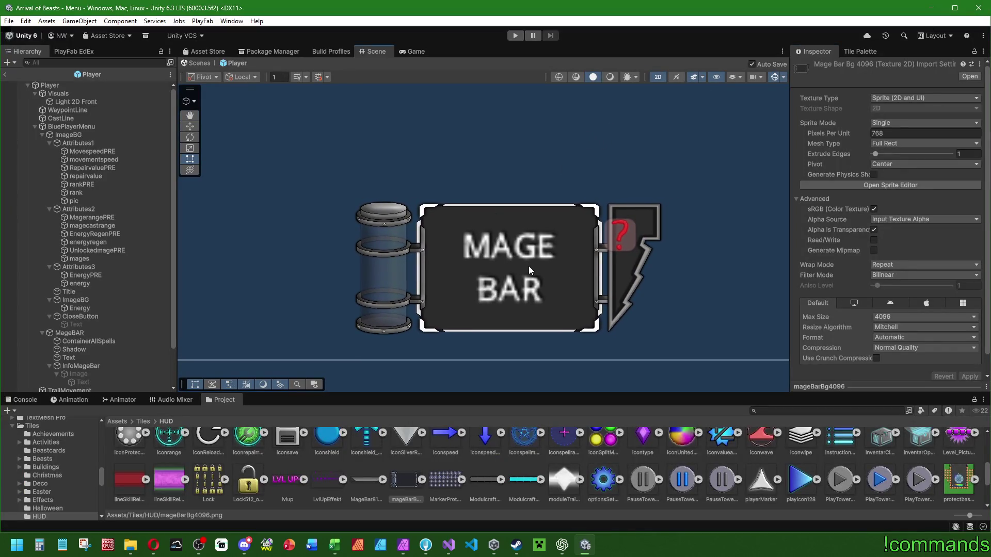
pyautogui.click(906, 130)
pyautogui.write('512')
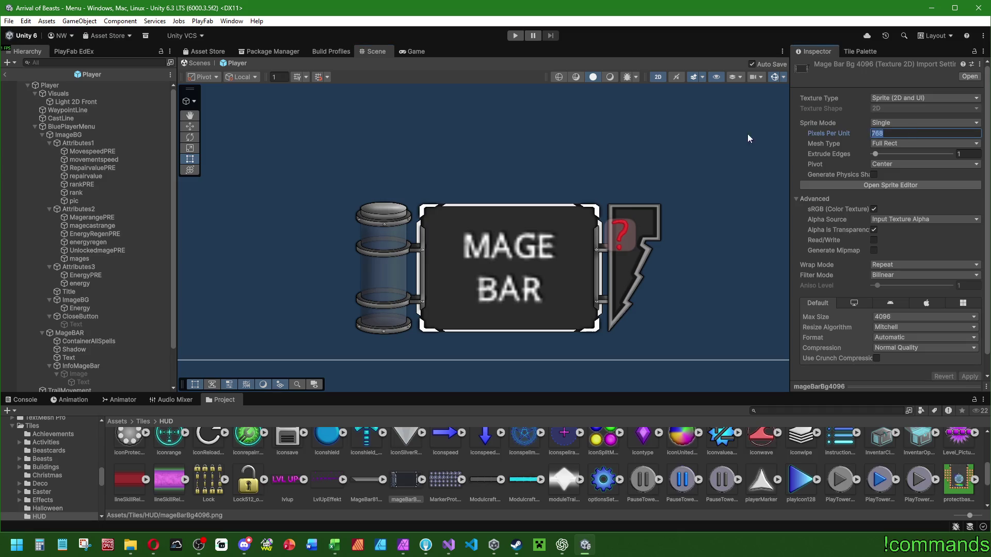
pyautogui.click(972, 376)
pyautogui.click(916, 131)
pyautogui.write('768')
pyautogui.click(969, 376)
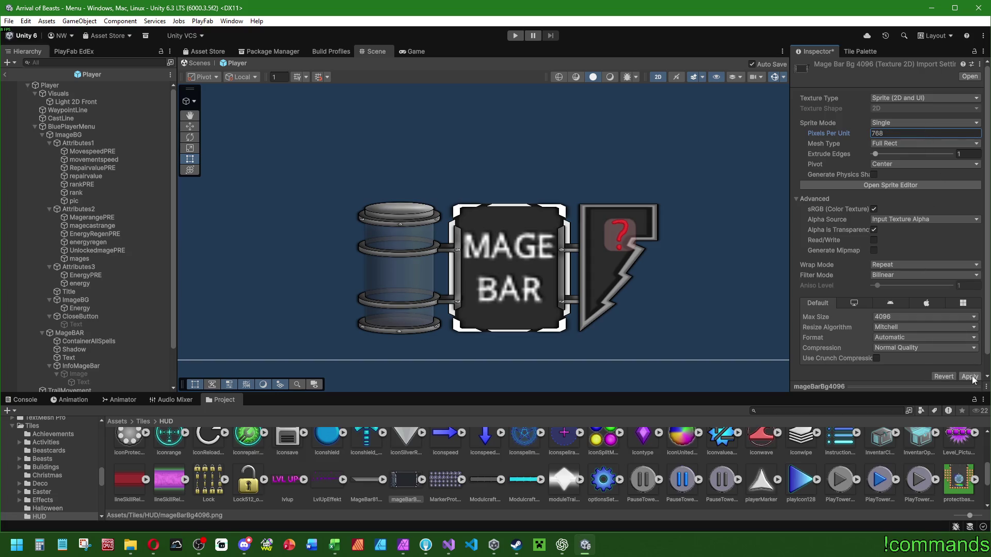
# Try Pixels Per Unit values of 896, 1024 and 1280 on the texture.
pyautogui.write('128')
pyautogui.press('Return')
pyautogui.click(970, 376)
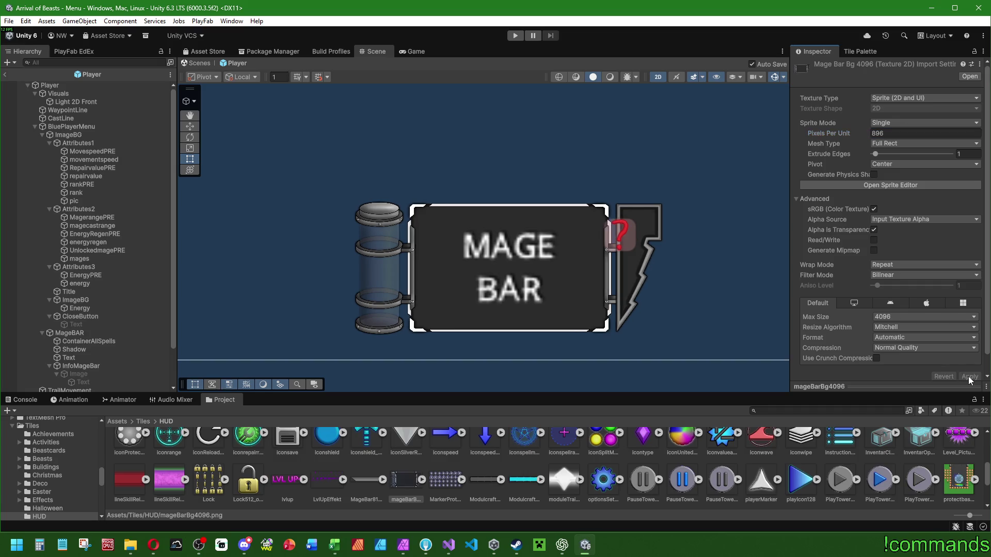
pyautogui.write('107')
pyautogui.write('24')
pyautogui.click(969, 376)
pyautogui.click(902, 133)
pyautogui.write('+256')
pyautogui.click(967, 377)
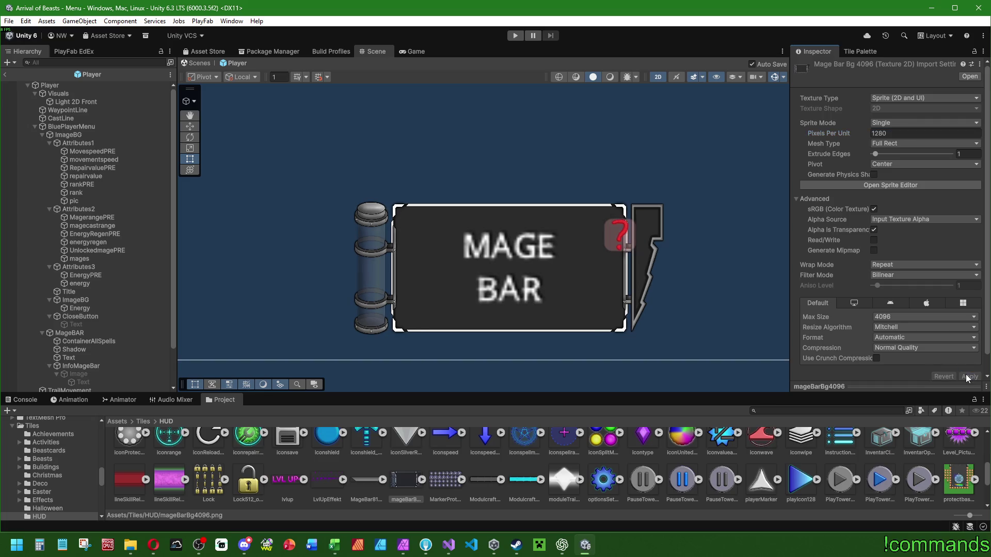
# Try Pixels Per Unit values of 1536, 1024, 512 and 896.
pyautogui.doubleClick(903, 132)
pyautogui.write('1024')
pyautogui.press('Return')
pyautogui.click(970, 378)
pyautogui.doubleClick(906, 133)
pyautogui.write('1')
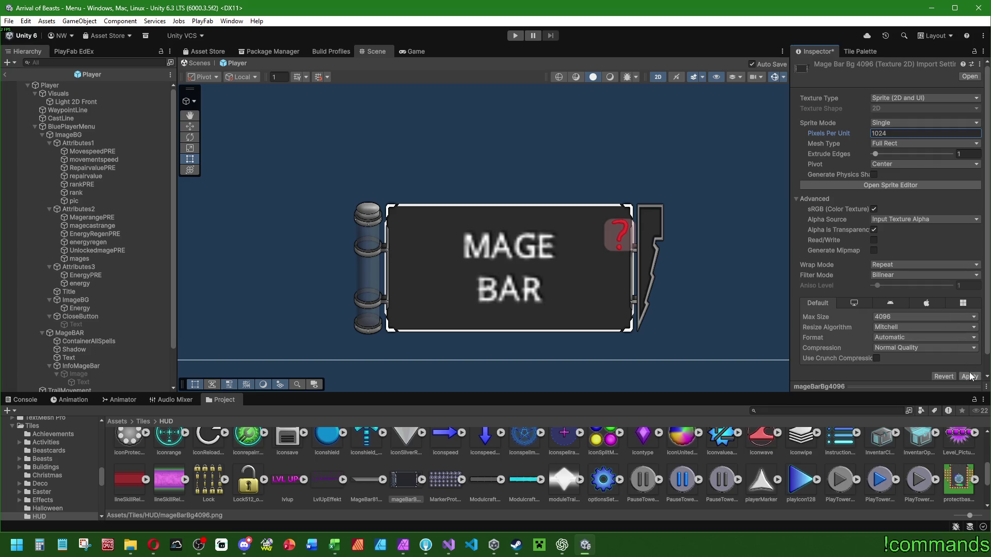
pyautogui.click(969, 376)
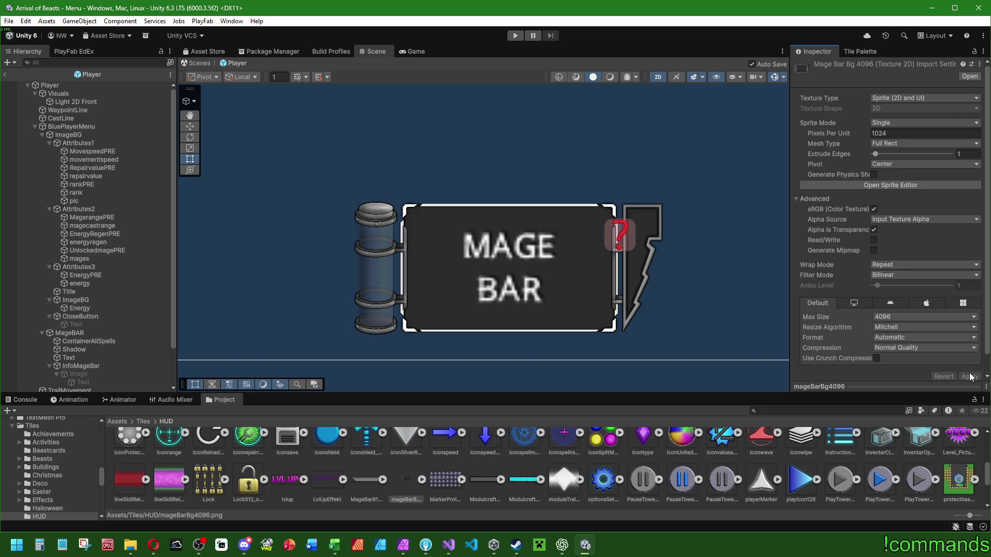
pyautogui.doubleClick(893, 134)
pyautogui.write('512')
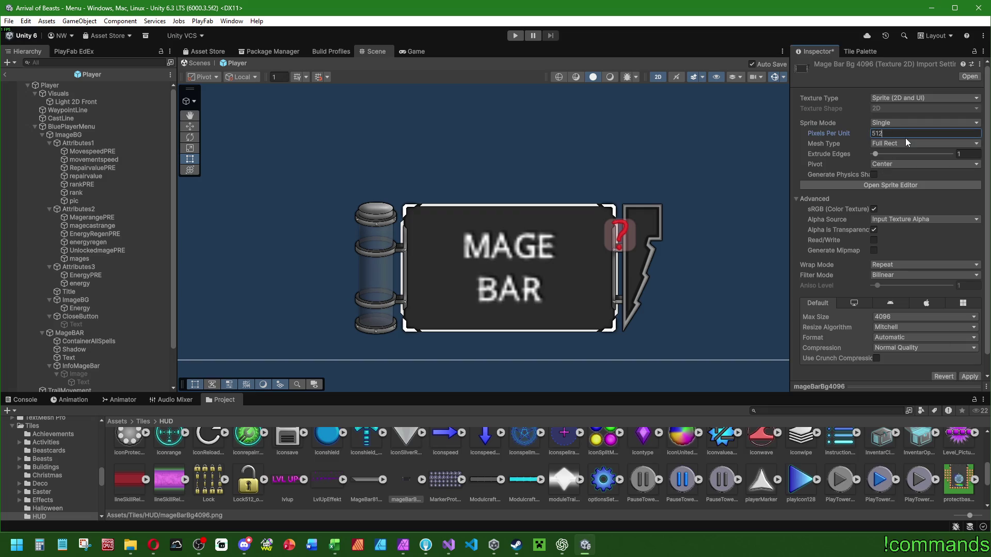
pyautogui.click(971, 377)
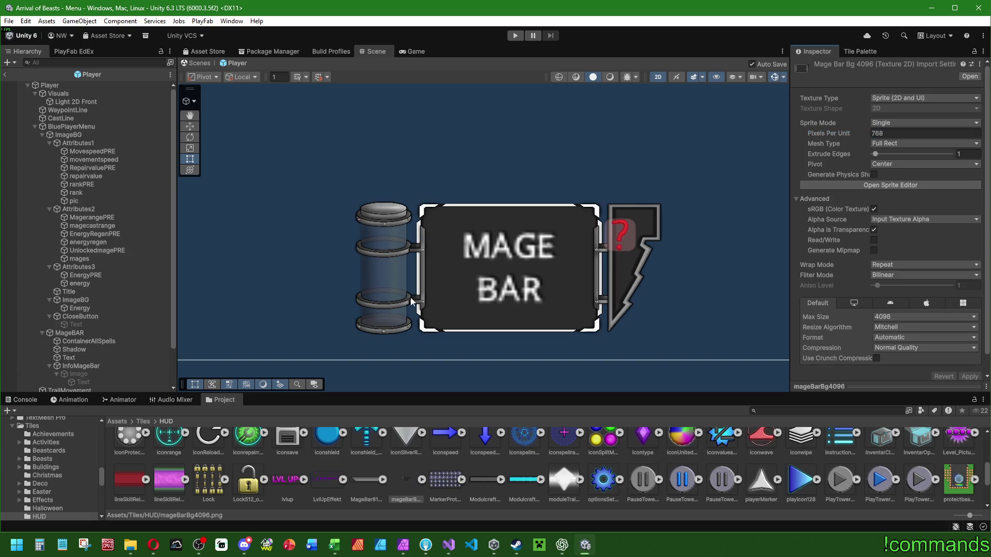
pyautogui.doubleClick(902, 130)
pyautogui.write('896')
pyautogui.click(969, 377)
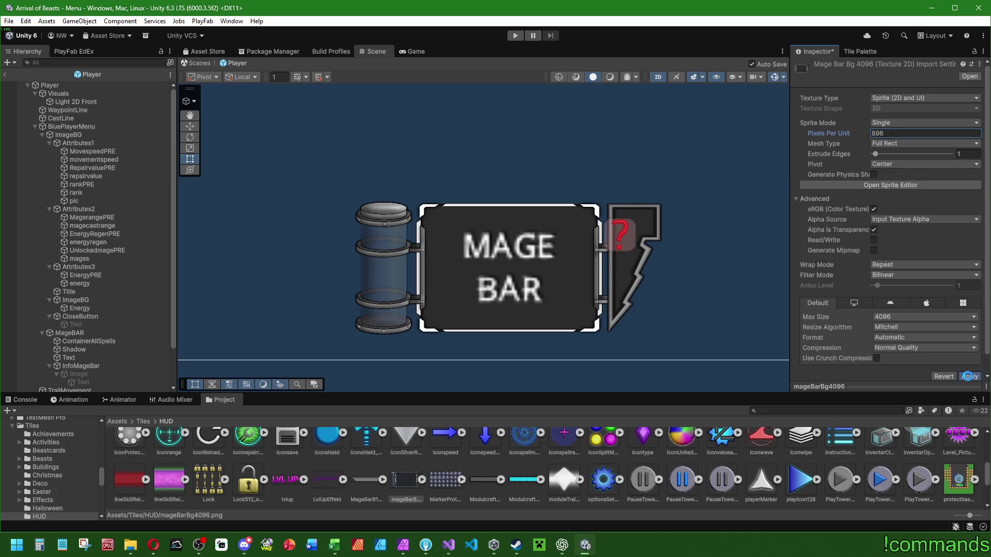
# Settle the texture's Pixels Per Unit at 1024 and apply it.
pyautogui.click(931, 134)
pyautogui.write('512+256')
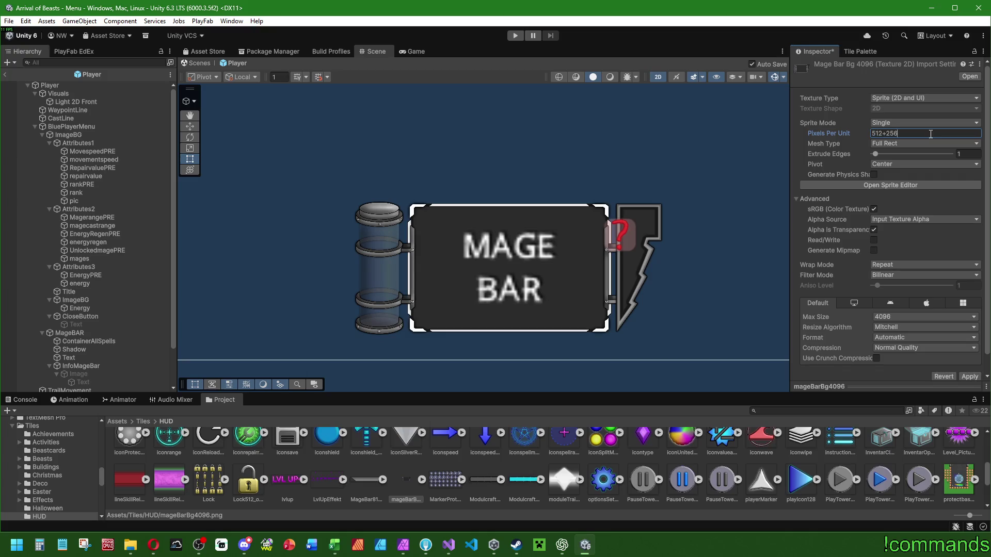
pyautogui.hotkey('ctrl', 'a')
pyautogui.write('1024')
pyautogui.click(969, 377)
pyautogui.scroll(-2, 510, 311)
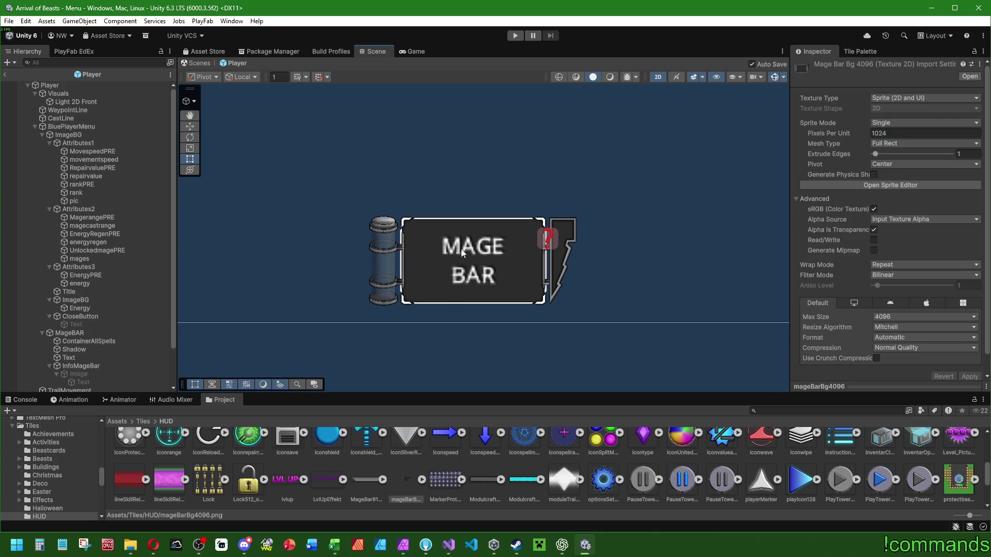
# Try Point filtering on the mage bar texture, then restore Bilinear and apply.
pyautogui.scroll(1, 469, 230)
pyautogui.scroll(1, 469, 231)
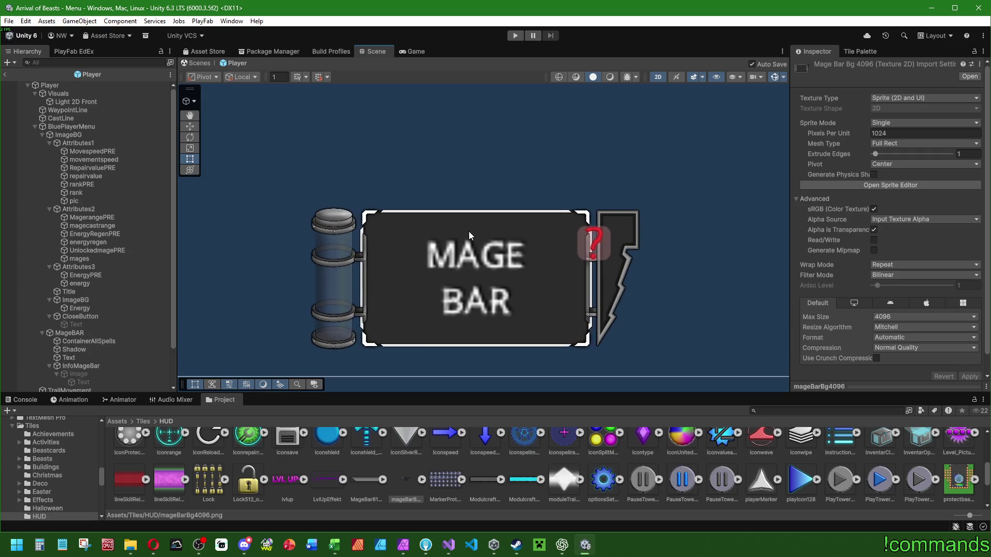
pyautogui.click(916, 274)
pyautogui.click(908, 285)
pyautogui.click(969, 377)
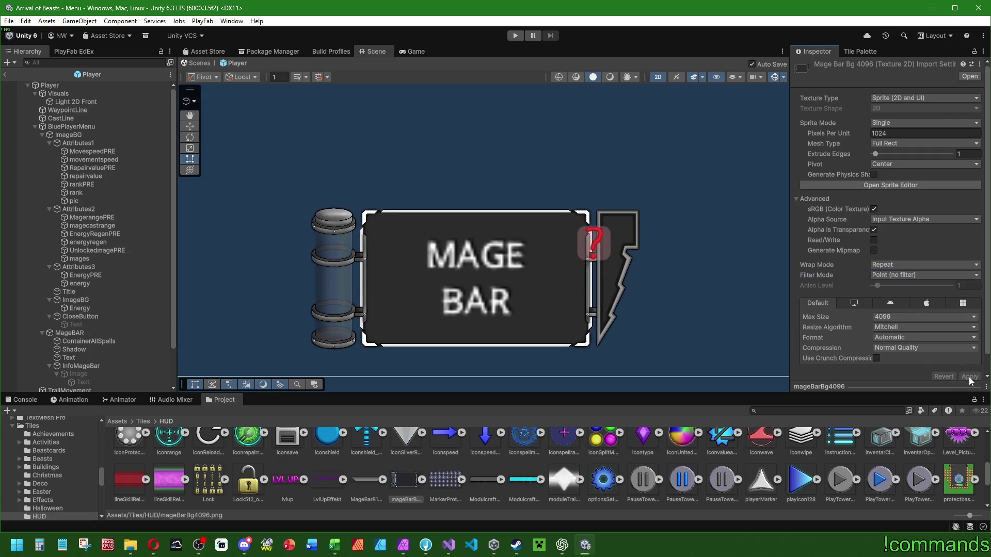
pyautogui.click(881, 277)
pyautogui.click(887, 296)
pyautogui.click(969, 378)
# Set the texture's Compression to None and apply.
pyautogui.click(905, 348)
pyautogui.click(901, 359)
pyautogui.click(968, 366)
# Test the Bilinear resize algorithm, then revert to Mitchell and apply.
pyautogui.click(889, 327)
pyautogui.click(893, 348)
pyautogui.click(968, 366)
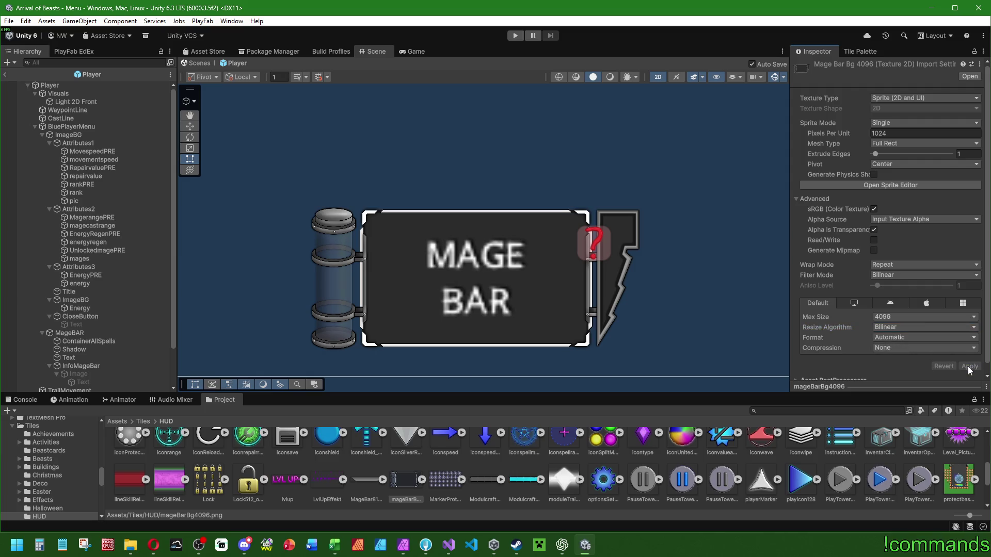
pyautogui.click(909, 327)
pyautogui.click(893, 338)
pyautogui.click(968, 366)
# Check the Format and Filter Mode options, leaving Automatic and Bilinear unchanged.
pyautogui.click(900, 337)
pyautogui.click(838, 336)
pyautogui.click(893, 275)
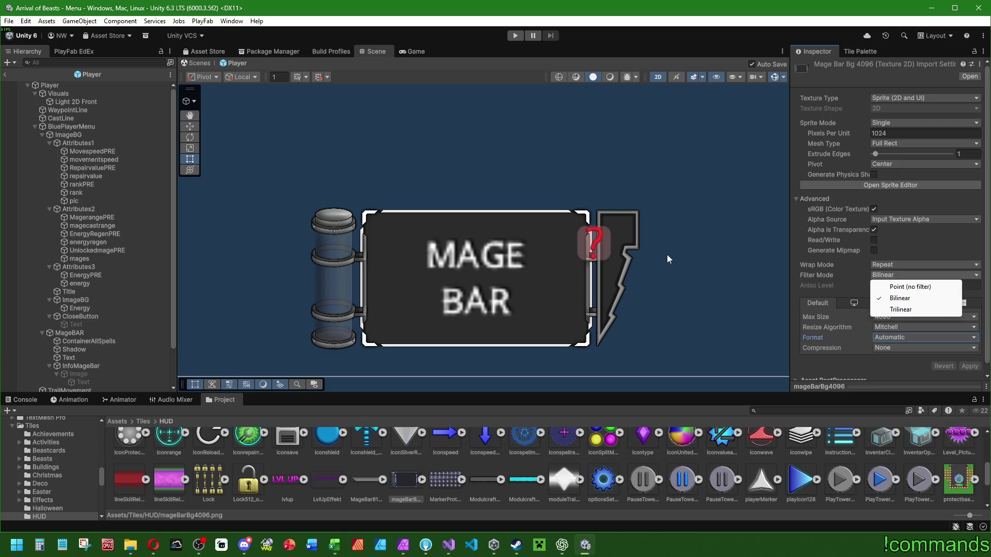
pyautogui.click(911, 133)
# Trial 1536 pixels per unit, then set it back to 1024 and apply.
pyautogui.click(913, 133)
pyautogui.write('1536')
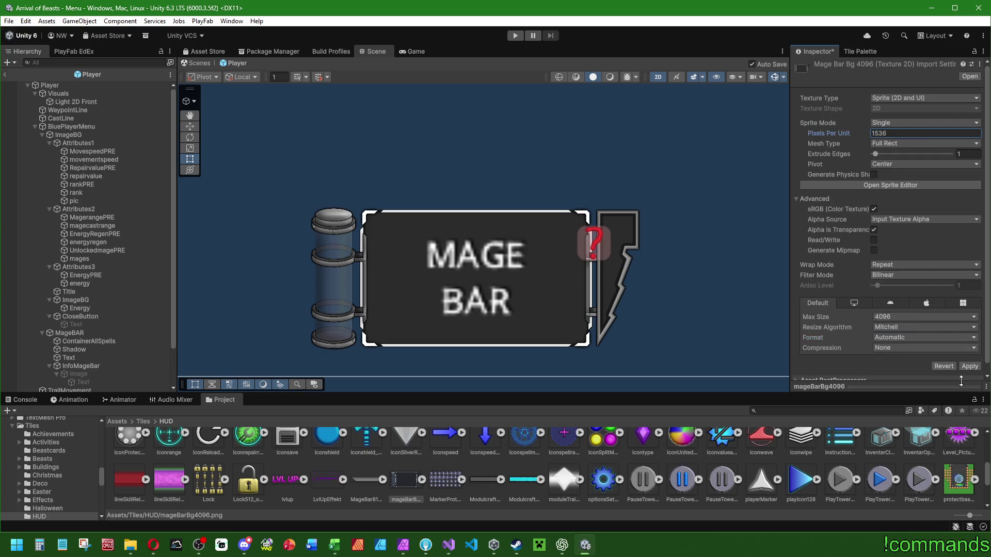
pyautogui.click(970, 366)
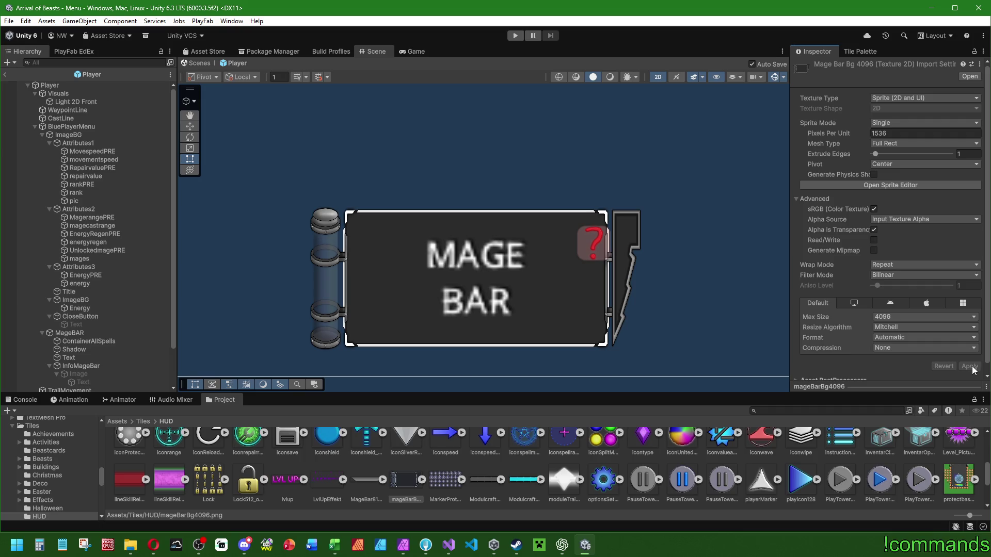
pyautogui.click(898, 133)
pyautogui.write('1024')
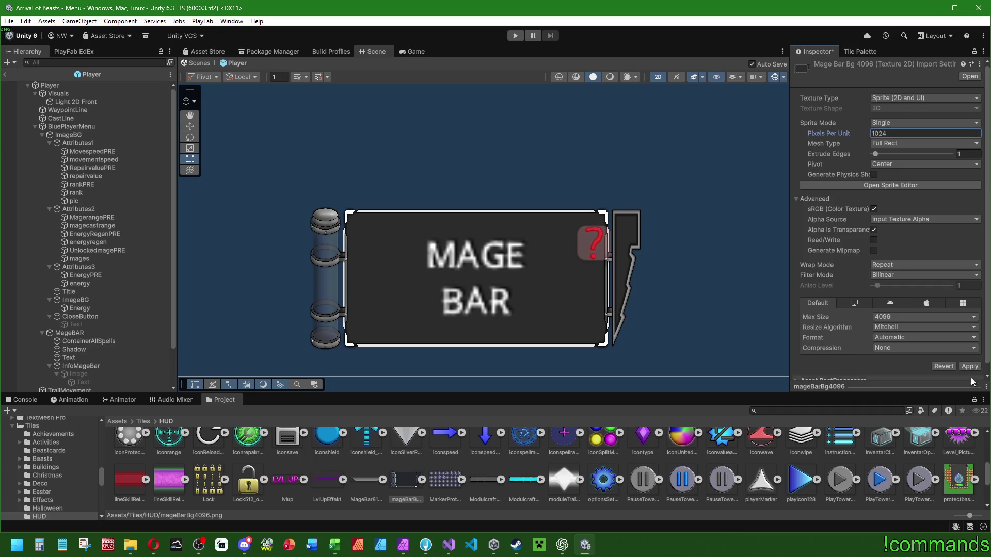
pyautogui.click(969, 366)
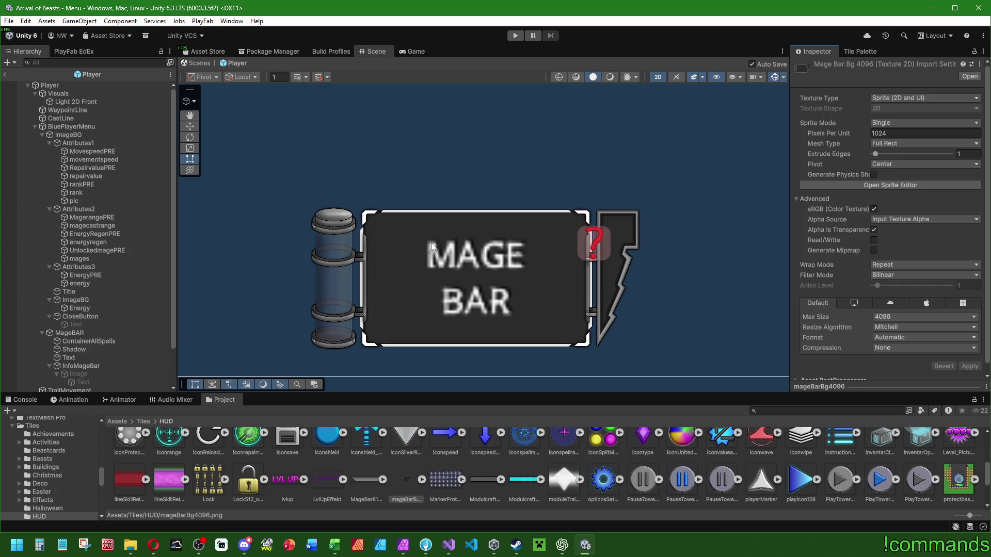
pyautogui.scroll(-2, 439, 250)
pyautogui.scroll(-5, 439, 250)
pyautogui.moveTo(478, 307)
pyautogui.mouseDown()
pyautogui.moveTo(522, 154)
pyautogui.moveTo(515, 130)
pyautogui.mouseUp()
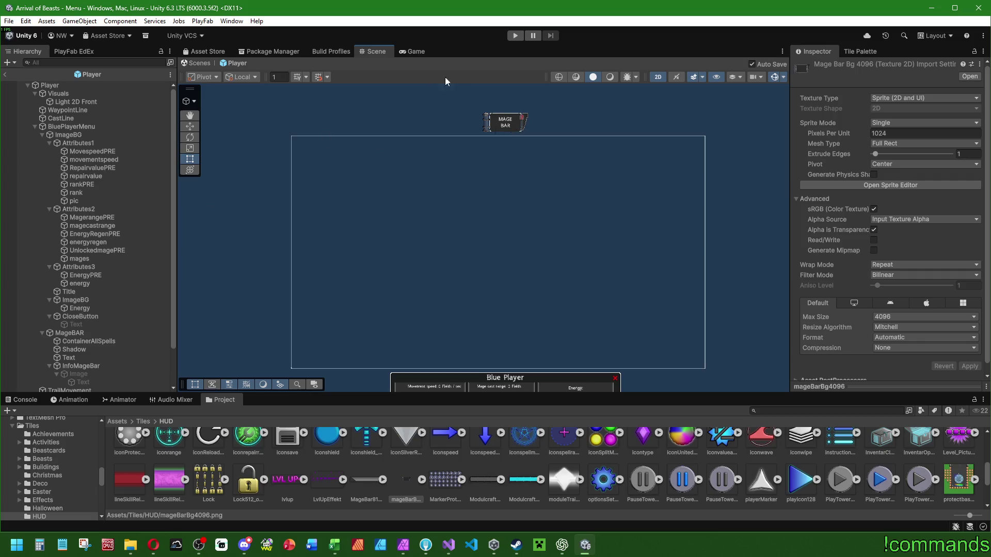
pyautogui.scroll(8, 542, 103)
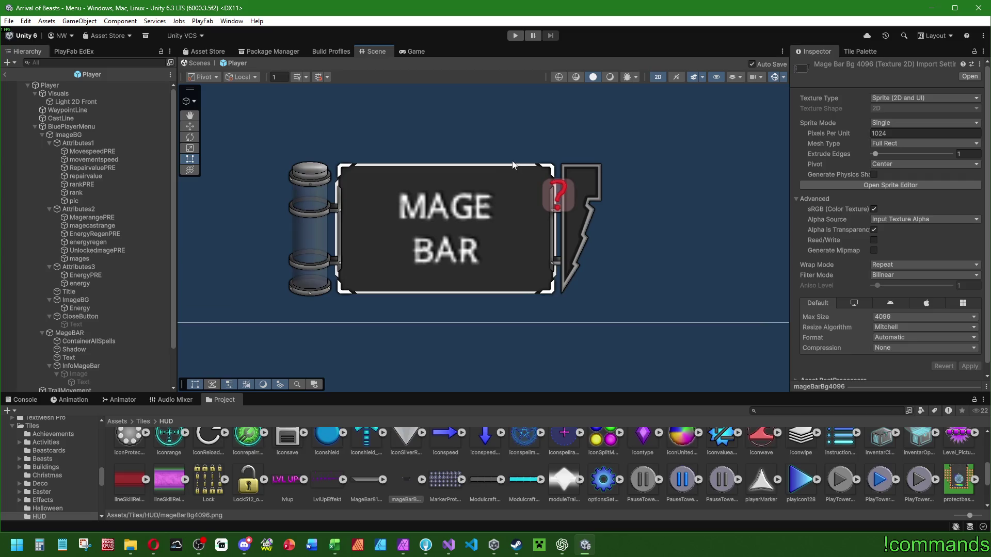
pyautogui.scroll(1, 476, 180)
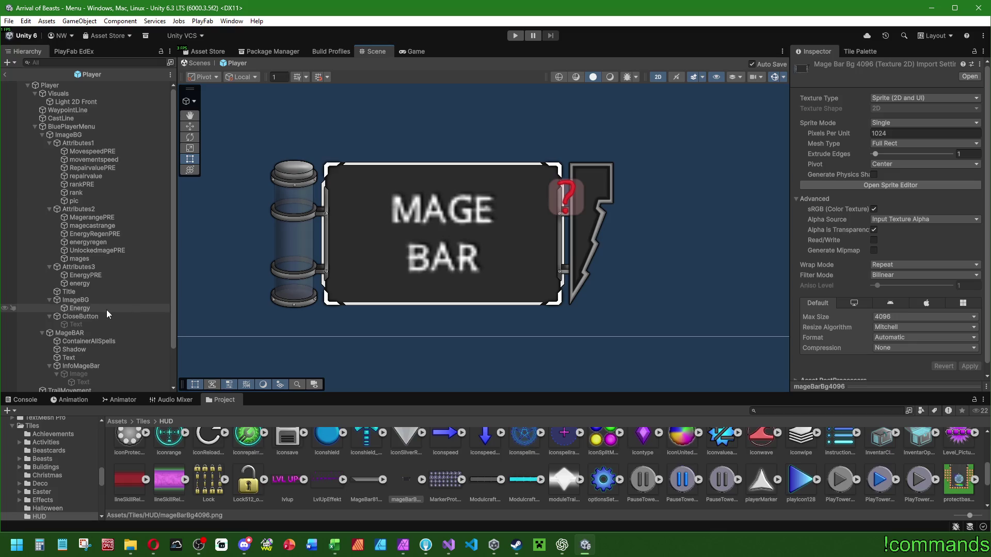
pyautogui.scroll(-2, 87, 311)
pyautogui.click(82, 294)
pyautogui.click(80, 302)
pyautogui.press('f')
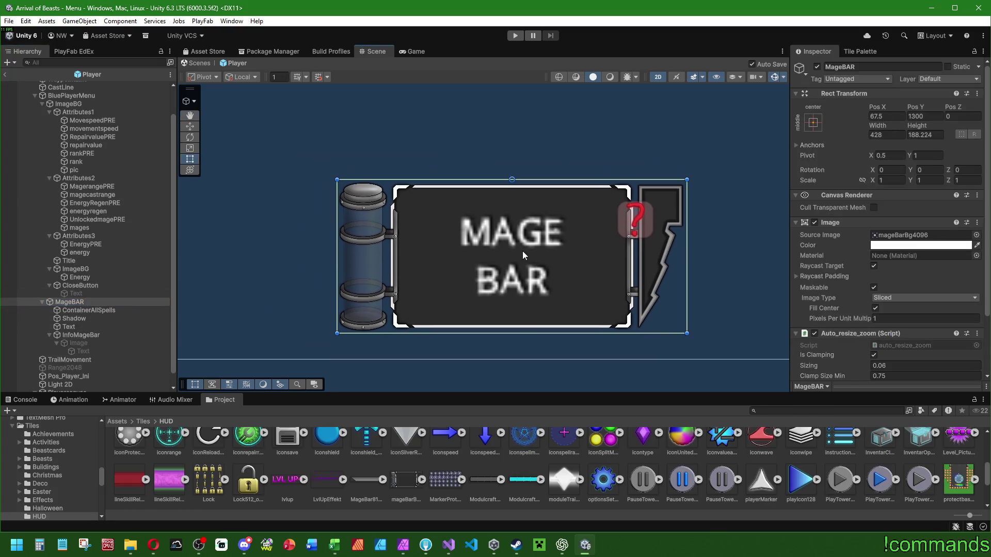
pyautogui.moveTo(687, 239); pyautogui.dragTo(491, 252)
pyautogui.moveTo(493, 251)
pyautogui.mouseDown()
pyautogui.moveTo(989, 248)
pyautogui.moveTo(565, 249)
pyautogui.moveTo(805, 254)
pyautogui.moveTo(688, 260)
pyautogui.mouseUp()
pyautogui.scroll(-1, 422, 282)
pyautogui.scroll(-2, 471, 271)
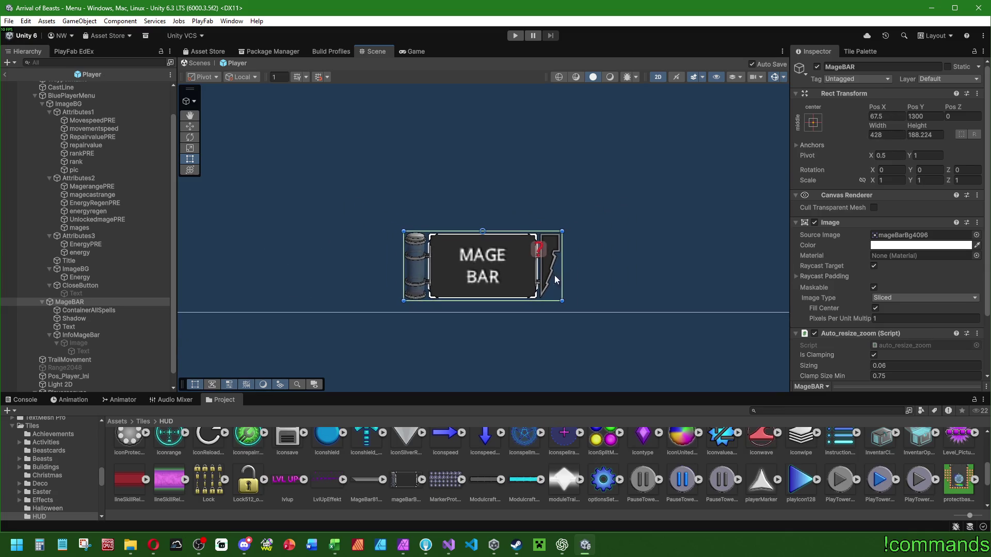
pyautogui.moveTo(563, 263); pyautogui.dragTo(735, 258)
pyautogui.hotkey('ctrl', 'z')
pyautogui.scroll(1, 470, 265)
pyautogui.click(579, 231)
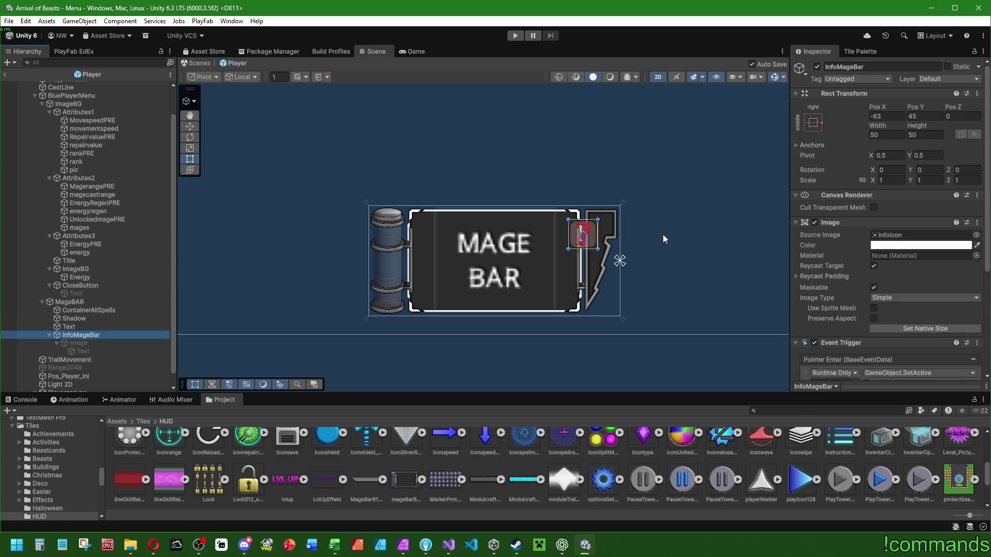
# Size the InfoMageBar icon to 48×48 and move it right into the frame's top slot.
pyautogui.scroll(3, 615, 227)
pyautogui.scroll(1, 602, 220)
pyautogui.click(887, 135)
pyautogui.write('48')
pyautogui.press('Tab')
pyautogui.write('48')
pyautogui.press('Return')
pyautogui.press('w')
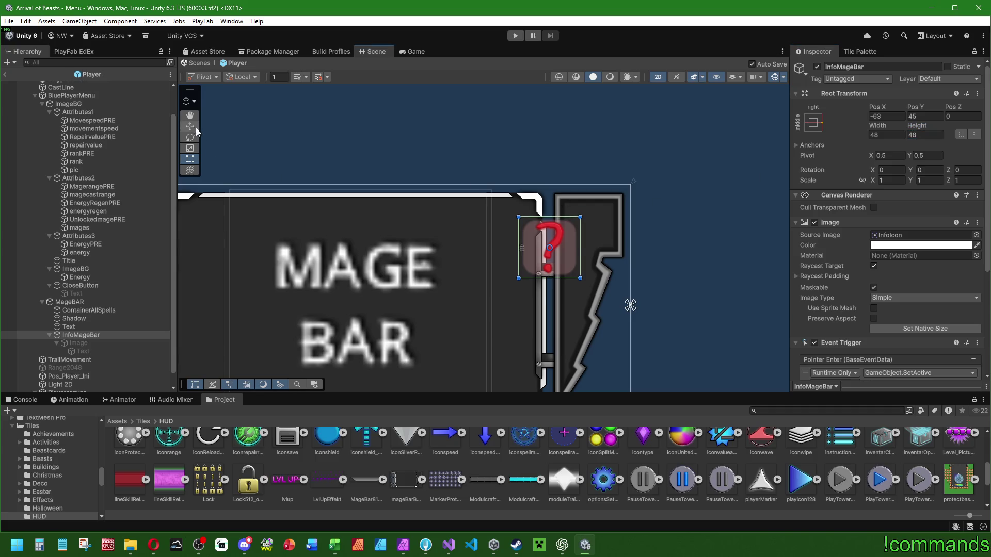
pyautogui.moveTo(591, 253); pyautogui.dragTo(628, 248)
pyautogui.moveTo(587, 209); pyautogui.dragTo(590, 187)
# Shrink the info icon to 40×40, keeping its position in the slot.
pyautogui.click(886, 135)
pyautogui.write('40')
pyautogui.press('Tab')
pyautogui.write('40')
pyautogui.click(591, 184)
pyautogui.moveTo(591, 184); pyautogui.dragTo(592, 185)
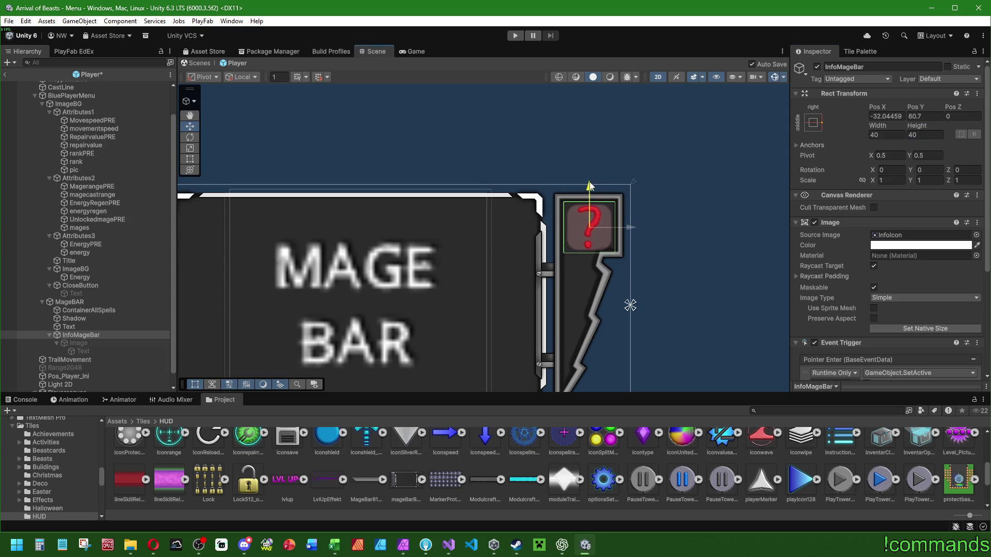
pyautogui.hotkey('ctrl', 'z')
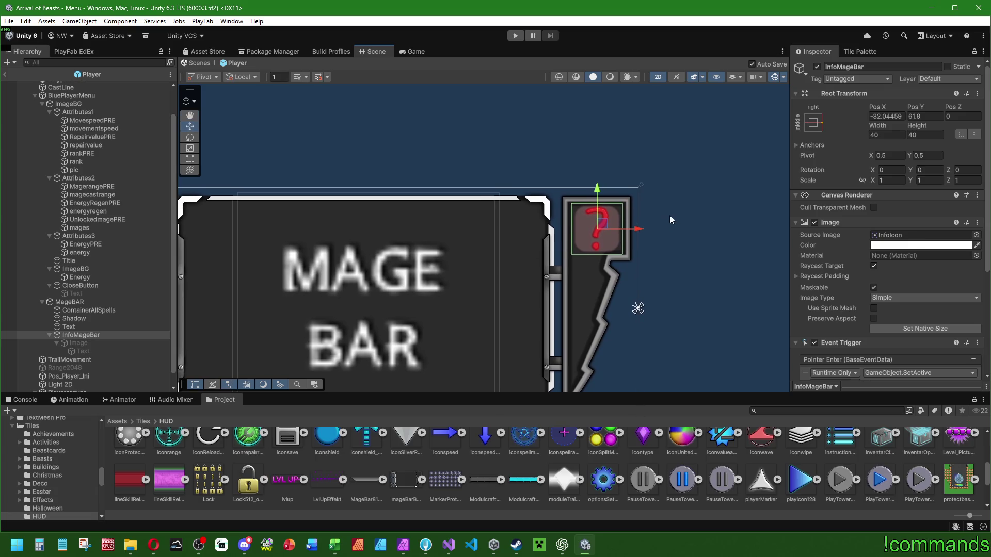
# Deselect the icon, recentre the view on the mage bar, and select MageBAR.
pyautogui.click(320, 151)
pyautogui.scroll(-3, 340, 155)
pyautogui.moveTo(357, 166); pyautogui.dragTo(456, 183)
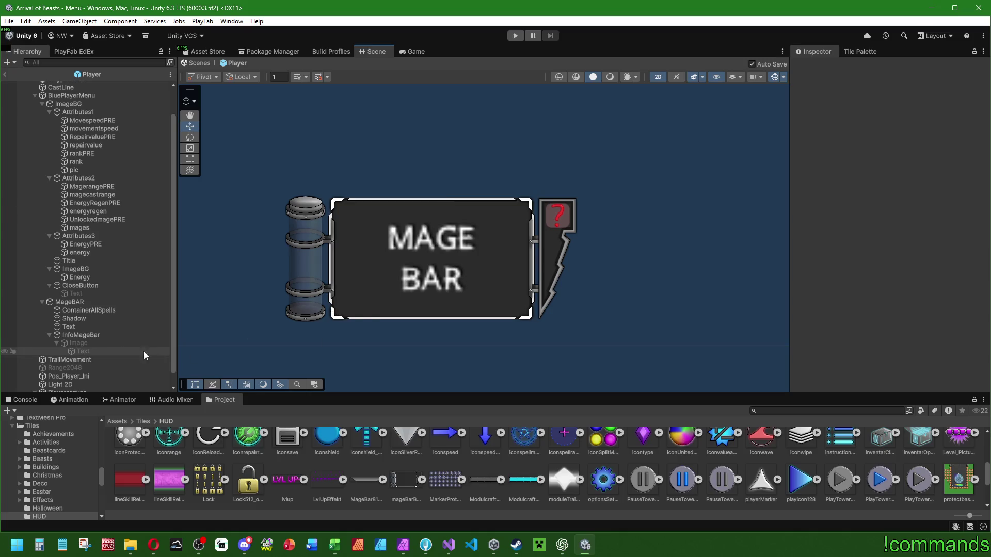
pyautogui.click(72, 302)
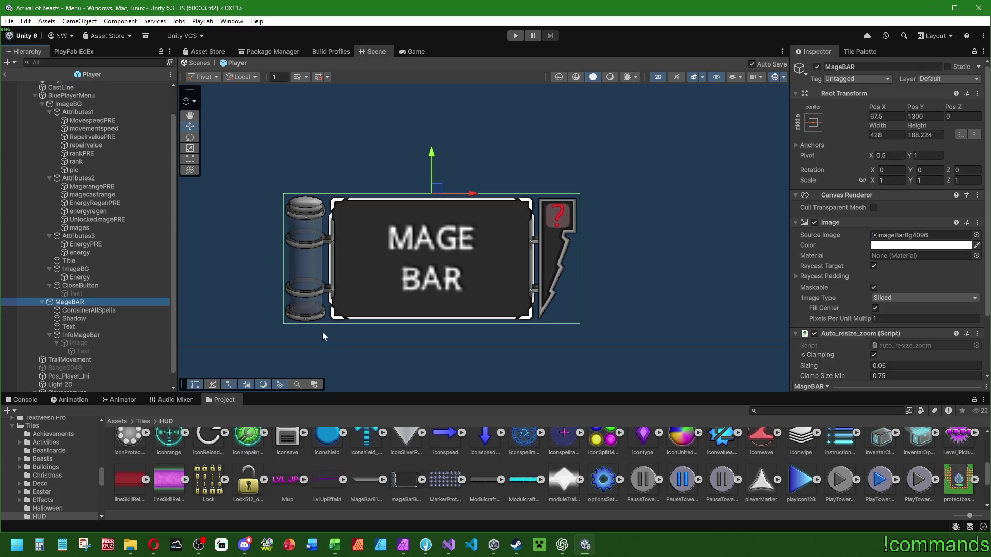
# Try widening MageBAR, undo it back to width 428, and frame the view on it.
pyautogui.scroll(-2, 407, 290)
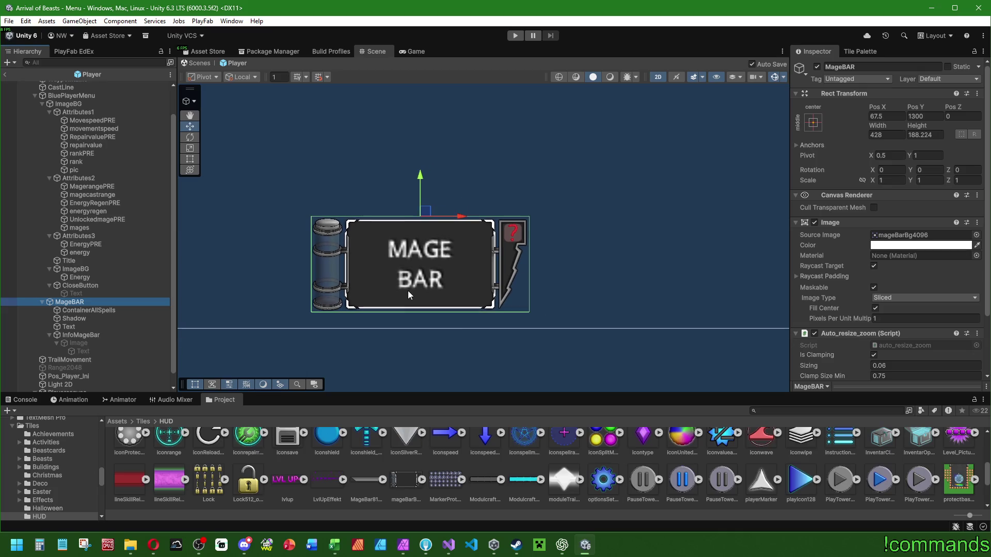
pyautogui.press('t')
pyautogui.moveTo(530, 267)
pyautogui.mouseDown()
pyautogui.moveTo(691, 269)
pyautogui.moveTo(586, 268)
pyautogui.mouseUp()
pyautogui.hotkey('ctrl', 'z')
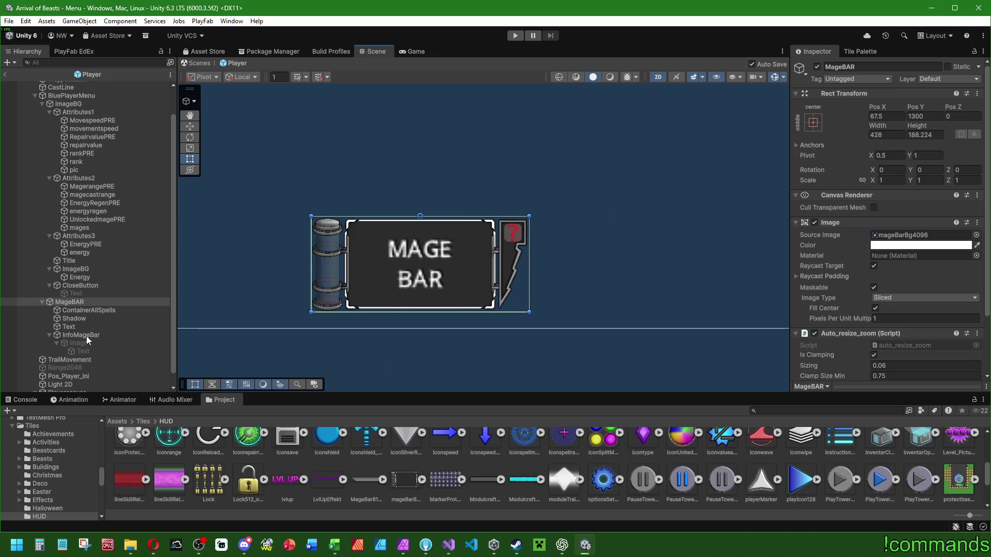
pyautogui.scroll(-4, 356, 300)
pyautogui.press('f')
pyautogui.scroll(-6, 451, 309)
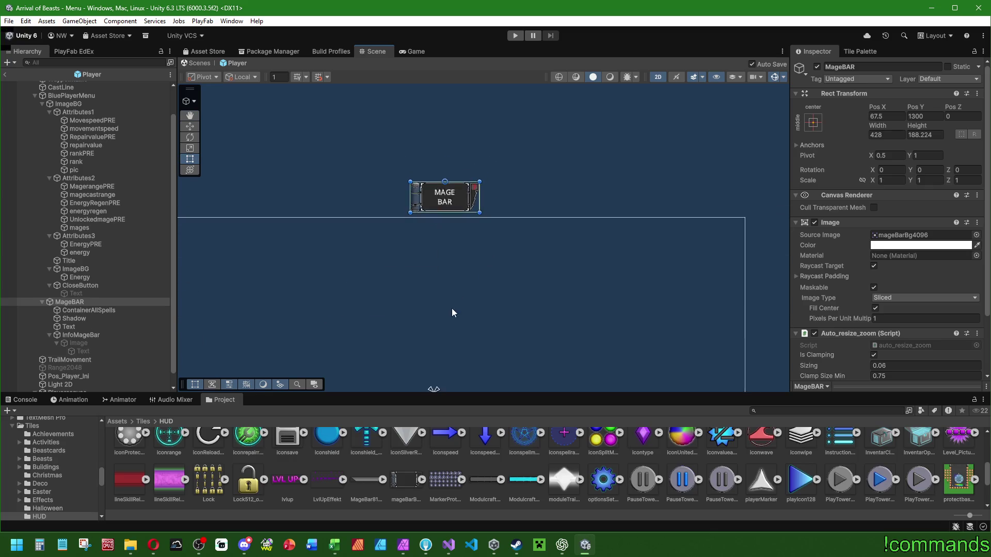
pyautogui.scroll(-1, 110, 336)
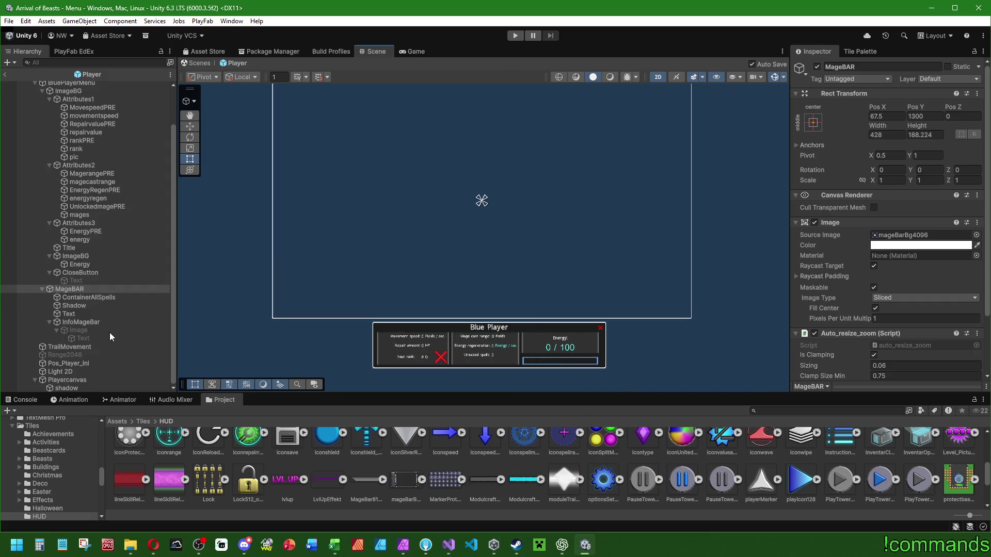
pyautogui.scroll(3, 98, 311)
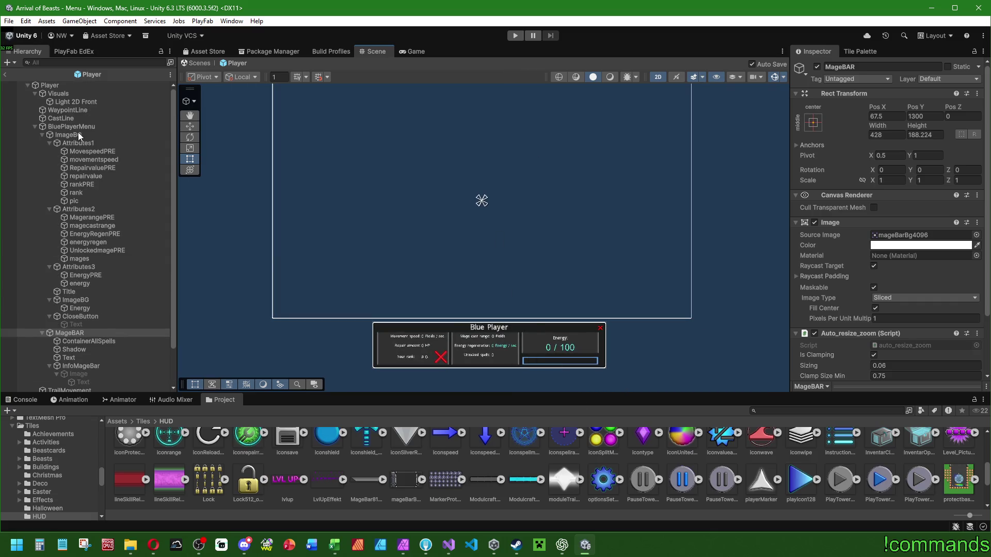
# Move the Energy image under MageBAR as its first child and rename it EnergyFill.
pyautogui.click(95, 283)
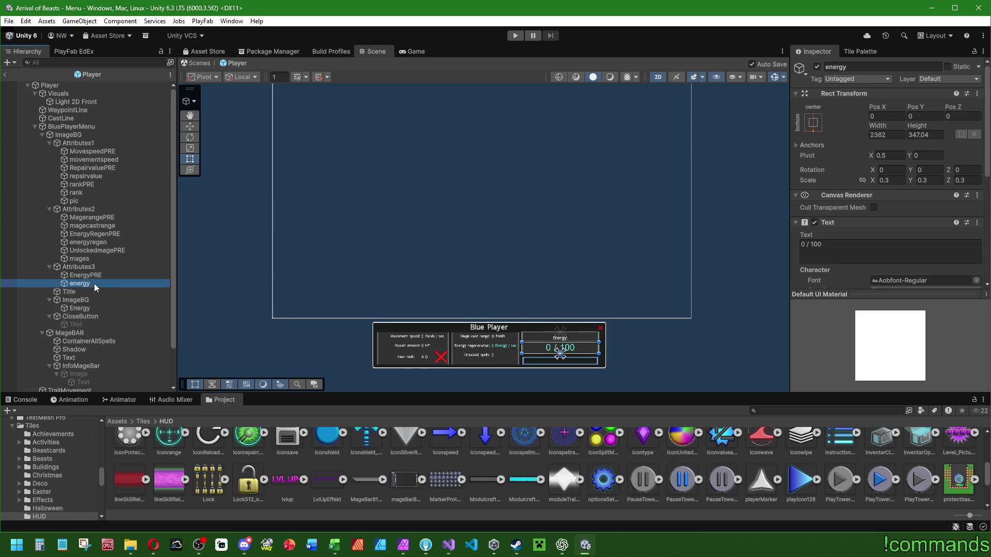
pyautogui.click(82, 309)
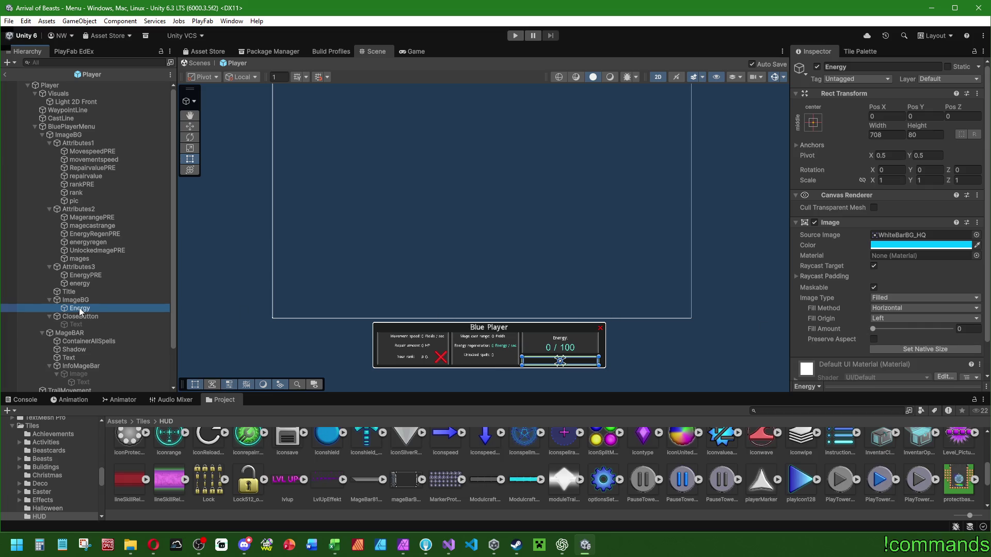
pyautogui.moveTo(80, 310); pyautogui.dragTo(84, 342)
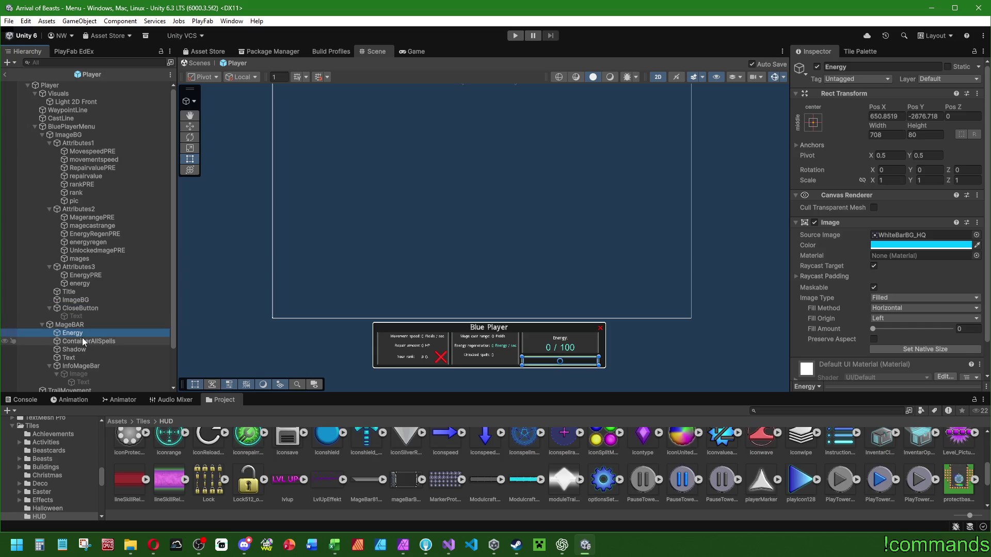
pyautogui.press('F2')
pyautogui.press('End')
pyautogui.write('Fill')
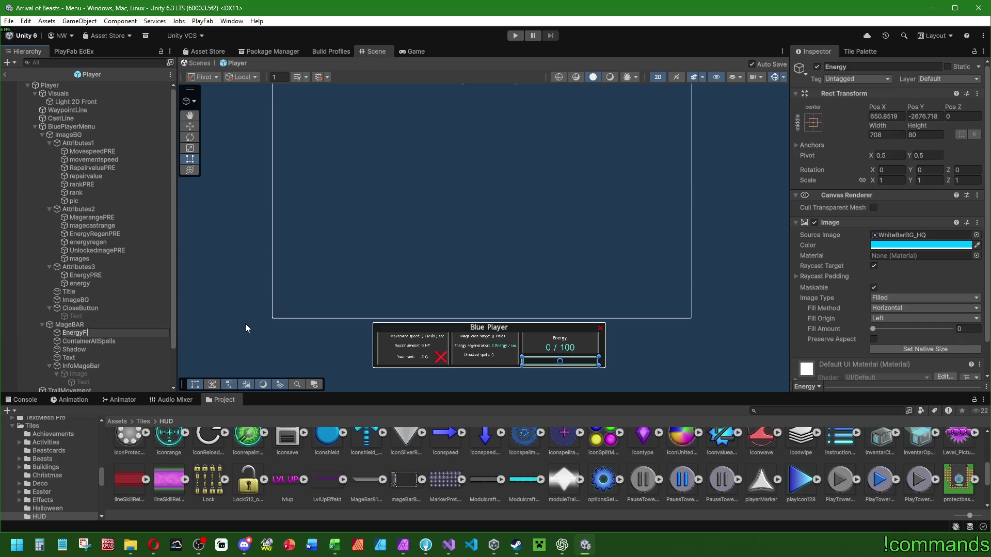
pyautogui.press('Return')
# Anchor EnergyFill to stretch along the left and narrow it to about 155 wide.
pyautogui.click(813, 122)
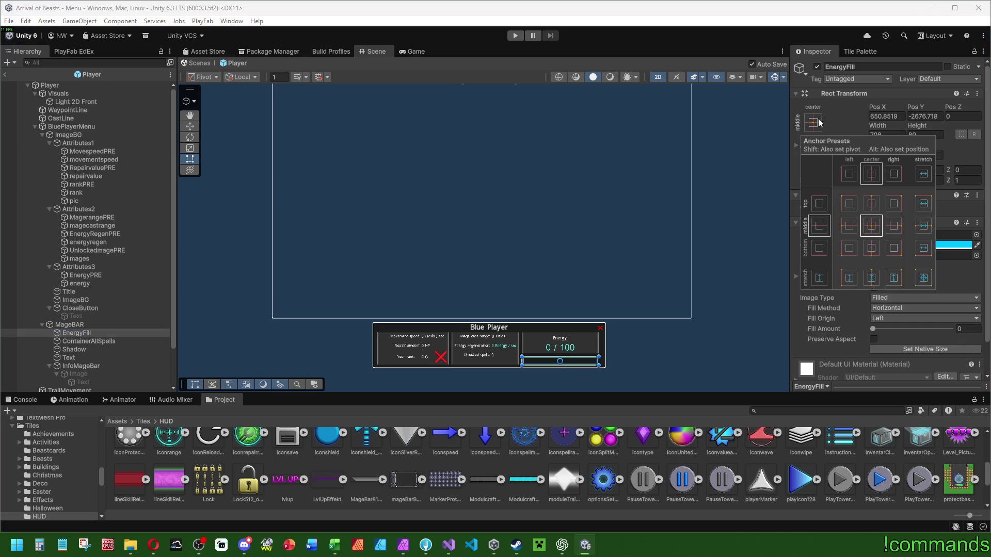
pyautogui.keyDown('alt'); pyautogui.click(837, 277); pyautogui.keyUp('alt')
pyautogui.press('f')
pyautogui.scroll(6, 460, 262)
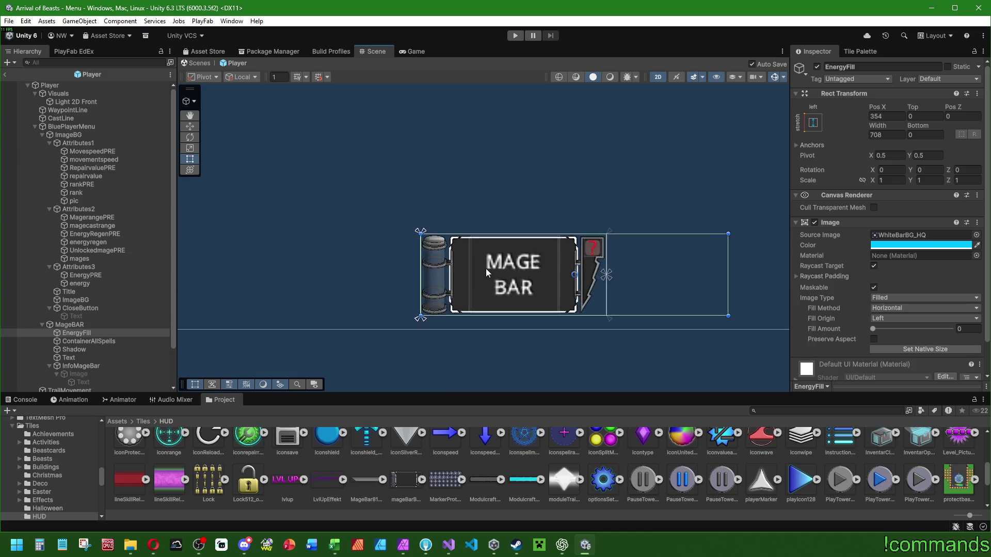
pyautogui.scroll(-3, 576, 268)
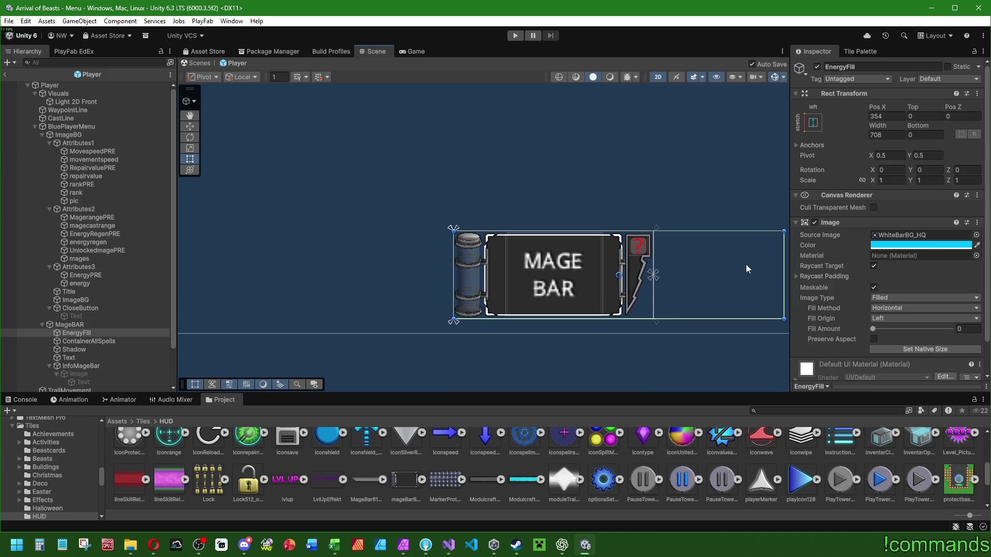
pyautogui.moveTo(786, 260); pyautogui.dragTo(526, 260)
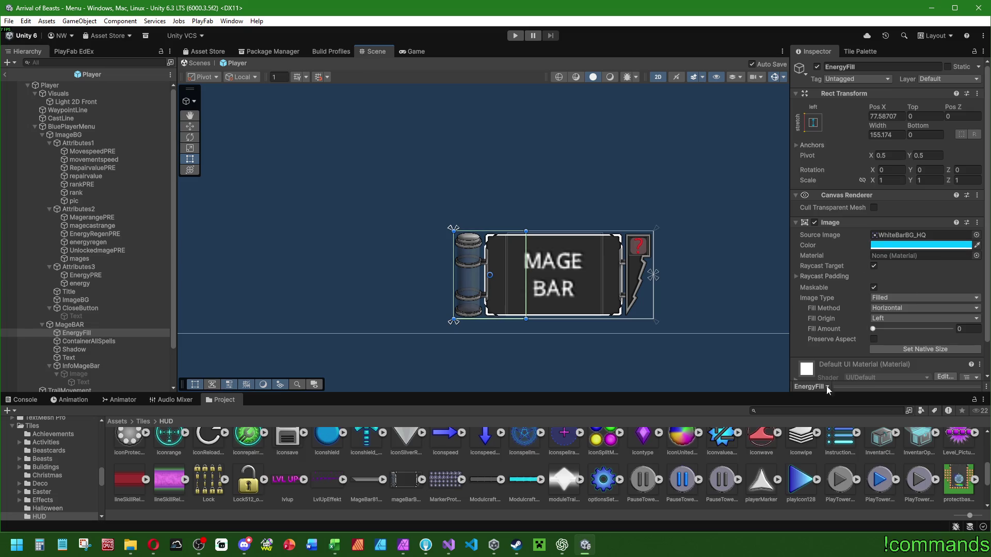
pyautogui.click(403, 545)
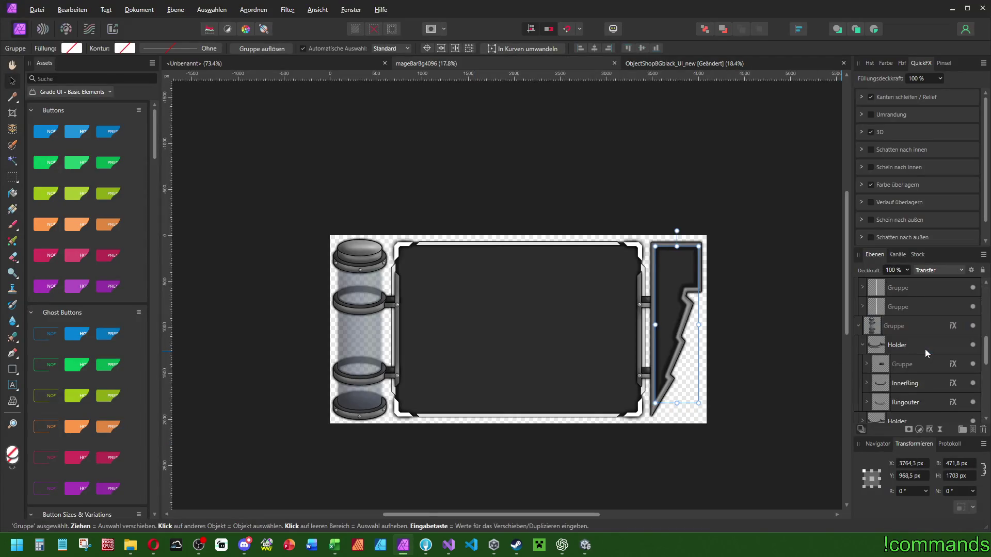
# Turn on the Füllung fill layer so the cyan shows on the canvas.
pyautogui.scroll(3, 914, 327)
pyautogui.click(917, 402)
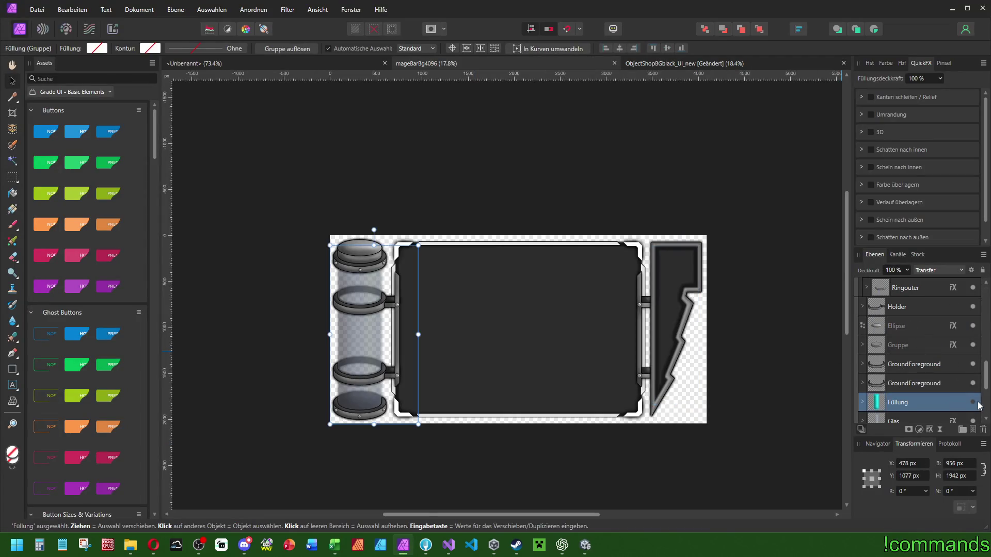
pyautogui.click(973, 402)
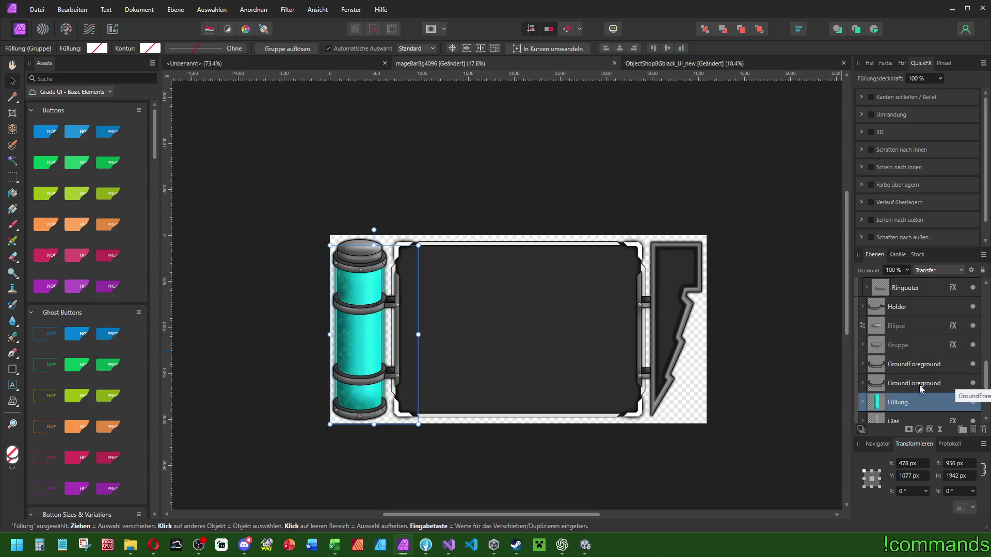
# Select Glas through Gruppe, then hide and re-show the dark holder panel.
pyautogui.scroll(-3, 914, 377)
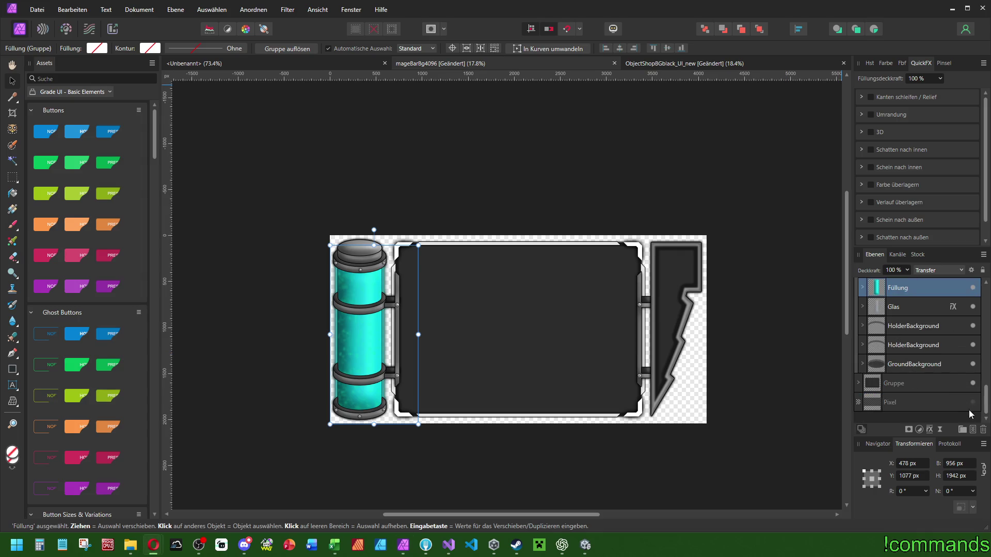
pyautogui.click(910, 308)
pyautogui.keyDown('shift'); pyautogui.click(952, 382); pyautogui.keyUp('shift')
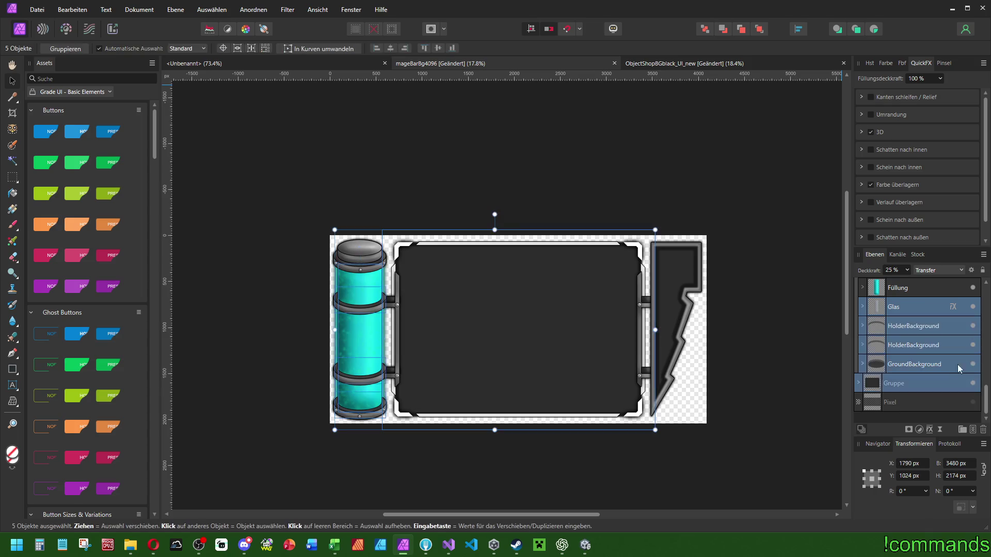
pyautogui.click(973, 307)
pyautogui.scroll(5, 928, 338)
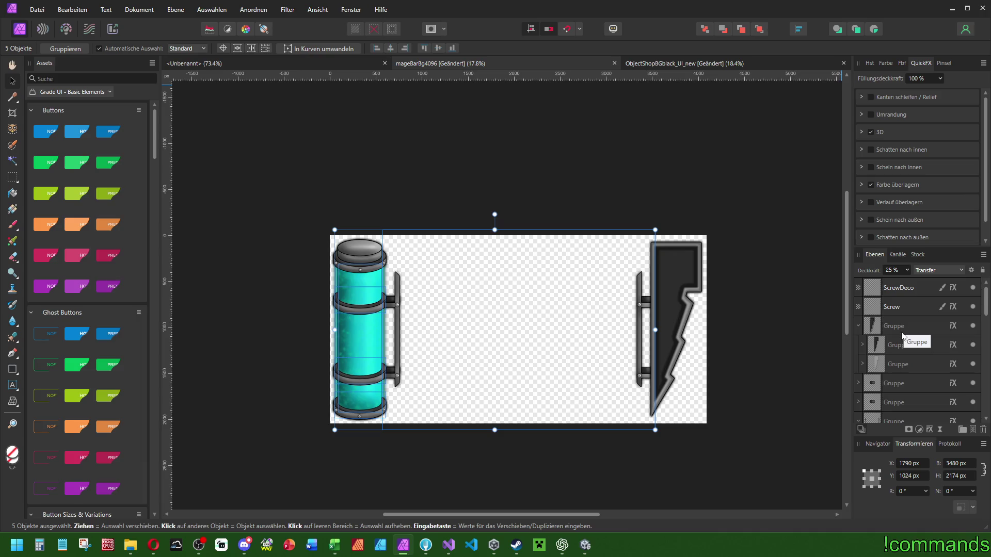
pyautogui.scroll(-5, 909, 340)
pyautogui.click(972, 308)
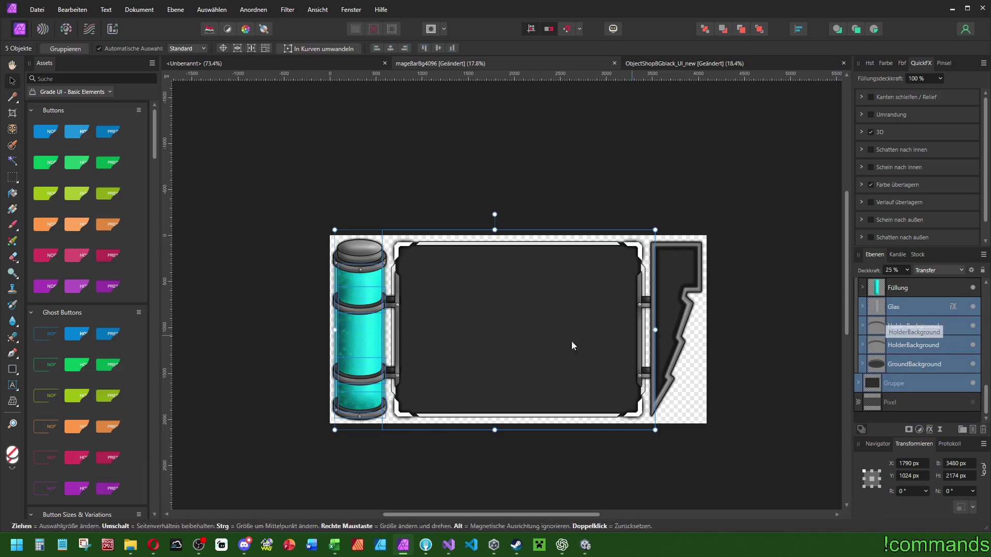
pyautogui.scroll(5, 363, 318)
pyautogui.scroll(-2, 361, 333)
pyautogui.hscroll(-3, 464, 312)
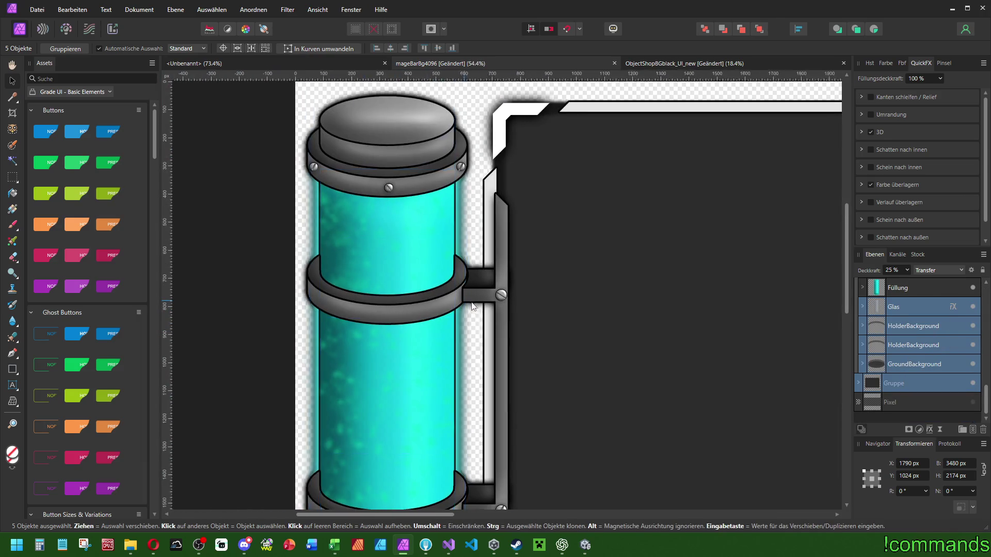
pyautogui.click(973, 308)
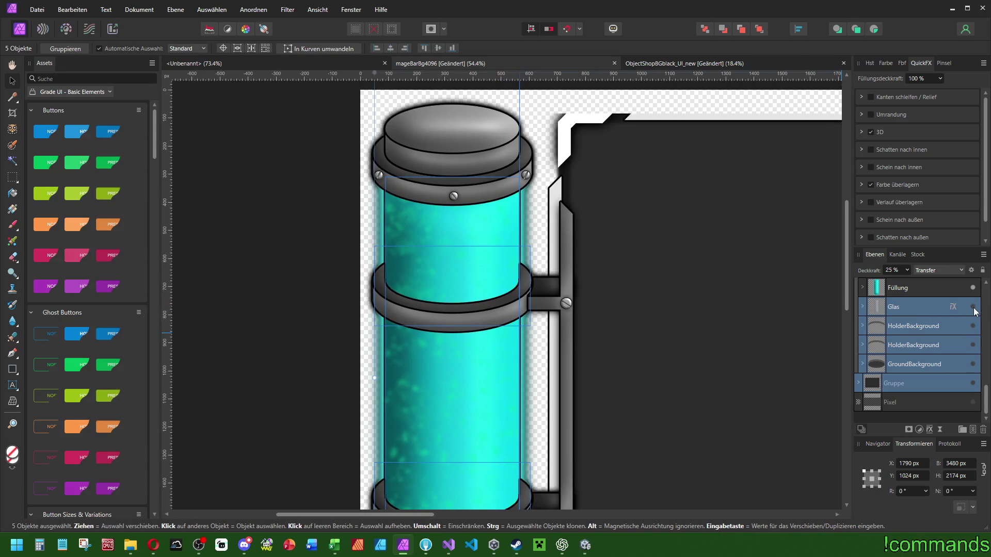
pyautogui.scroll(3, 934, 339)
pyautogui.scroll(-3, 934, 340)
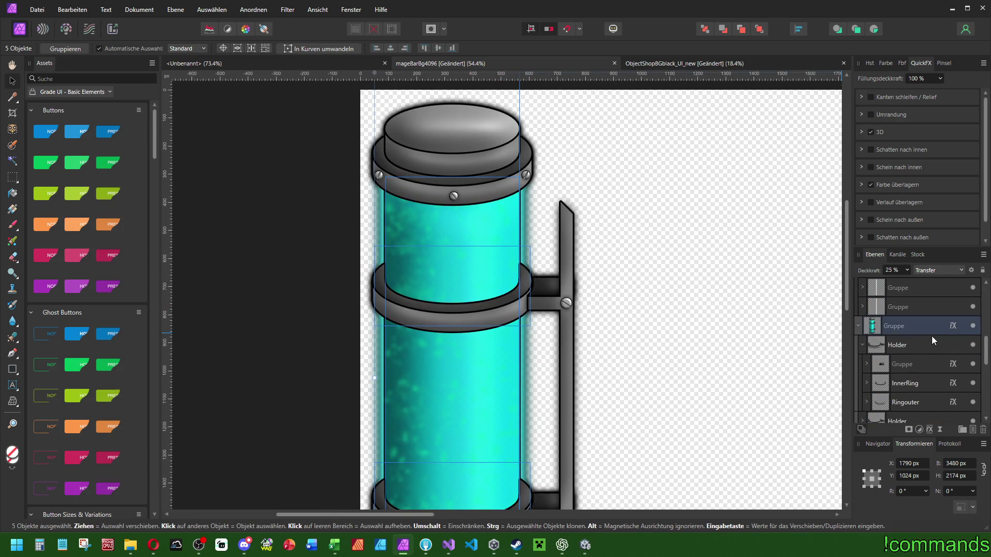
pyautogui.click(973, 346)
pyautogui.scroll(-3, 580, 227)
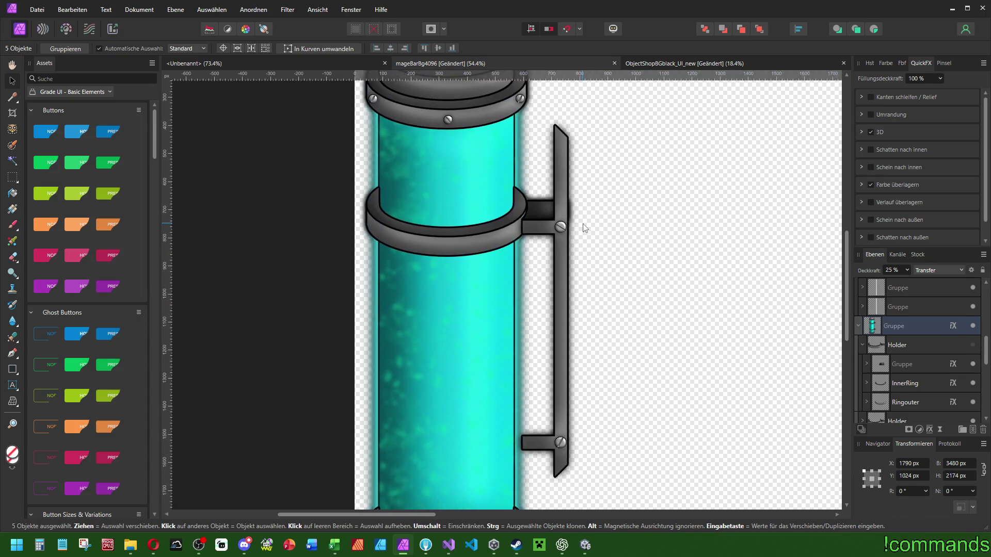
pyautogui.hotkey('shift', 'p')
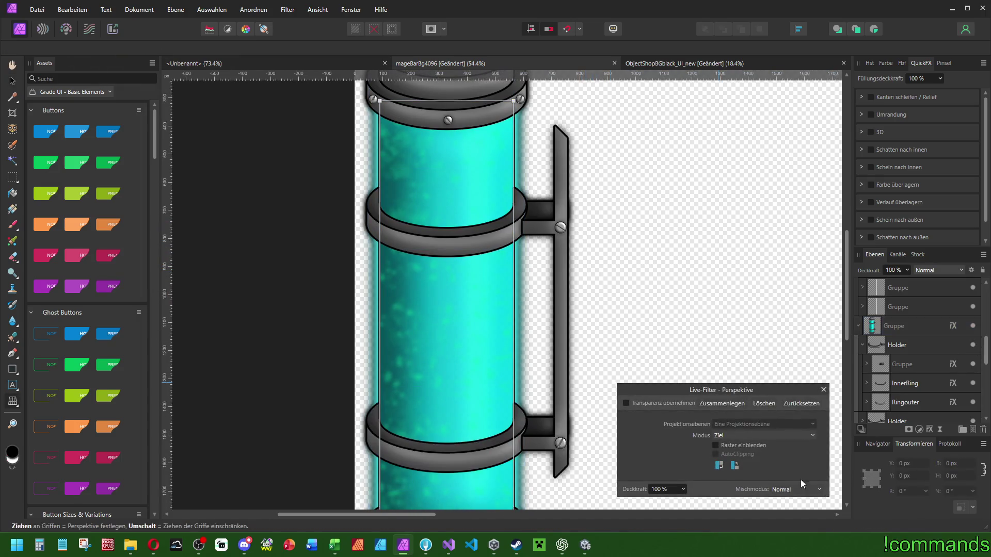
pyautogui.press('v')
pyautogui.scroll(-5, 648, 323)
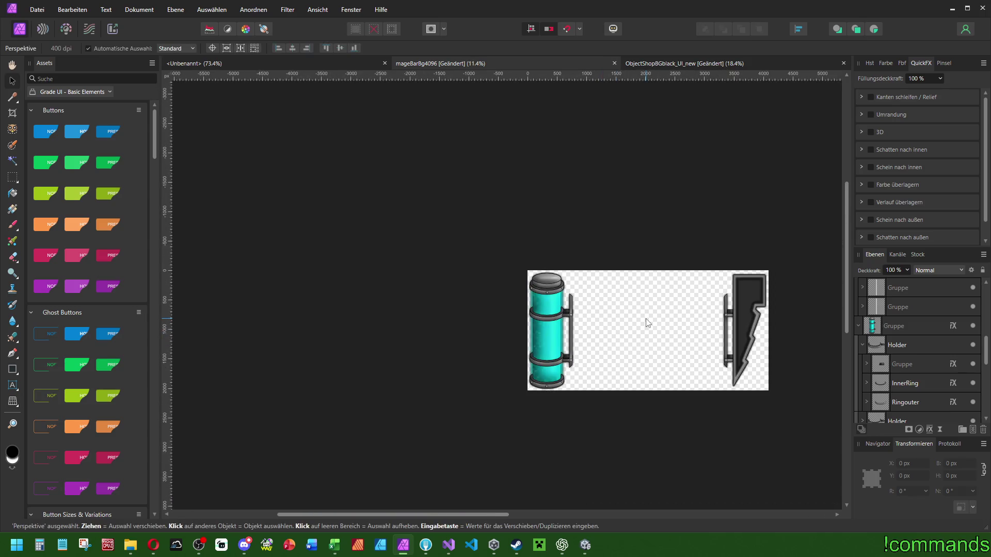
pyautogui.hotkey('ctrl', 'a')
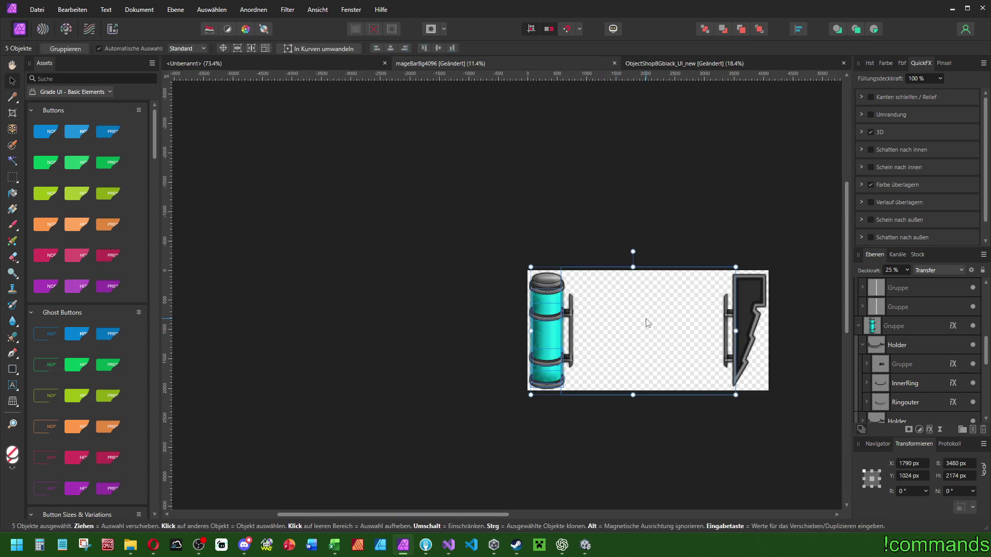
pyautogui.hscroll(3, 651, 317)
pyautogui.scroll(5, 500, 340)
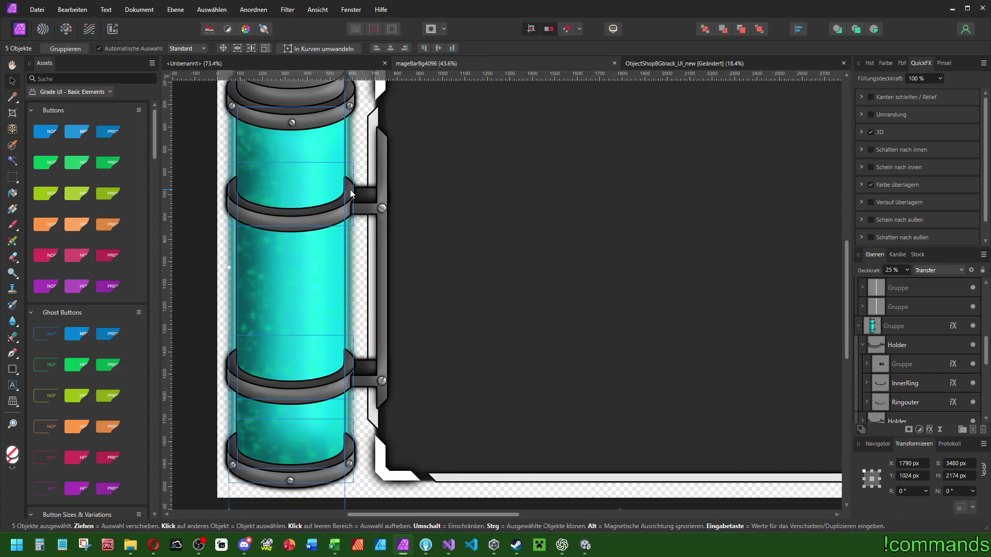
pyautogui.hscroll(-3, 450, 216)
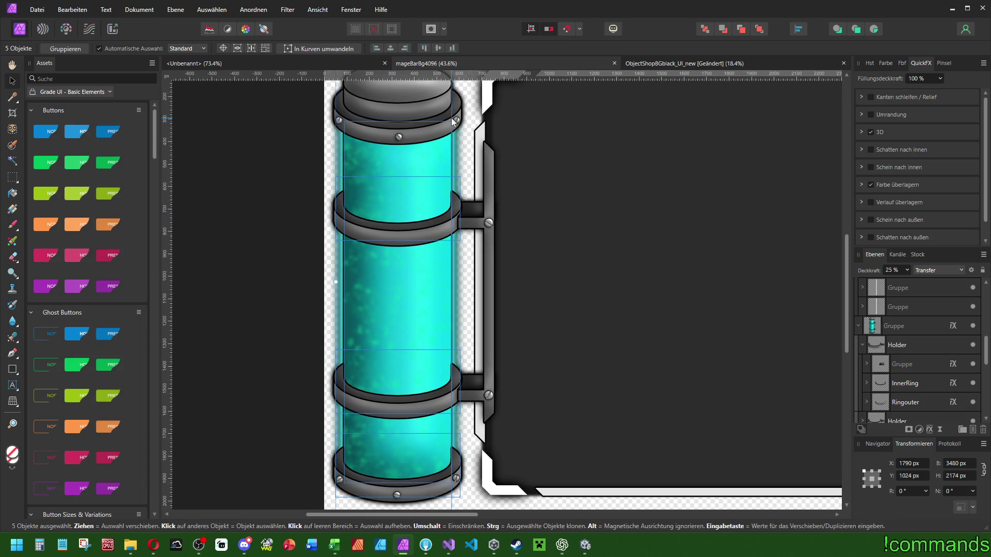
pyautogui.scroll(-3, 476, 277)
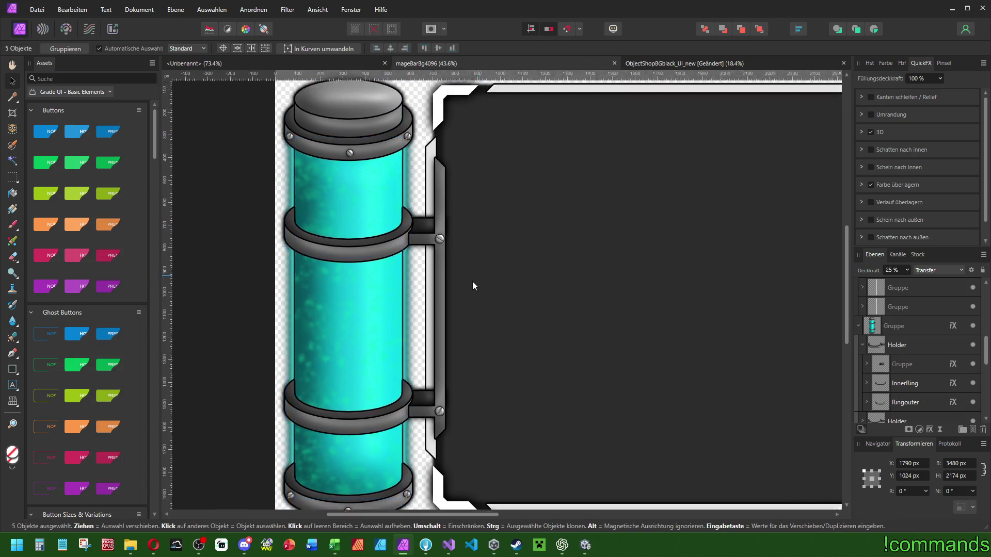
pyautogui.hscroll(2, 331, 262)
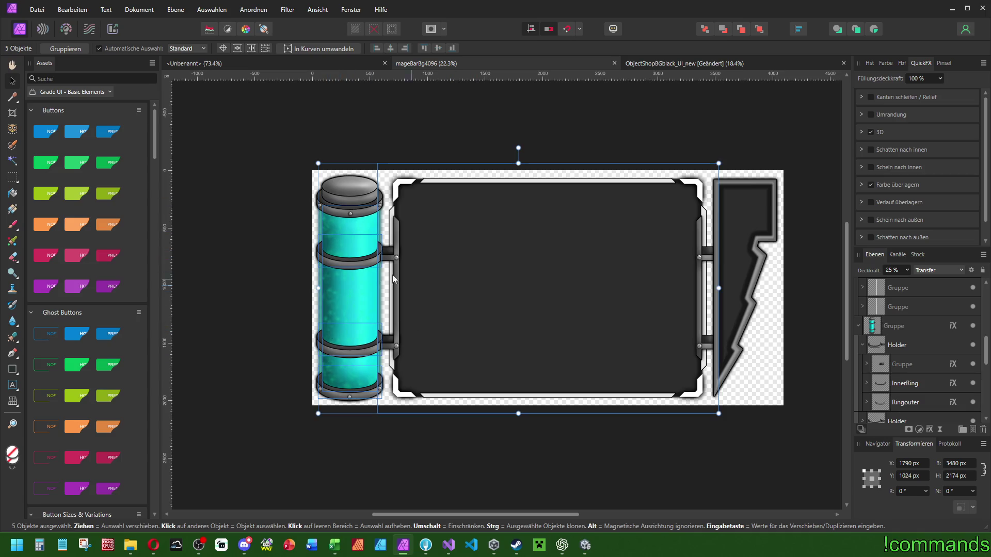
pyautogui.click(281, 245)
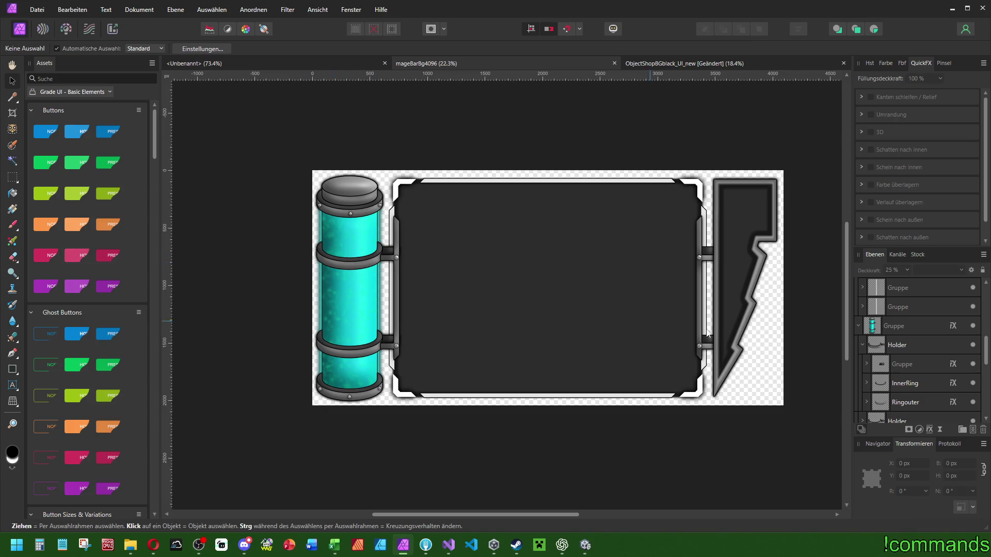
# Place a copy of the Füllung layer below the artwork groups and collapse the expanded groups.
pyautogui.click(901, 327)
pyautogui.scroll(-3, 901, 320)
pyautogui.click(903, 293)
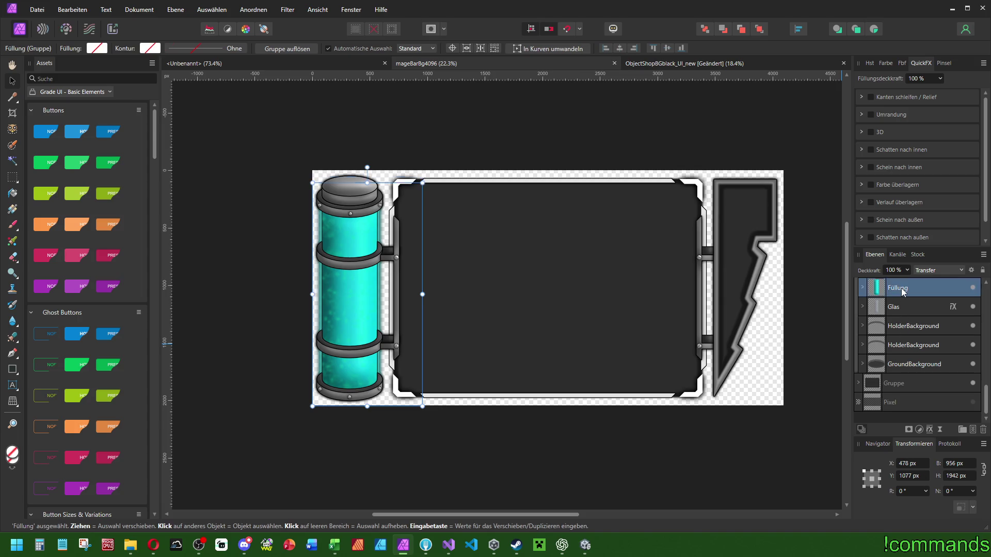
pyautogui.moveTo(907, 292)
pyautogui.mouseDown()
pyautogui.moveTo(903, 382)
pyautogui.moveTo(881, 407)
pyautogui.mouseUp()
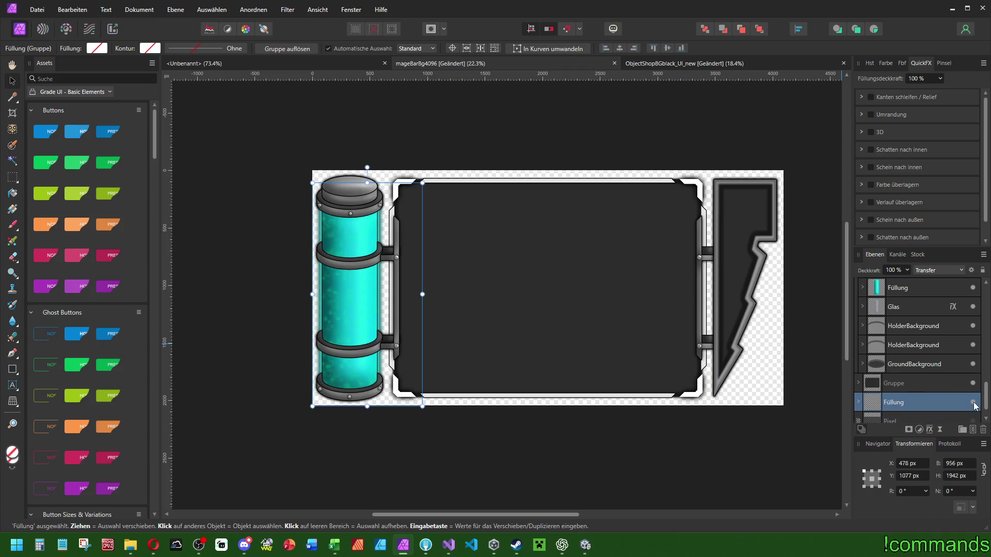
pyautogui.scroll(5, 886, 378)
pyautogui.click(859, 326)
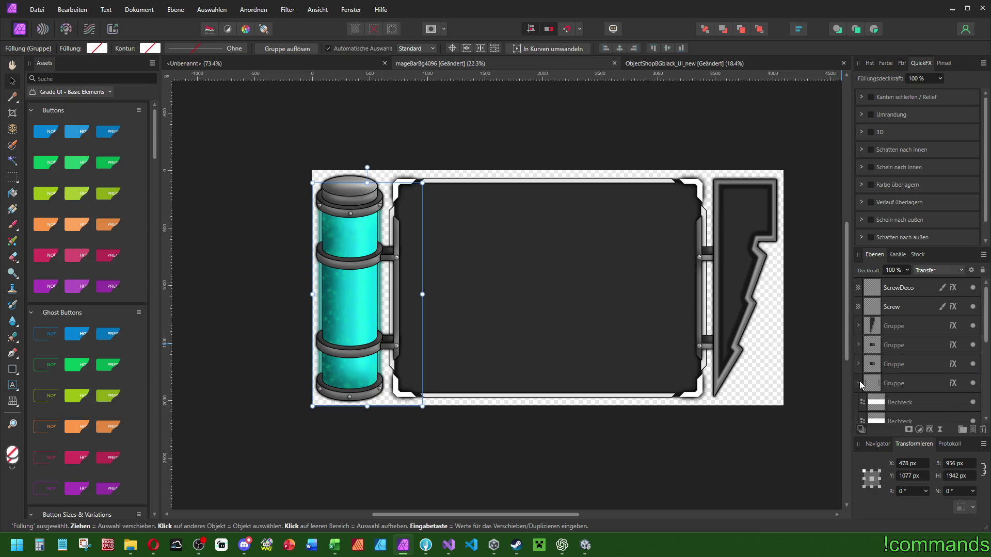
pyautogui.click(859, 383)
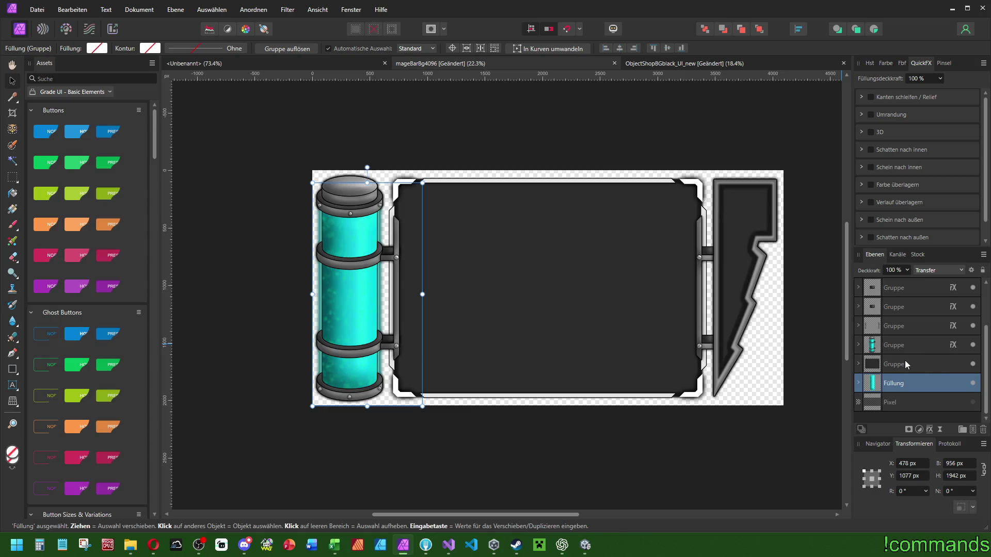
# Group ScrewDeco through Gruppe with Ctrl+G and expand the new group to check its contents.
pyautogui.click(908, 288)
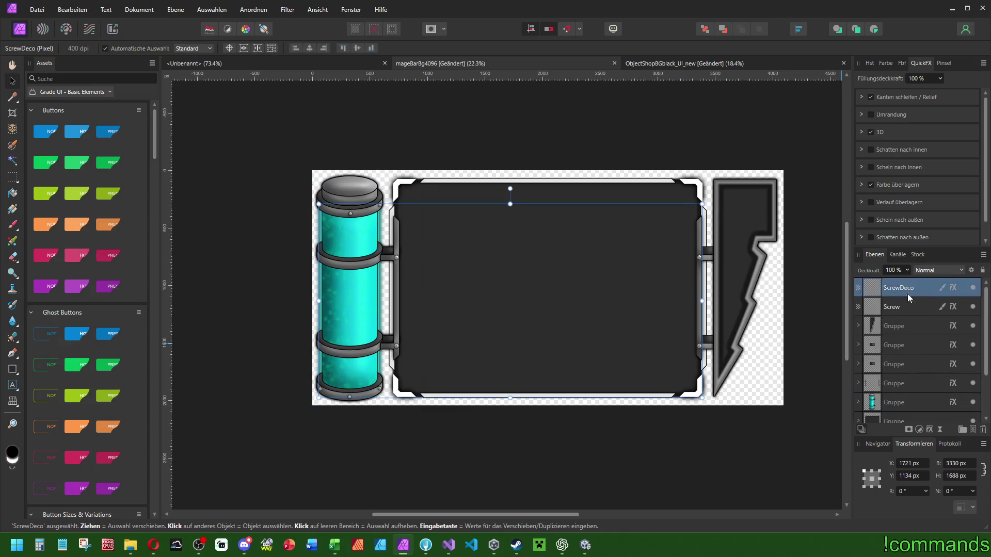
pyautogui.scroll(-3, 908, 319)
pyautogui.keyDown('shift'); pyautogui.click(899, 365); pyautogui.keyUp('shift')
pyautogui.hotkey('ctrl', 'g')
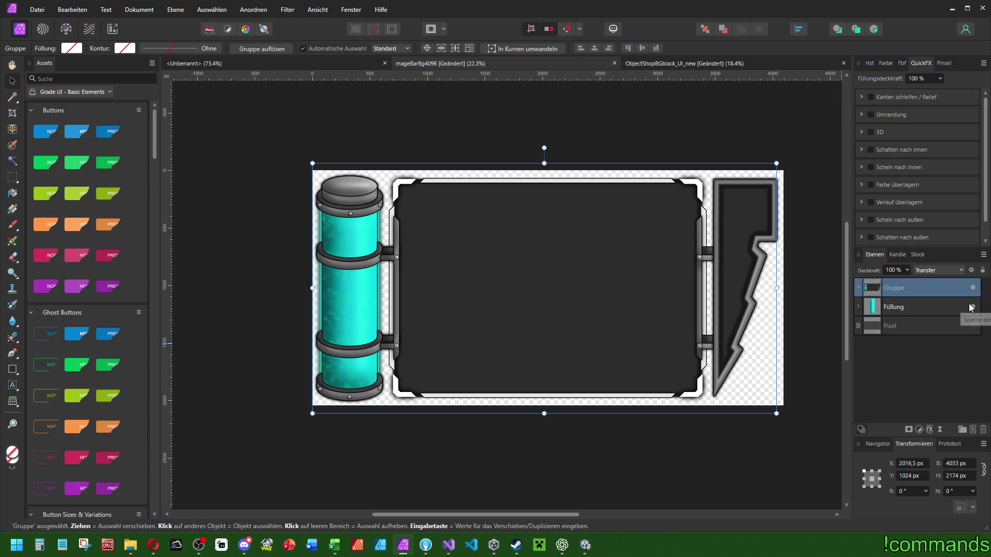
pyautogui.click(928, 307)
pyautogui.click(858, 288)
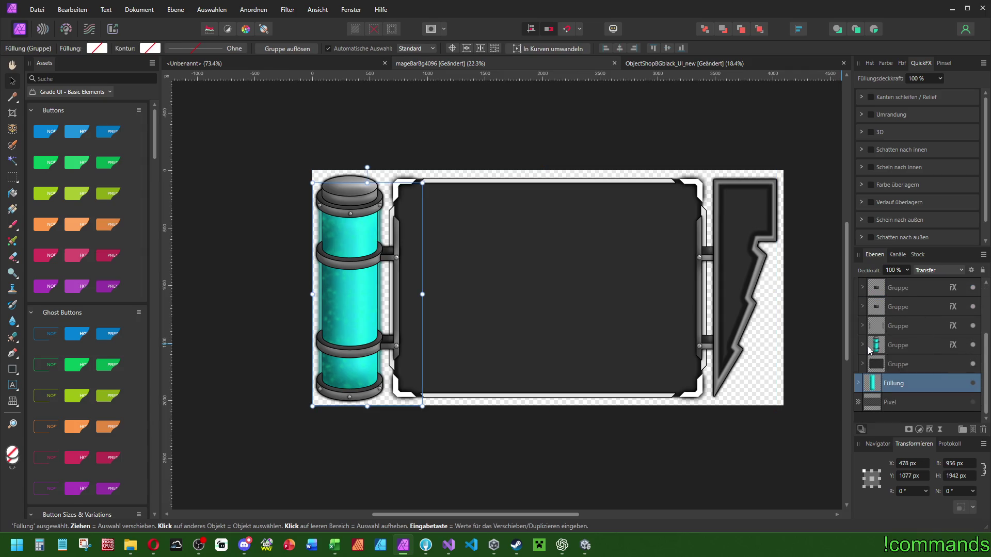
pyautogui.click(862, 345)
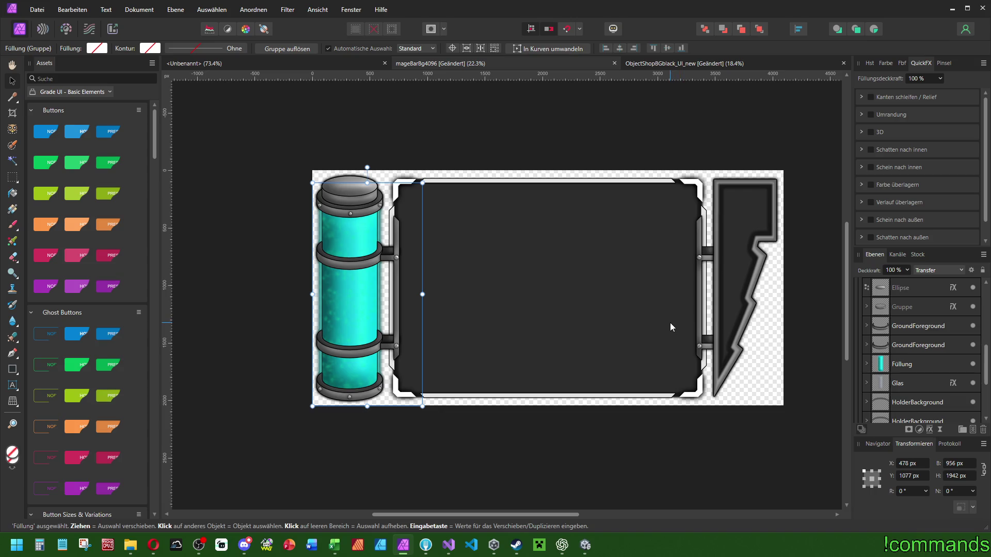
pyautogui.scroll(5, 908, 350)
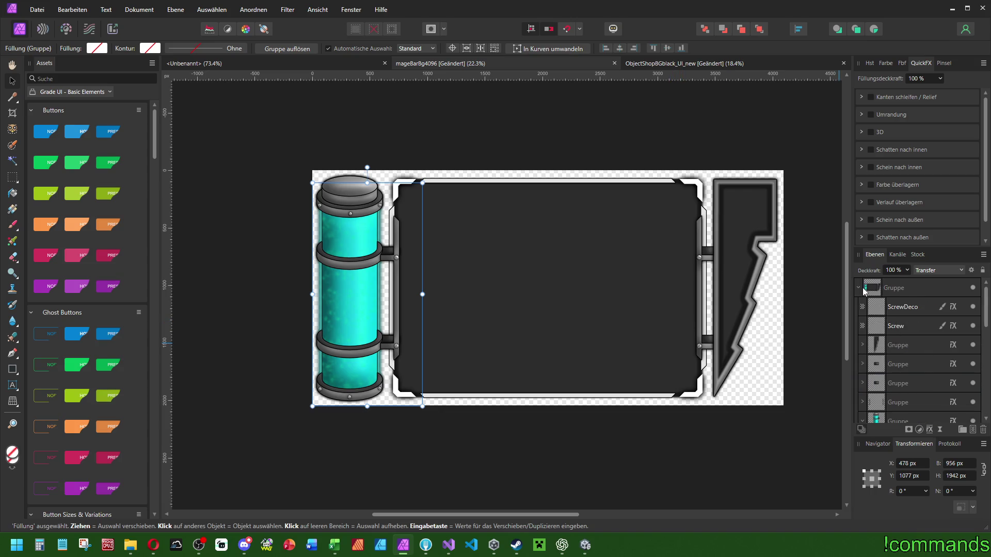
# Preview blend modes on the frame group, keeping it at Transfer.
pyautogui.click(864, 290)
pyautogui.click(927, 289)
pyautogui.click(938, 270)
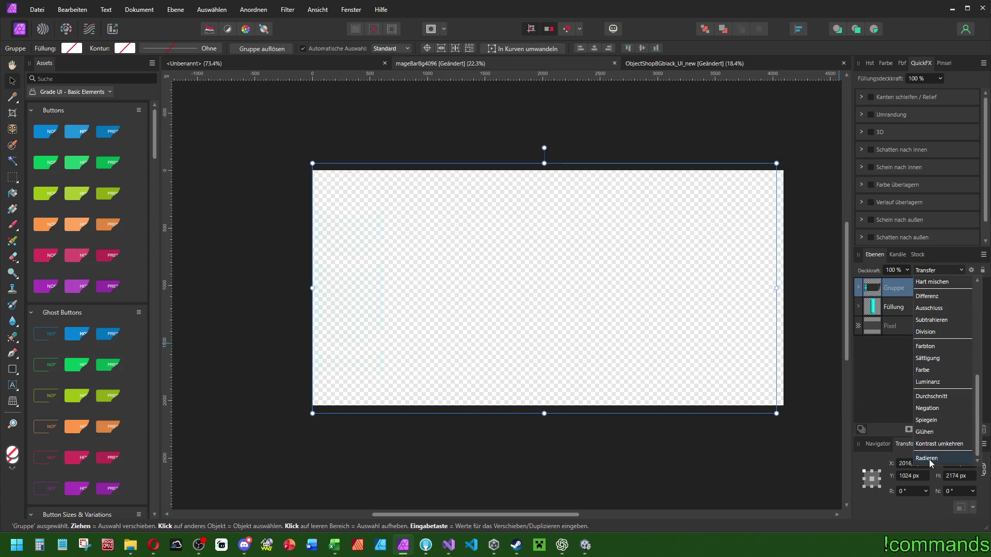
pyautogui.click(638, 345)
# Duplicate the frame group and set the copy's blend mode to Radieren.
pyautogui.hotkey('ctrl', 'j')
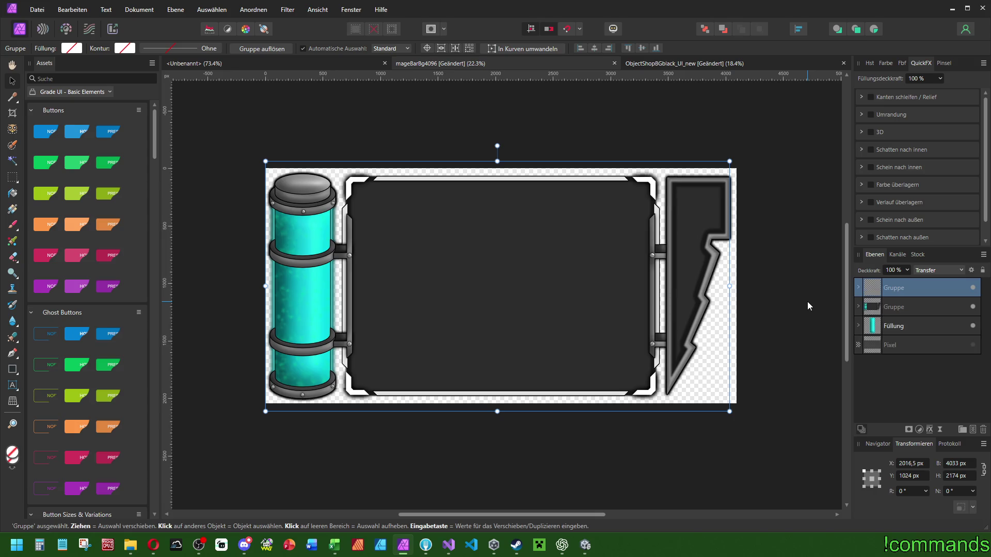
pyautogui.rightClick(914, 298)
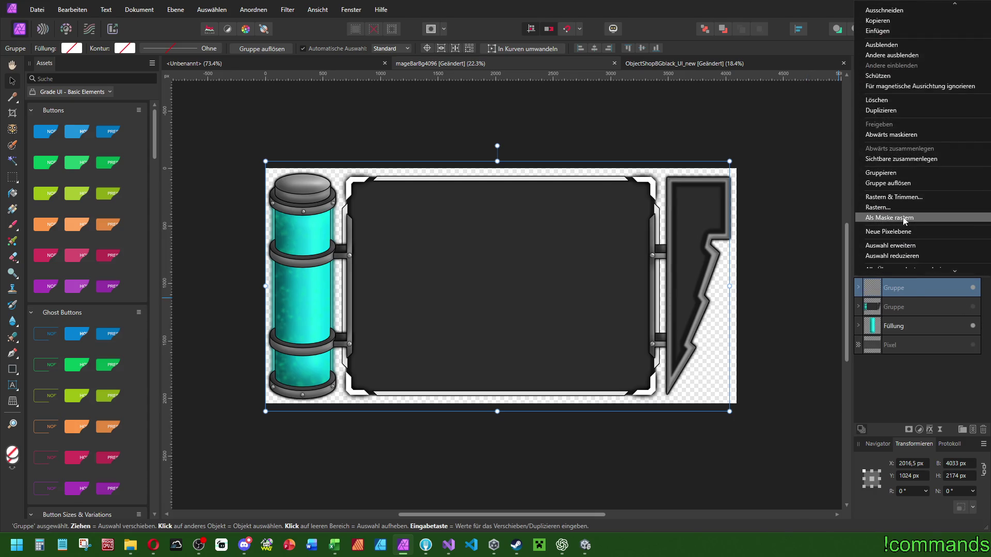
pyautogui.click(751, 203)
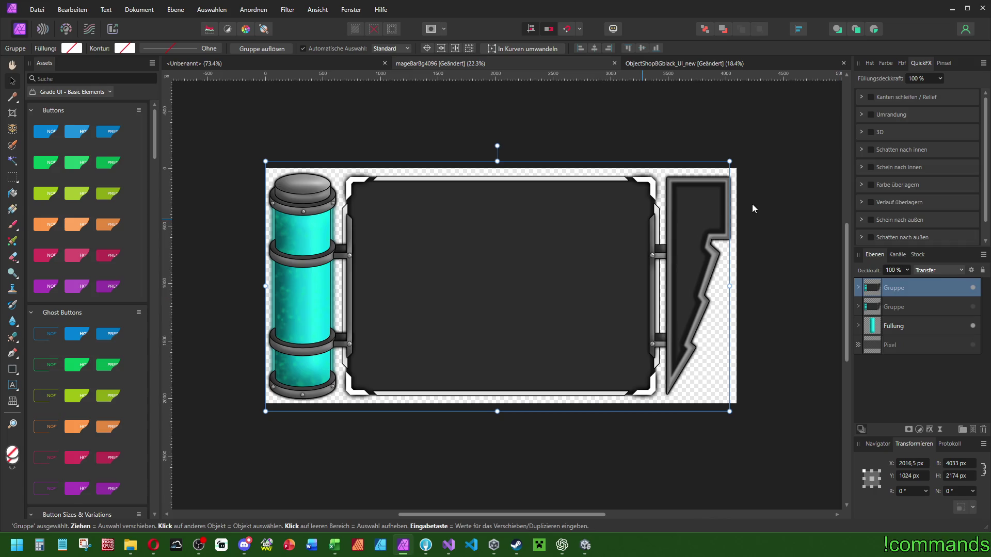
pyautogui.rightClick(907, 289)
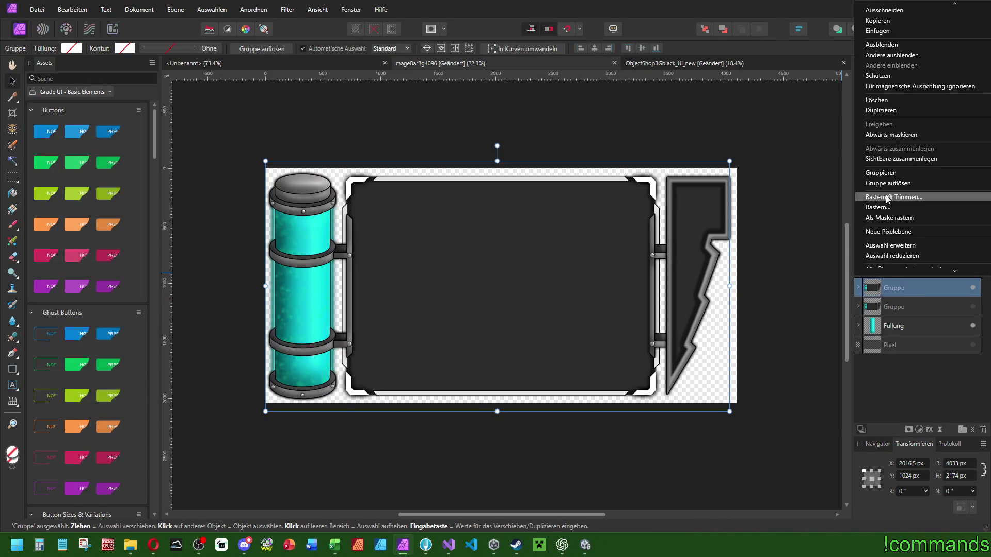
pyautogui.click(675, 221)
pyautogui.moveTo(576, 230); pyautogui.dragTo(639, 233)
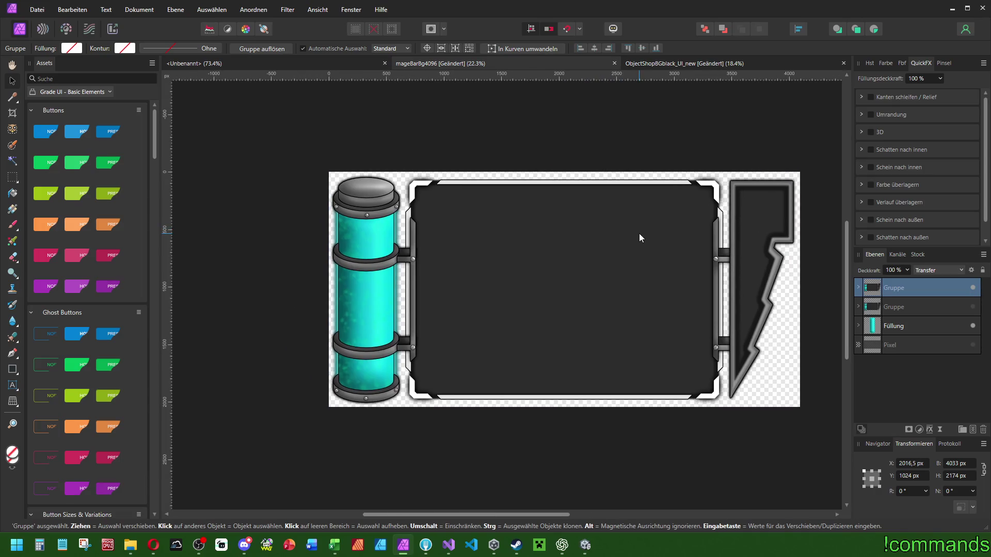
pyautogui.click(897, 309)
pyautogui.click(925, 271)
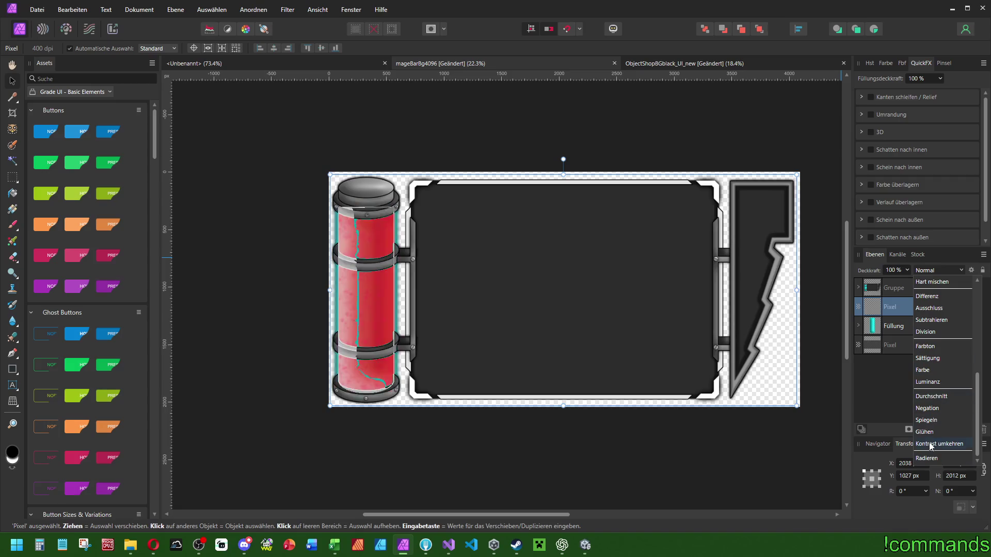
pyautogui.click(932, 459)
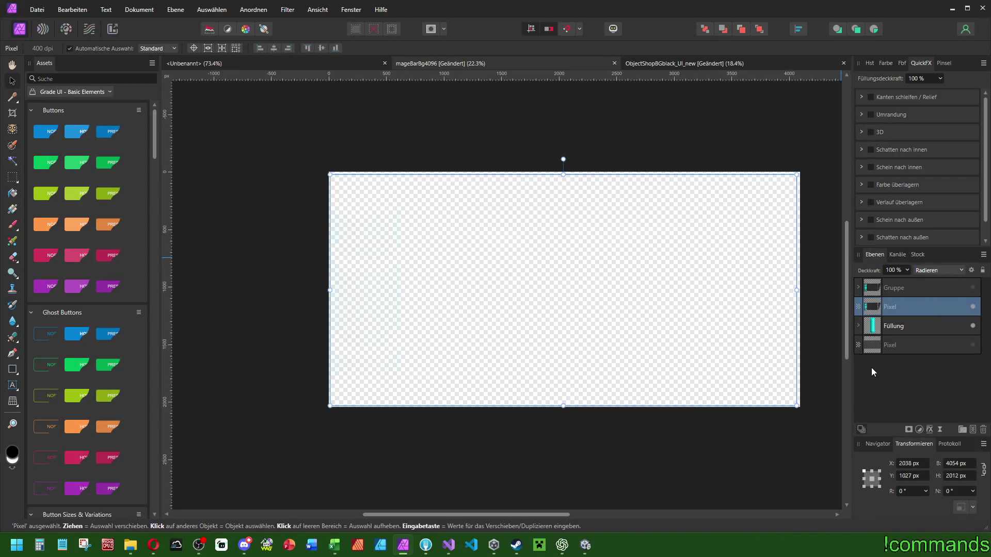
# Duplicate Füllung, rasterize the copy, and nest the erase-mode Pixel layer inside it.
pyautogui.click(903, 327)
pyautogui.hotkey('ctrl', 'j')
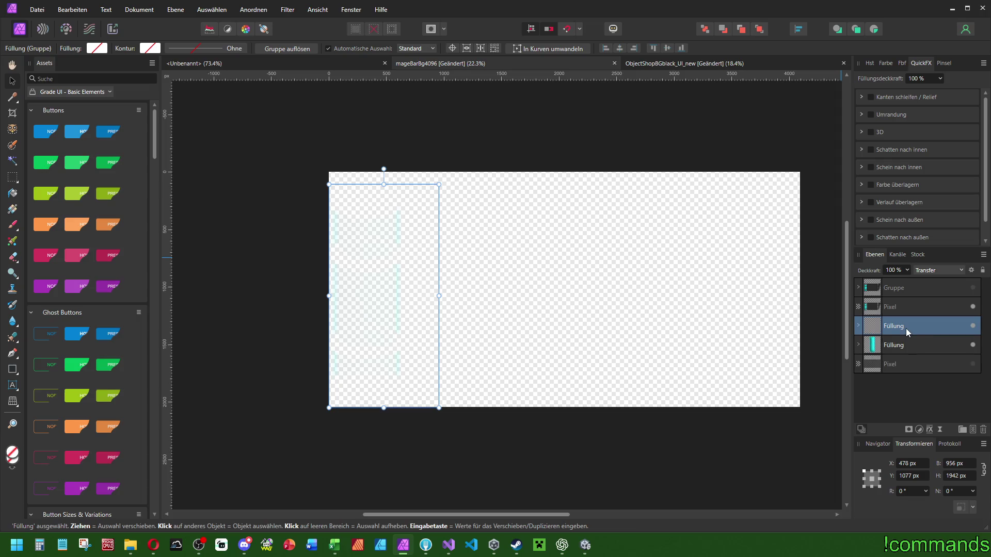
pyautogui.rightClick(916, 325)
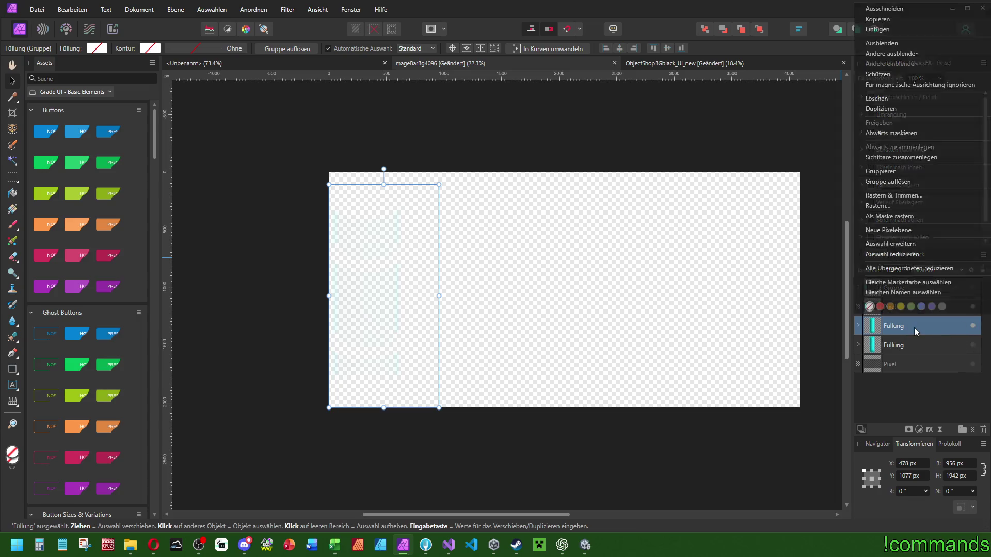
pyautogui.click(916, 199)
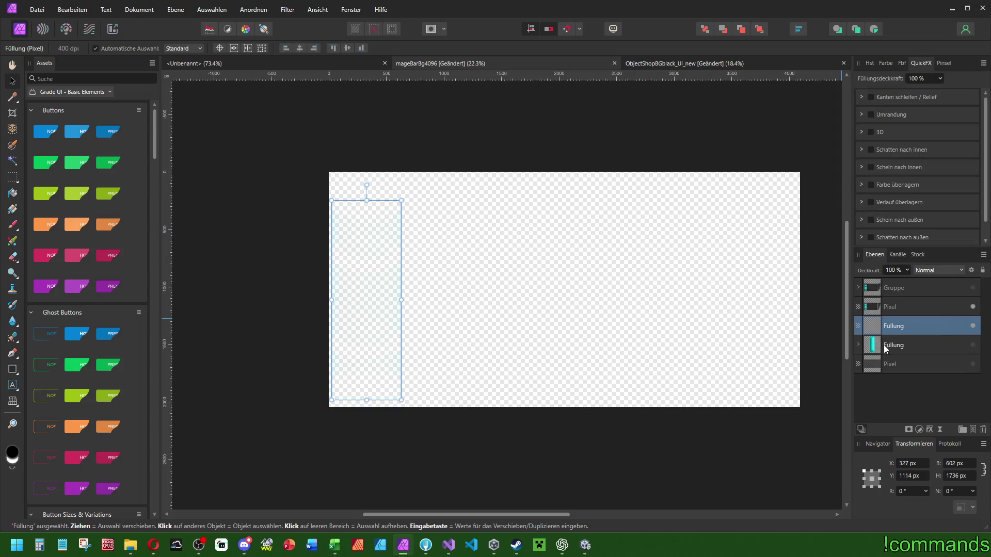
pyautogui.click(908, 306)
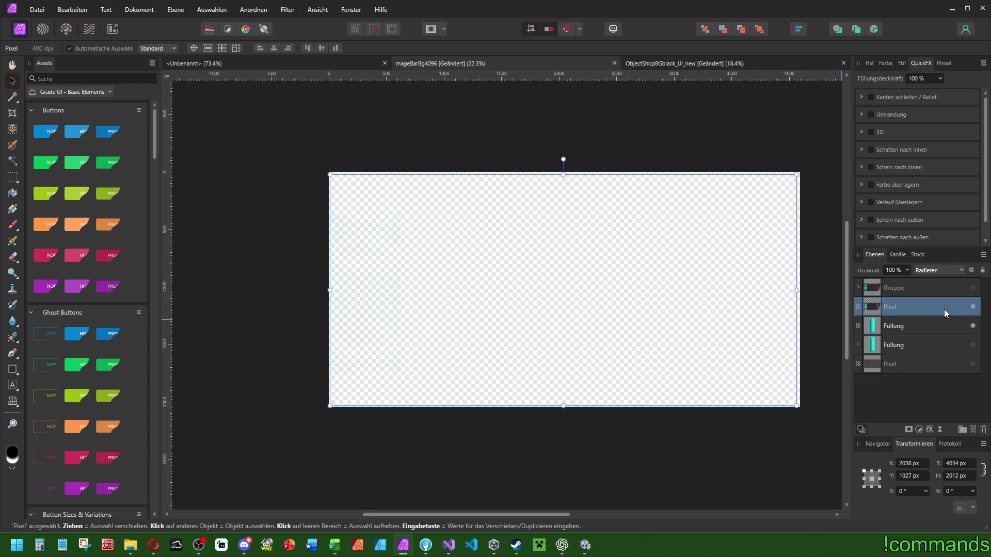
pyautogui.click(902, 330)
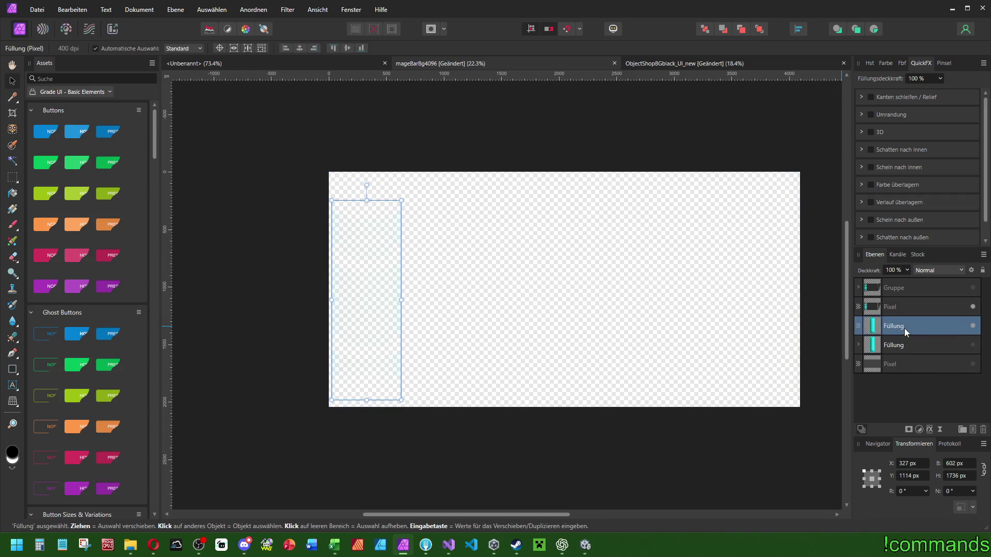
pyautogui.moveTo(897, 304)
pyautogui.mouseDown()
pyautogui.moveTo(900, 326)
pyautogui.moveTo(895, 310)
pyautogui.moveTo(919, 314)
pyautogui.mouseUp()
# Show the frame group again and select it together with the Füllung layer.
pyautogui.click(973, 288)
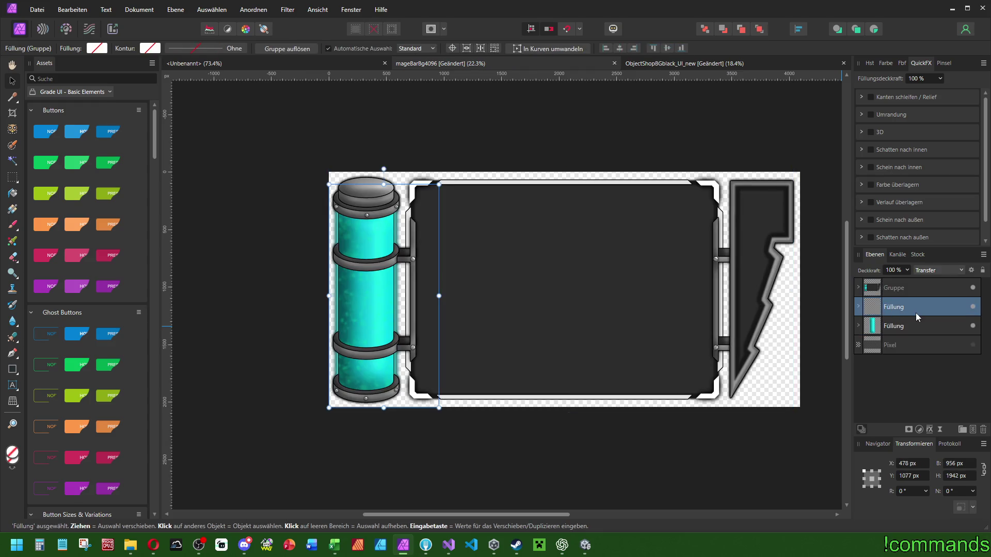
pyautogui.click(859, 290)
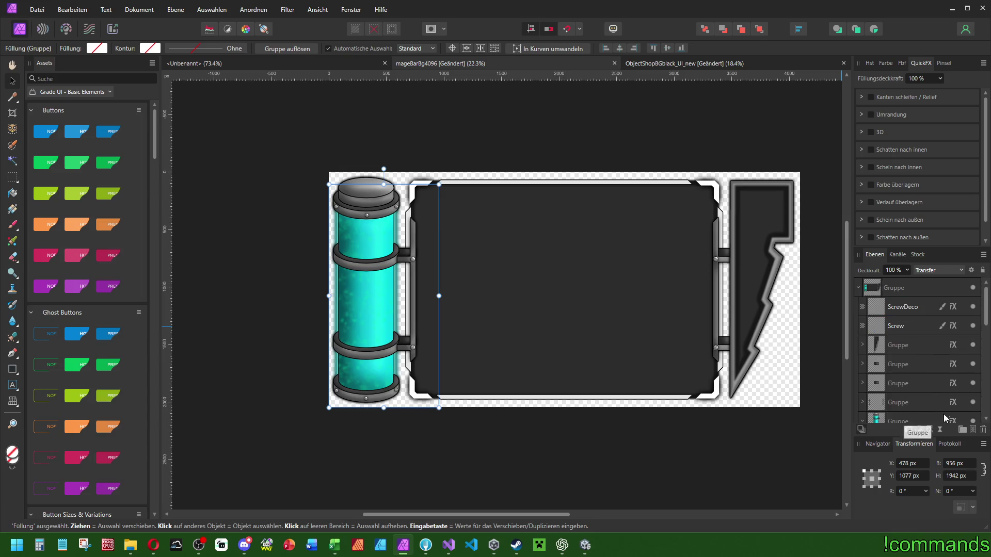
pyautogui.scroll(-3, 918, 403)
pyautogui.scroll(3, 916, 339)
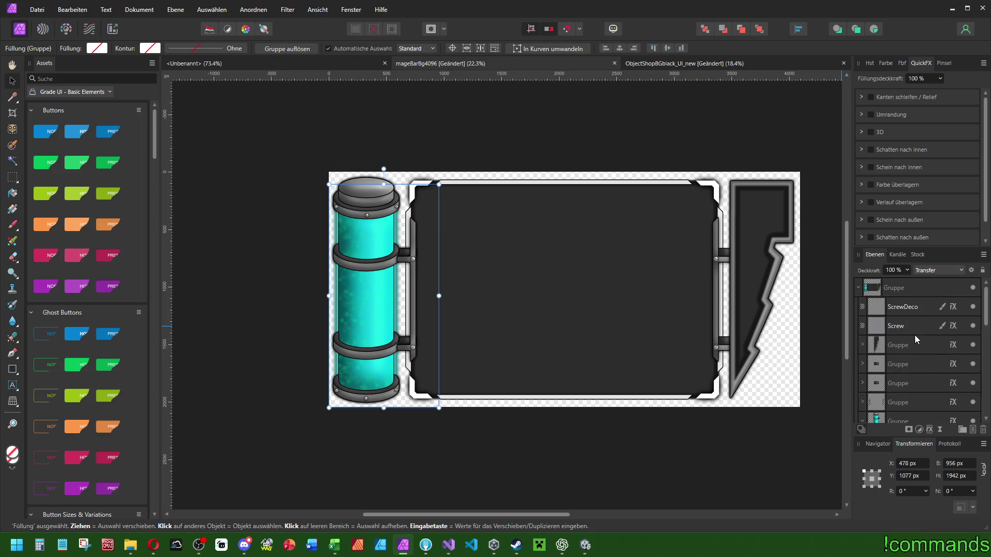
pyautogui.click(858, 289)
pyautogui.click(901, 291)
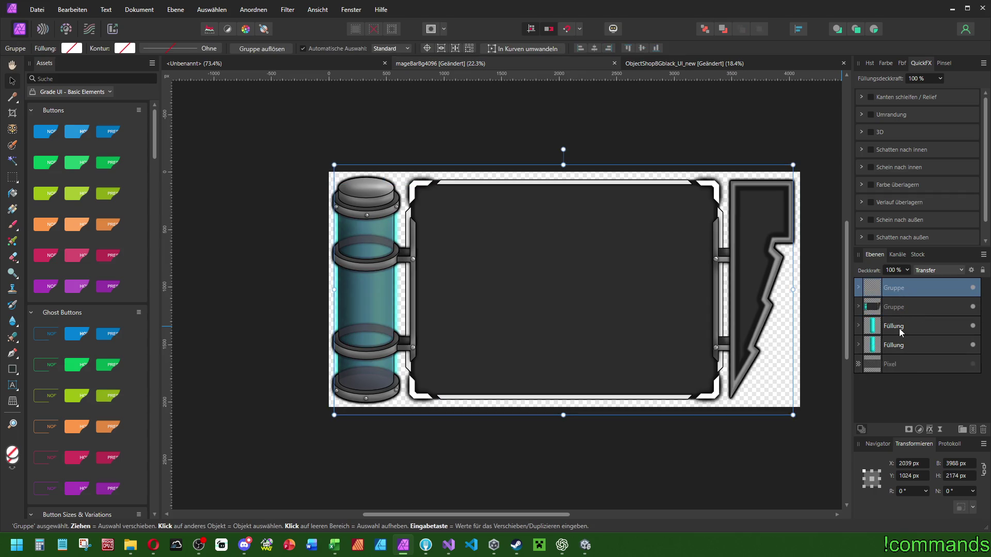
pyautogui.keyDown('ctrl'); pyautogui.click(899, 328); pyautogui.keyUp('ctrl')
# Rasterize and trim the selected frame group and Füllung layer.
pyautogui.rightClick(901, 288)
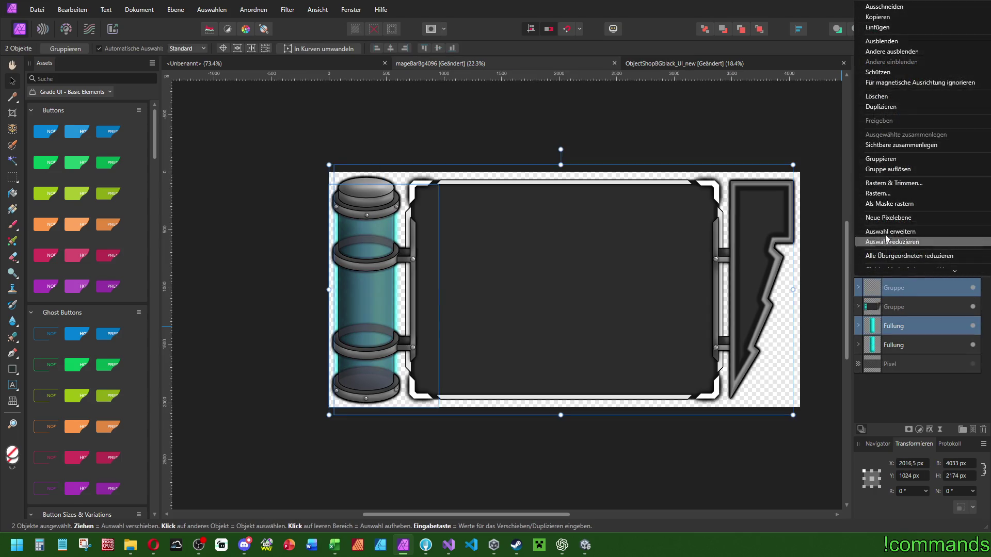
pyautogui.click(897, 182)
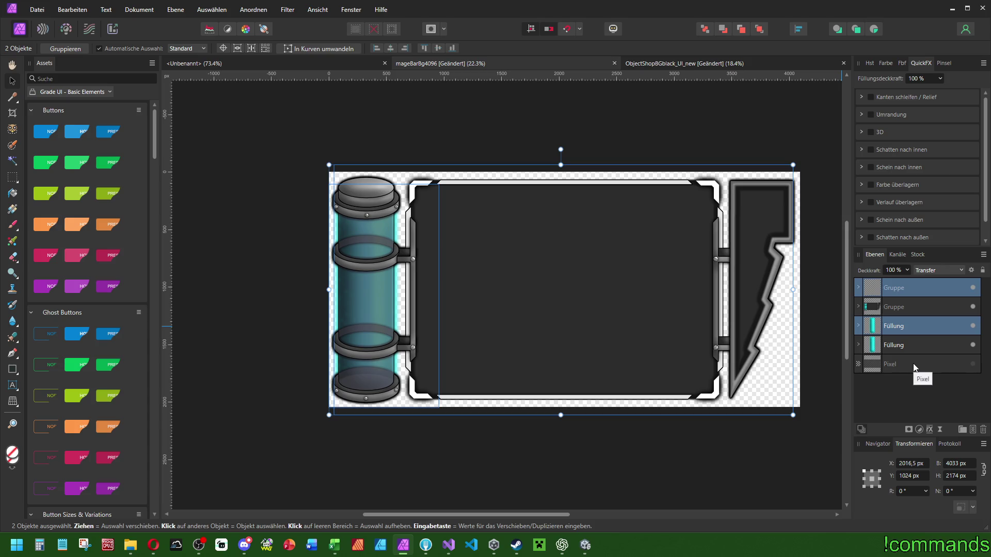
pyautogui.hotkey('ctrl', 'shift', 'r')
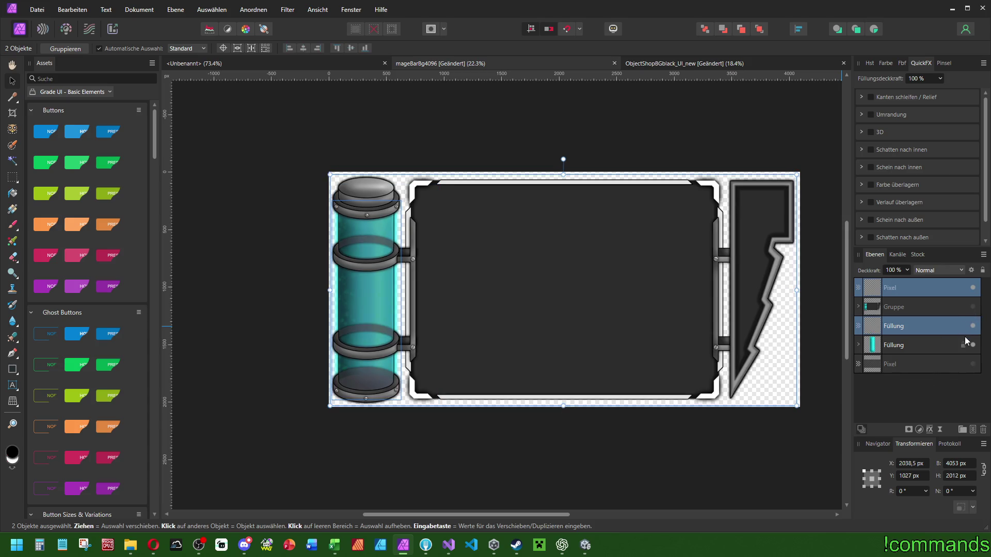
# Rename the frame group to Final and the lower fill layer to FinalFüllung.
pyautogui.doubleClick(900, 306)
pyautogui.write('Final')
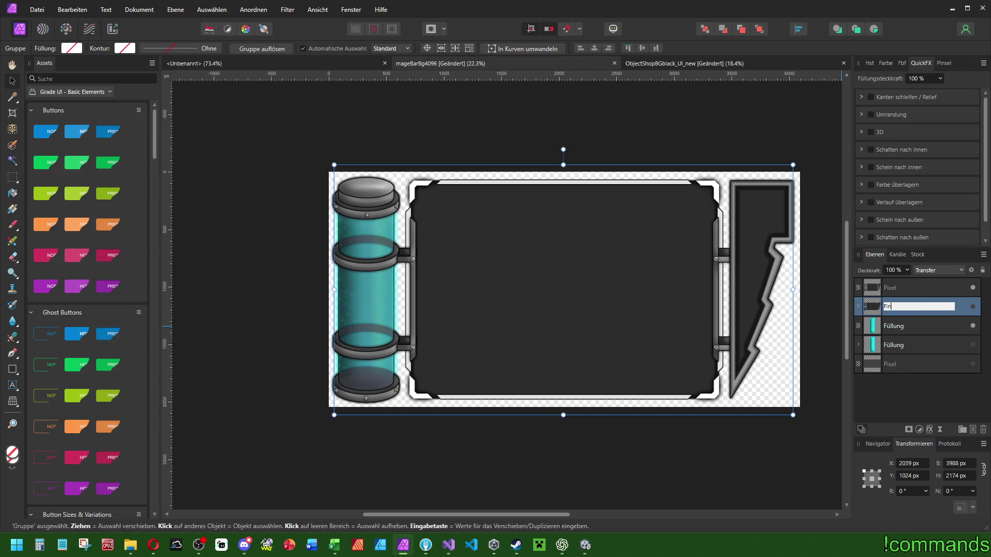
pyautogui.press('Return')
pyautogui.click(897, 347)
pyautogui.doubleClick(896, 348)
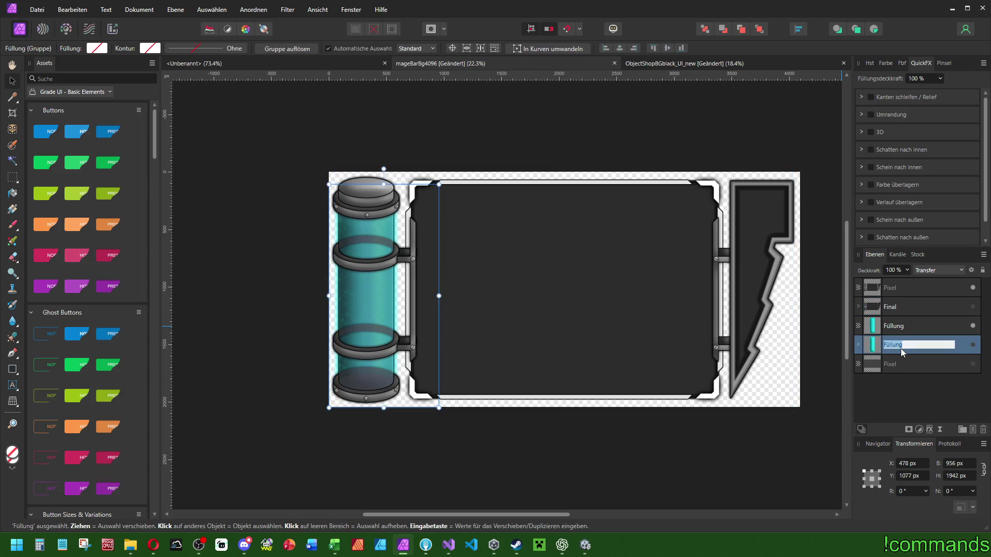
pyautogui.write('Final')
pyautogui.press('Return')
# Stack the Pixel and Füllung layers together above Final.
pyautogui.moveTo(896, 286); pyautogui.dragTo(894, 311)
pyautogui.click(898, 326)
pyautogui.keyDown('shift'); pyautogui.click(902, 308); pyautogui.keyUp('shift')
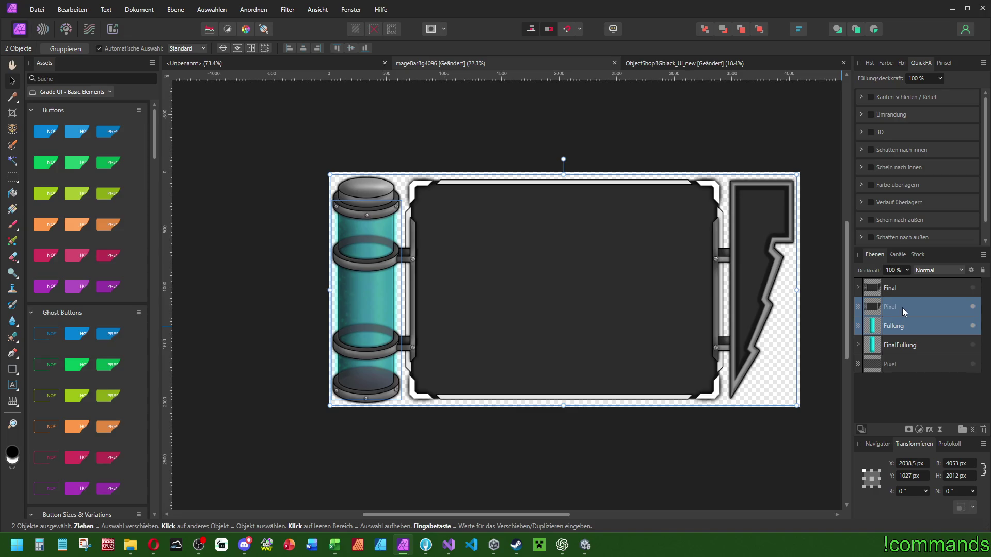
pyautogui.moveTo(893, 309); pyautogui.dragTo(893, 287)
# Set the Pixel layer's blend mode to Radieren (Erase).
pyautogui.rightClick(896, 283)
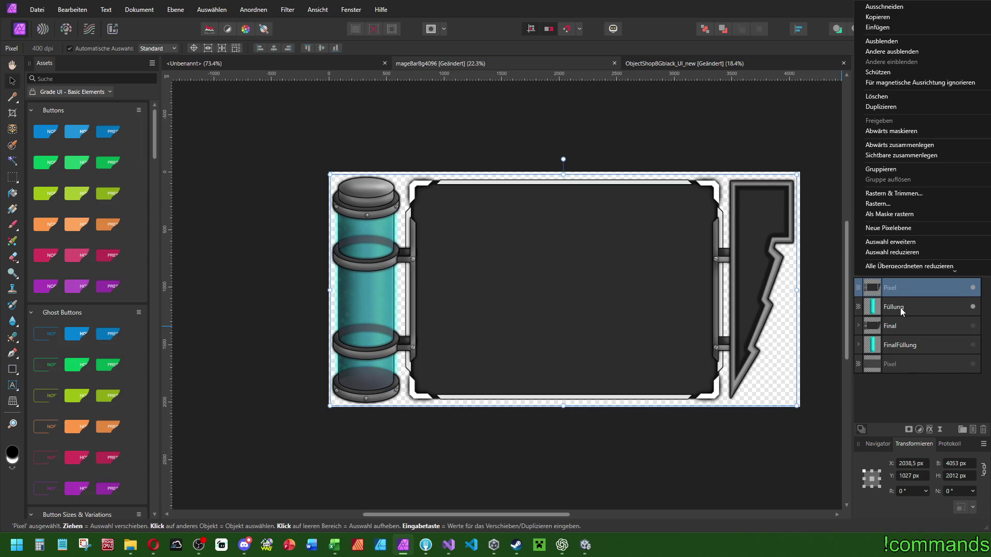
pyautogui.click(900, 308)
pyautogui.click(897, 289)
pyautogui.click(930, 270)
pyautogui.scroll(-5, 937, 292)
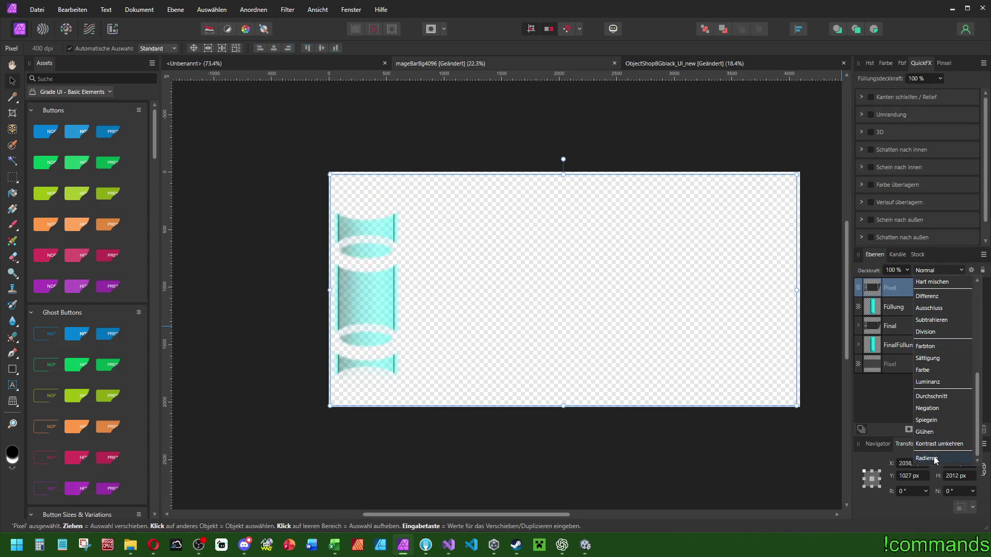
pyautogui.click(934, 459)
# Select the Füllung layer and make the Final frame group visible on the canvas.
pyautogui.moveTo(661, 332); pyautogui.dragTo(590, 336)
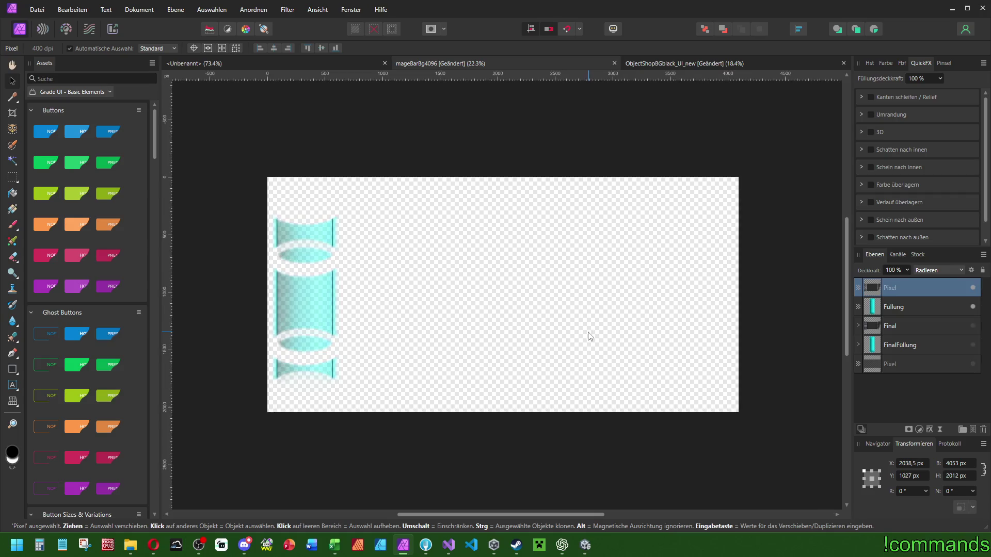
pyautogui.click(912, 306)
pyautogui.moveTo(299, 298); pyautogui.dragTo(519, 288)
pyautogui.scroll(5, 518, 280)
pyautogui.scroll(-8, 518, 284)
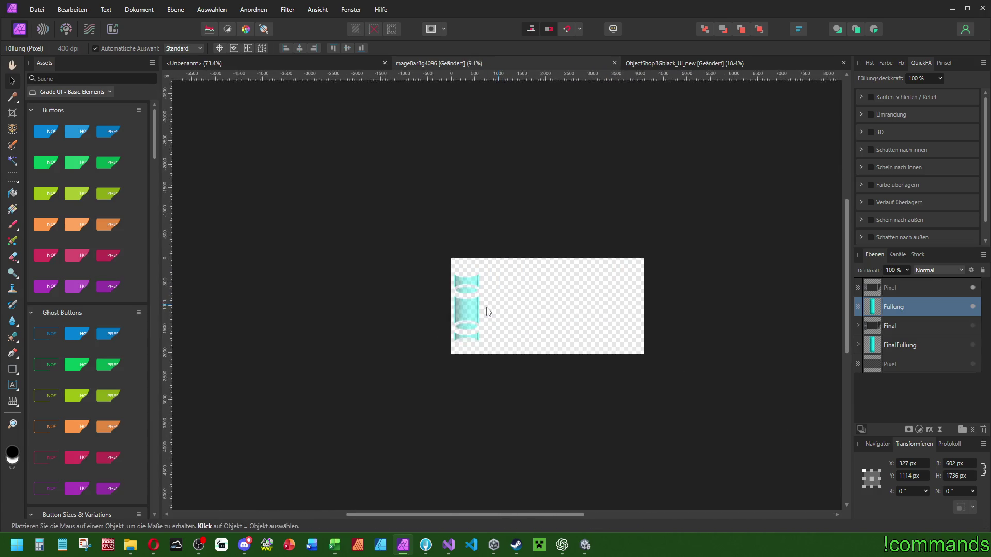
pyautogui.scroll(3, 488, 311)
pyautogui.click(973, 326)
pyautogui.click(973, 326)
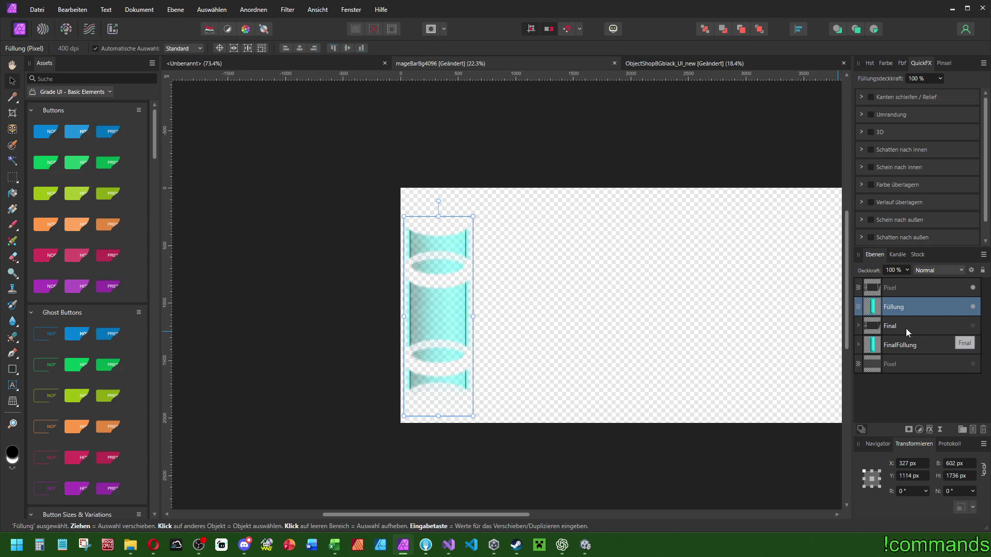
pyautogui.click(905, 326)
pyautogui.click(973, 326)
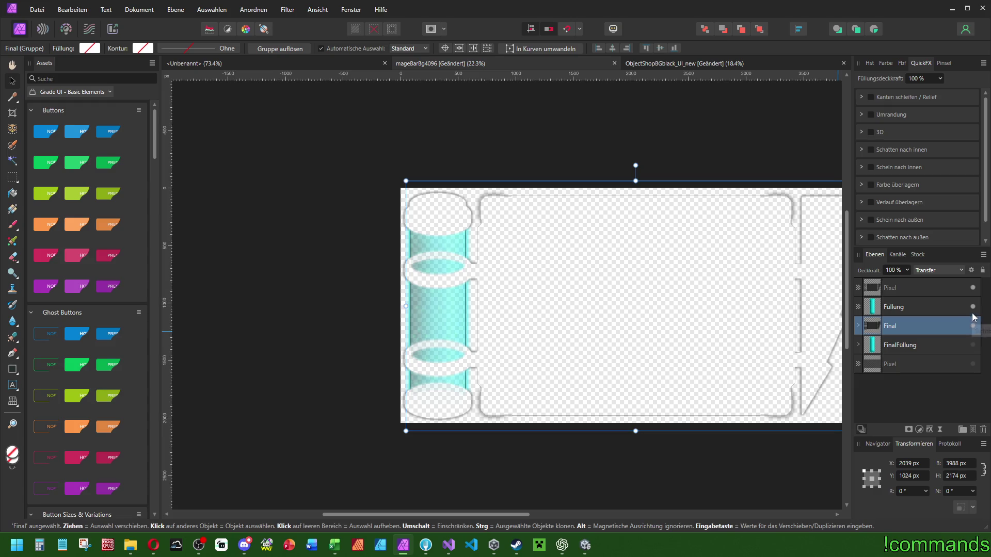
pyautogui.hscroll(2, 586, 284)
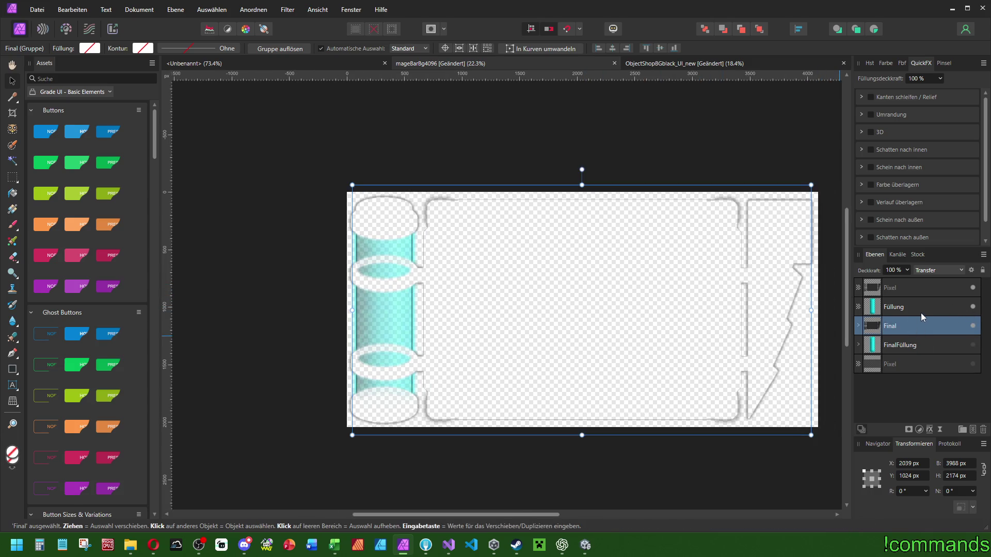
pyautogui.scroll(-1, 659, 288)
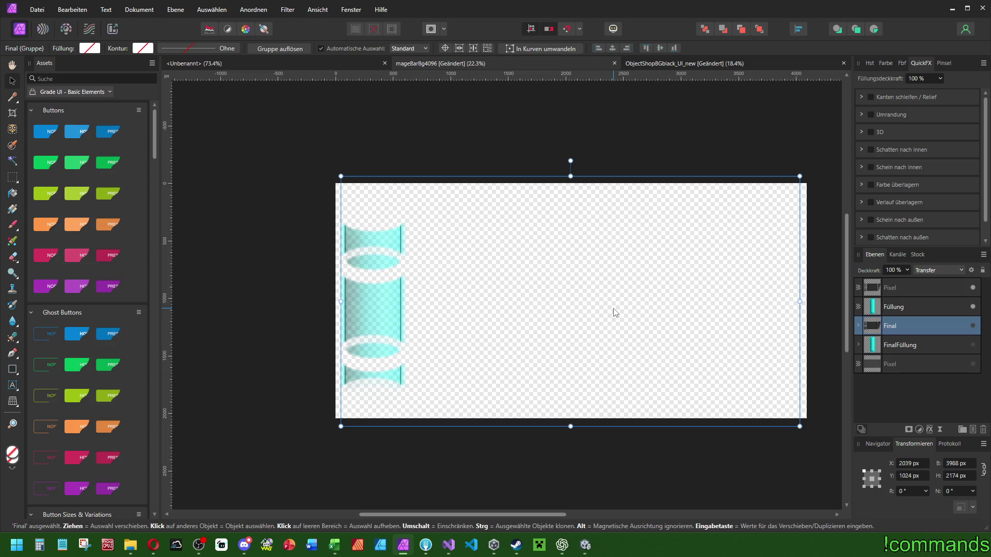
pyautogui.hscroll(1, 614, 312)
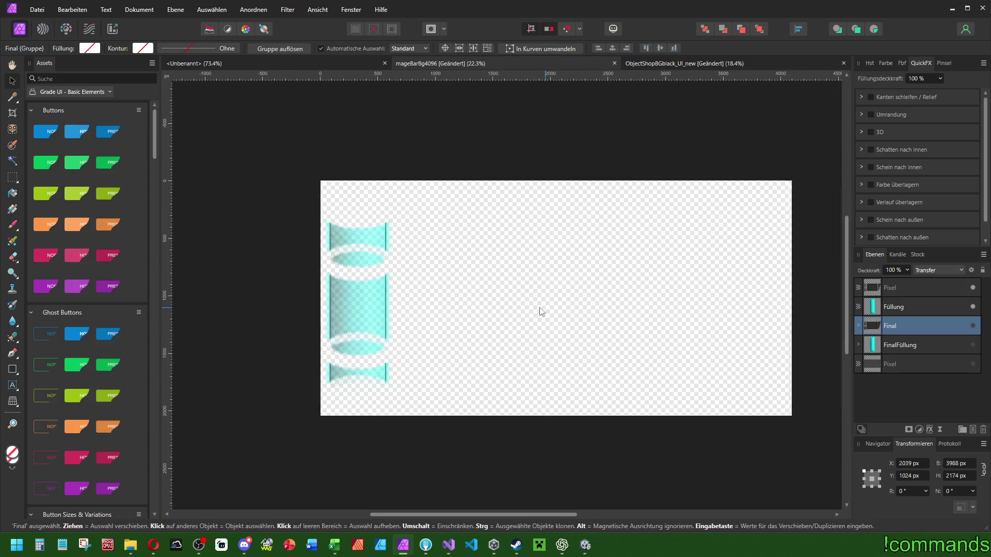
# Add a new empty pixel layer on top and make the Final and FinalFüllung layers visible.
pyautogui.rightClick(899, 297)
pyautogui.click(906, 159)
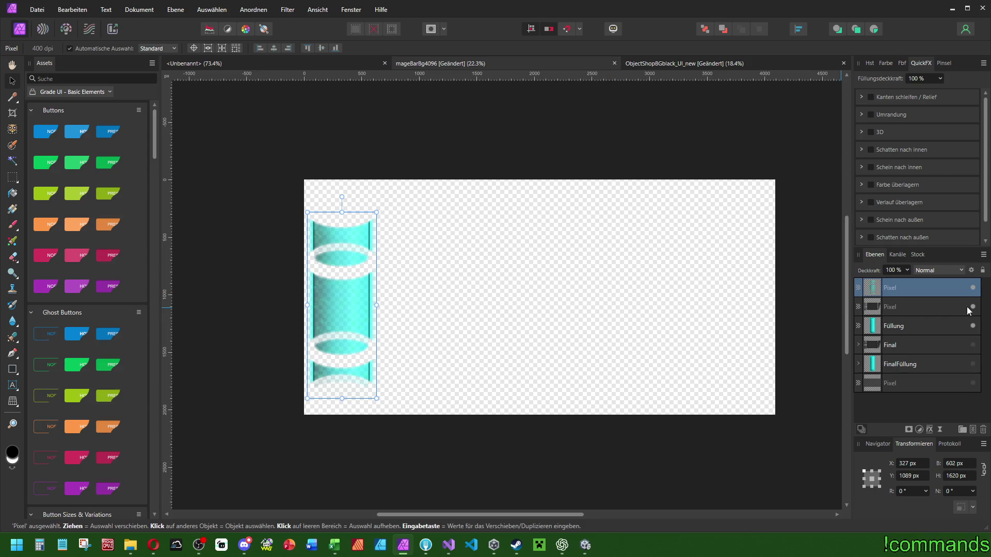
pyautogui.click(937, 308)
pyautogui.click(973, 345)
pyautogui.click(973, 364)
# Move the erase layer so the full frame renders, then delete the Füllung layer.
pyautogui.click(892, 326)
pyautogui.moveTo(896, 306); pyautogui.dragTo(930, 336)
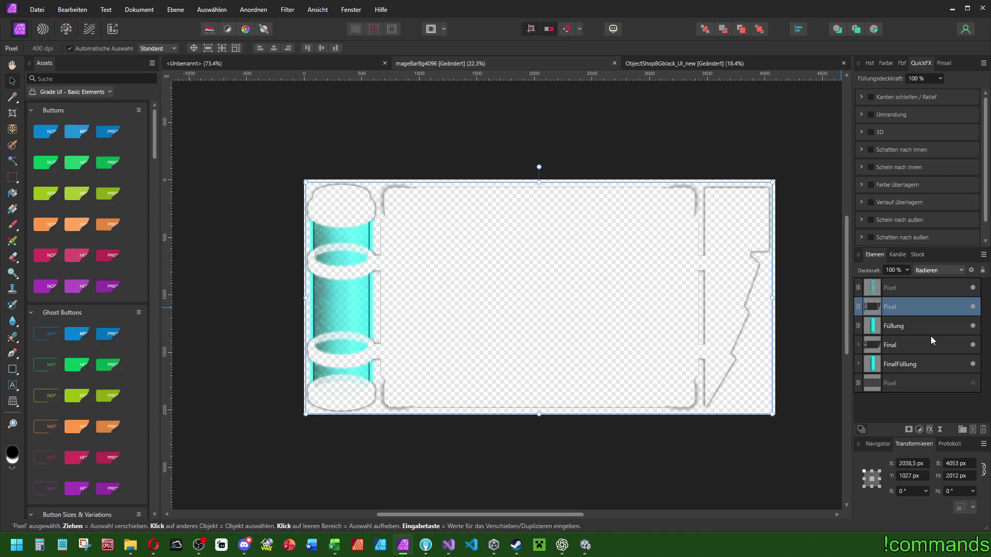
pyautogui.press('Delete')
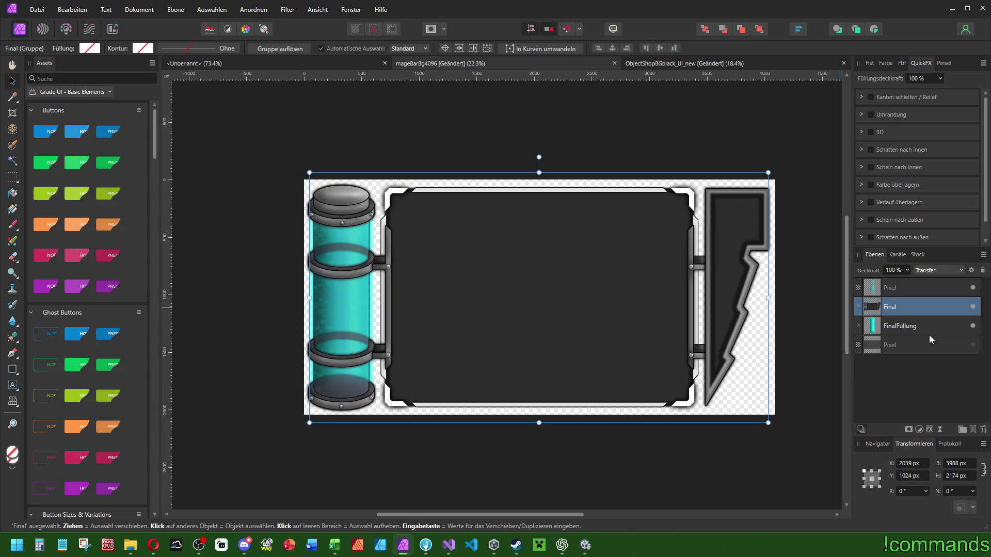
# Toggle FinalFüllung and the top Pixel layer's visibility to compare the tube.
pyautogui.click(912, 325)
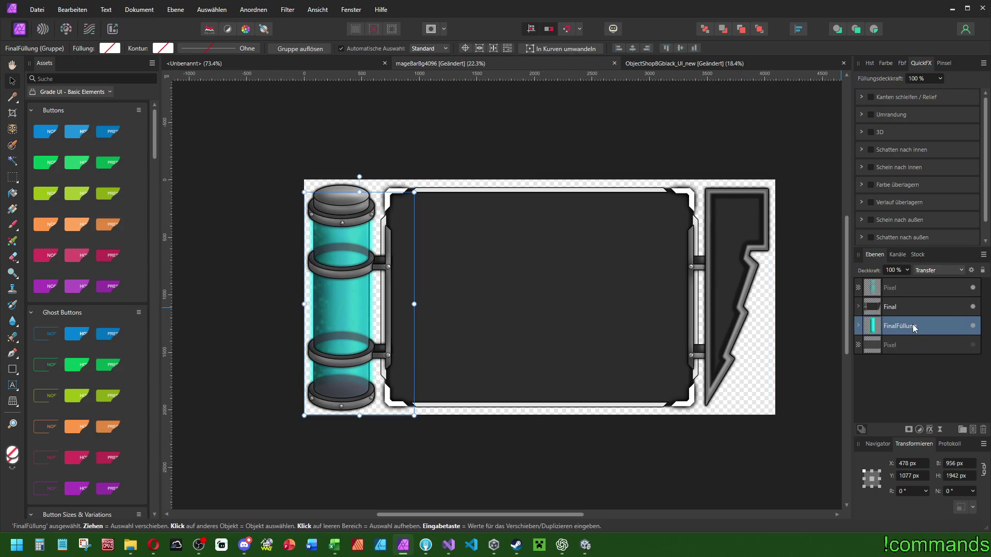
pyautogui.click(973, 327)
pyautogui.click(973, 327)
pyautogui.click(972, 328)
pyautogui.click(973, 287)
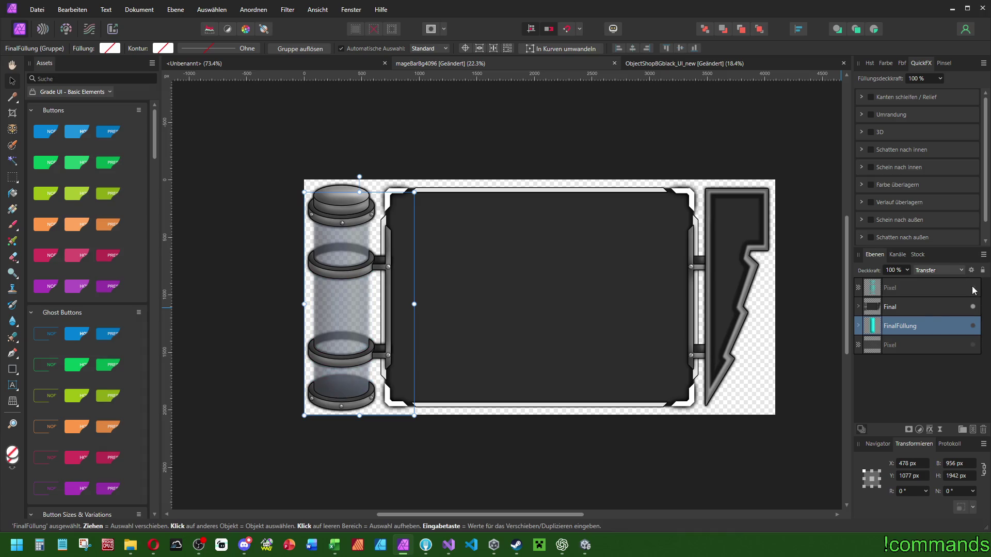
pyautogui.click(974, 329)
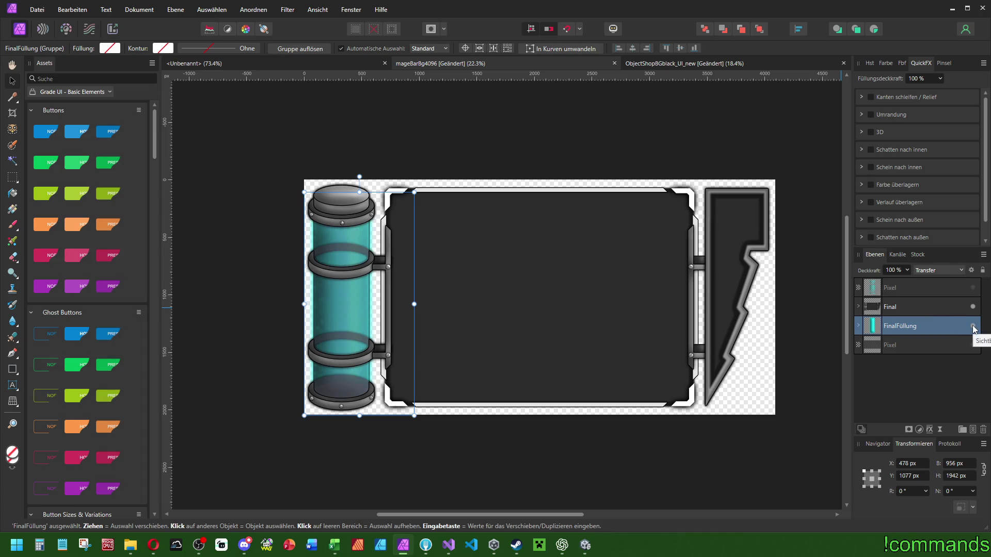
pyautogui.click(974, 328)
# Move FinalFüllung above the Final group and compare the tube with its fill on and off.
pyautogui.click(909, 310)
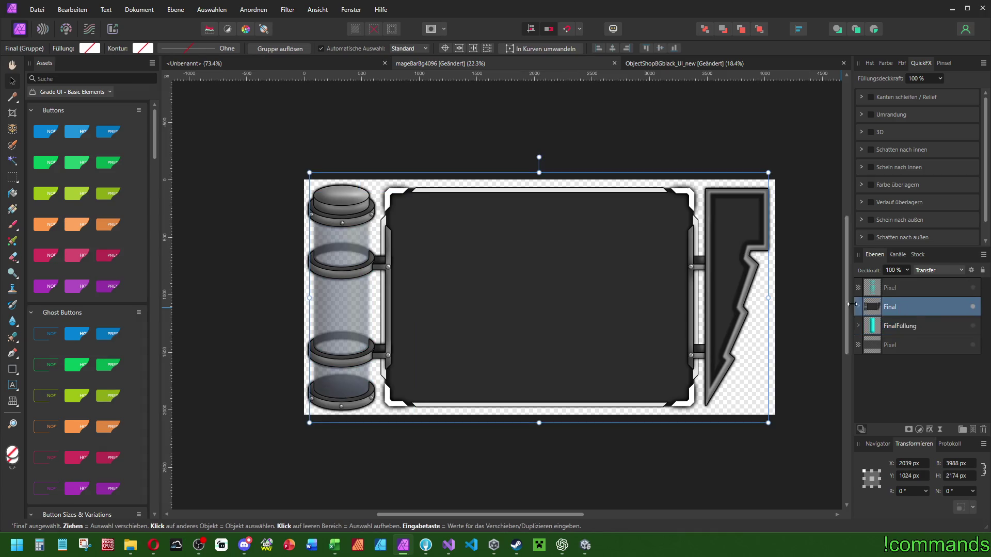
pyautogui.moveTo(919, 328); pyautogui.dragTo(922, 304)
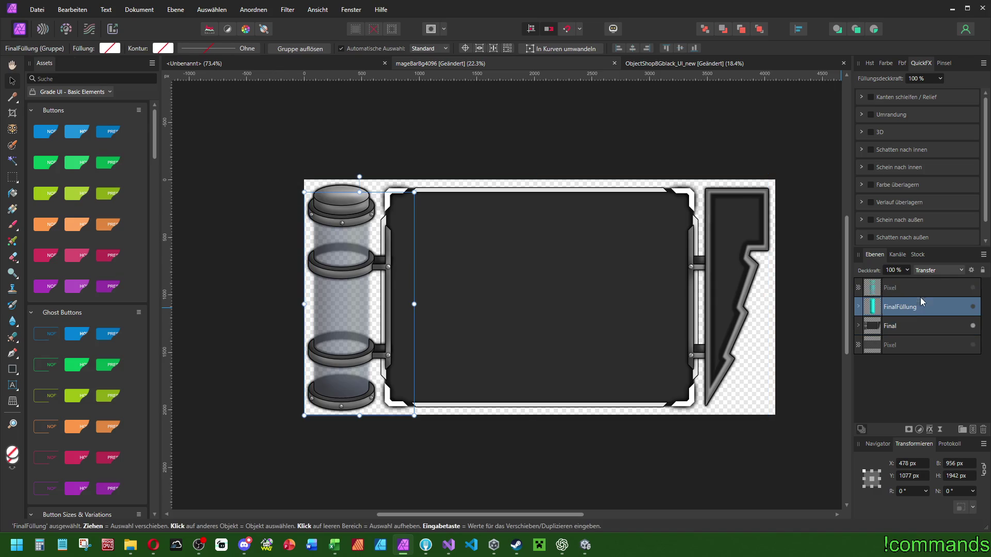
pyautogui.click(974, 308)
pyautogui.click(974, 308)
pyautogui.click(973, 308)
pyautogui.click(973, 309)
pyautogui.click(975, 290)
pyautogui.click(975, 290)
# Delete the top Pixel layer and leave the FinalFüllung cyan fill hidden.
pyautogui.click(902, 286)
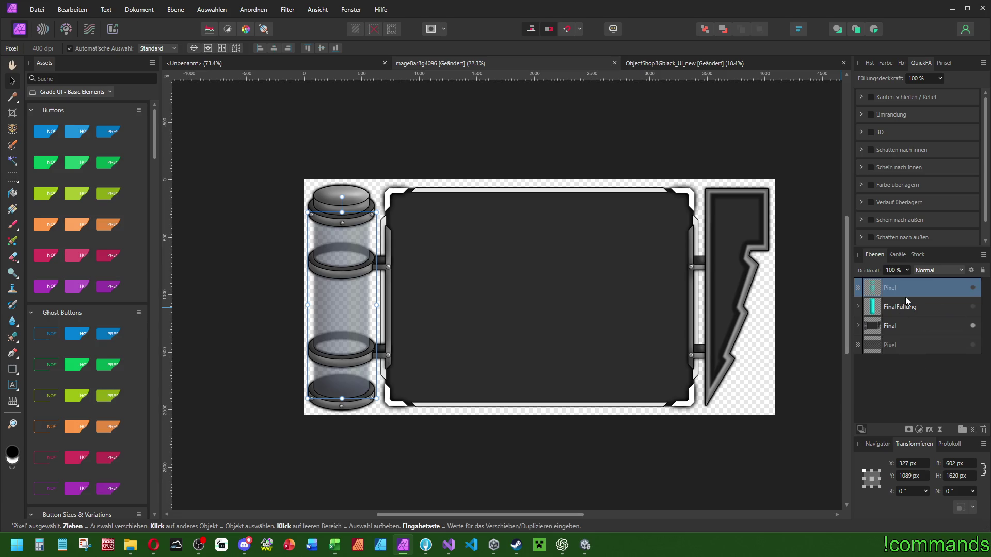
pyautogui.press('Delete')
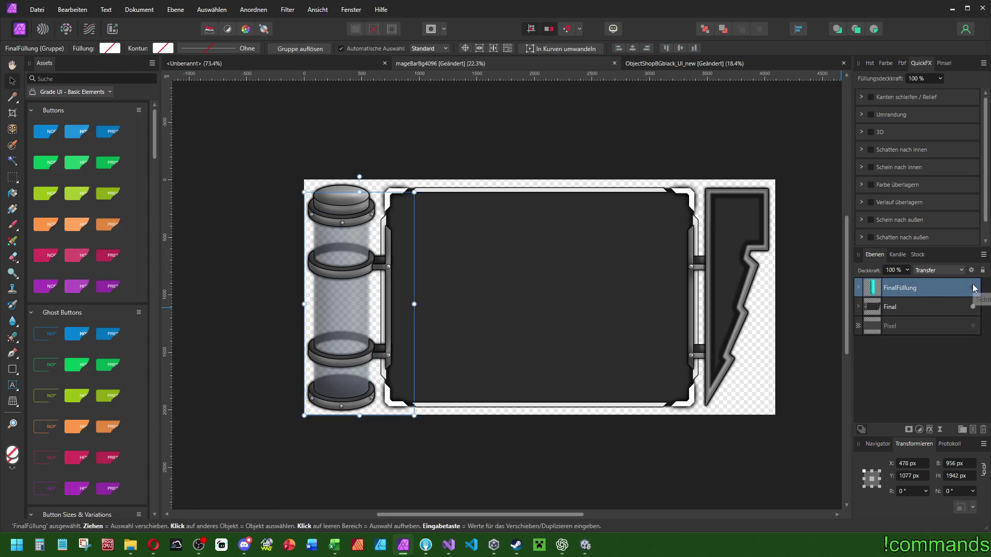
pyautogui.click(974, 289)
pyautogui.click(973, 289)
pyautogui.click(973, 288)
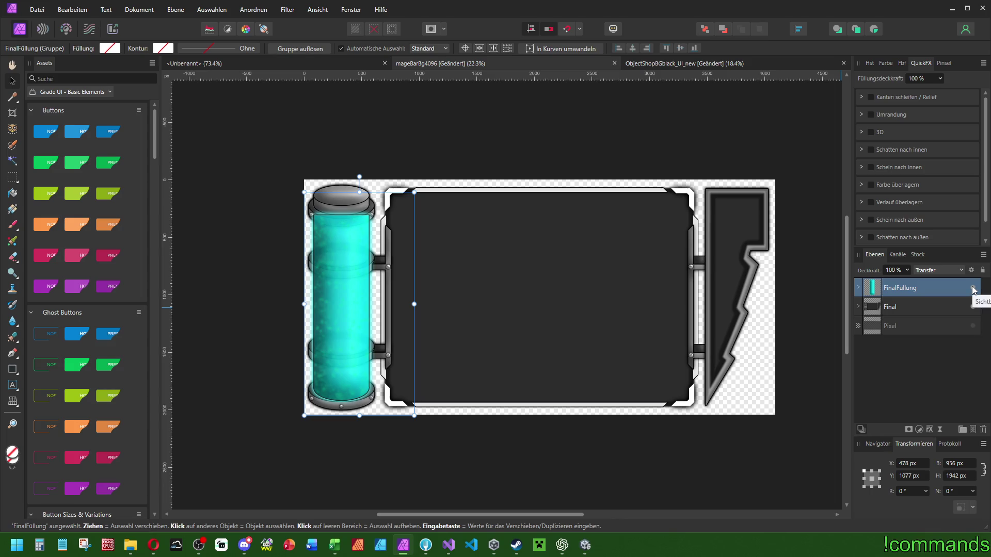
pyautogui.click(974, 288)
pyautogui.click(859, 307)
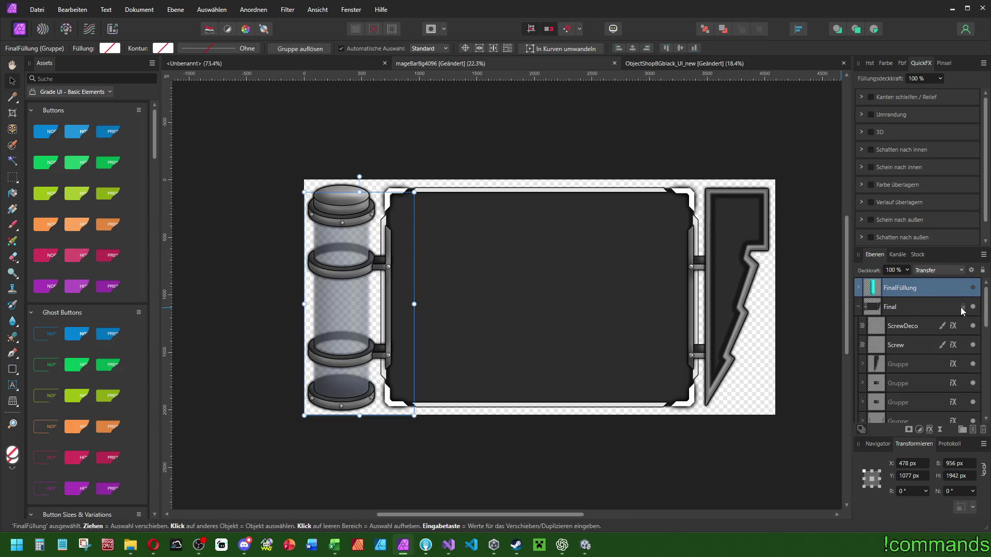
# Undo to bring back the cyan tube fill and reselect the Final group.
pyautogui.scroll(-5, 962, 309)
pyautogui.hotkey('ctrl', 'z')
pyautogui.scroll(5, 938, 326)
pyautogui.click(903, 307)
pyautogui.click(907, 292)
pyautogui.hotkey('ctrl', 'z')
# Try moving the Füllung layer below the Final group, then undo the move.
pyautogui.scroll(-5, 908, 341)
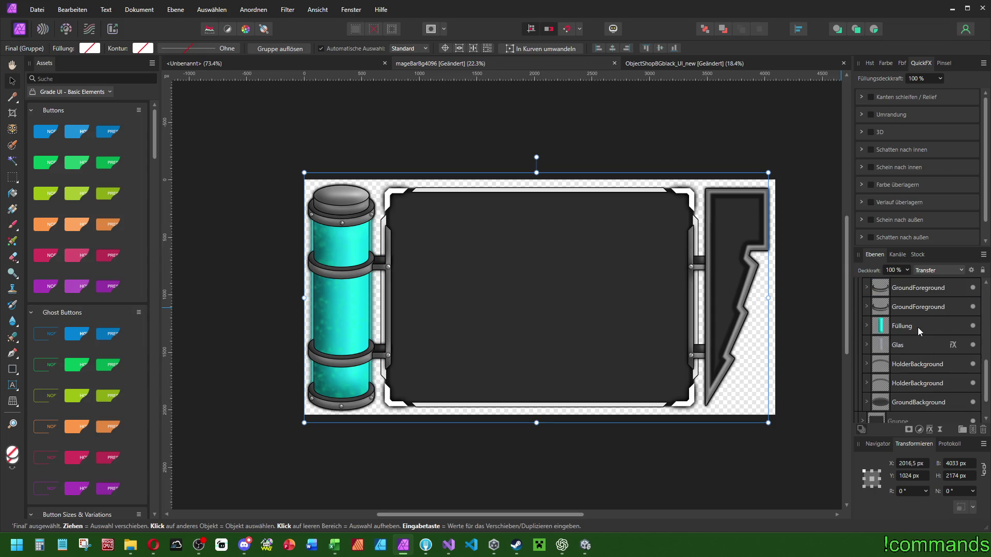
pyautogui.click(918, 328)
pyautogui.click(909, 343)
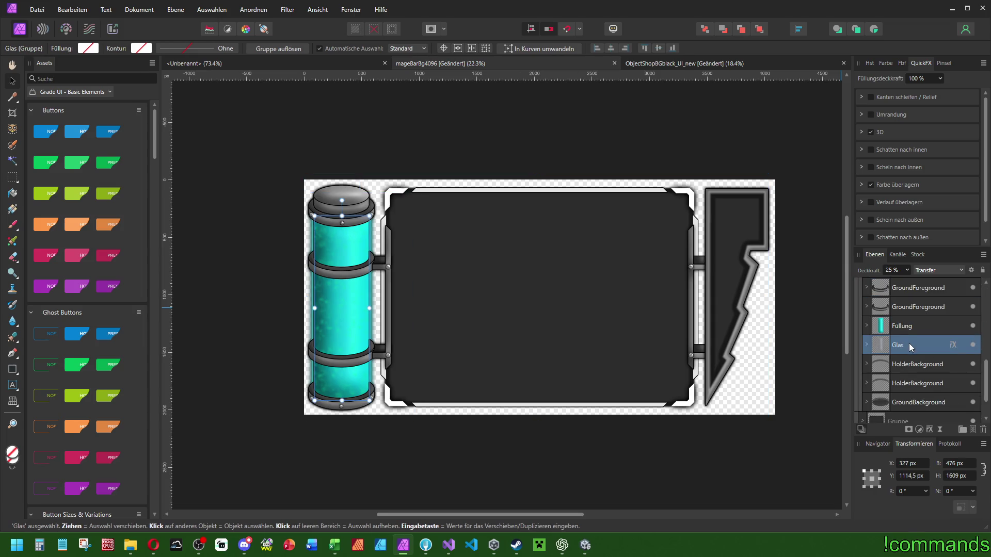
pyautogui.click(906, 330)
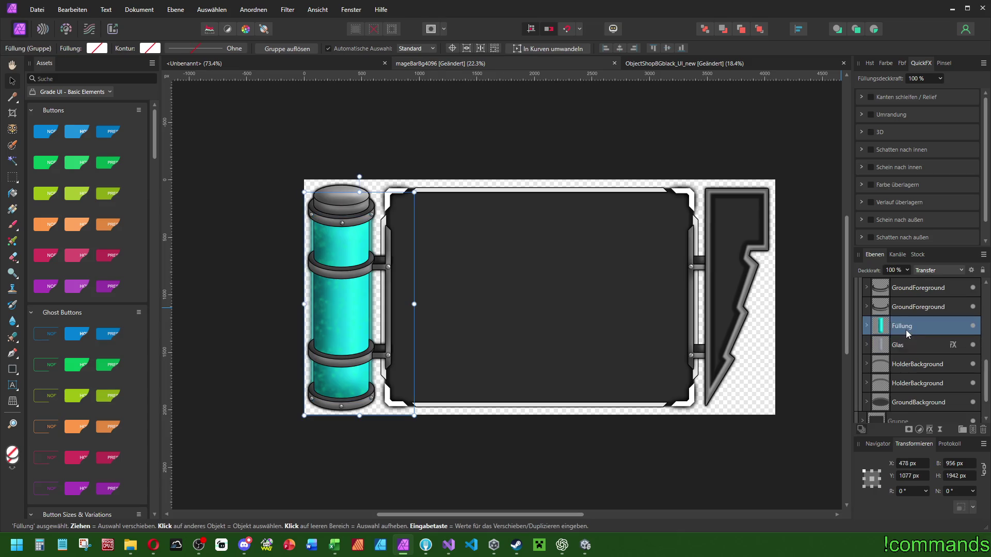
pyautogui.scroll(5, 882, 320)
pyautogui.click(858, 288)
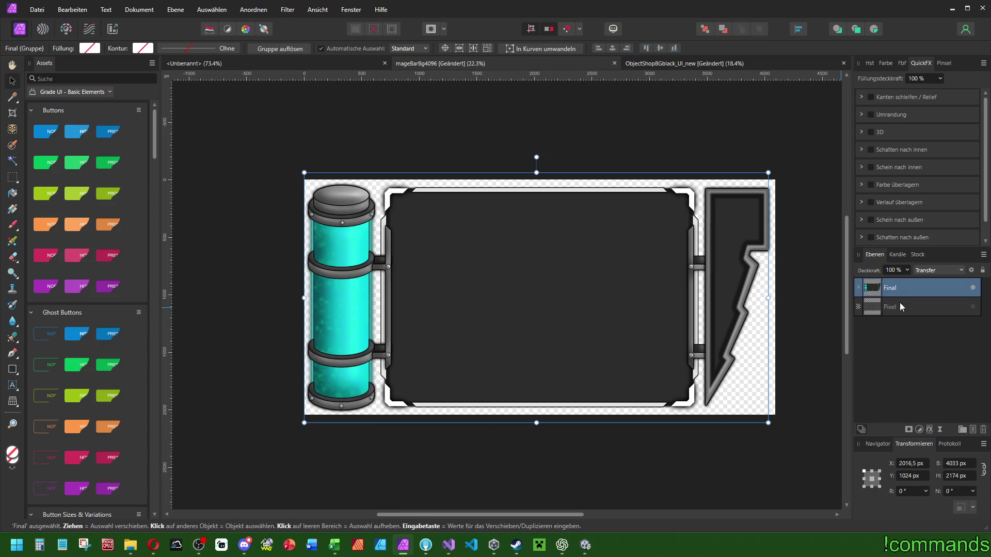
pyautogui.moveTo(903, 288); pyautogui.dragTo(898, 316)
pyautogui.hotkey('ctrl', 'z')
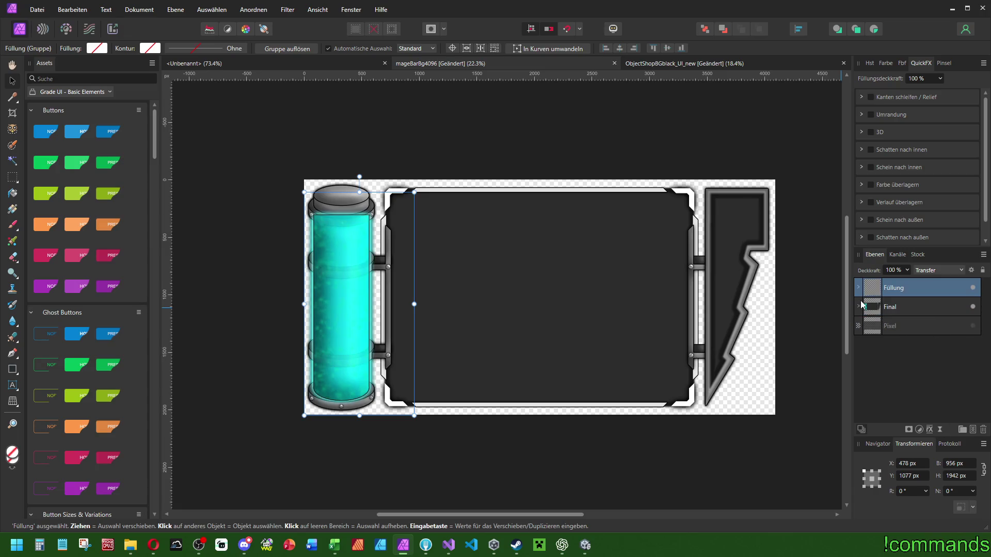
# Expand the Final group and hide its Füllung and Glas layers.
pyautogui.click(860, 307)
pyautogui.click(902, 309)
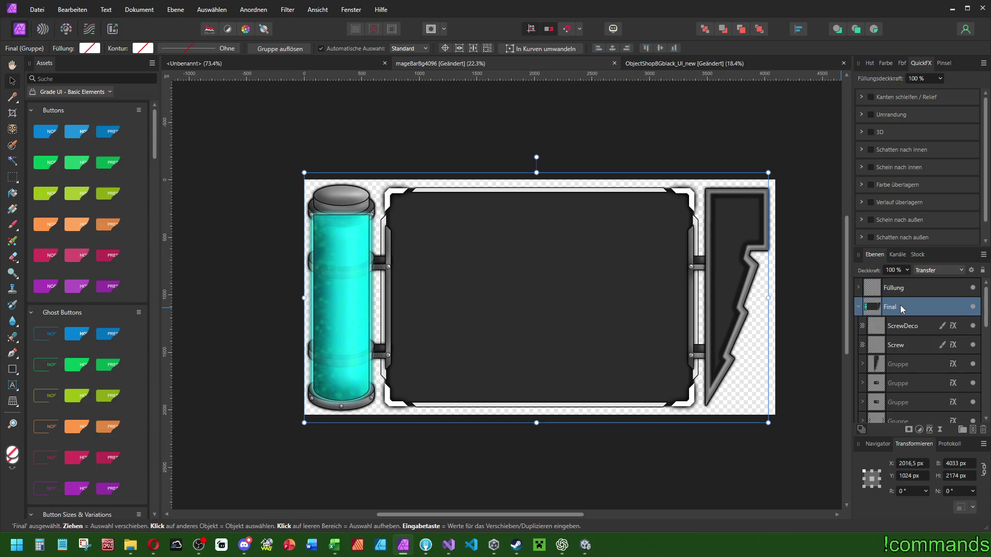
pyautogui.click(938, 292)
pyautogui.scroll(-5, 893, 314)
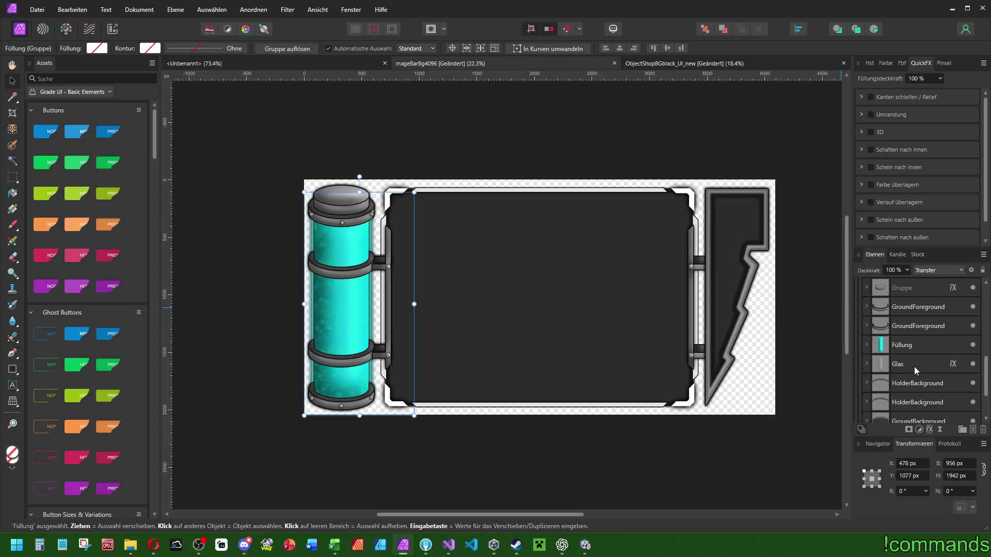
pyautogui.click(972, 344)
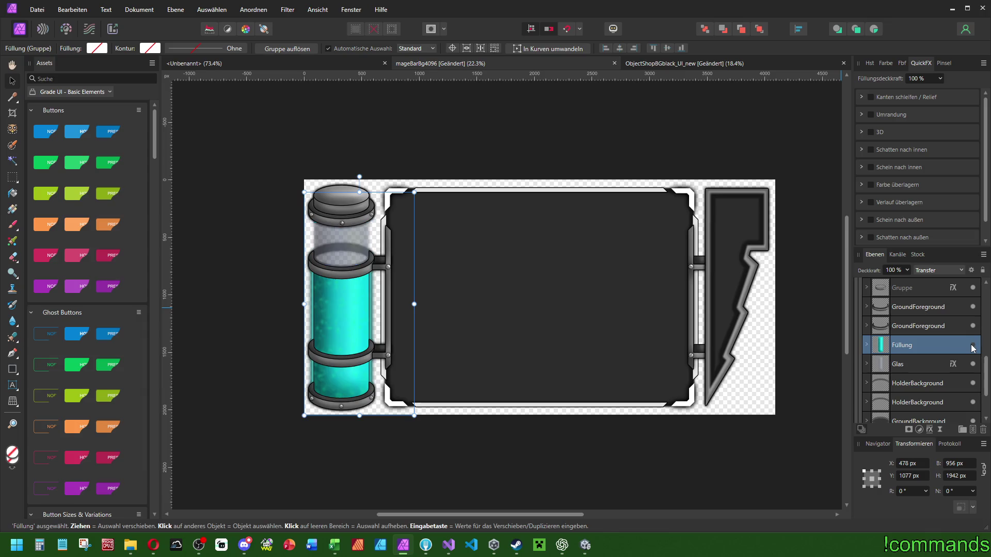
pyautogui.click(965, 365)
pyautogui.click(970, 365)
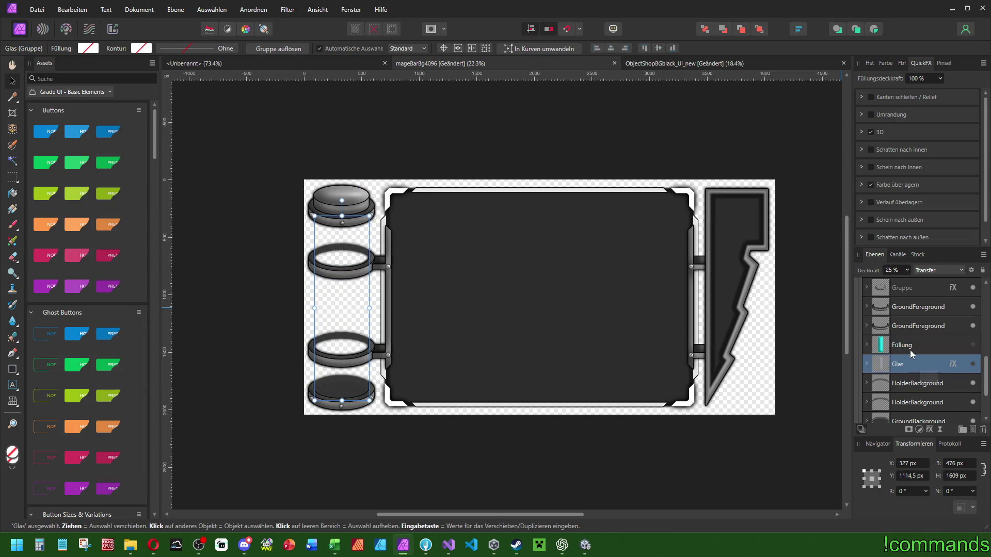
# Hide both HolderBackground layers and GroundBackground, then collapse the Final group.
pyautogui.click(921, 383)
pyautogui.click(972, 383)
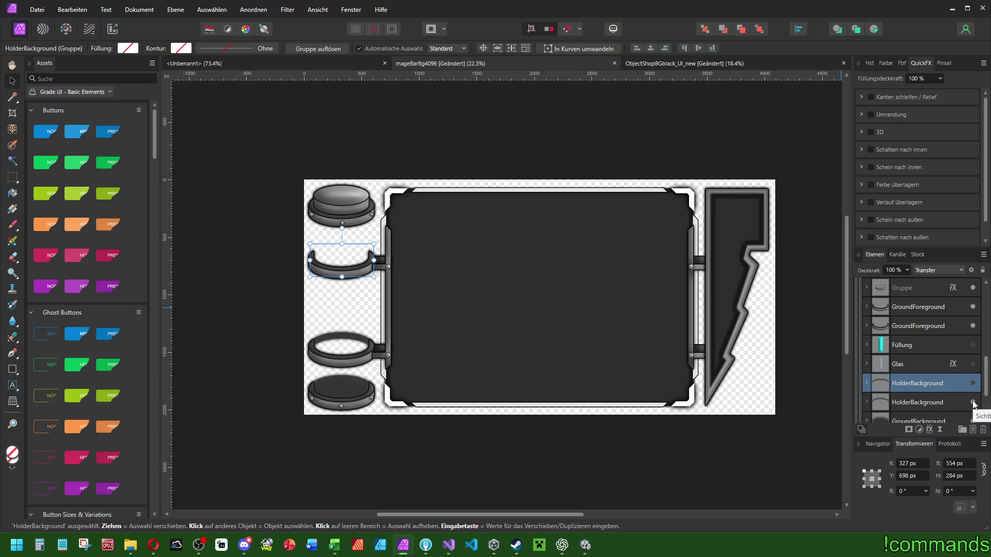
pyautogui.click(973, 403)
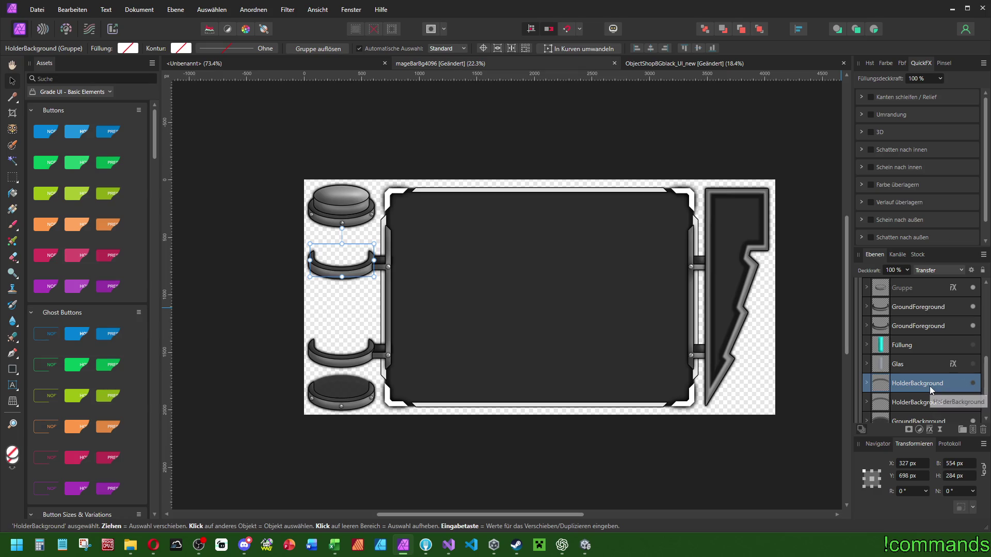
pyautogui.scroll(-3, 931, 388)
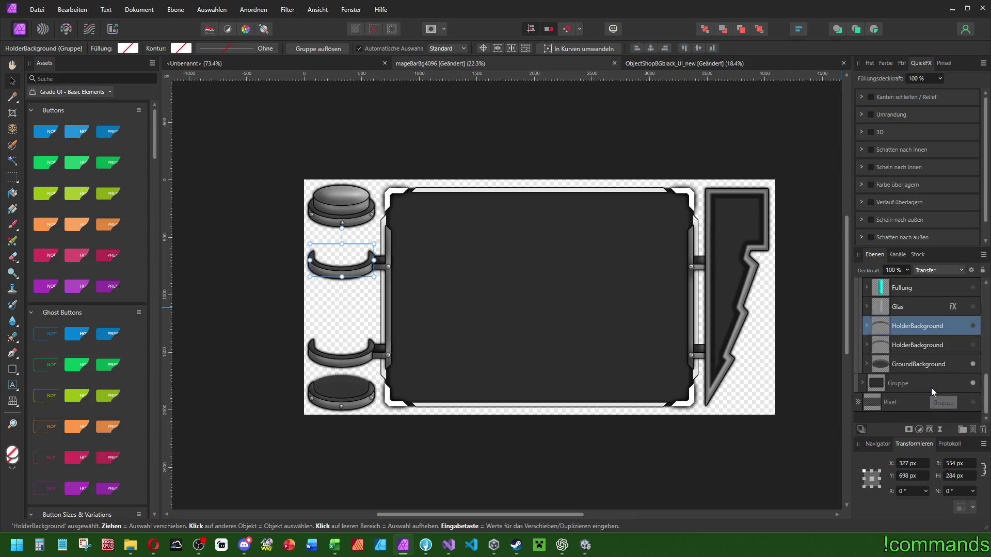
pyautogui.click(973, 365)
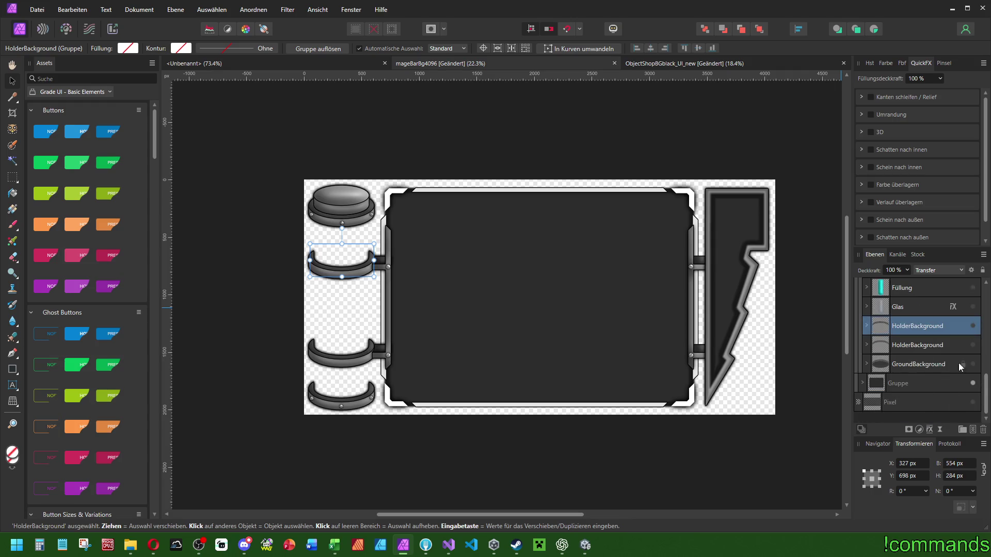
pyautogui.scroll(3, 917, 350)
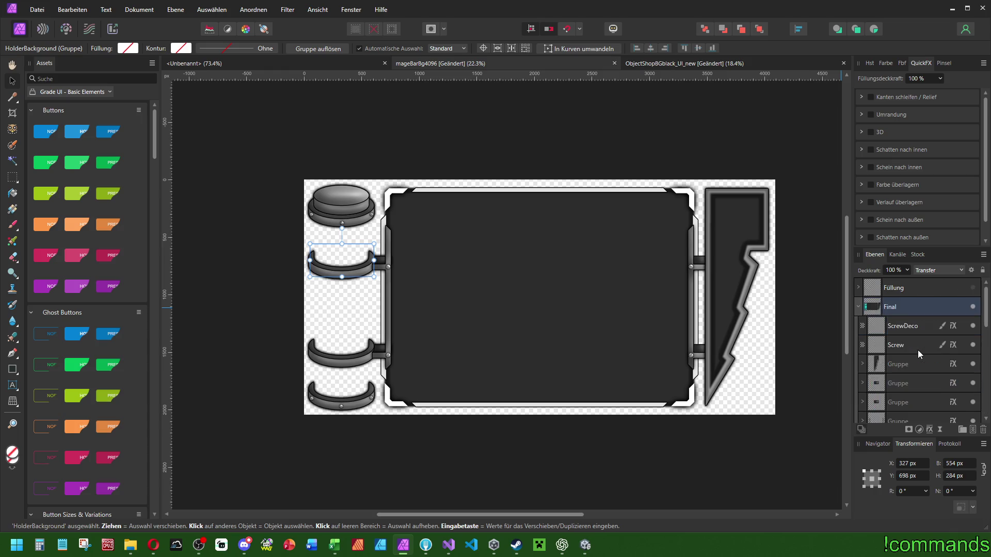
pyautogui.click(859, 306)
pyautogui.click(918, 308)
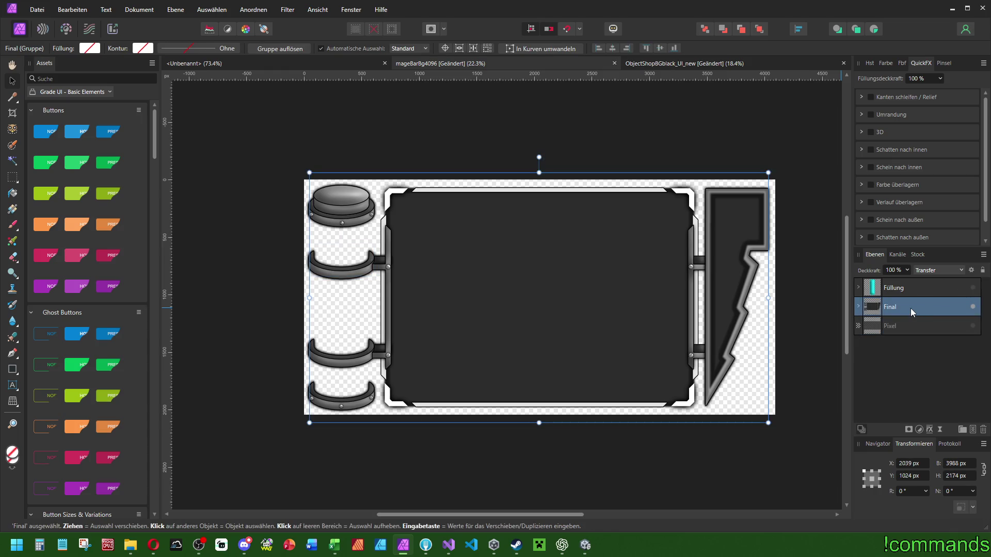
# Duplicate the Final group, show the Füllung layer, and Rasterise & Trim it.
pyautogui.hotkey('ctrl', 'j')
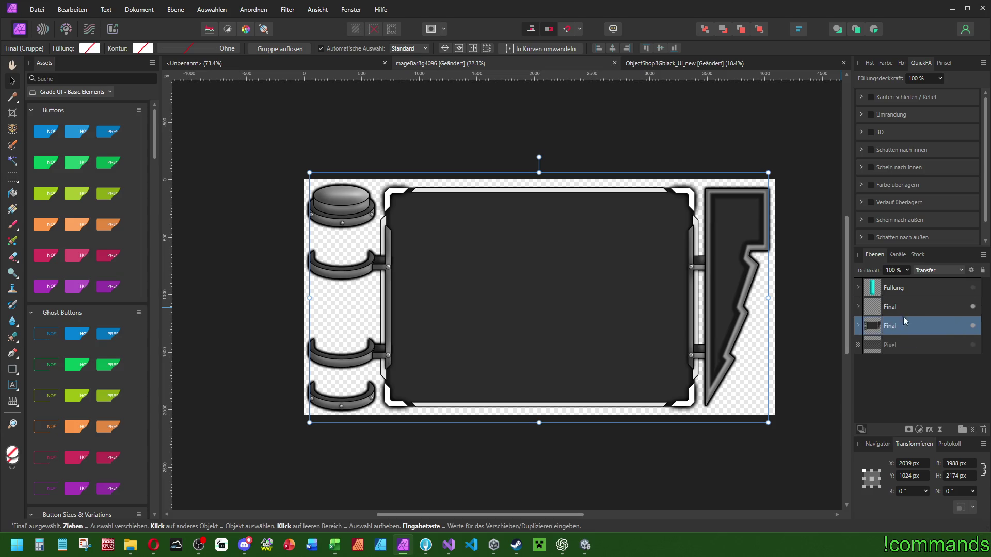
pyautogui.rightClick(909, 308)
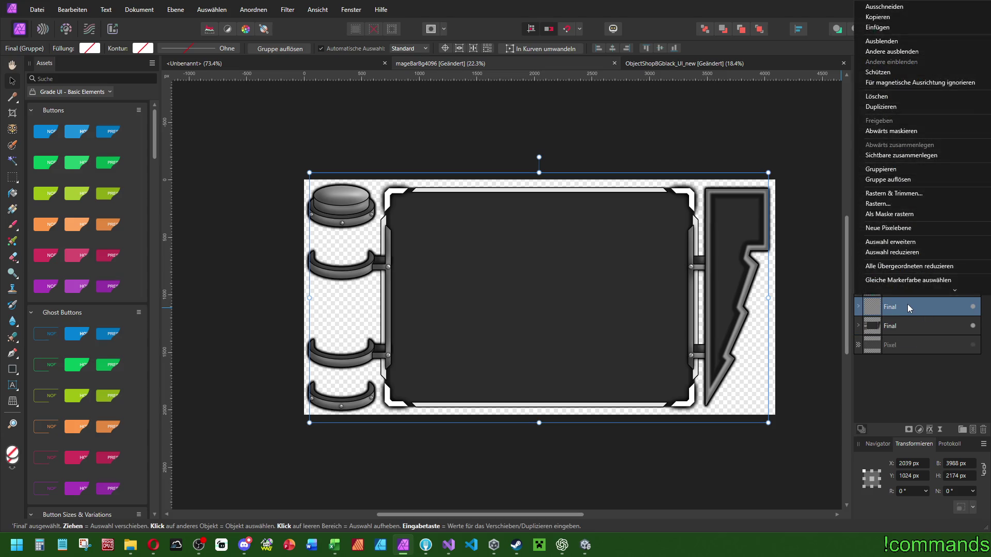
pyautogui.click(891, 193)
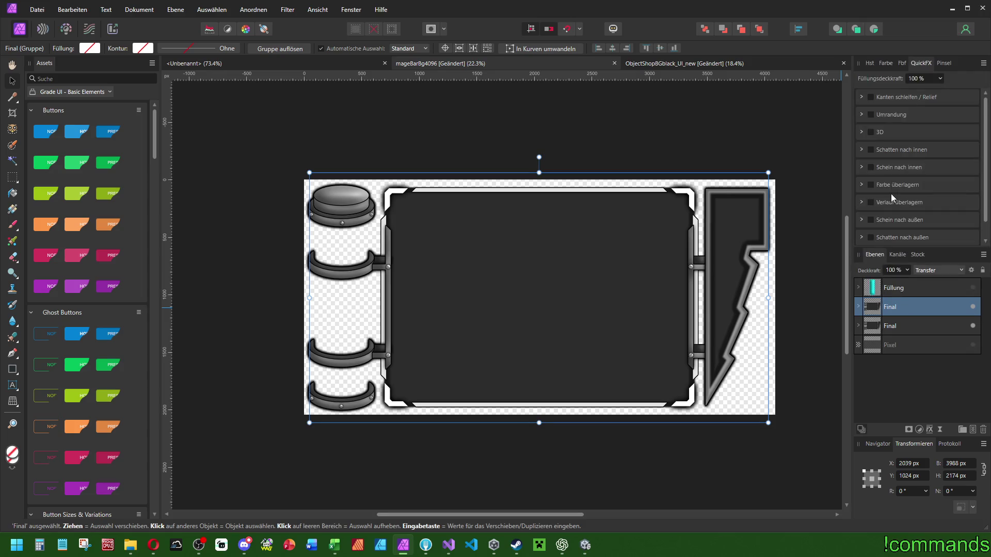
pyautogui.rightClick(895, 287)
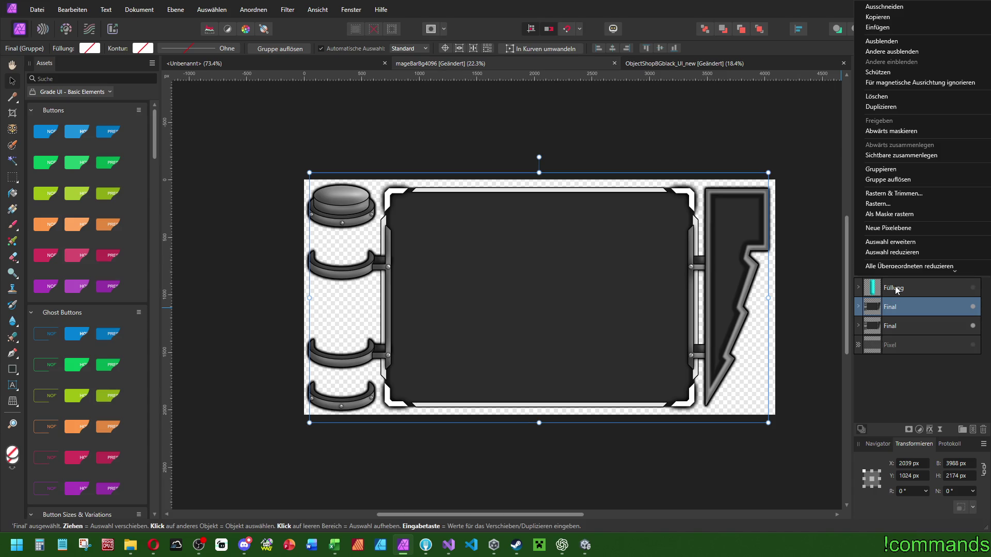
pyautogui.click(899, 154)
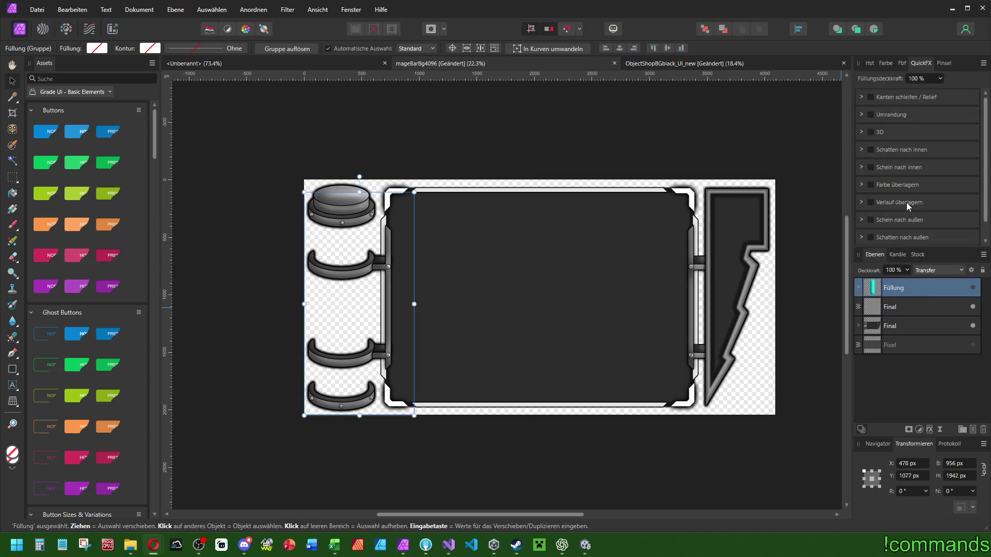
pyautogui.click(973, 289)
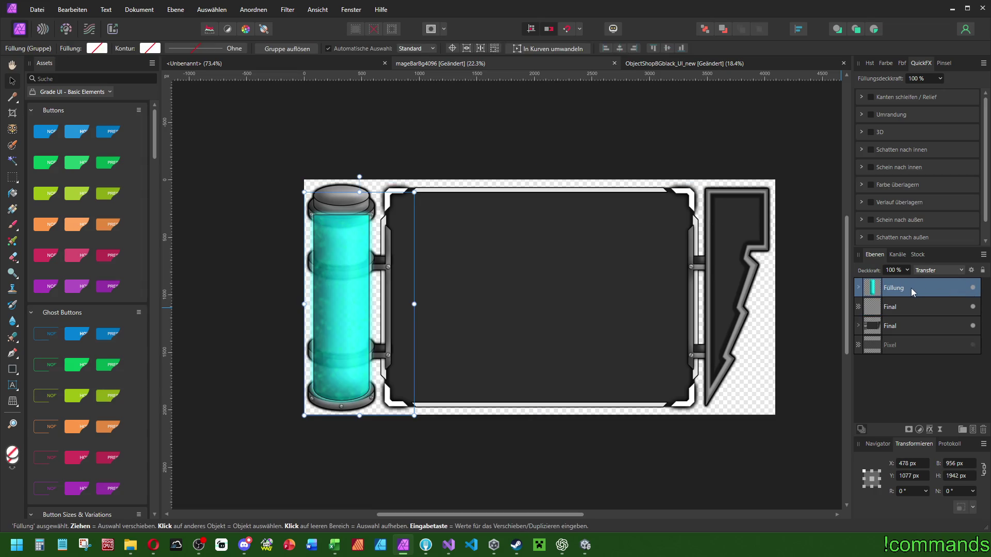
pyautogui.rightClick(911, 289)
pyautogui.click(893, 197)
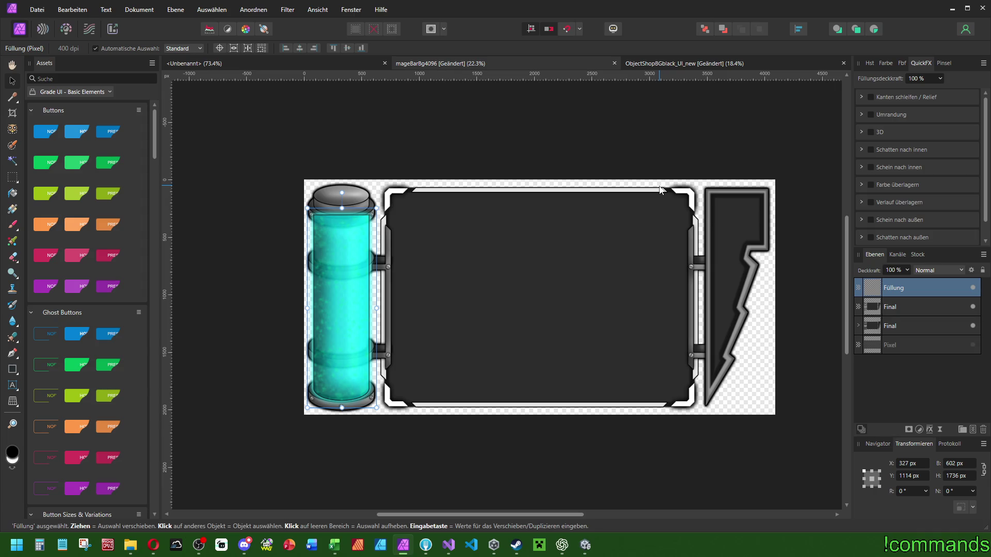
# Place Final above Füllung in Erase blend mode and hide the lower Final group.
pyautogui.moveTo(902, 310); pyautogui.dragTo(926, 284)
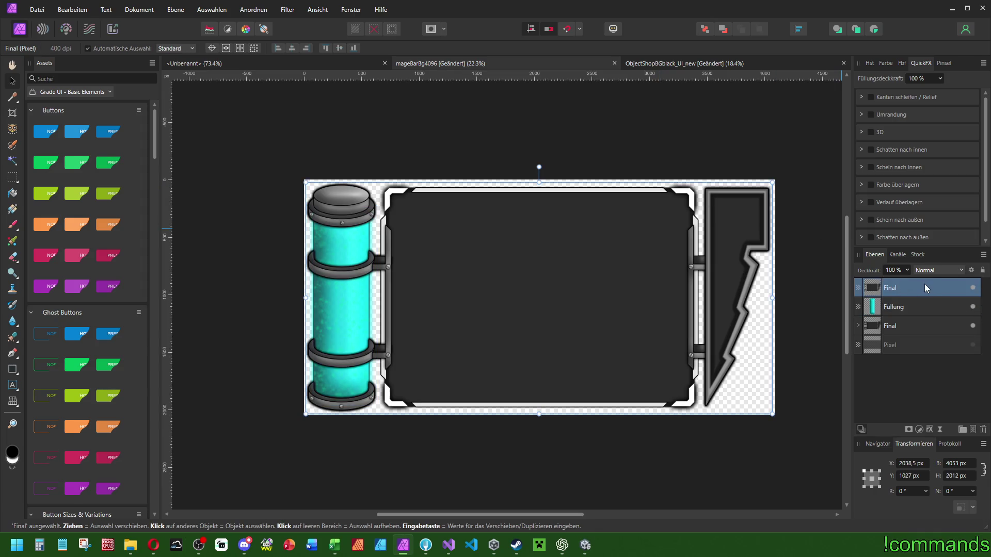
pyautogui.click(930, 270)
pyautogui.click(943, 454)
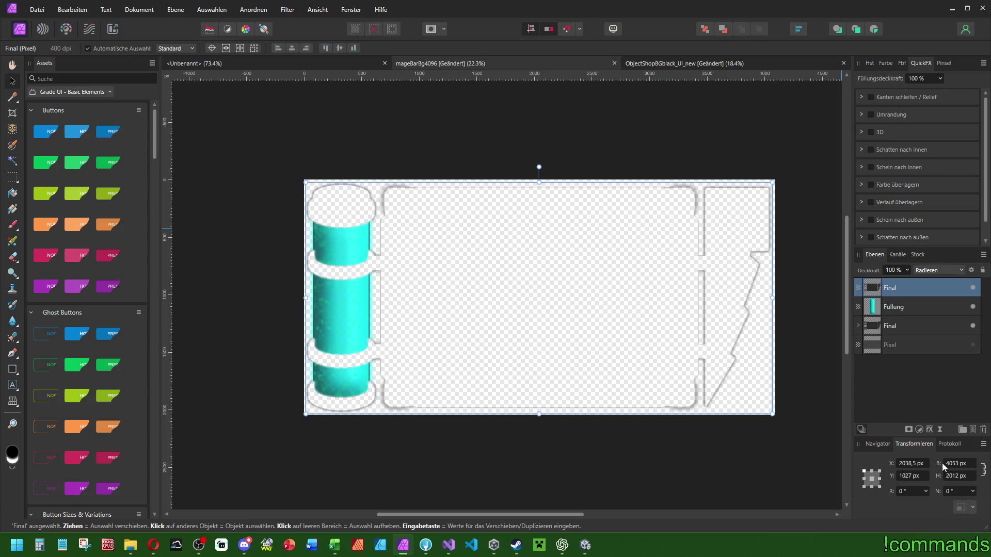
pyautogui.click(909, 304)
pyautogui.click(954, 326)
pyautogui.click(973, 326)
pyautogui.moveTo(643, 279); pyautogui.dragTo(678, 294)
# Merge the visible result into a new pixel layer and name it Fill.
pyautogui.click(914, 307)
pyautogui.click(909, 292)
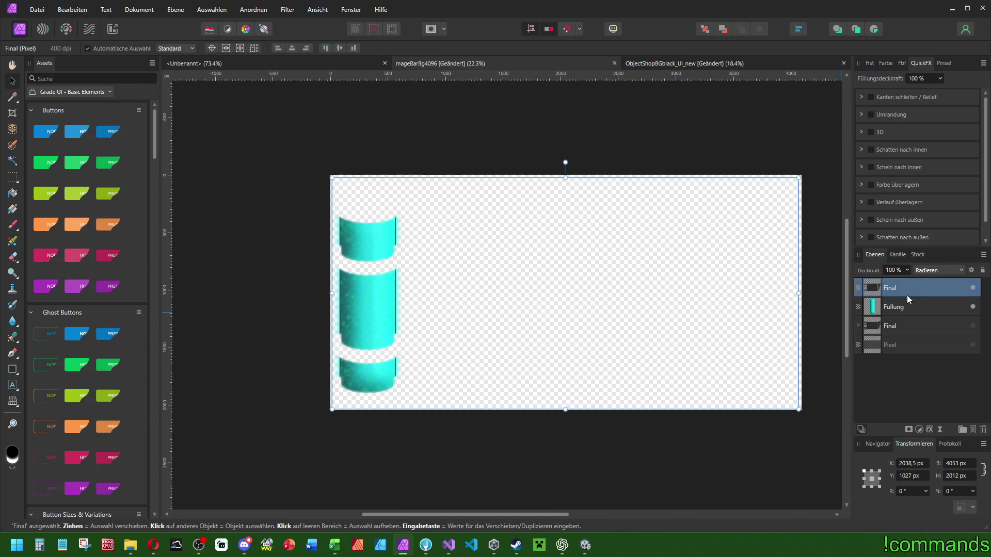
pyautogui.rightClick(903, 289)
pyautogui.click(902, 160)
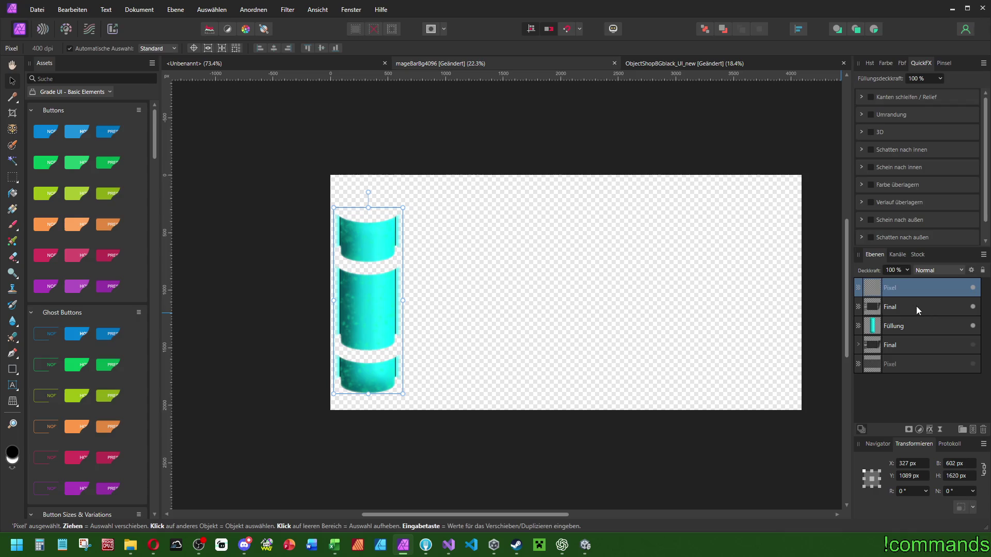
pyautogui.doubleClick(896, 289)
pyautogui.write('ill')
pyautogui.press('Return')
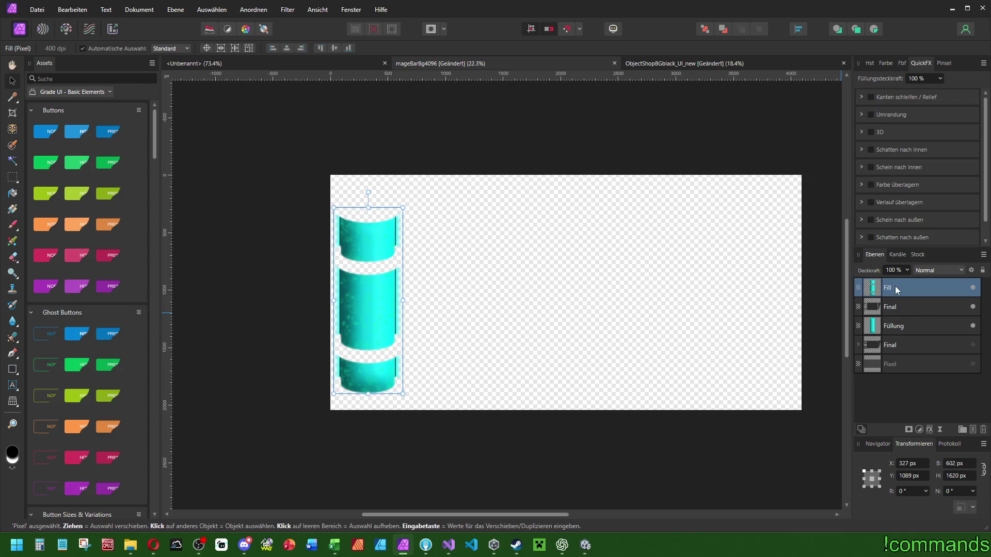
# Delete the leftover Final layer and the old Füllung layer.
pyautogui.click(899, 305)
pyautogui.press('Delete')
pyautogui.hotkey('ctrl', 'z')
pyautogui.hotkey('ctrl', 'z')
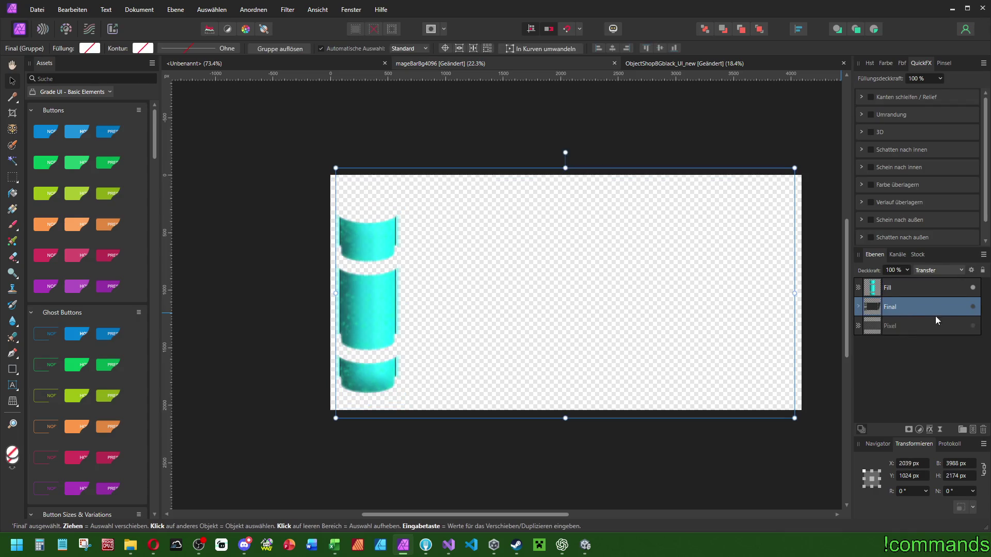
# Toggle the Final group's child layers to inspect the tube, hiding its built-in Füllung fill.
pyautogui.click(859, 308)
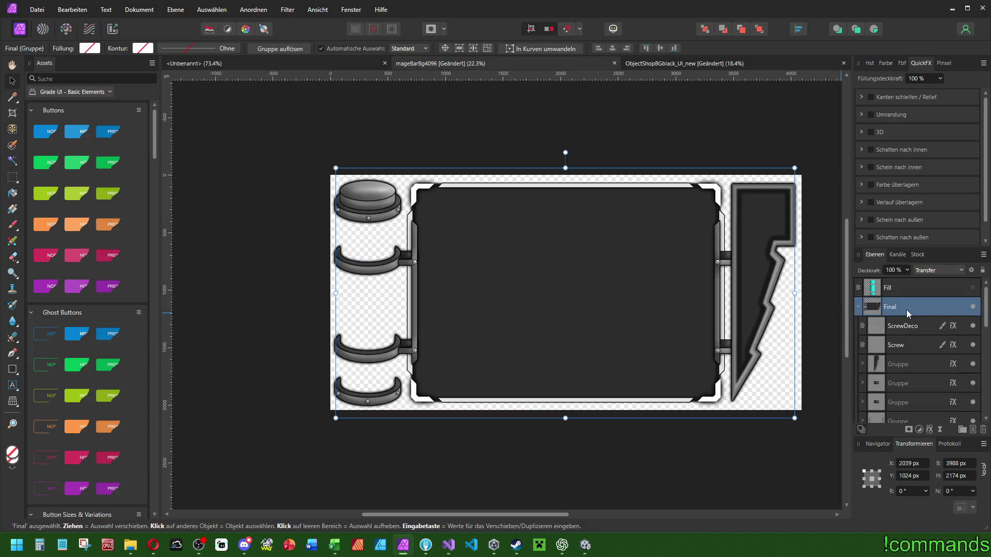
pyautogui.scroll(-3, 910, 320)
pyautogui.click(973, 325)
pyautogui.click(973, 344)
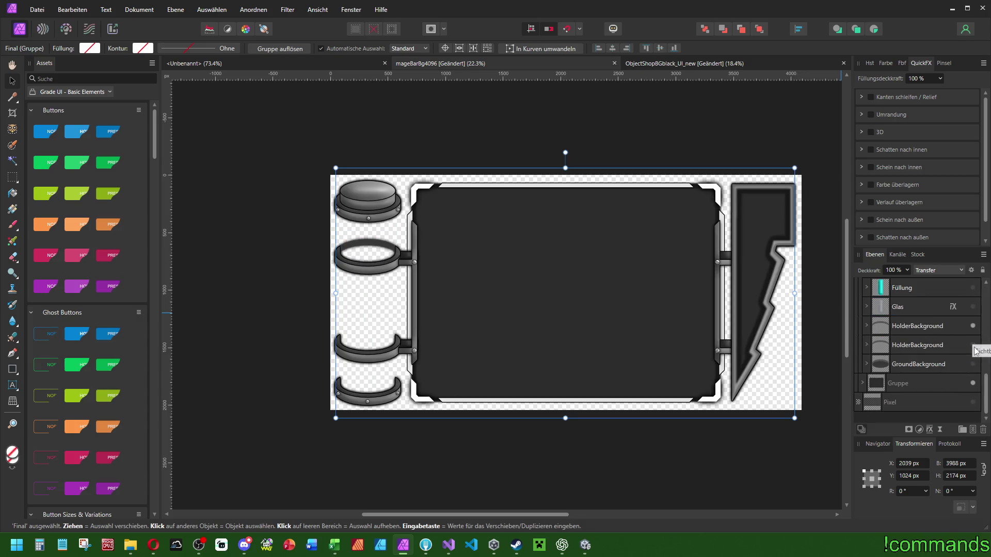
pyautogui.click(973, 364)
pyautogui.scroll(3, 929, 366)
pyautogui.click(971, 402)
pyautogui.scroll(-3, 950, 371)
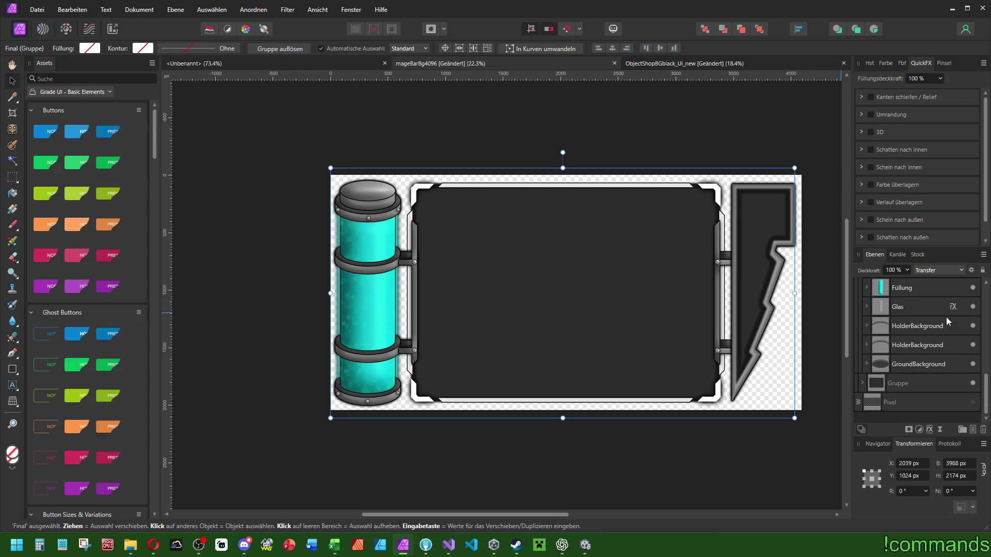
pyautogui.scroll(3, 915, 379)
pyautogui.click(972, 403)
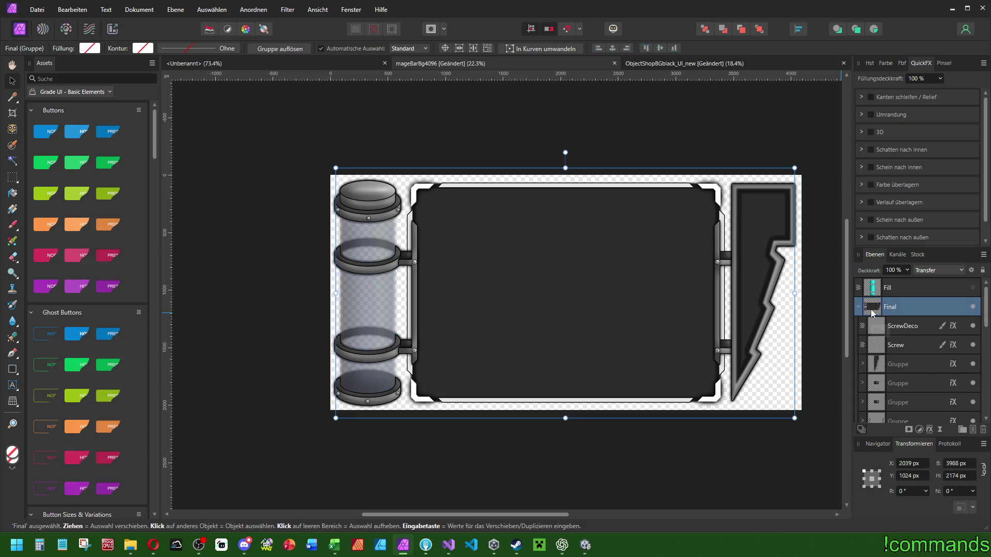
pyautogui.click(859, 307)
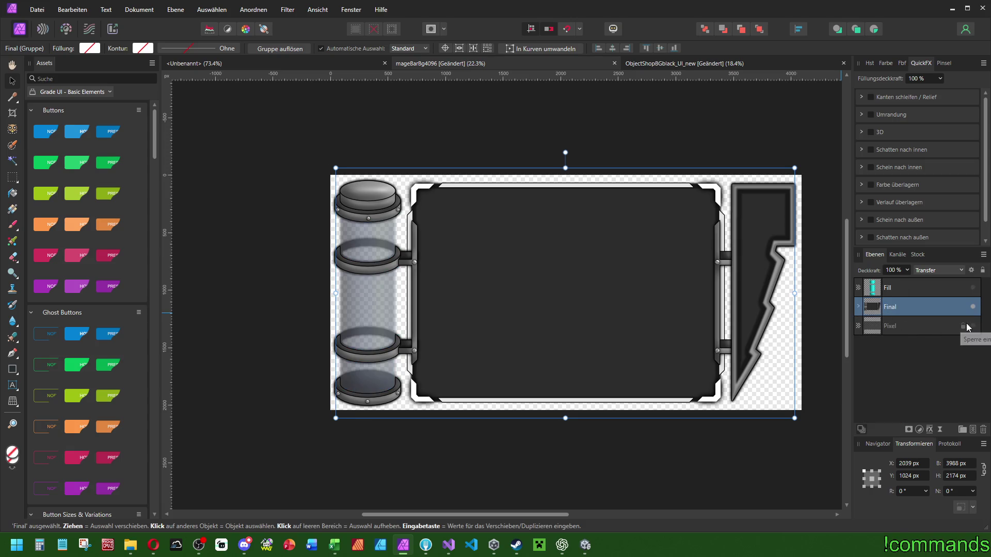
# Preview the Fill layer in the tube, then leave it hidden.
pyautogui.click(915, 286)
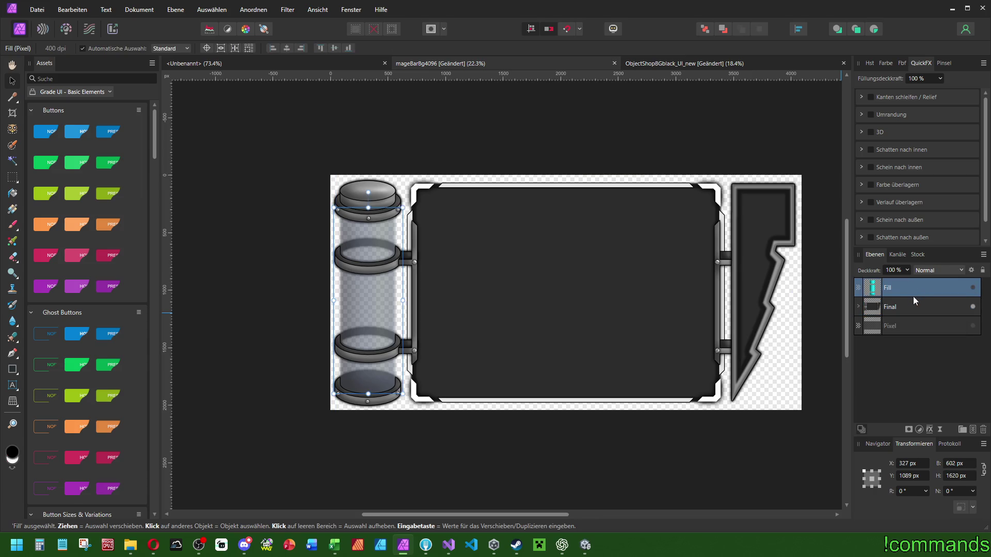
pyautogui.click(973, 289)
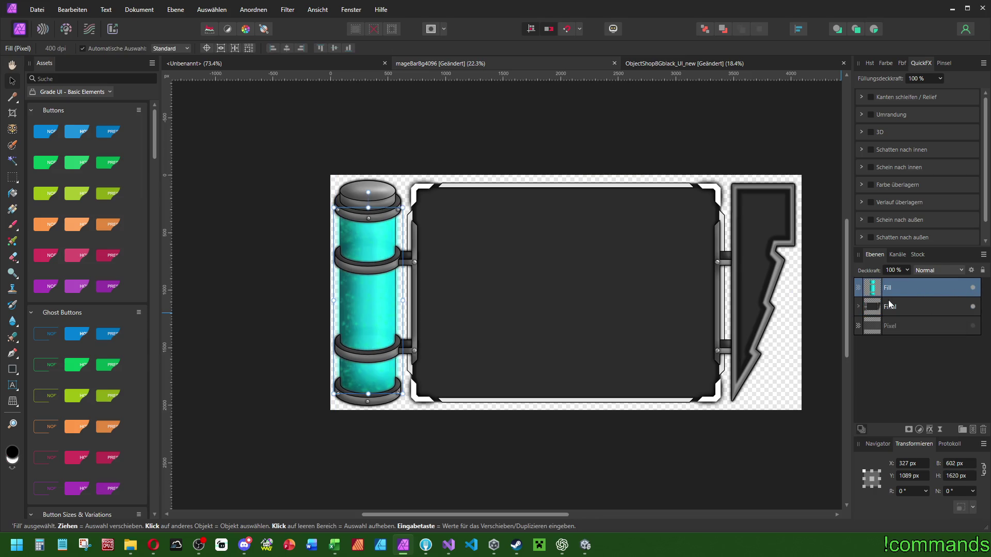
pyautogui.click(973, 289)
pyautogui.click(37, 10)
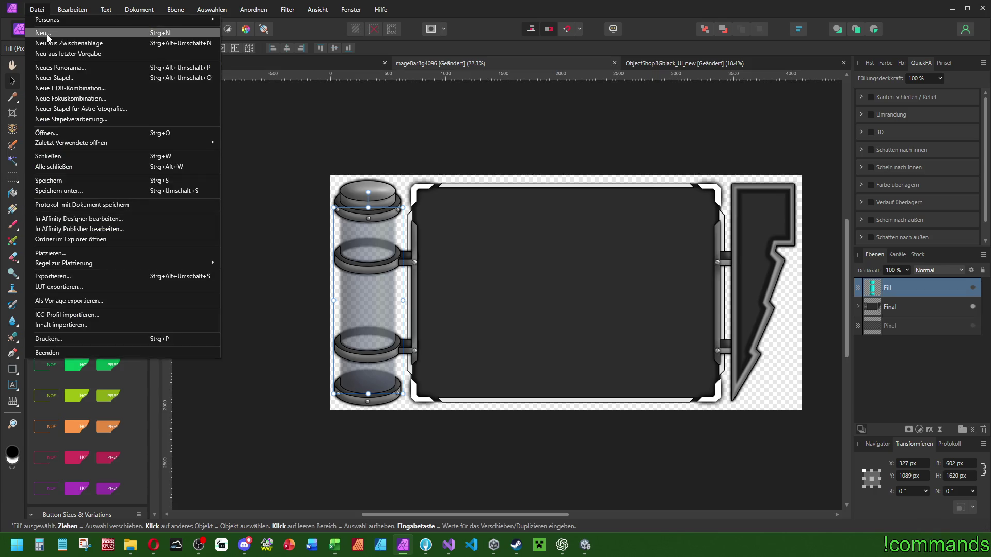
# Start a new document with a 2048 px page width and 400 DPI resolution.
pyautogui.click(398, 133)
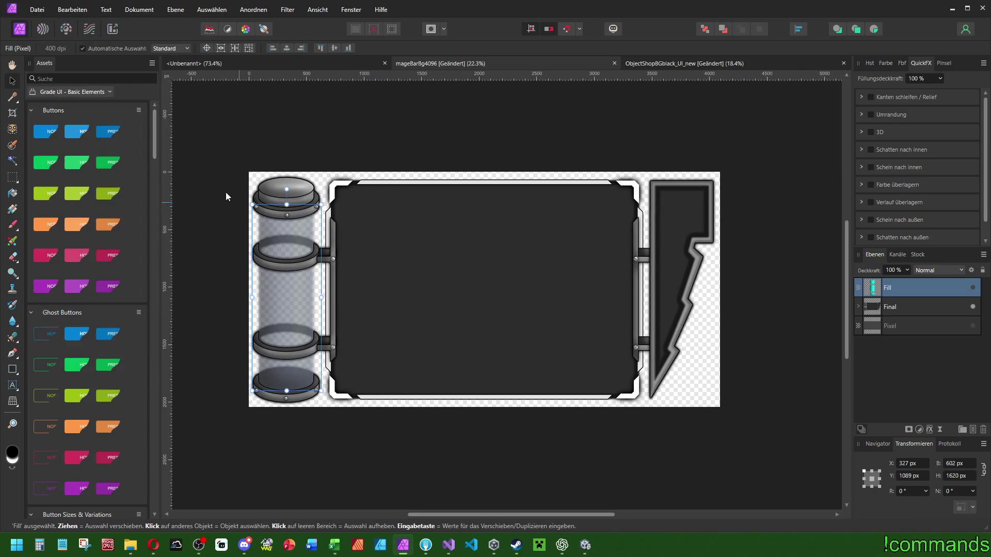
pyautogui.click(36, 9)
pyautogui.click(37, 18)
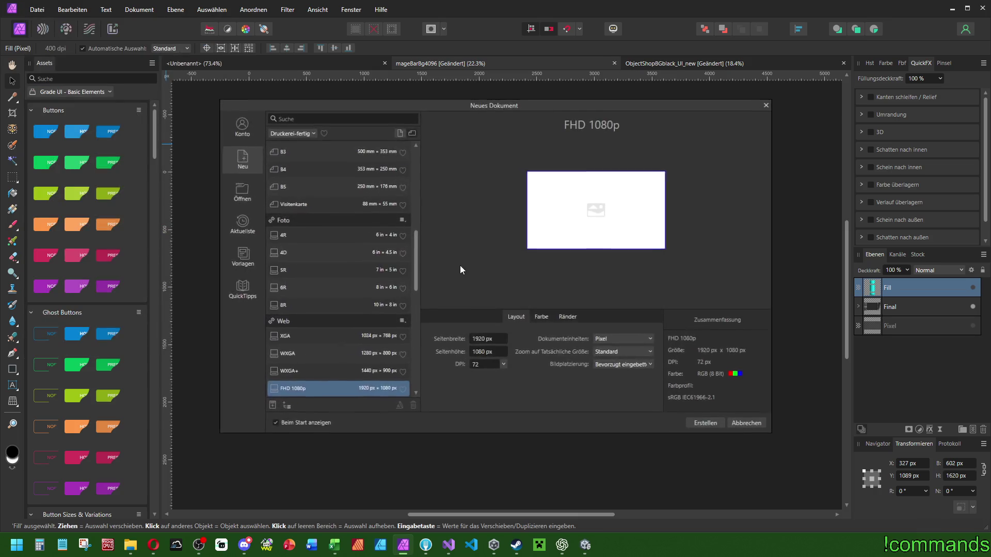
pyautogui.click(493, 341)
pyautogui.write('20')
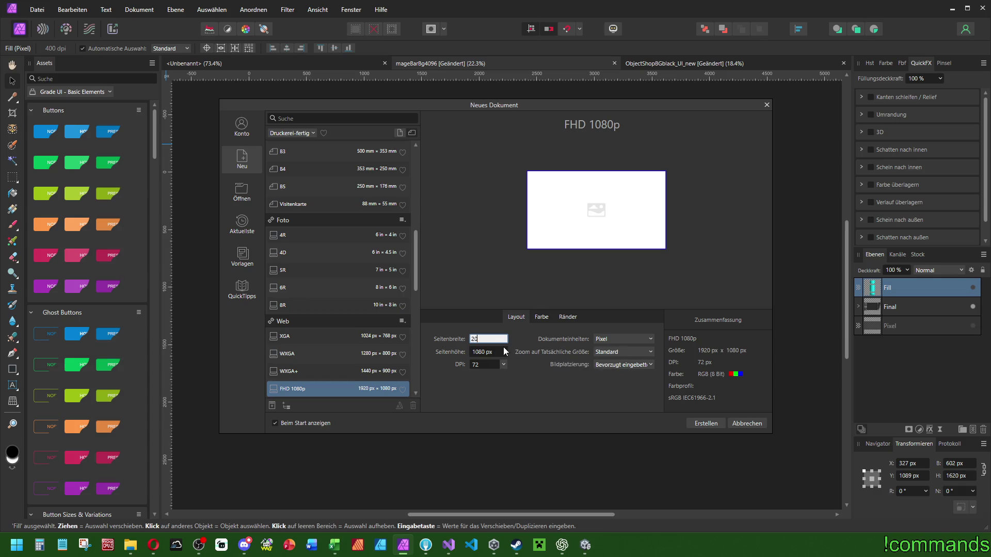
pyautogui.write('48')
pyautogui.press('Tab')
pyautogui.write('2048')
pyautogui.click(504, 364)
pyautogui.click(490, 435)
# Give it a transparent background, create it, and paste the Fill layer centred horizontally.
pyautogui.click(542, 317)
pyautogui.click(547, 361)
pyautogui.click(699, 424)
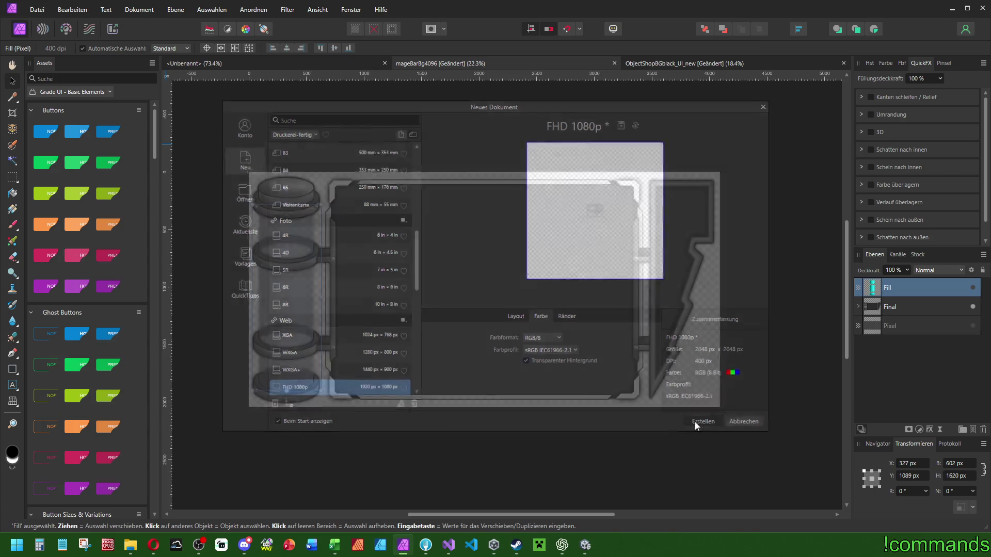
pyautogui.hotkey('ctrl', 'v')
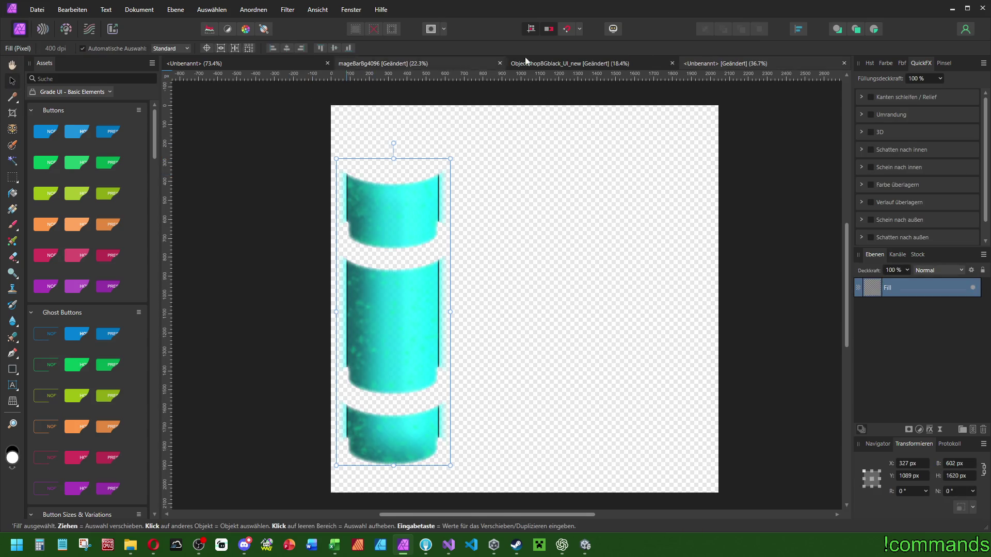
pyautogui.click(287, 48)
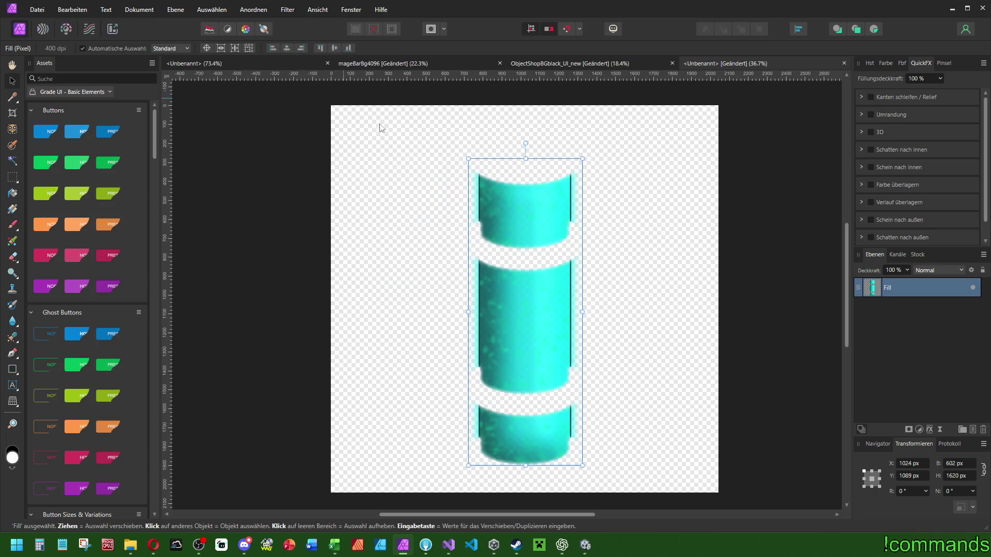
# Begin a Save As with a mageBarBg Fill name, then undo to shift the cyan fill left.
pyautogui.click(37, 9)
pyautogui.click(74, 196)
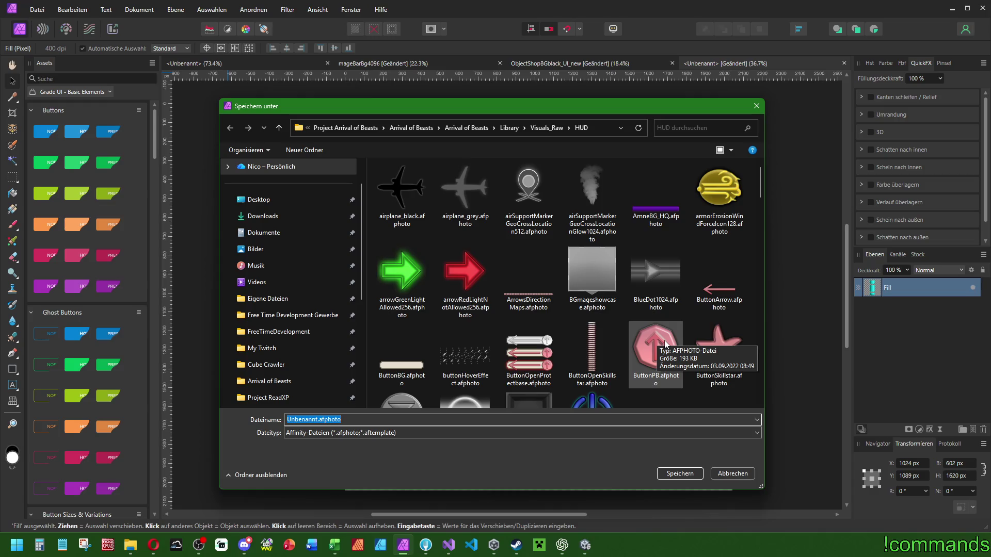
pyautogui.write('mage')
pyautogui.press('Down')
pyautogui.press('Down')
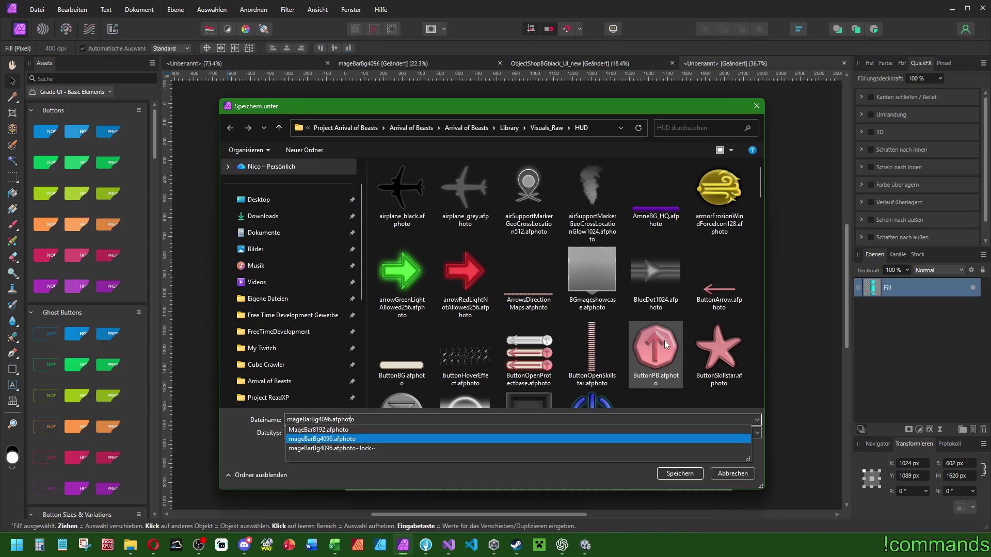
pyautogui.write('Fill')
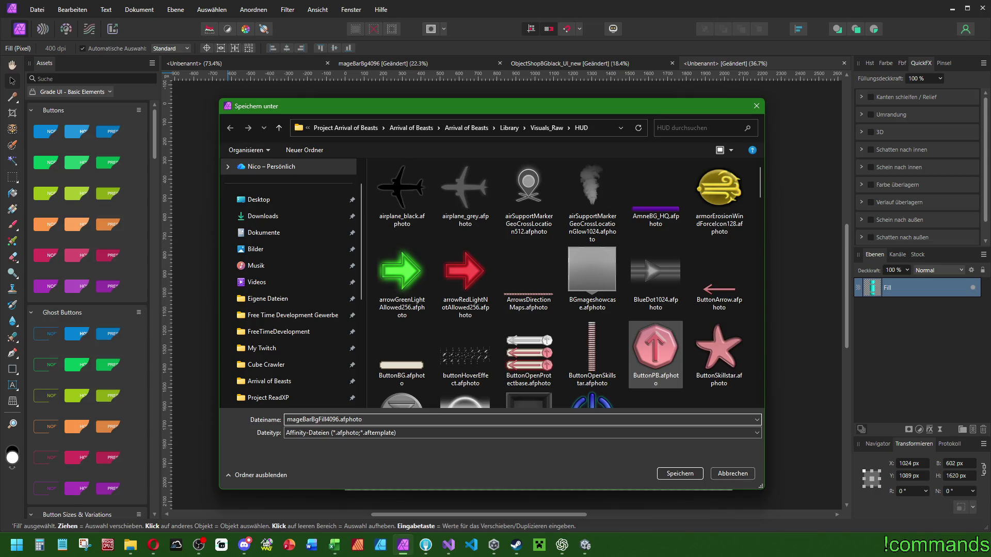
pyautogui.press('Return')
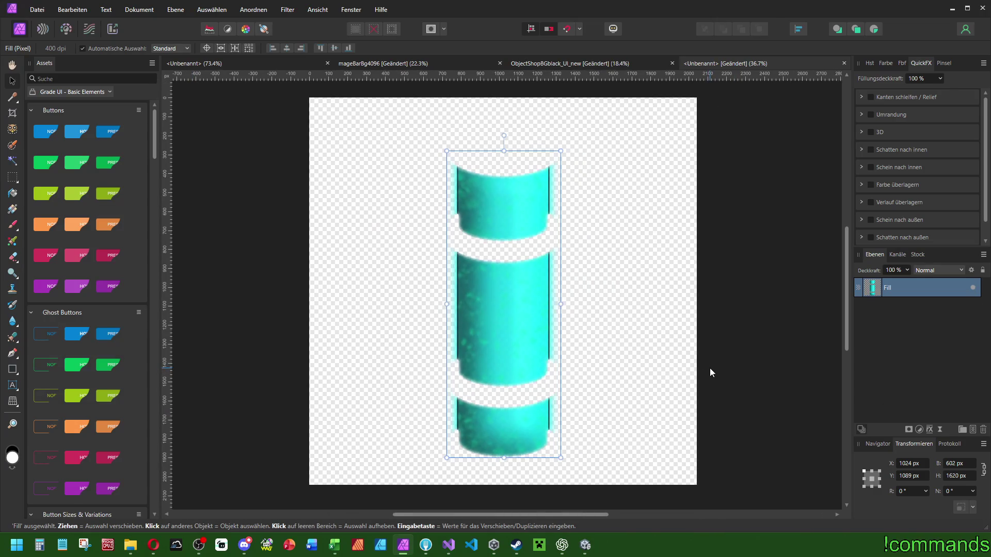
pyautogui.hotkey('ctrl', 'z')
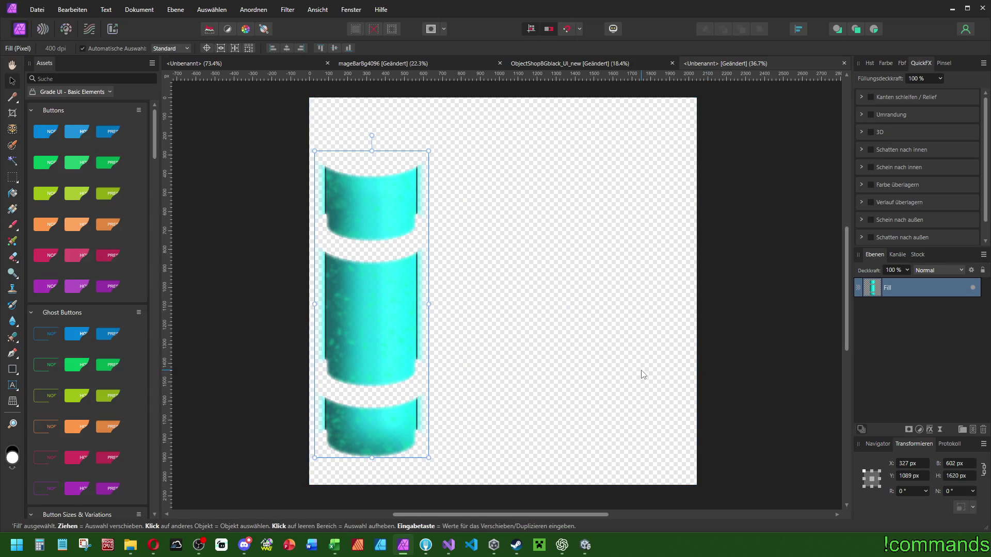
pyautogui.hscroll(-2, 568, 331)
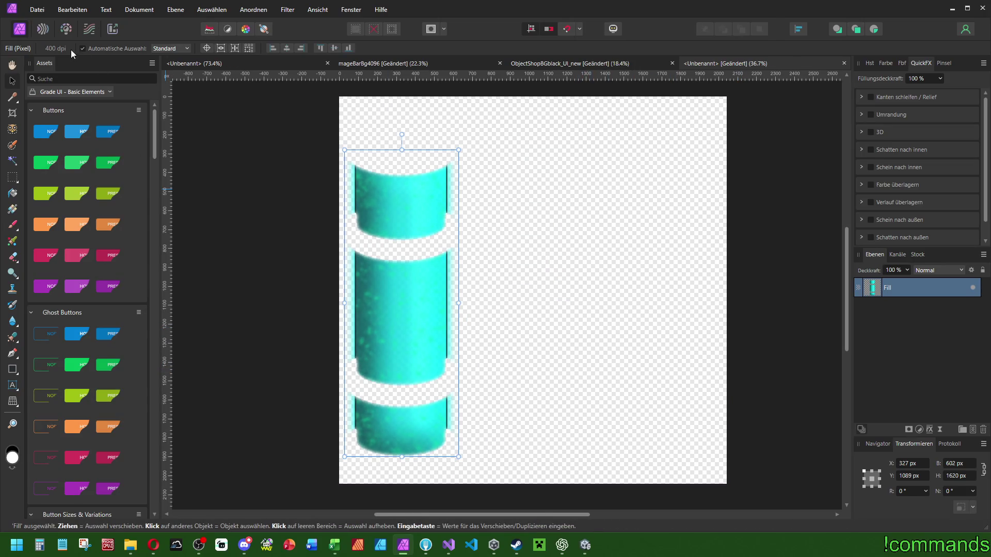
# Save the document as mageBarBg_Fill4096 without overwriting mageBarBg4096.
pyautogui.click(37, 9)
pyautogui.click(71, 190)
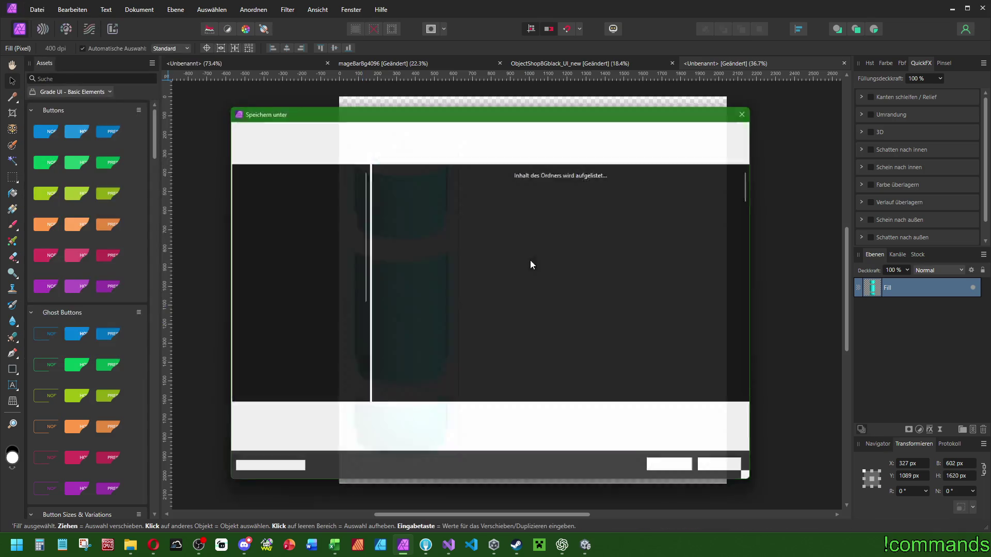
pyautogui.write('mage')
pyautogui.press('Down')
pyautogui.press('Return')
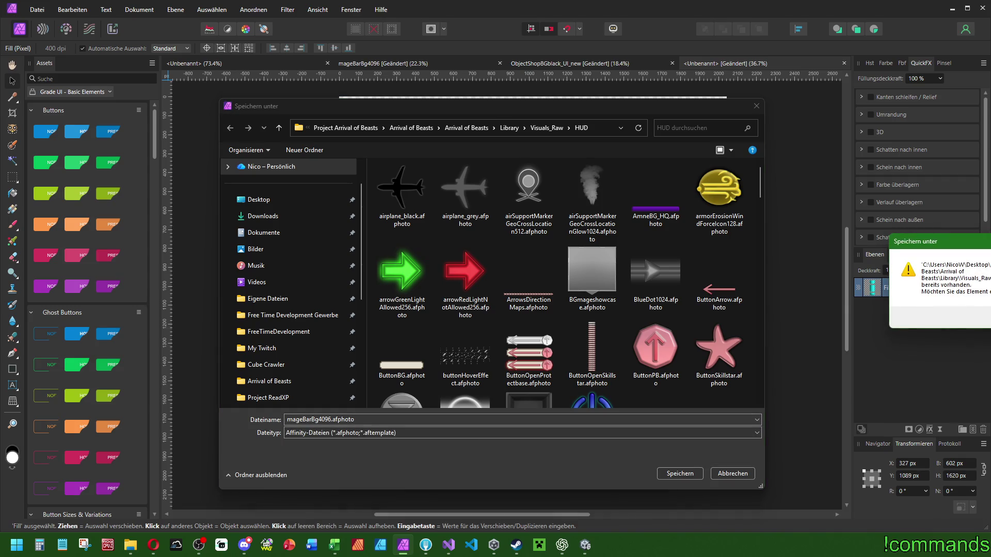
pyautogui.press('Escape')
pyautogui.press('Home')
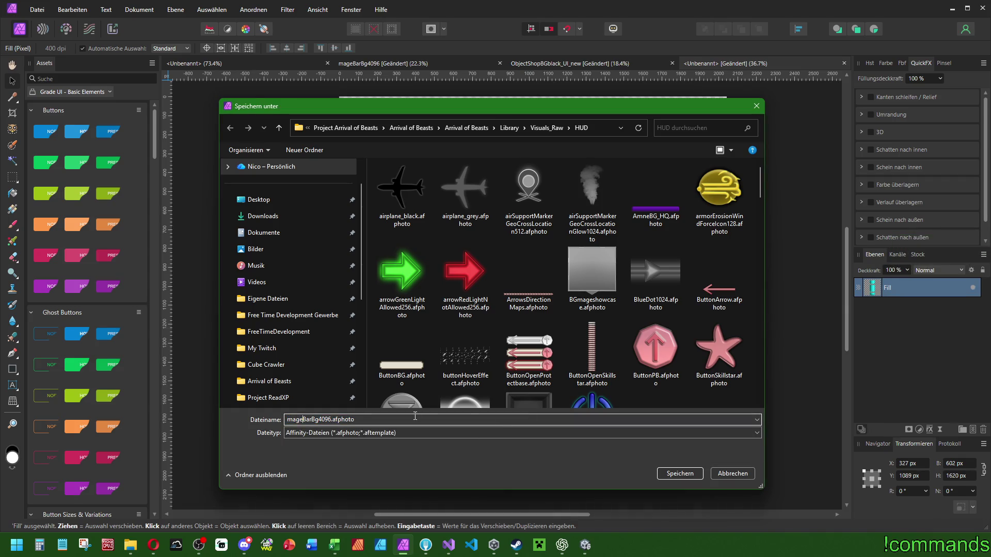
pyautogui.write('_Fill')
pyautogui.press('Return')
# Dismiss the export settings and cancel a second Save As without saving.
pyautogui.hotkey('ctrl', 'alt', 'shift', 'w')
pyautogui.press('Return')
pyautogui.press('Return')
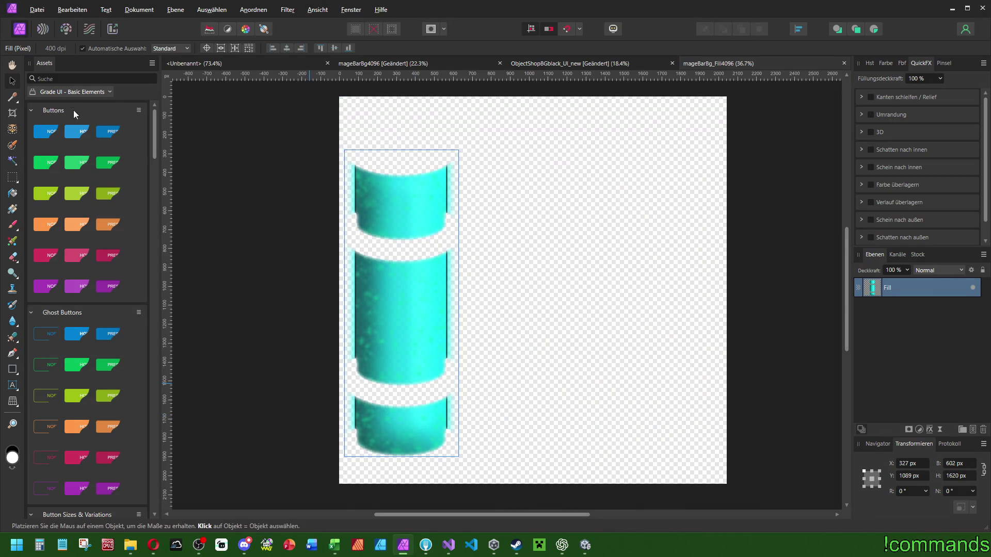
pyautogui.click(36, 9)
pyautogui.click(62, 191)
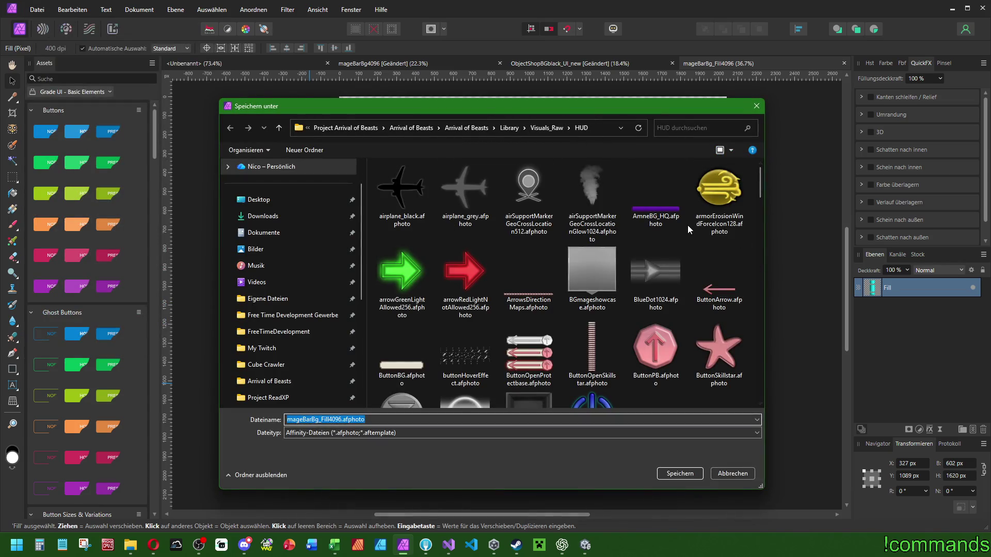
pyautogui.click(531, 320)
pyautogui.press('m')
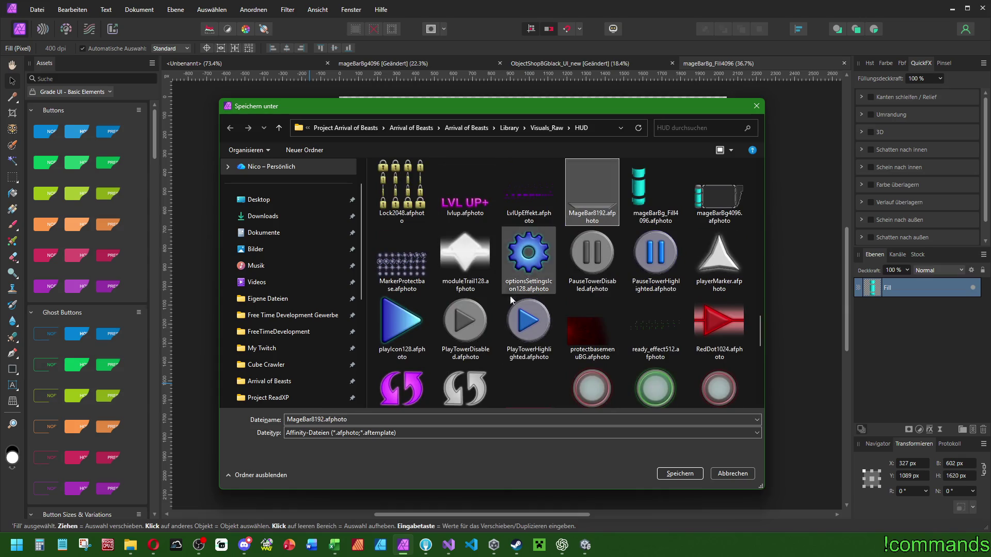
pyautogui.click(756, 106)
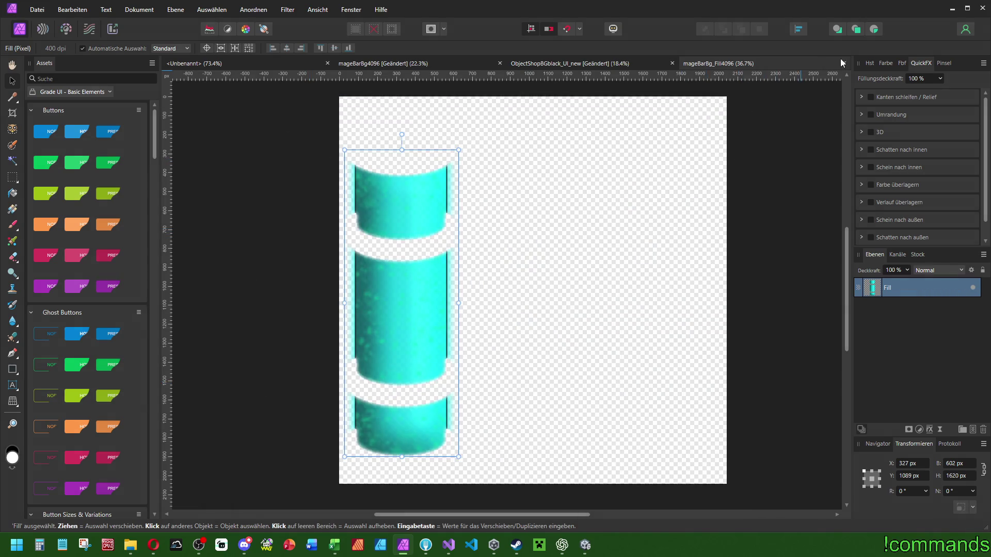
# Close the Fill, shop background and untitled documents unsaved, save mageBarBg4096, and return to Unity.
pyautogui.click(842, 63)
pyautogui.click(842, 63)
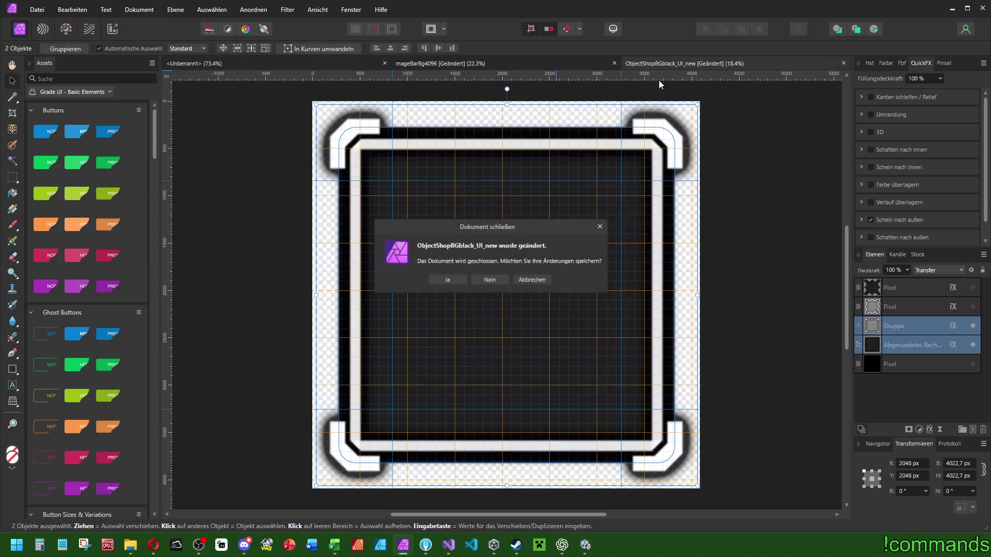
pyautogui.click(491, 280)
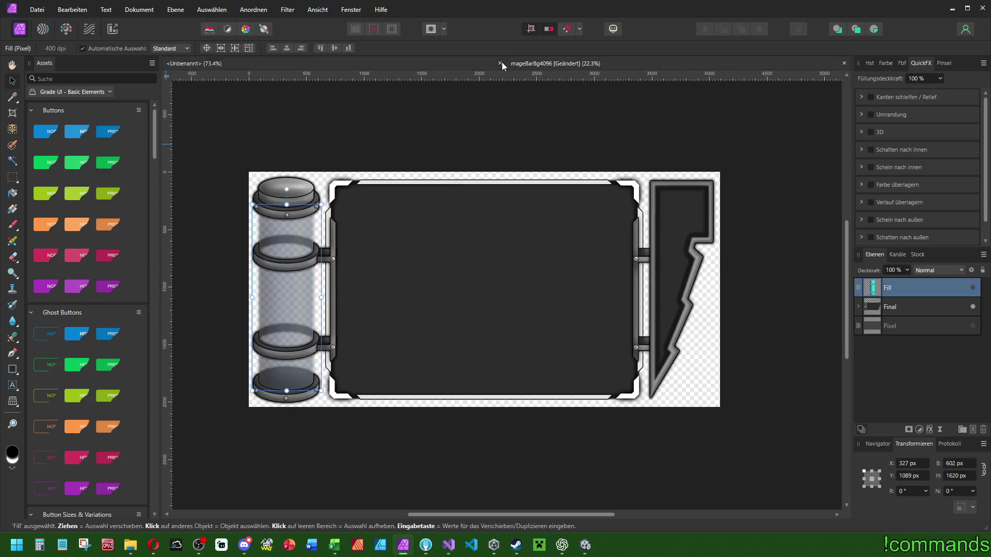
pyautogui.click(500, 63)
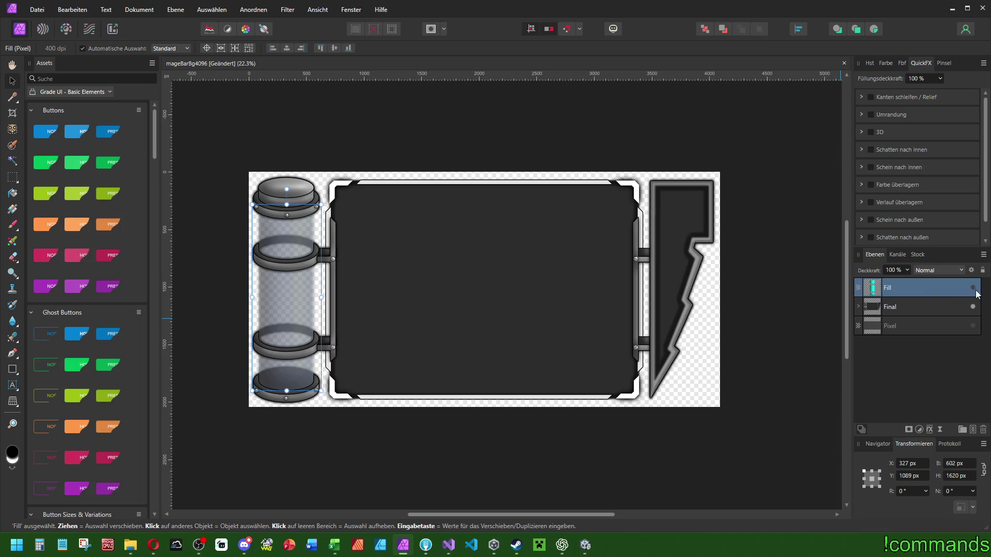
pyautogui.hotkey('ctrl', 's')
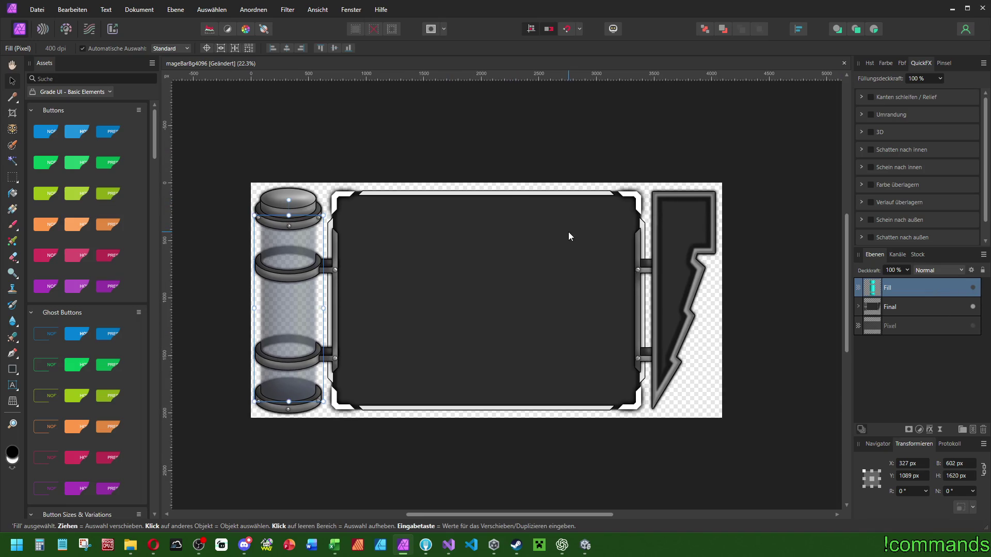
pyautogui.click(585, 544)
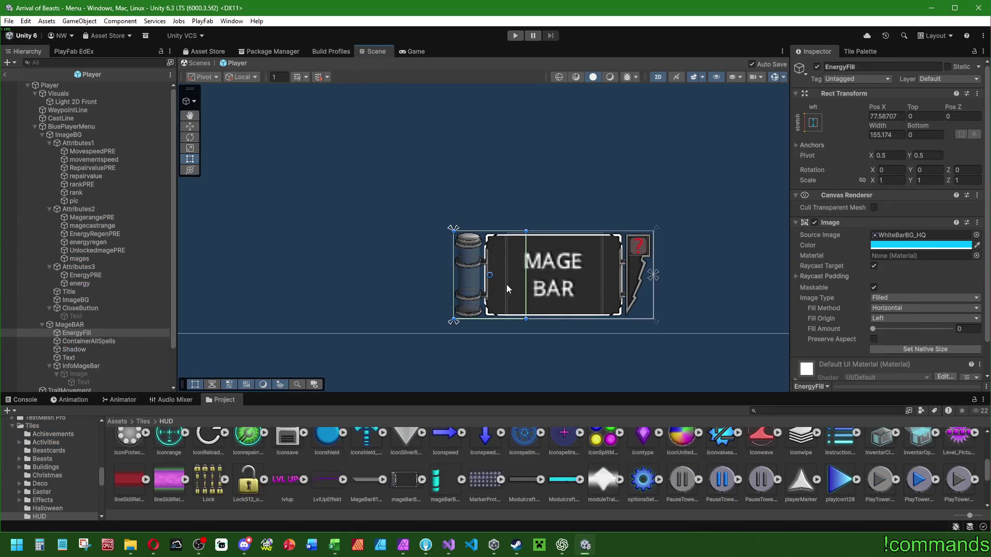
# Set the mageBarBg_Fill4096 sprite's Pixels Per Unit to 1024.
pyautogui.click(444, 481)
pyautogui.click(885, 123)
pyautogui.click(885, 134)
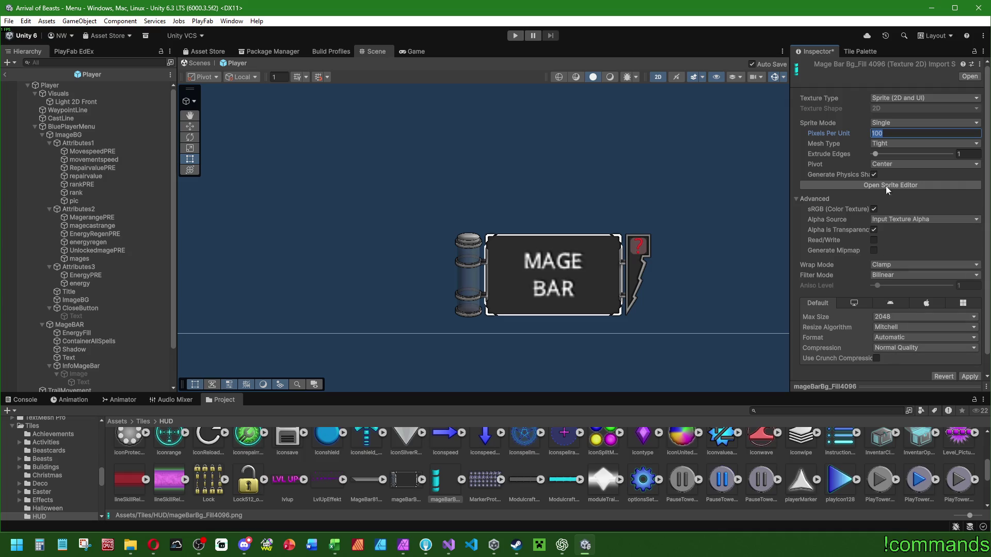
pyautogui.click(405, 478)
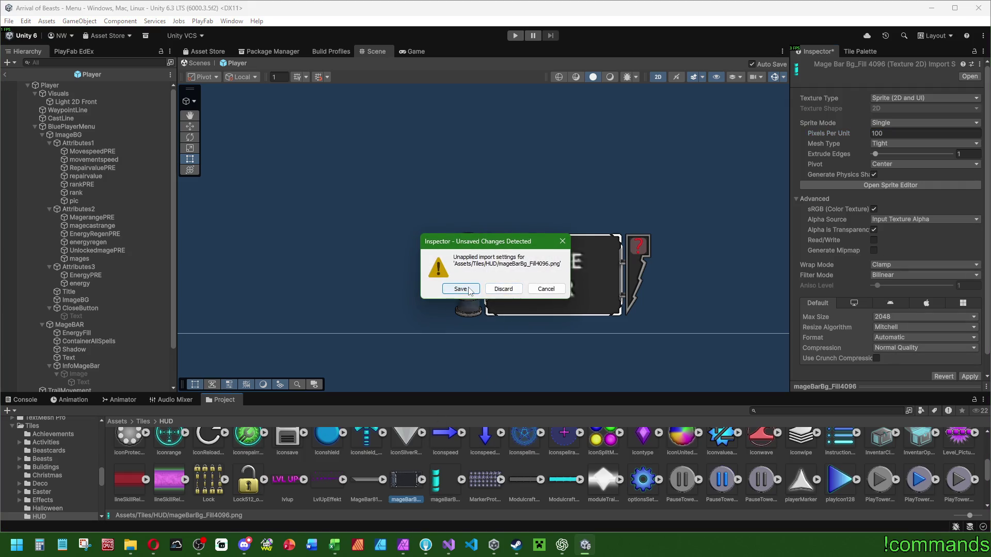
pyautogui.click(462, 288)
pyautogui.click(437, 480)
pyautogui.click(898, 134)
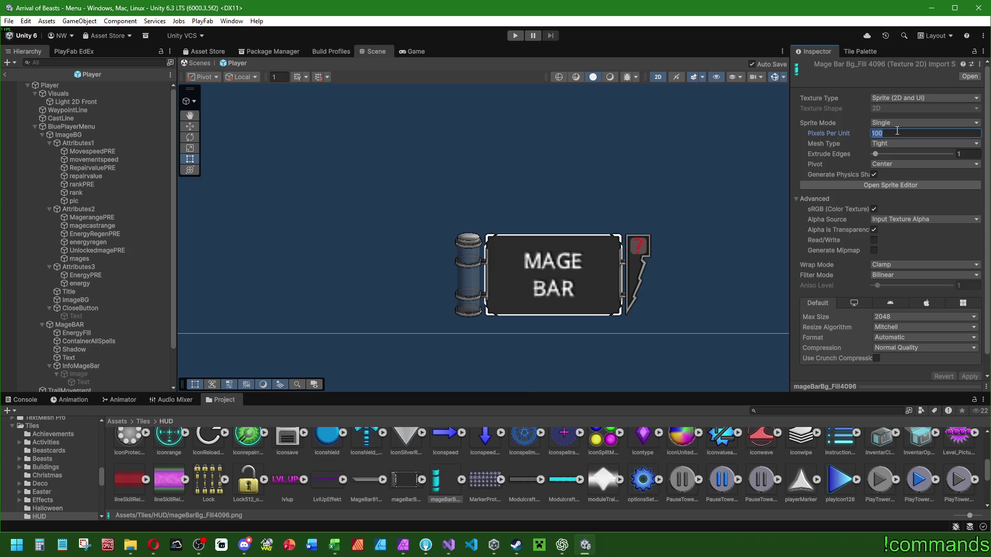
pyautogui.click(875, 174)
# Keep Tight mesh type and 2048 max size, and enable crunch compression.
pyautogui.click(892, 144)
pyautogui.click(892, 144)
pyautogui.click(892, 144)
pyautogui.click(897, 166)
pyautogui.click(879, 319)
pyautogui.click(881, 361)
pyautogui.click(877, 359)
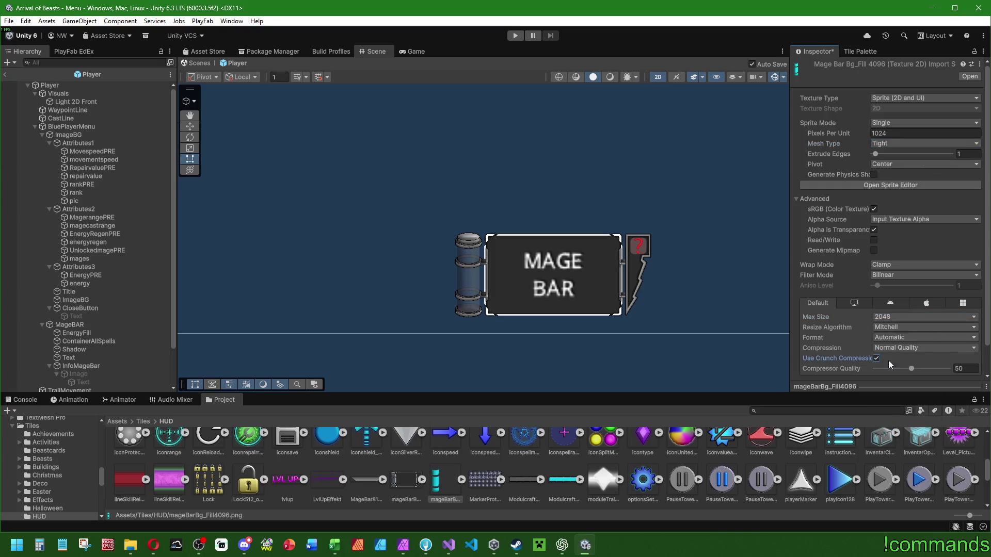
pyautogui.scroll(-1, 822, 303)
# Choose High Quality compression and apply the texture import settings.
pyautogui.click(909, 319)
pyautogui.click(841, 321)
pyautogui.click(880, 317)
pyautogui.click(909, 364)
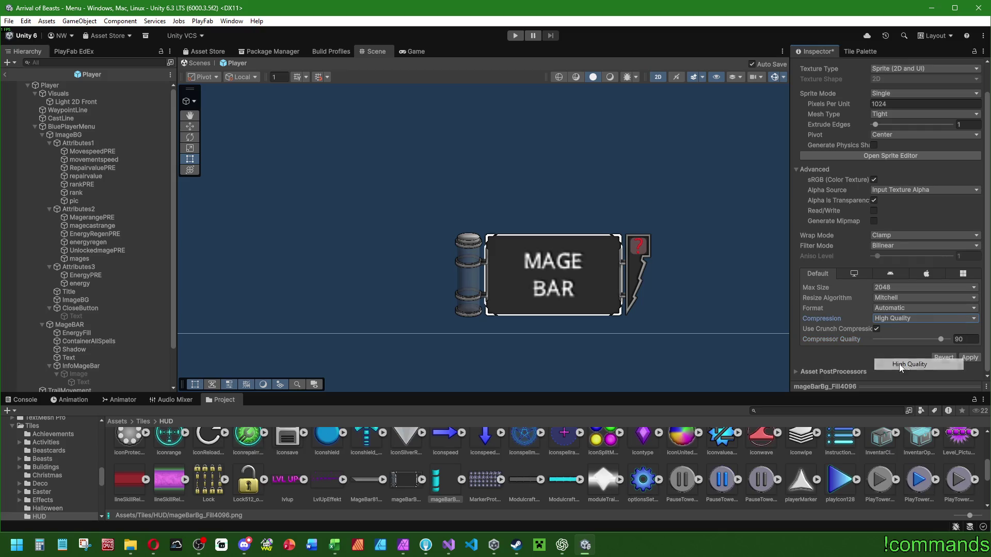
pyautogui.click(968, 358)
# Try compression None with Automatic format, then return mageBarBg_Fill4096 to High Quality.
pyautogui.click(889, 309)
pyautogui.click(845, 308)
pyautogui.click(889, 320)
pyautogui.click(899, 330)
pyautogui.click(966, 358)
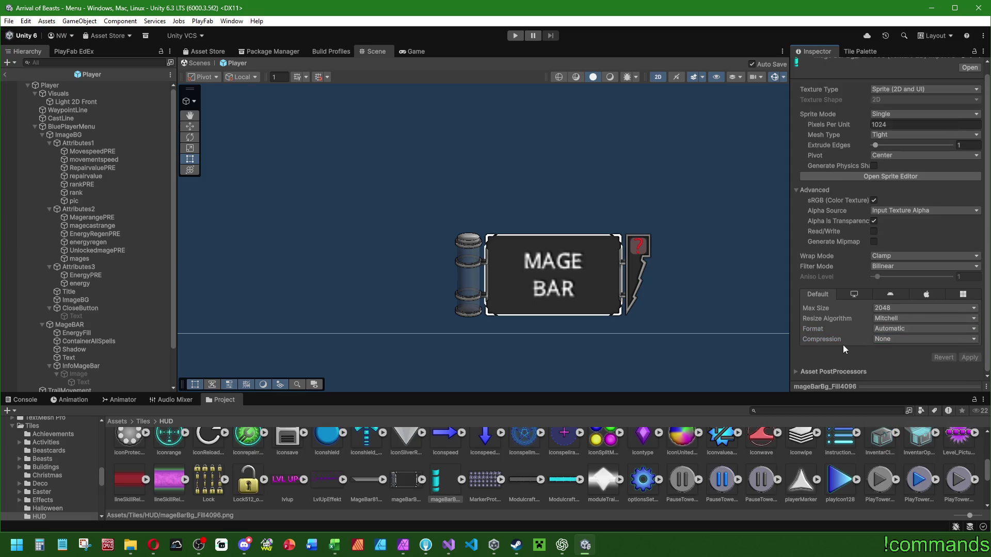
pyautogui.click(442, 478)
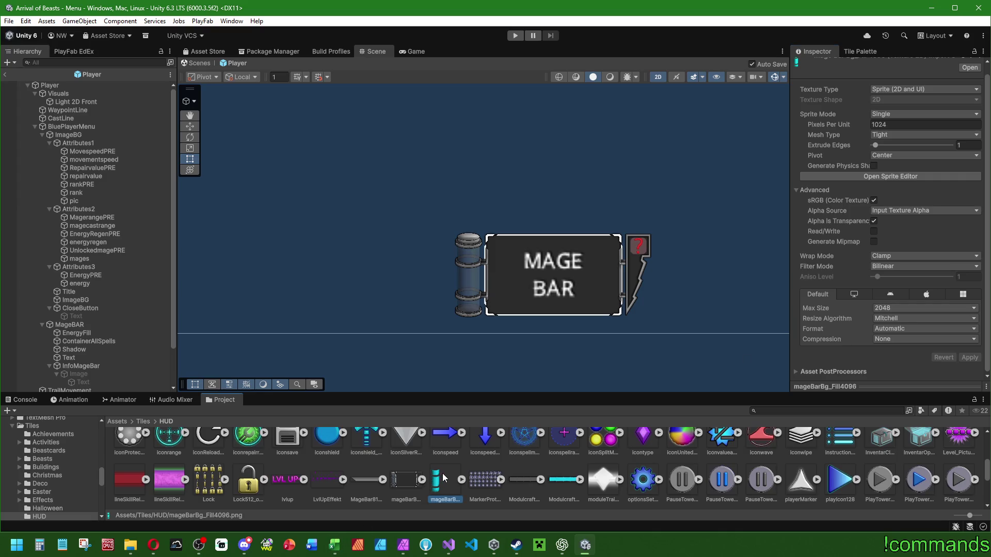
pyautogui.click(878, 339)
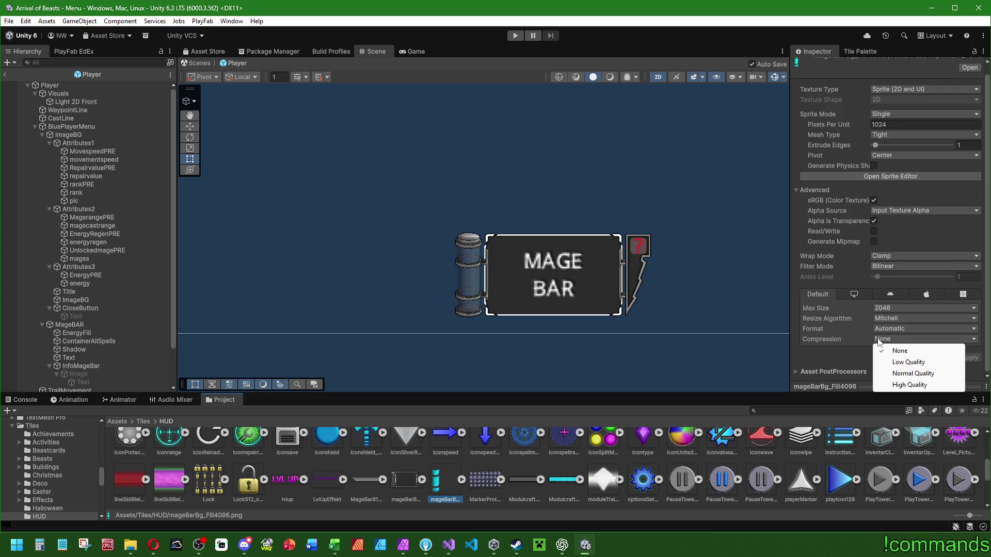
pyautogui.click(885, 387)
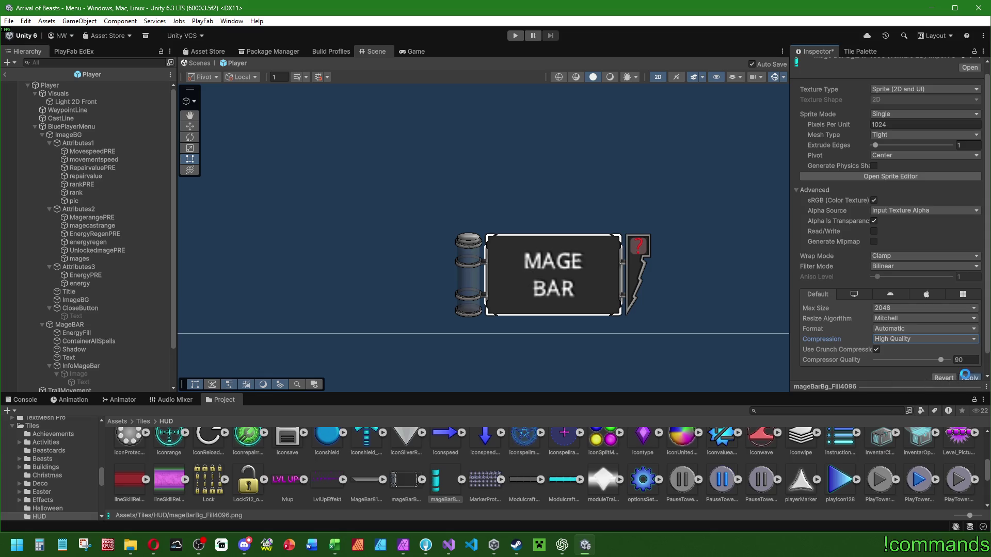
# Give mageBarBg4096 High Quality compression and apply it.
pyautogui.click(406, 480)
pyautogui.click(909, 339)
pyautogui.click(895, 374)
pyautogui.click(893, 339)
pyautogui.click(909, 385)
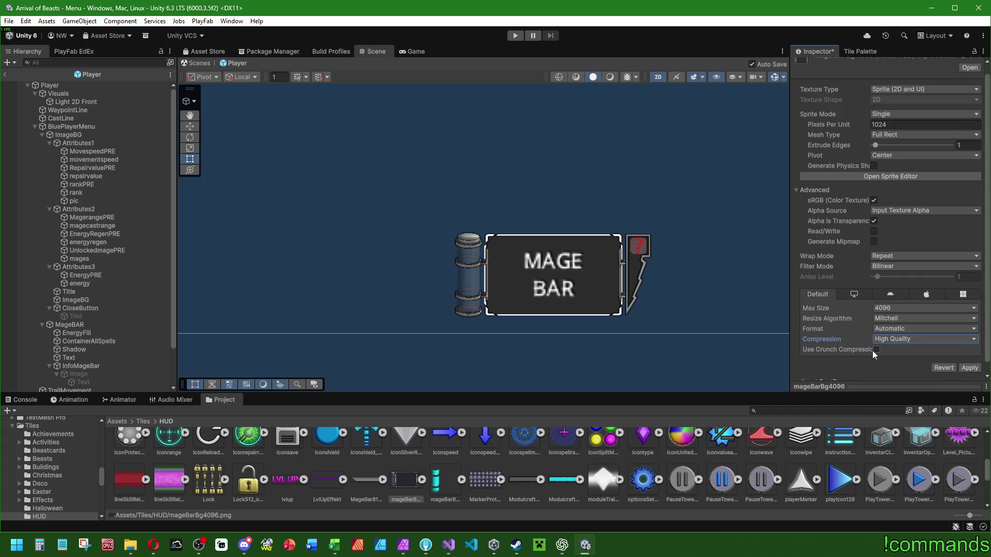
pyautogui.click(969, 367)
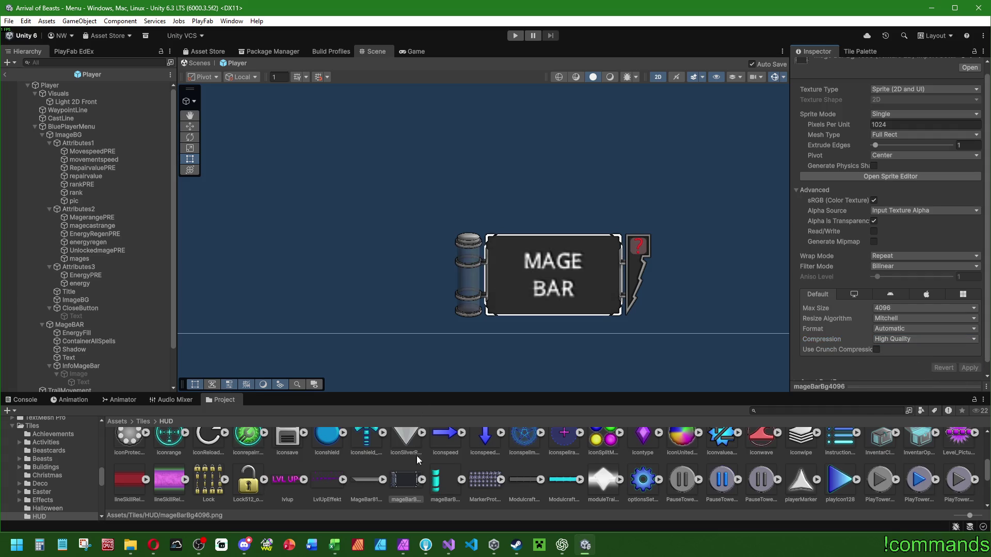
# Confirm mageBarBg_Fill4096 keeps Clamp wrap mode and select the EnergyFill object.
pyautogui.click(448, 485)
pyautogui.click(887, 257)
pyautogui.click(752, 264)
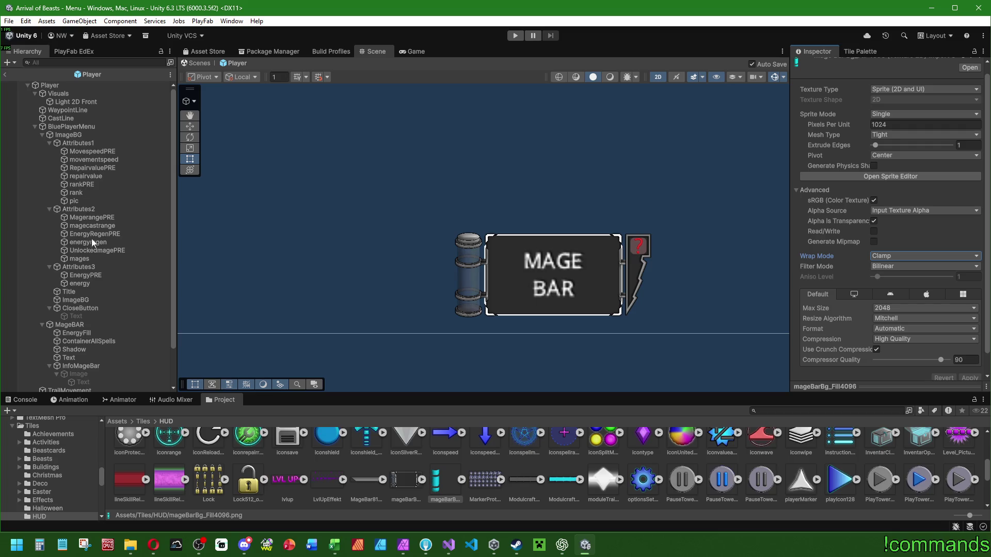
pyautogui.scroll(-3, 85, 289)
pyautogui.click(85, 287)
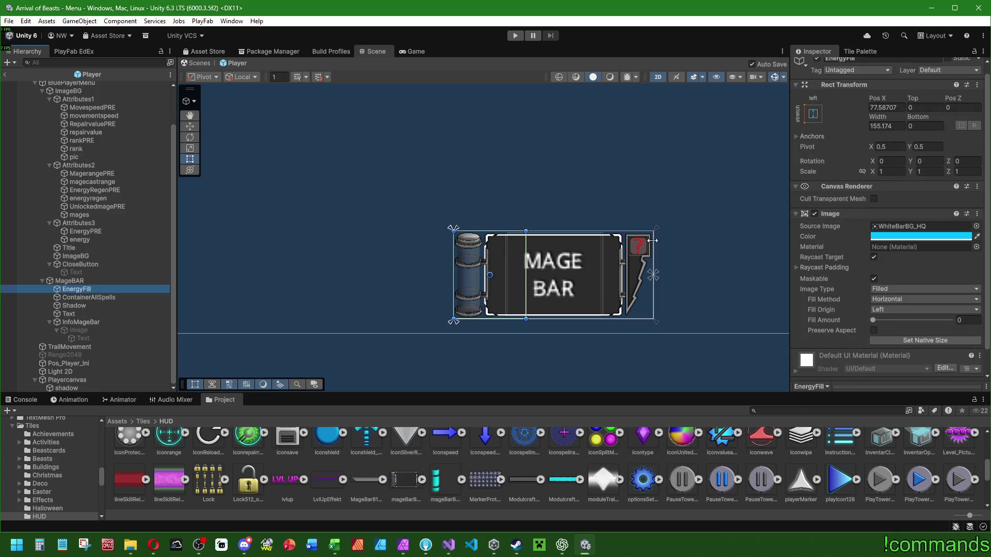
# Assign mageBarBg_Fill4096 to EnergyFill with a white tint, full fill and preserved aspect.
pyautogui.moveTo(436, 480); pyautogui.dragTo(901, 234)
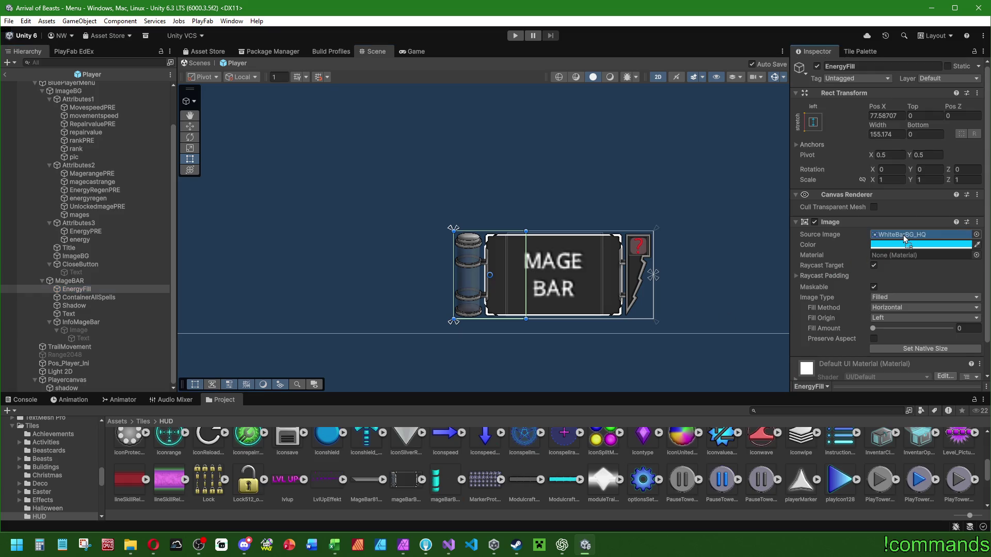
pyautogui.click(919, 245)
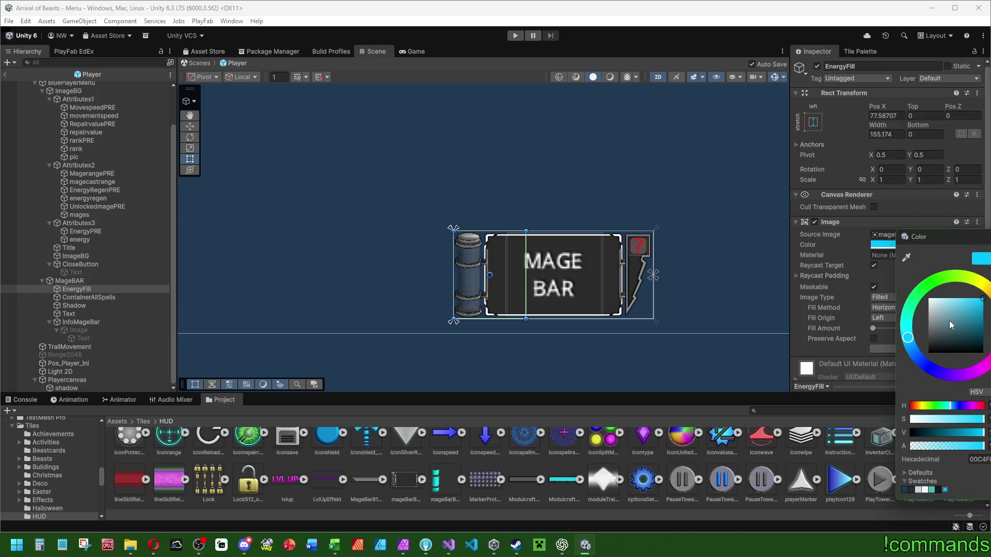
pyautogui.moveTo(951, 325); pyautogui.dragTo(756, 153)
pyautogui.click(875, 328)
pyautogui.moveTo(876, 329); pyautogui.dragTo(951, 329)
pyautogui.scroll(6, 447, 279)
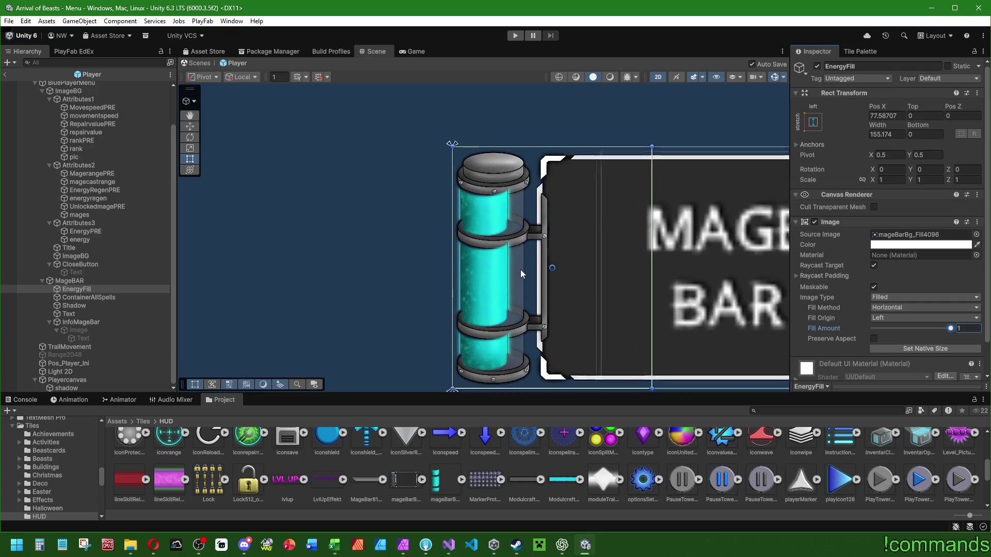
pyautogui.click(874, 339)
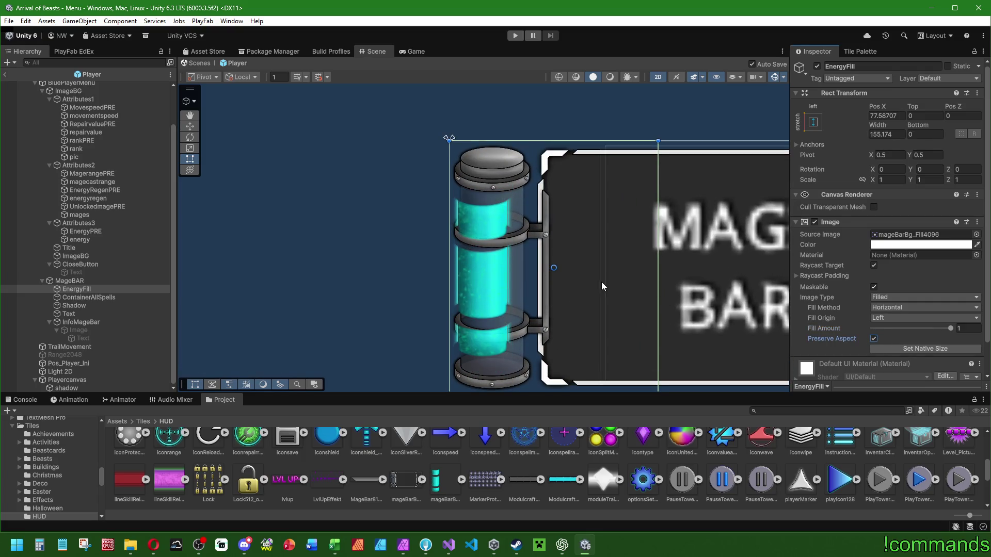
# Anchor EnergyFill middle-left and widen its rect toward the tube's right side.
pyautogui.moveTo(629, 277); pyautogui.dragTo(558, 273)
pyautogui.moveTo(593, 235); pyautogui.dragTo(644, 233)
pyautogui.scroll(3, 568, 224)
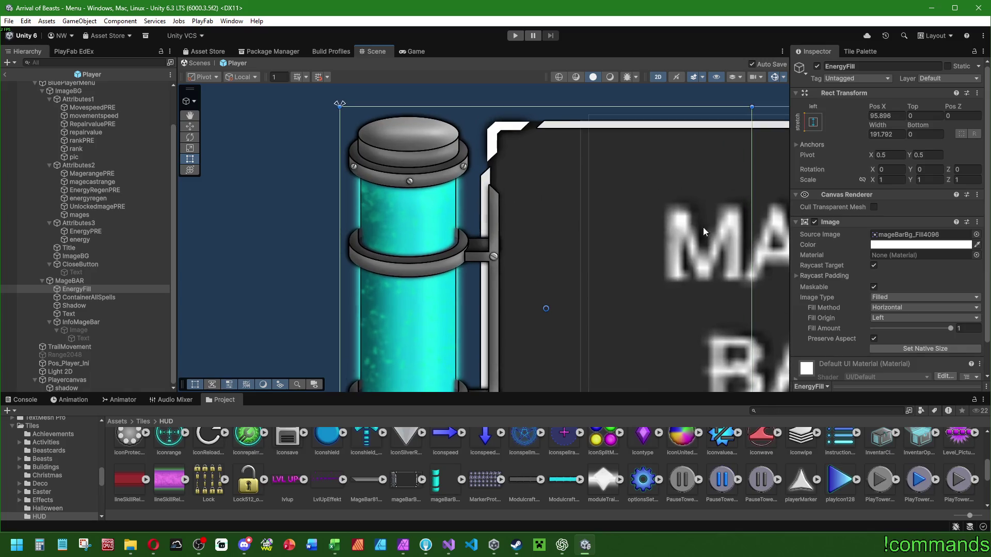
pyautogui.click(813, 122)
pyautogui.click(850, 228)
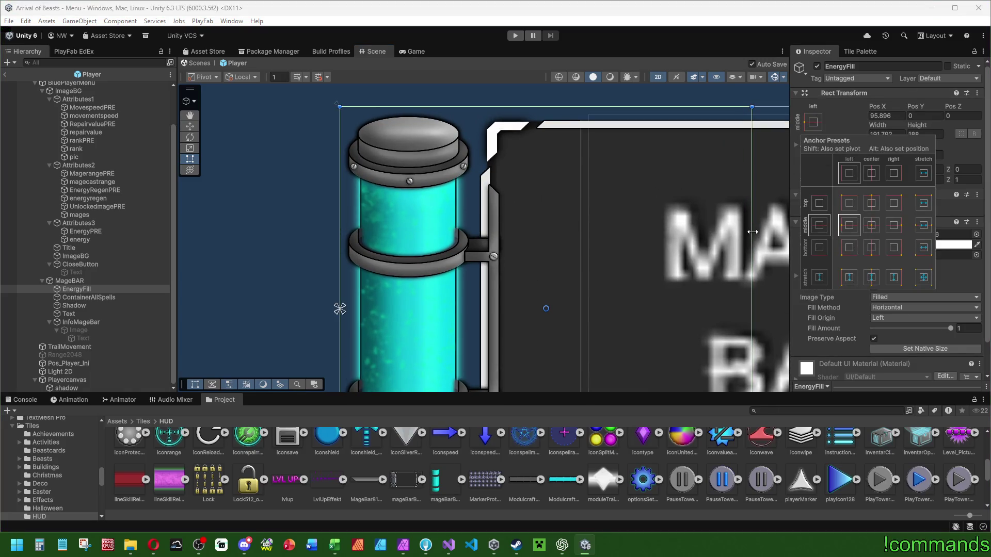
pyautogui.moveTo(748, 231); pyautogui.dragTo(752, 233)
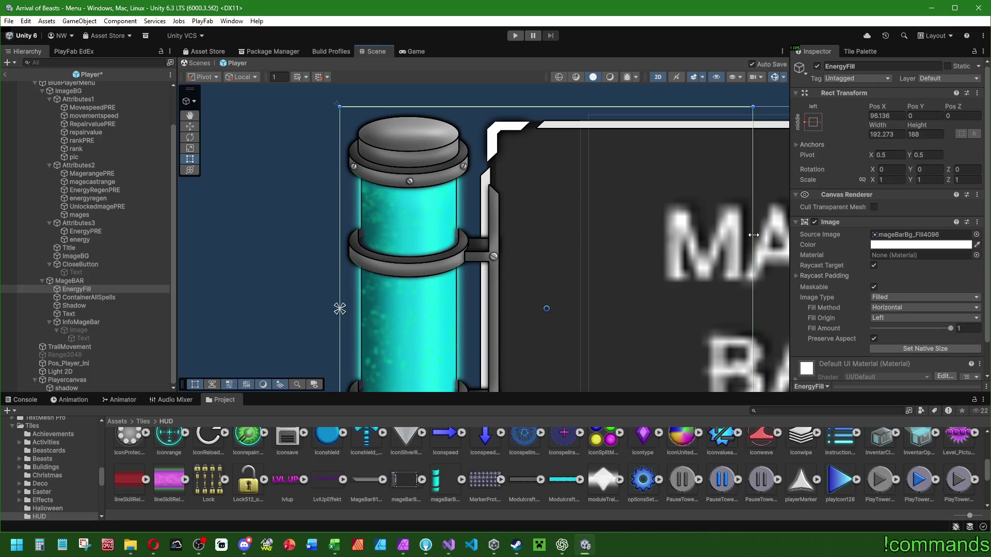
pyautogui.moveTo(752, 234); pyautogui.dragTo(752, 238)
# Turn off Preserve Aspect, widen EnergyFill to cover the tube, and save the Player prefab.
pyautogui.scroll(3, 375, 238)
pyautogui.scroll(1, 395, 254)
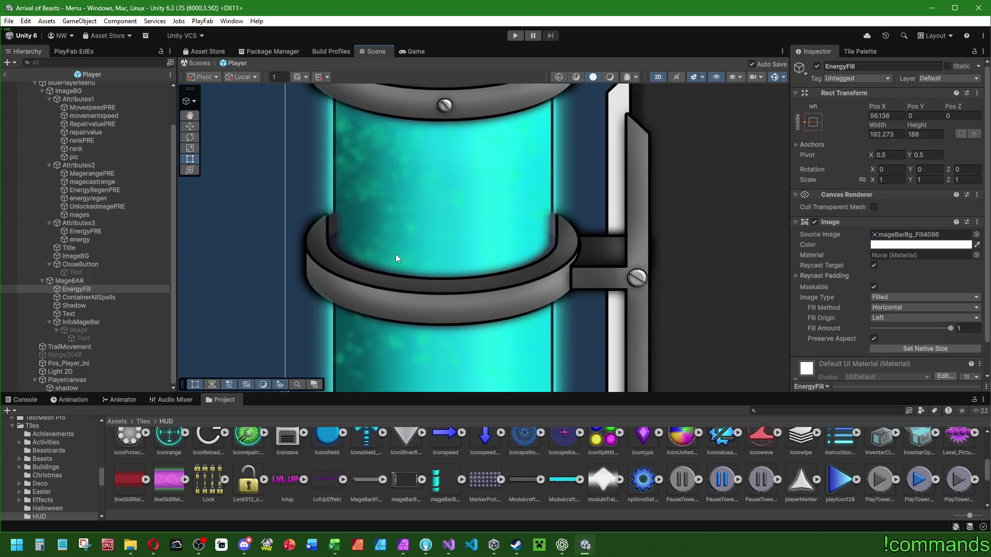
pyautogui.scroll(-3, 396, 251)
pyautogui.click(874, 339)
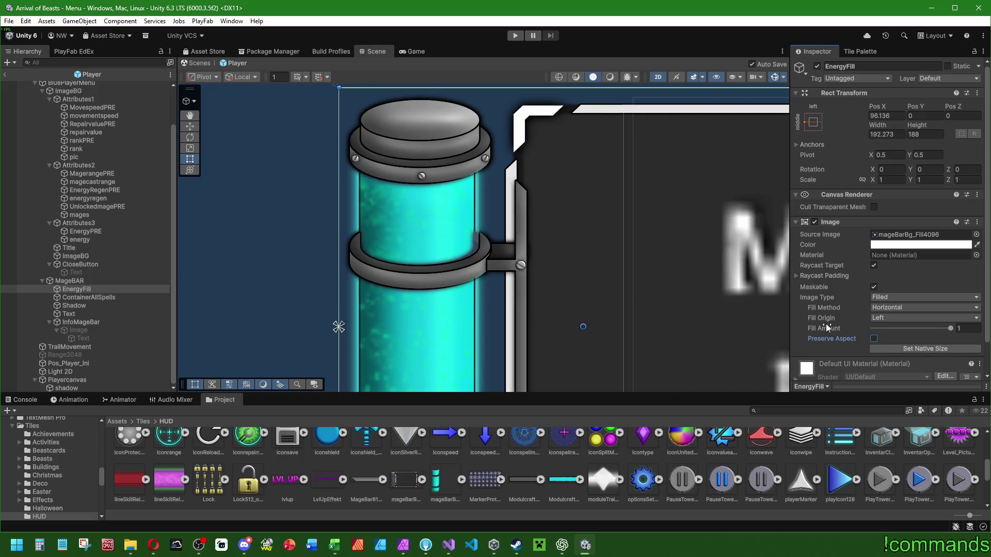
pyautogui.scroll(-2, 599, 232)
pyautogui.moveTo(751, 223)
pyautogui.mouseDown()
pyautogui.moveTo(780, 223)
pyautogui.moveTo(763, 226)
pyautogui.mouseUp()
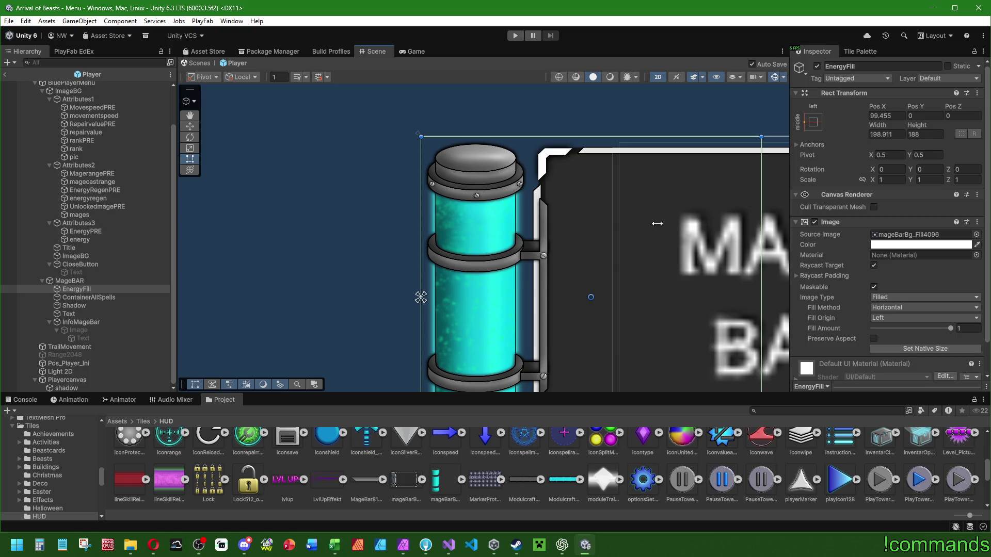
pyautogui.hotkey('ctrl', 's')
# Fine-tune EnergyFill's width to 200.128, leaving Preserve Aspect off.
pyautogui.scroll(5, 459, 241)
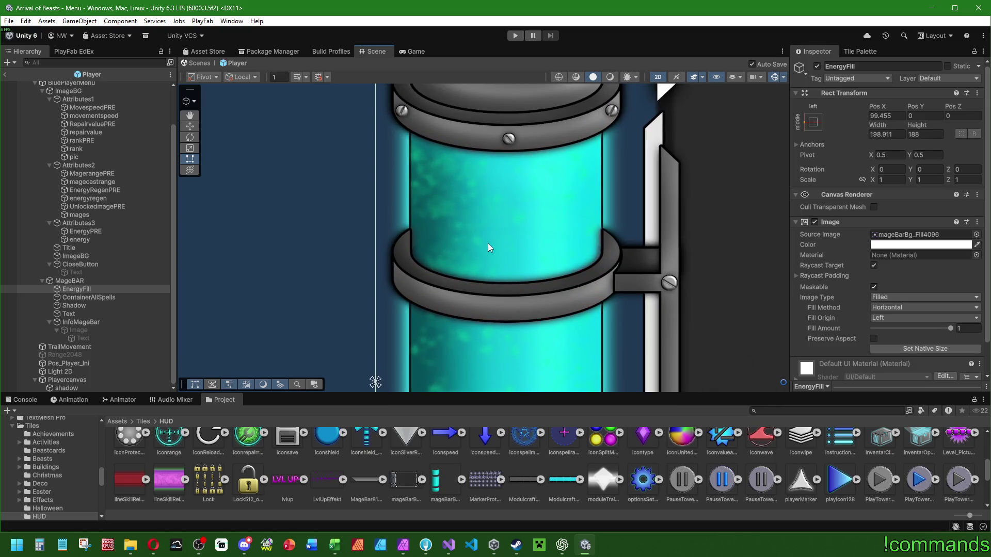
pyautogui.scroll(-3, 488, 243)
pyautogui.hscroll(5, 491, 250)
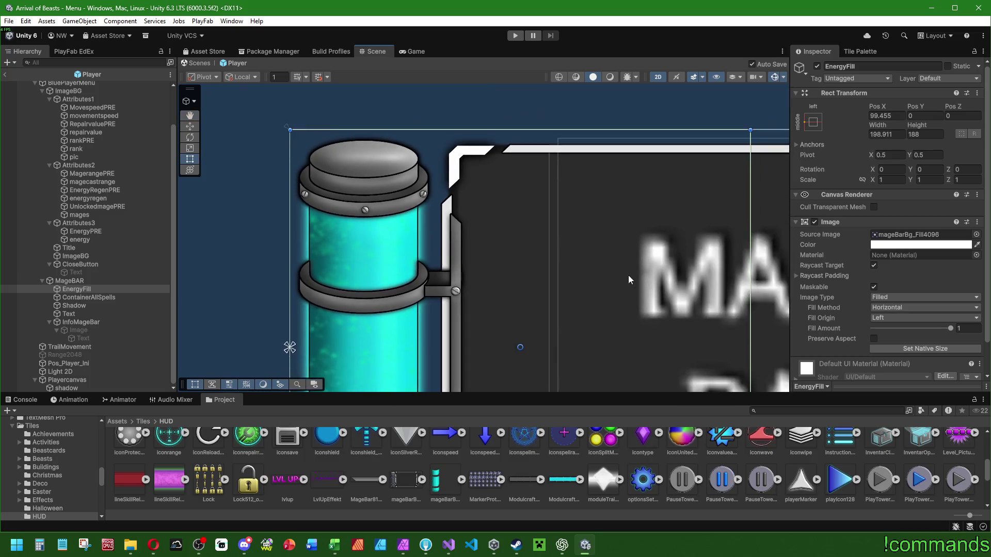
pyautogui.scroll(-1, 627, 279)
pyautogui.moveTo(742, 280); pyautogui.dragTo(745, 280)
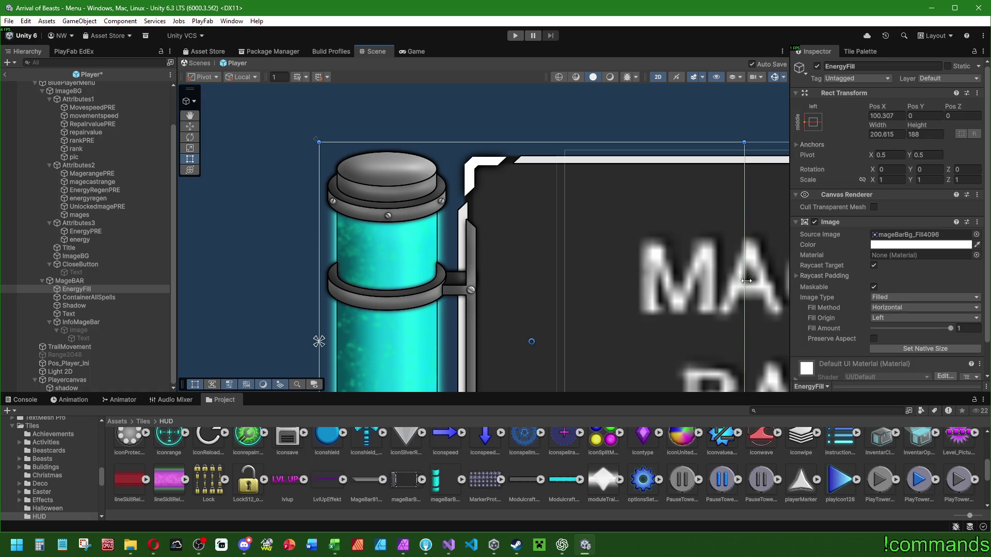
pyautogui.moveTo(452, 265); pyautogui.dragTo(496, 129)
pyautogui.scroll(3, 435, 287)
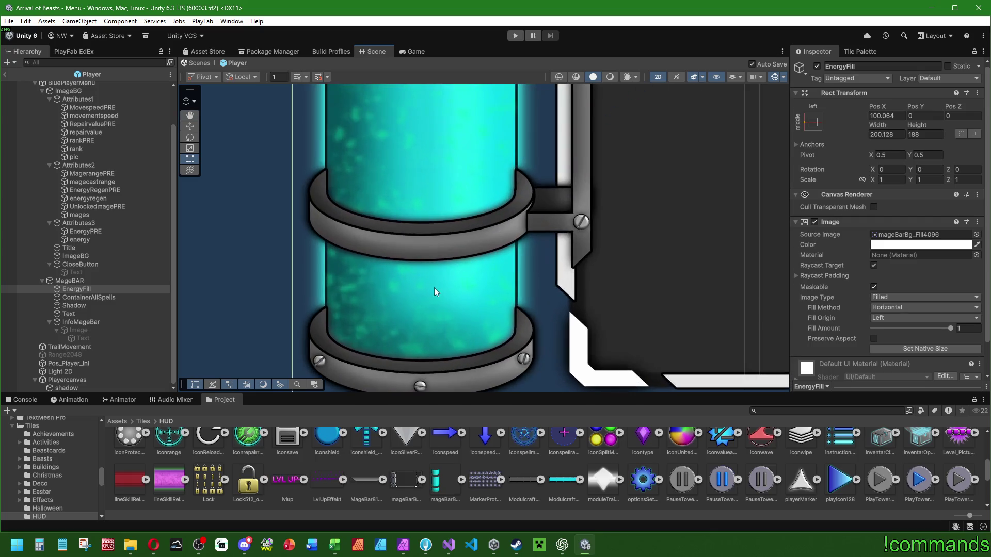
pyautogui.click(874, 339)
pyautogui.click(874, 339)
pyautogui.scroll(-4, 623, 237)
pyautogui.scroll(-2, 783, 279)
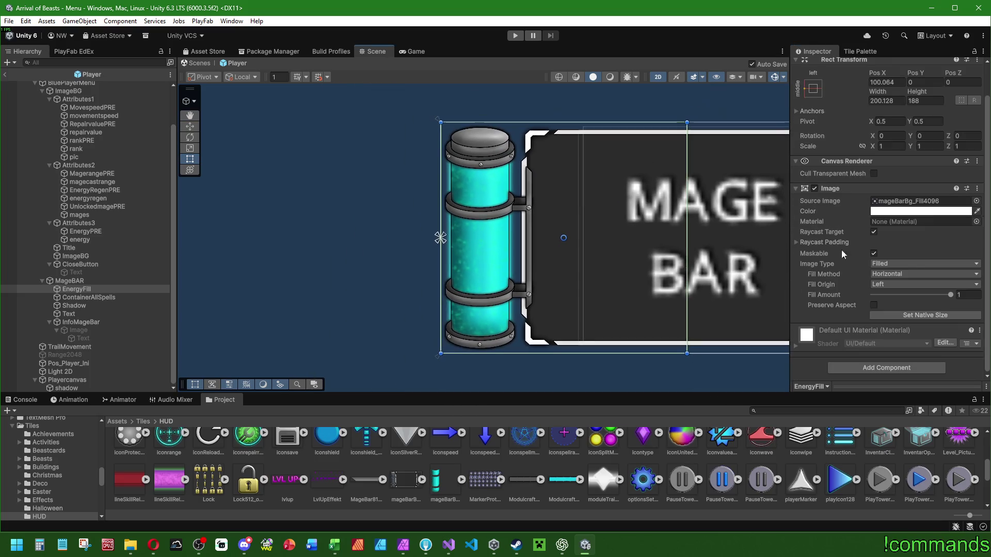
# Set EnergyFill's Fill Method to Vertical with Fill Origin Bottom.
pyautogui.click(897, 274)
pyautogui.click(877, 290)
pyautogui.click(903, 285)
pyautogui.click(938, 298)
# Test the fill amount, raising it to about 0.285 and draining it back to zero.
pyautogui.moveTo(950, 295); pyautogui.dragTo(765, 292)
pyautogui.scroll(-4, 323, 272)
pyautogui.click(879, 295)
pyautogui.moveTo(879, 296)
pyautogui.mouseDown()
pyautogui.moveTo(951, 295)
pyautogui.moveTo(873, 302)
pyautogui.moveTo(916, 310)
pyautogui.moveTo(960, 301)
pyautogui.mouseUp()
pyautogui.scroll(-3, 645, 279)
pyautogui.scroll(2, 512, 255)
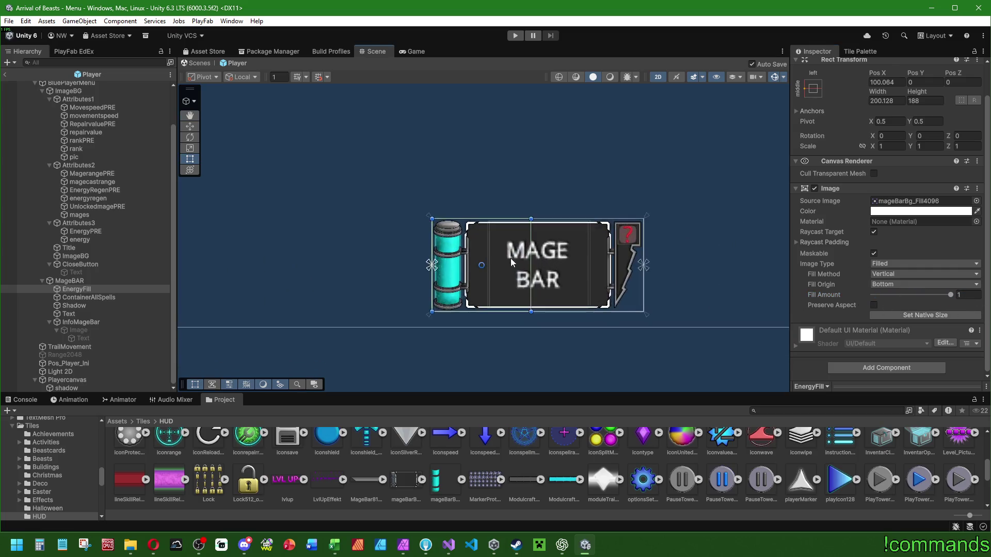
pyautogui.scroll(3, 512, 255)
pyautogui.scroll(-1, 447, 253)
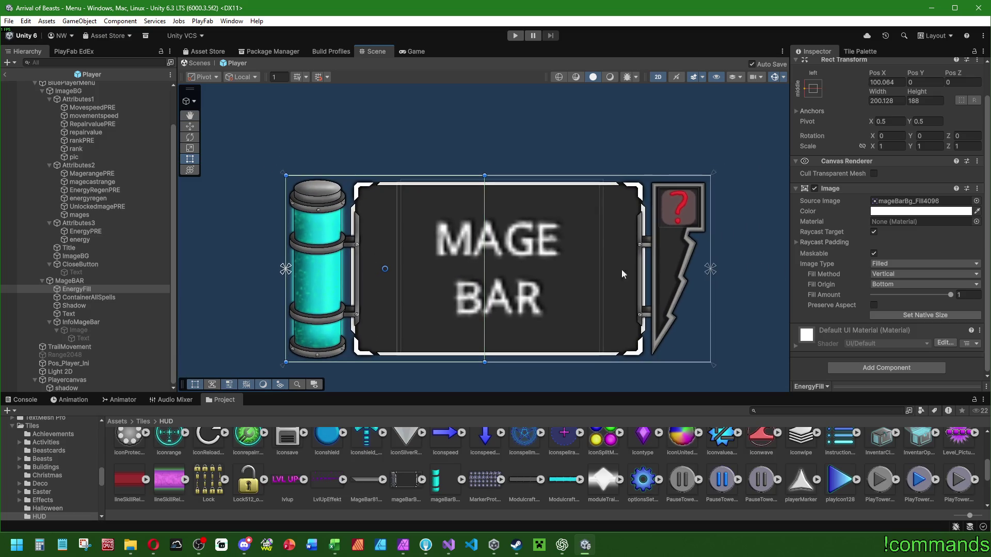
pyautogui.moveTo(951, 294)
pyautogui.mouseDown()
pyautogui.moveTo(828, 293)
pyautogui.moveTo(955, 295)
pyautogui.mouseUp()
# Try cyan and blue tints on the fill, then reset its colour to white.
pyautogui.hotkey('alt', 'Tab')
pyautogui.click(909, 211)
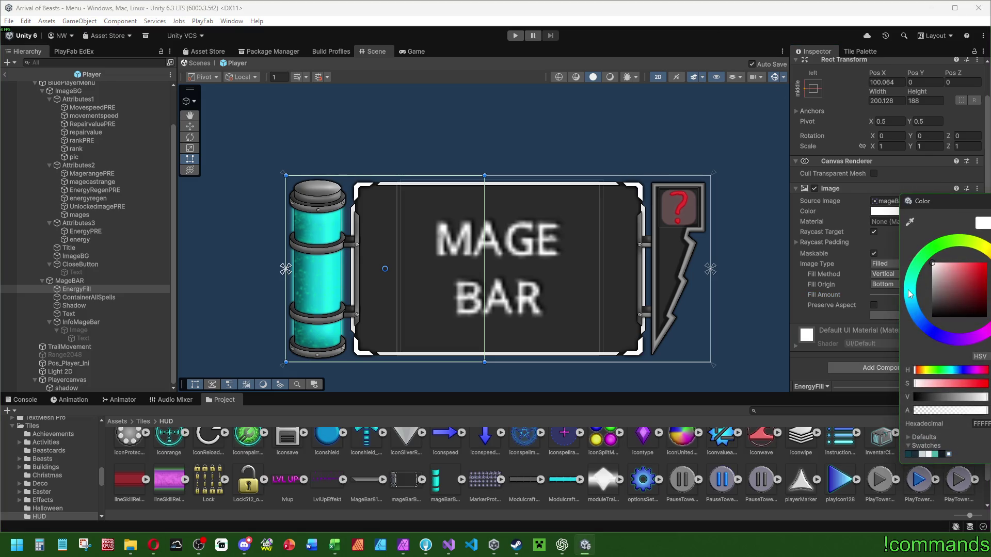
pyautogui.moveTo(932, 263); pyautogui.dragTo(986, 263)
pyautogui.moveTo(912, 296)
pyautogui.mouseDown()
pyautogui.moveTo(913, 318)
pyautogui.moveTo(939, 352)
pyautogui.moveTo(983, 314)
pyautogui.moveTo(964, 239)
pyautogui.moveTo(932, 222)
pyautogui.moveTo(975, 240)
pyautogui.moveTo(955, 229)
pyautogui.moveTo(824, 275)
pyautogui.moveTo(811, 324)
pyautogui.moveTo(785, 316)
pyautogui.mouseUp()
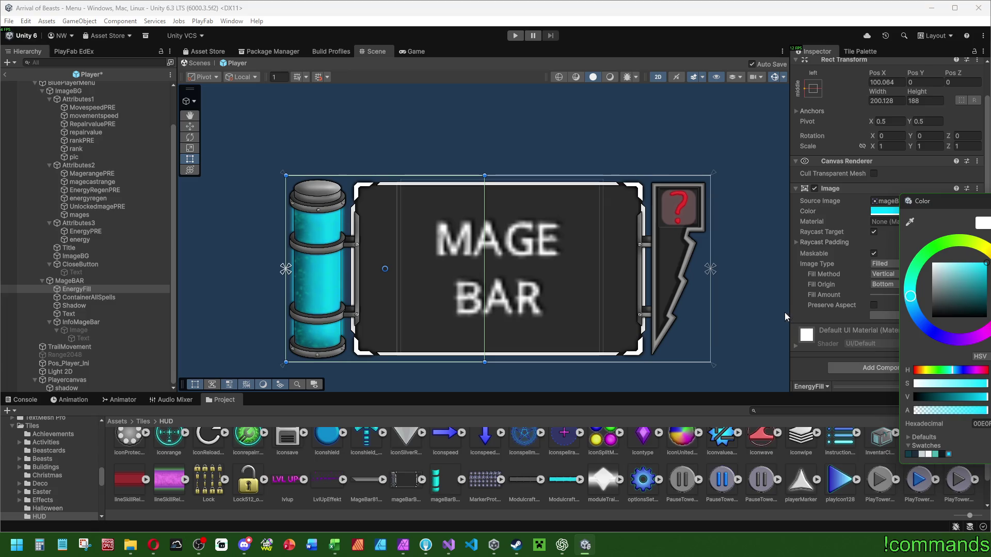
pyautogui.moveTo(921, 305)
pyautogui.mouseDown()
pyautogui.moveTo(955, 281)
pyautogui.moveTo(765, 109)
pyautogui.mouseUp()
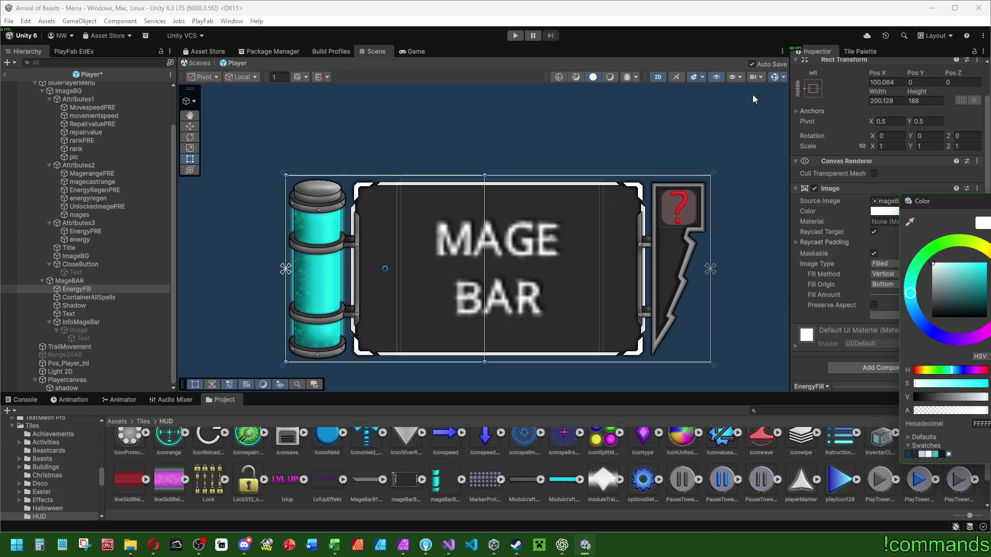
pyautogui.click(473, 249)
# Set Fill Amount to 0 and bring the Blue Player info panel into view.
pyautogui.scroll(-5, 473, 248)
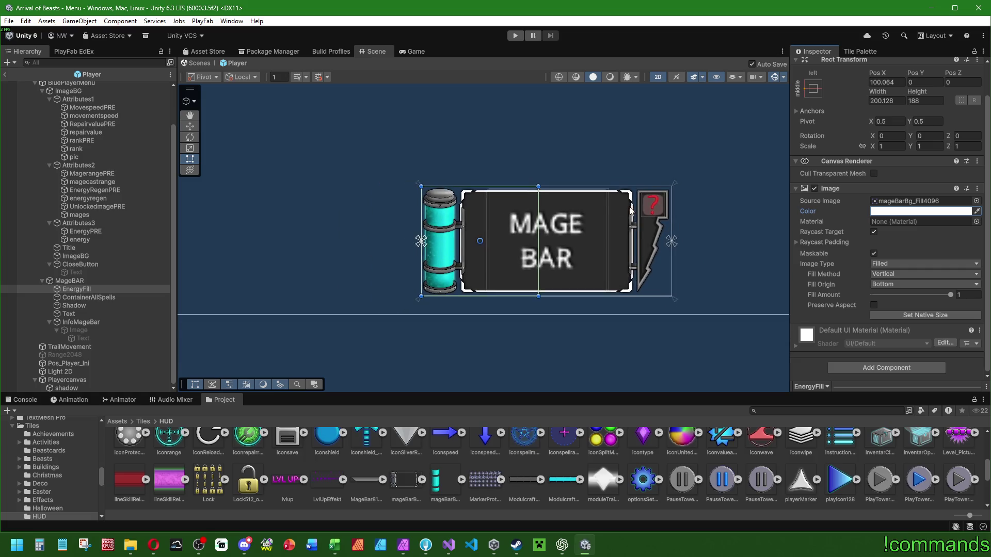
pyautogui.moveTo(951, 295); pyautogui.dragTo(529, 246)
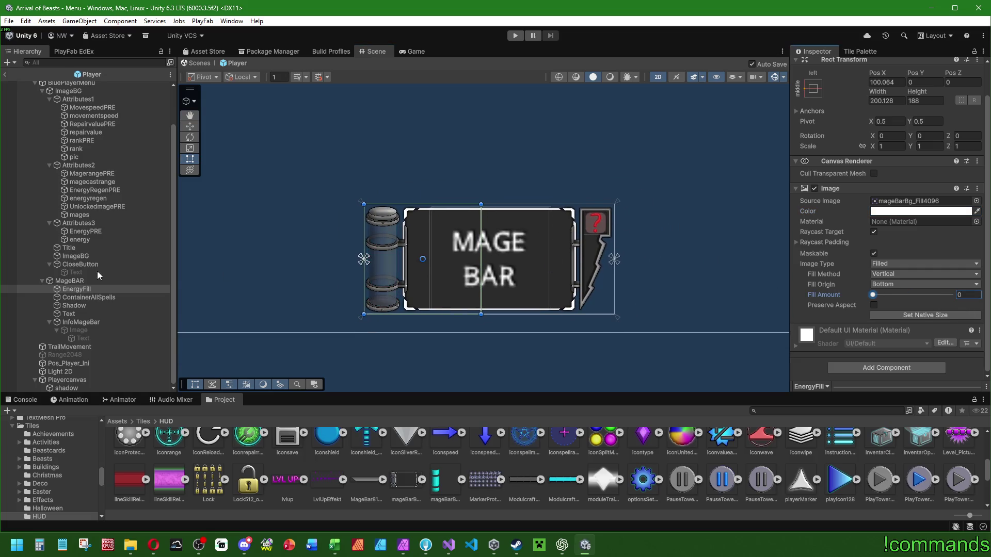
pyautogui.scroll(3, 92, 128)
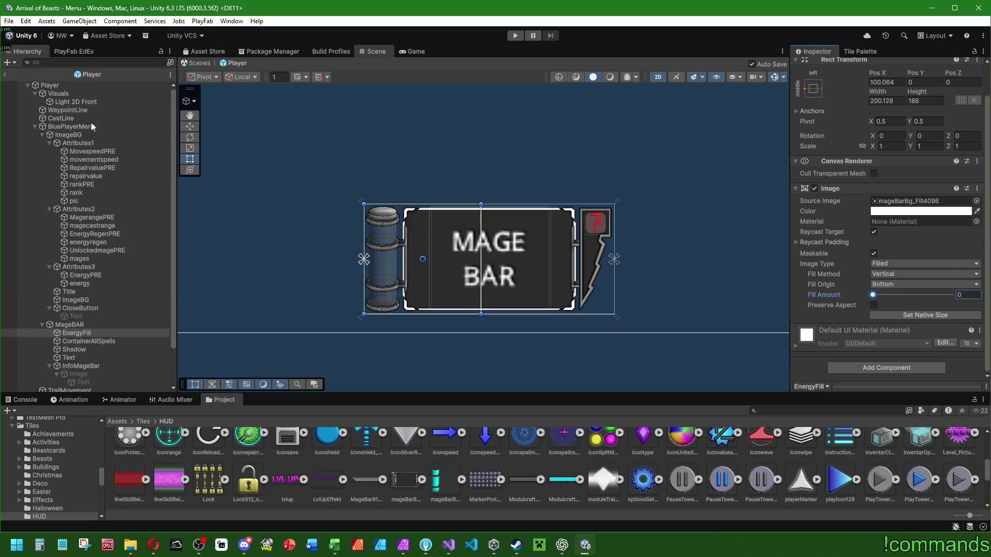
pyautogui.scroll(-3, 127, 302)
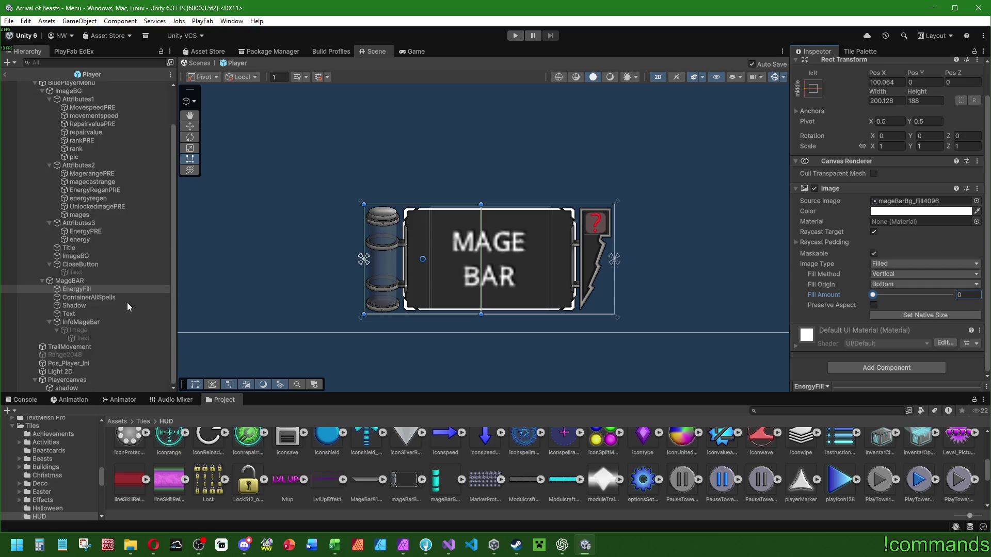
pyautogui.scroll(-2, 409, 249)
pyautogui.scroll(-1, 410, 248)
pyautogui.moveTo(447, 336)
pyautogui.mouseDown()
pyautogui.moveTo(485, 278)
pyautogui.moveTo(519, 144)
pyautogui.moveTo(488, 113)
pyautogui.mouseUp()
pyautogui.scroll(3, 575, 215)
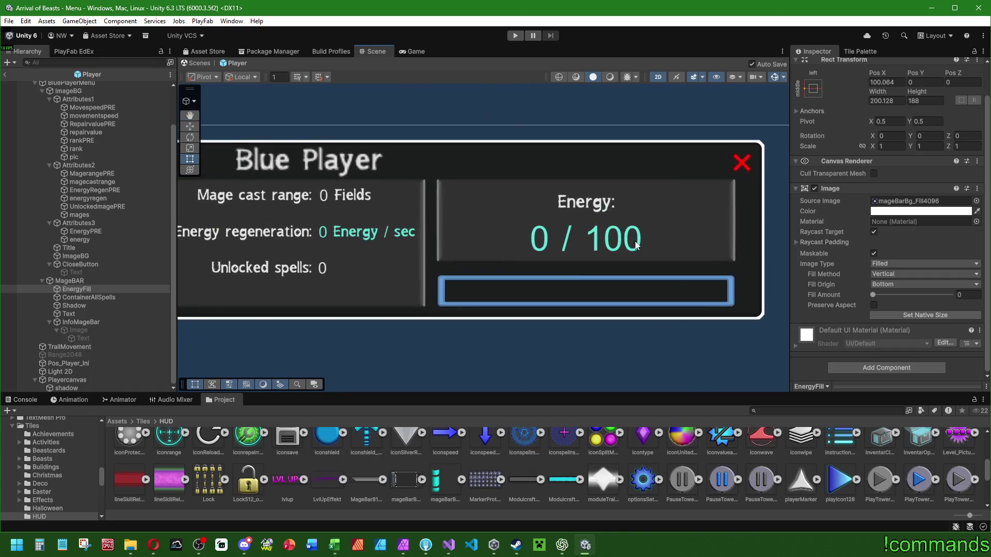
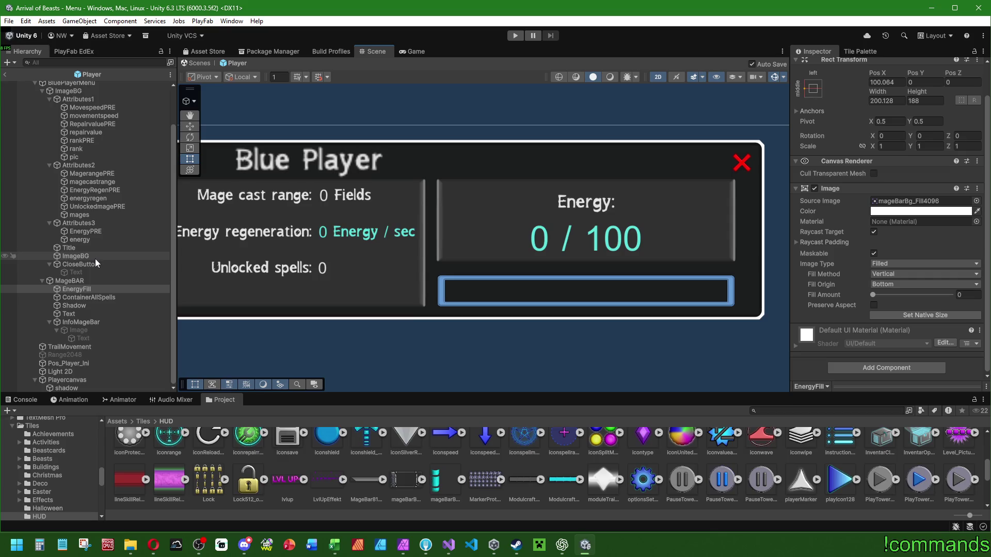
# Inspect the energy count text and Energy: label in the Hierarchy and scene.
pyautogui.doubleClick(95, 241)
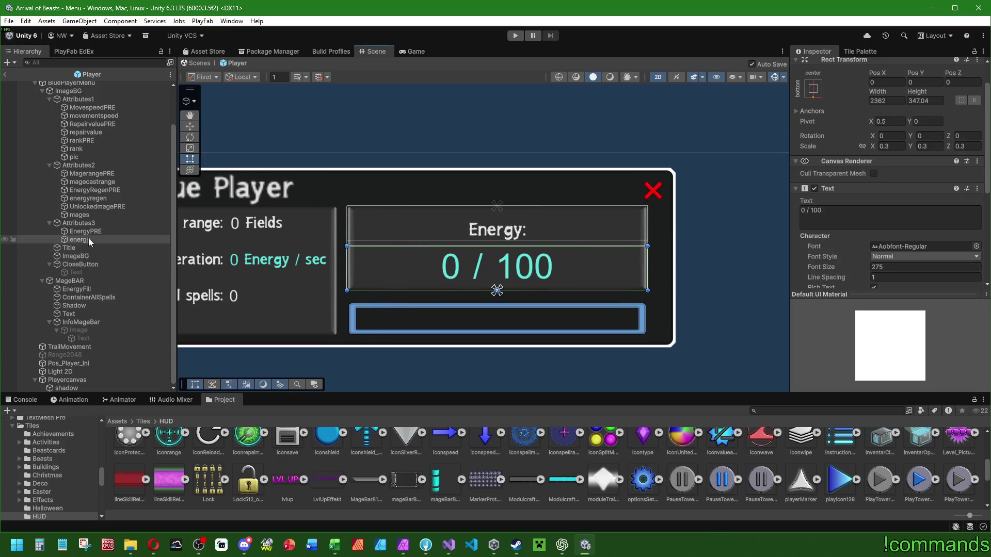
pyautogui.click(94, 231)
pyautogui.scroll(-8, 314, 246)
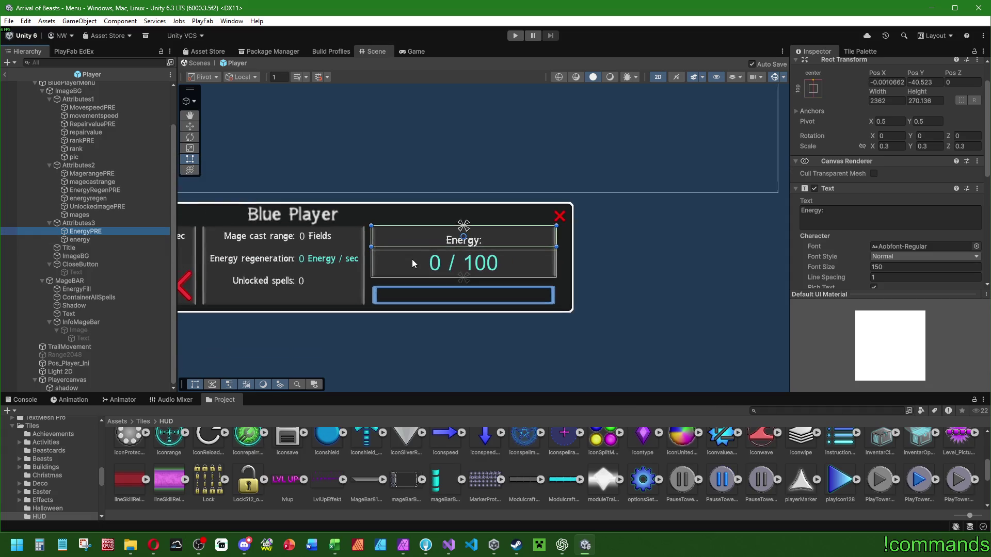
pyautogui.scroll(6, 473, 222)
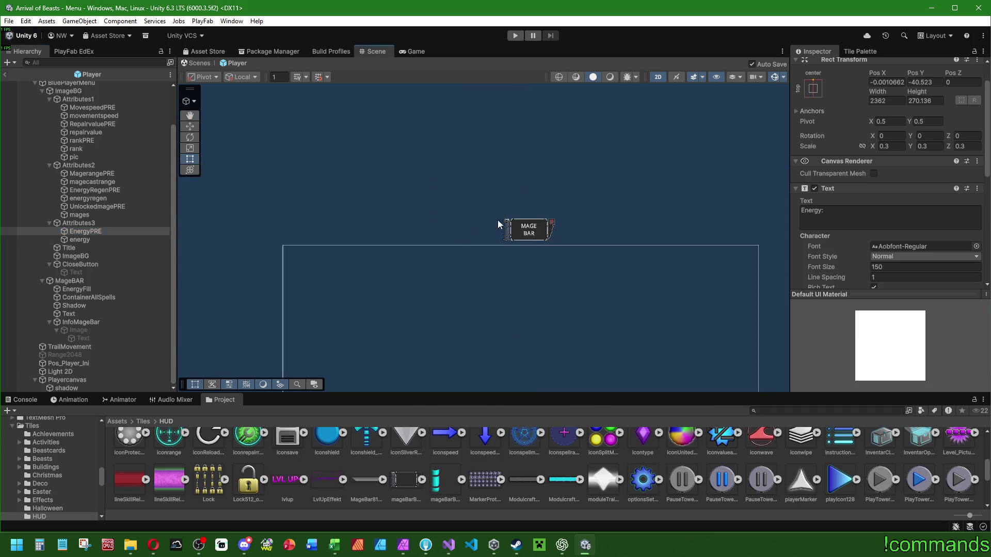
pyautogui.scroll(3, 525, 231)
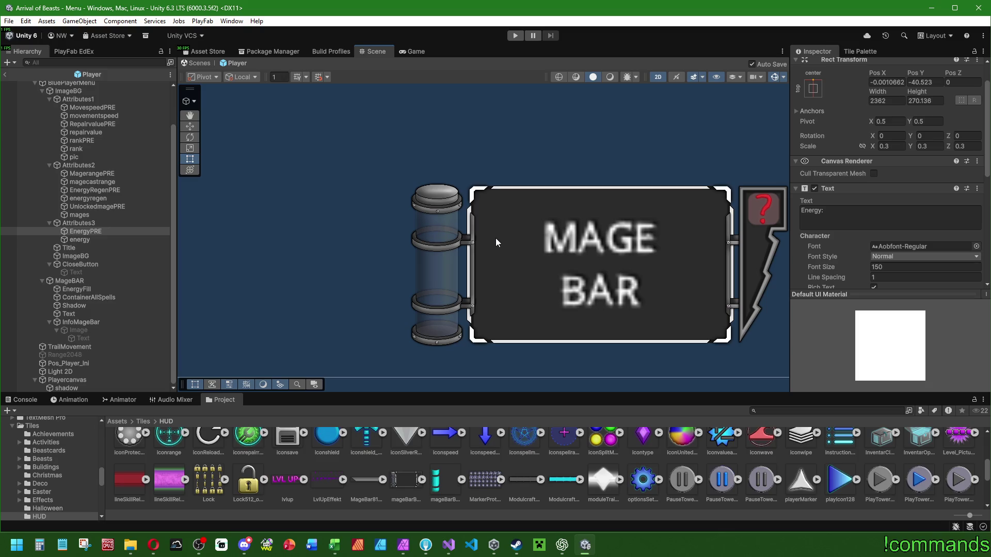
pyautogui.scroll(-4, 497, 241)
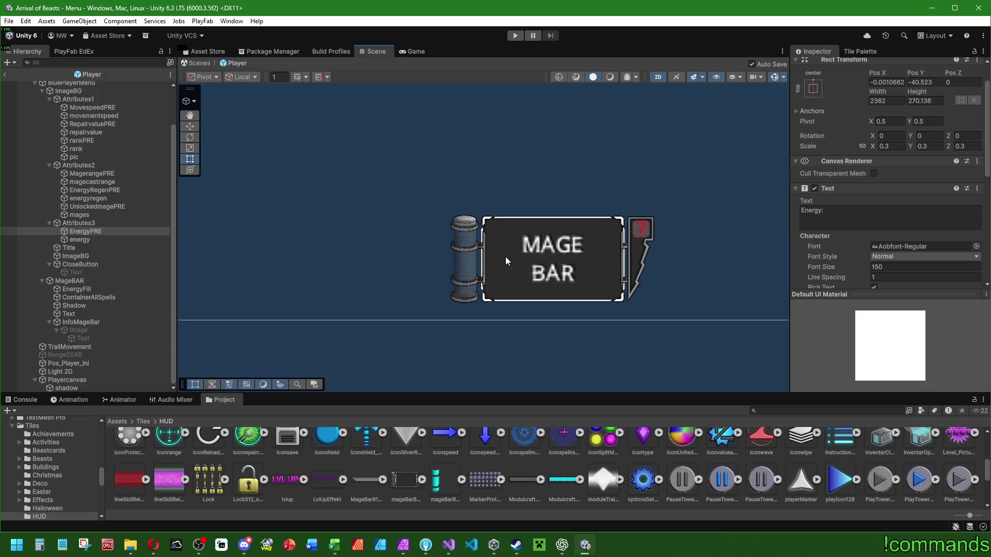
pyautogui.scroll(-3, 542, 289)
pyautogui.moveTo(576, 336); pyautogui.dragTo(458, 230)
pyautogui.scroll(5, 485, 283)
pyautogui.scroll(3, 536, 283)
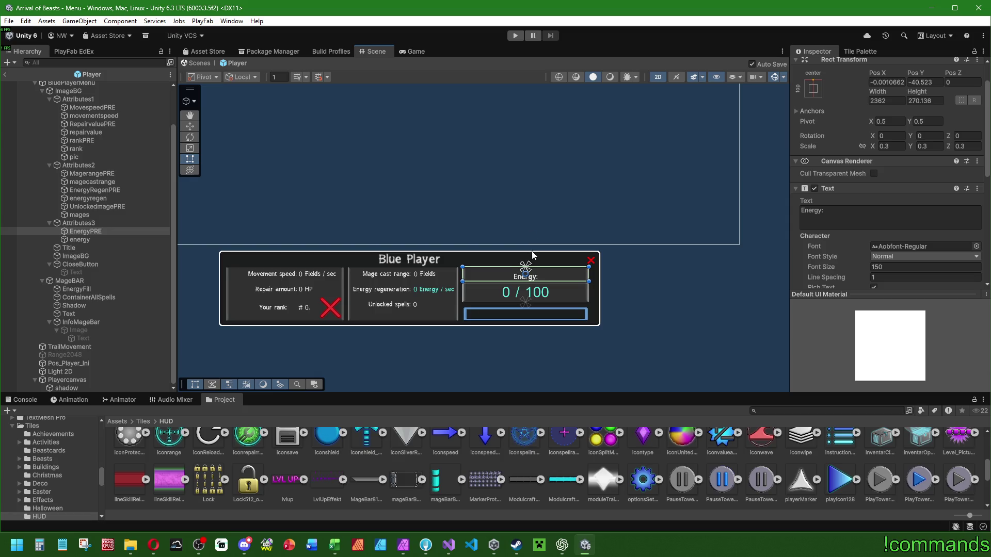
# Move EnergyPRE and energy under MageBAR as its first children.
pyautogui.click(85, 240)
pyautogui.keyDown('ctrl'); pyautogui.click(88, 232); pyautogui.keyUp('ctrl')
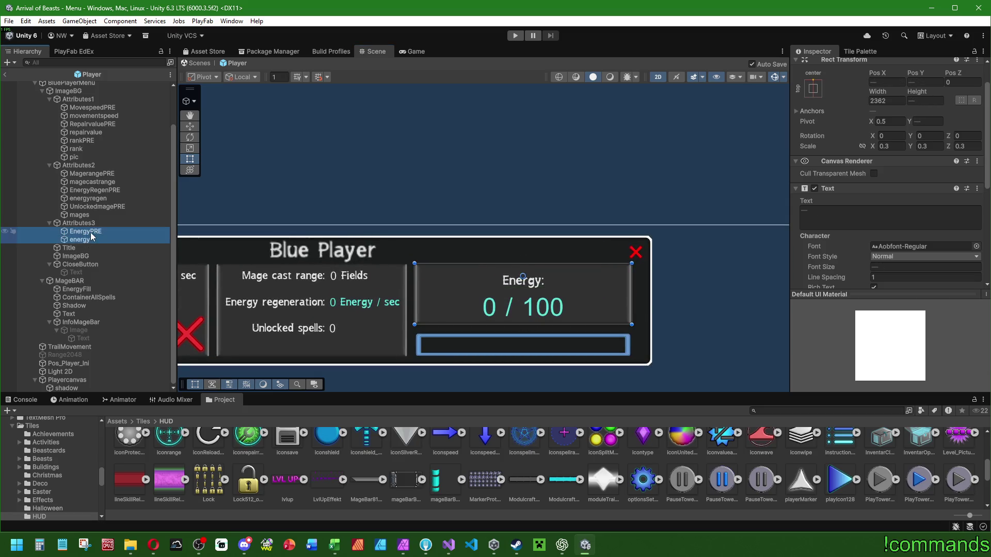
pyautogui.moveTo(91, 231); pyautogui.dragTo(86, 290)
pyautogui.moveTo(77, 330); pyautogui.dragTo(78, 269)
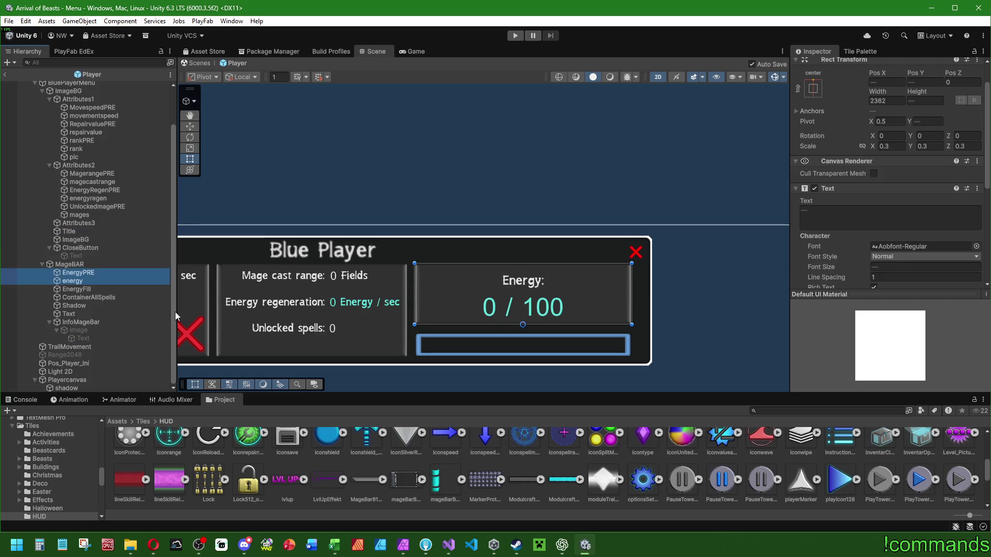
# Delete the empty Attributes3 group and the energy bar box.
pyautogui.click(92, 223)
pyautogui.click(76, 231)
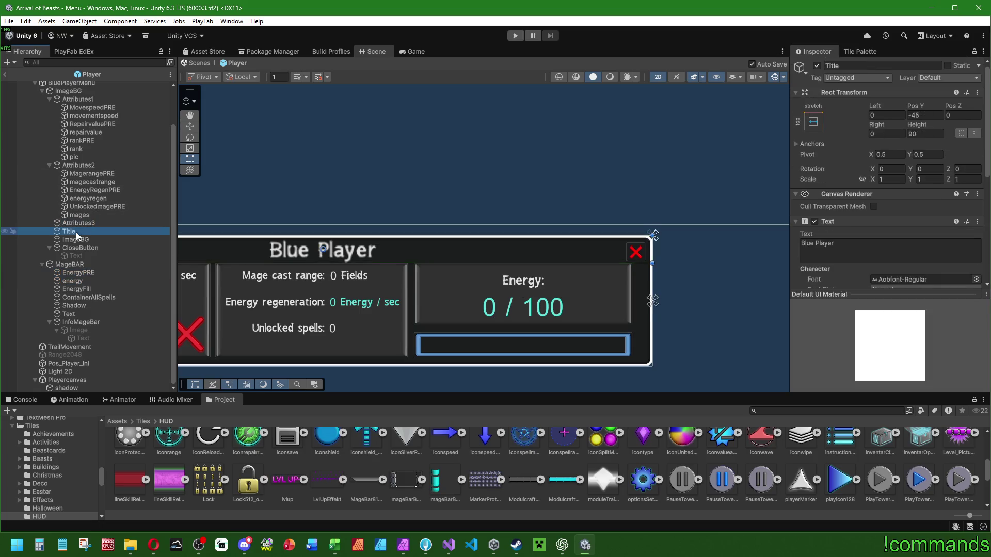
pyautogui.doubleClick(76, 231)
pyautogui.click(71, 222)
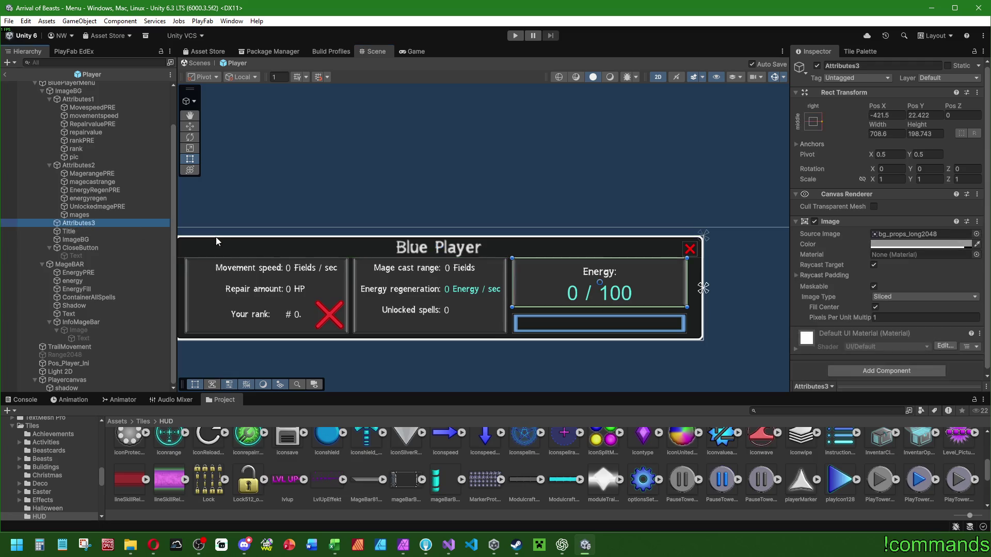
pyautogui.press('Delete')
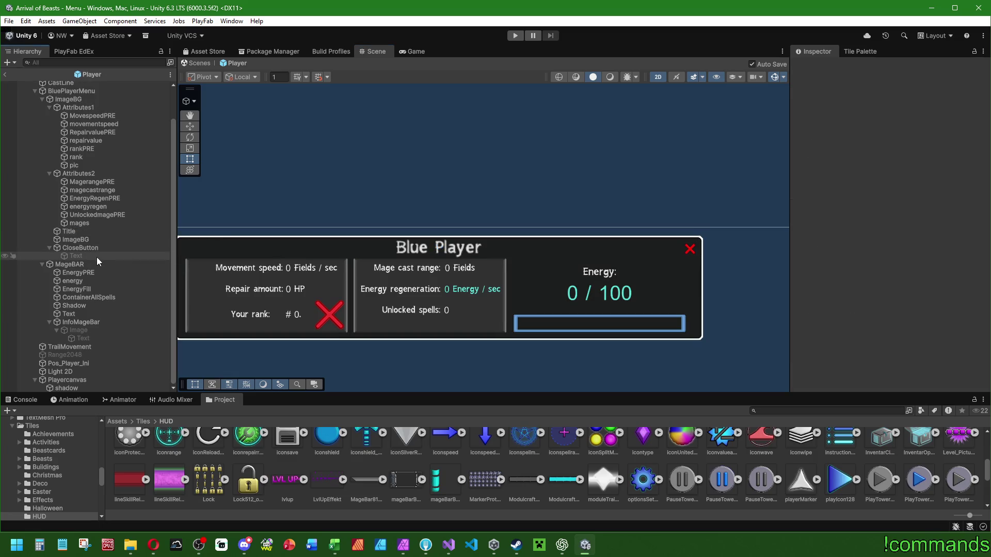
pyautogui.click(80, 240)
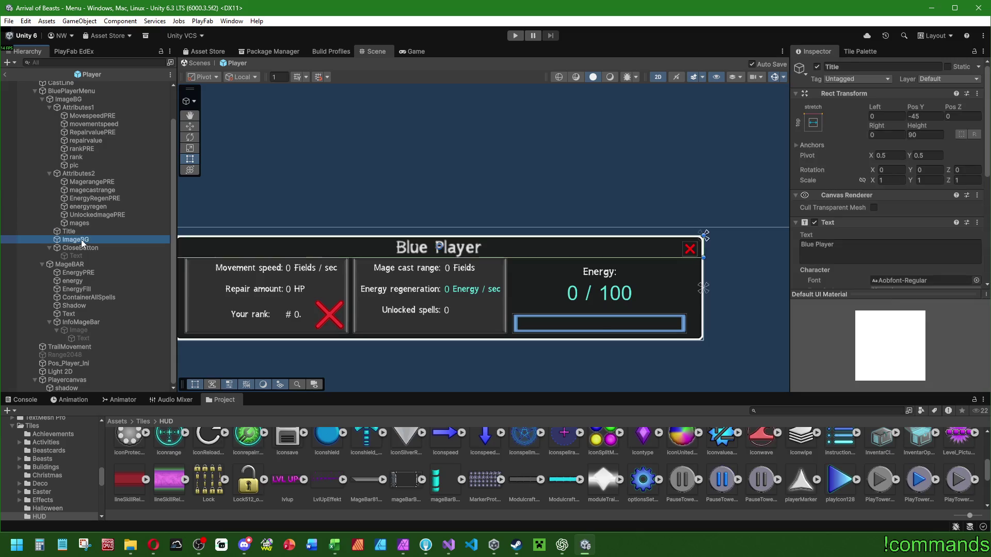
pyautogui.press('Delete')
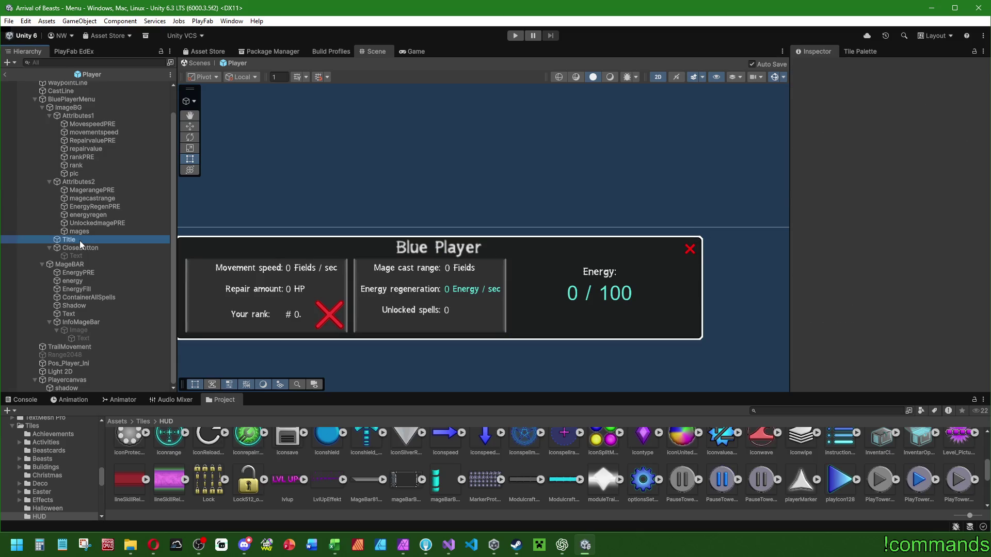
# Anchor both the EnergyPRE and energy texts to the left.
pyautogui.click(79, 241)
pyautogui.click(81, 233)
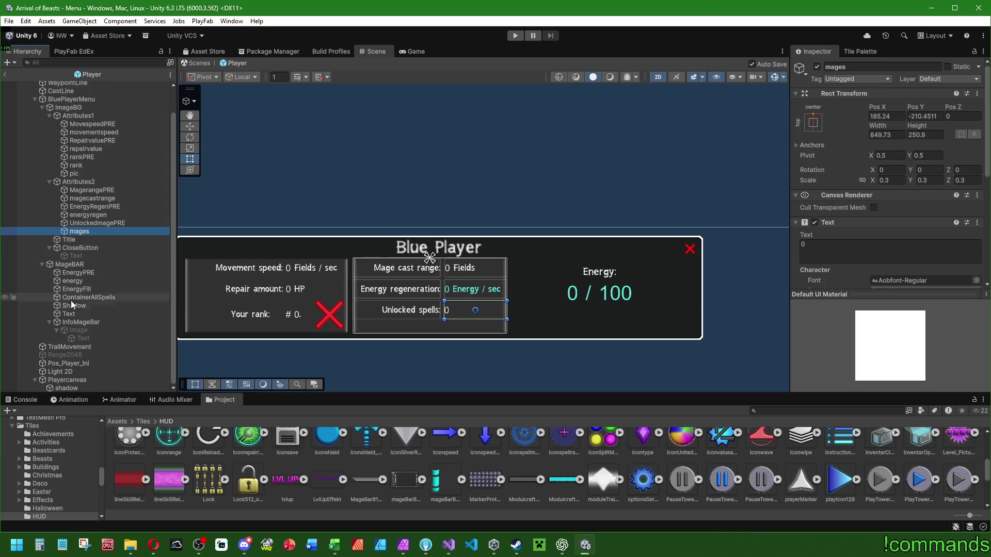
pyautogui.click(73, 273)
pyautogui.click(75, 282)
pyautogui.click(77, 274)
pyautogui.keyDown('shift'); pyautogui.click(81, 283); pyautogui.keyUp('shift')
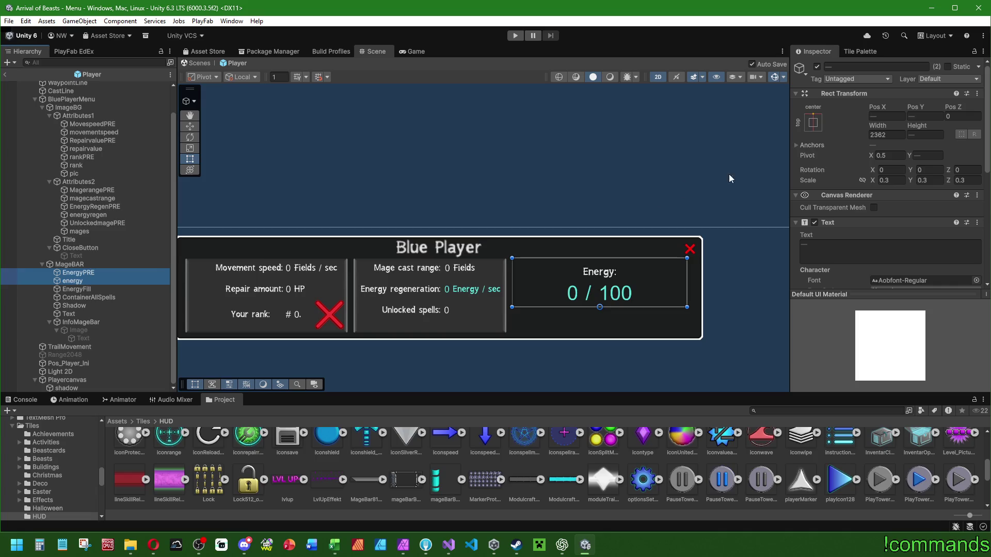
pyautogui.click(813, 122)
pyautogui.click(849, 203)
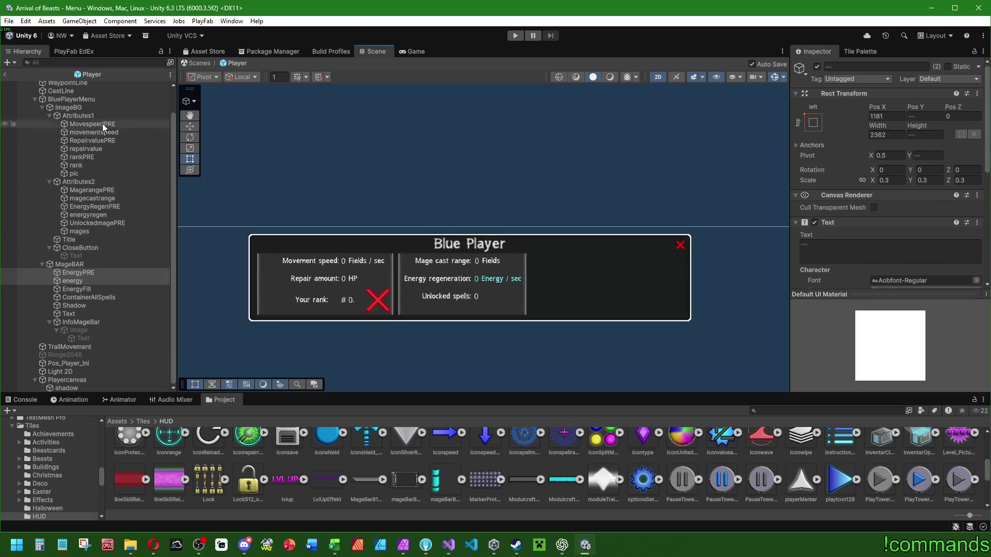
# Drag the ImageBG panel background narrower, to about 1416 wide.
pyautogui.click(88, 99)
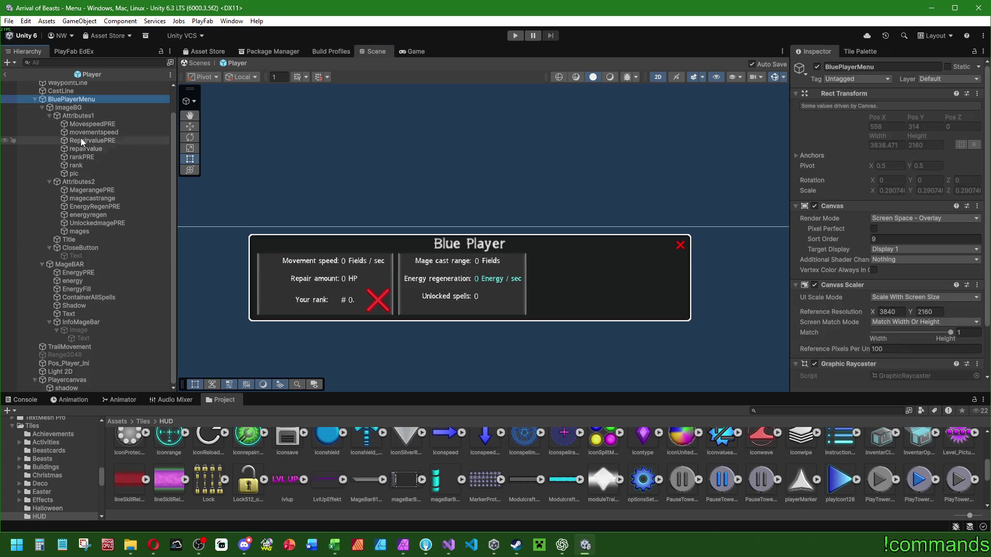
pyautogui.click(88, 108)
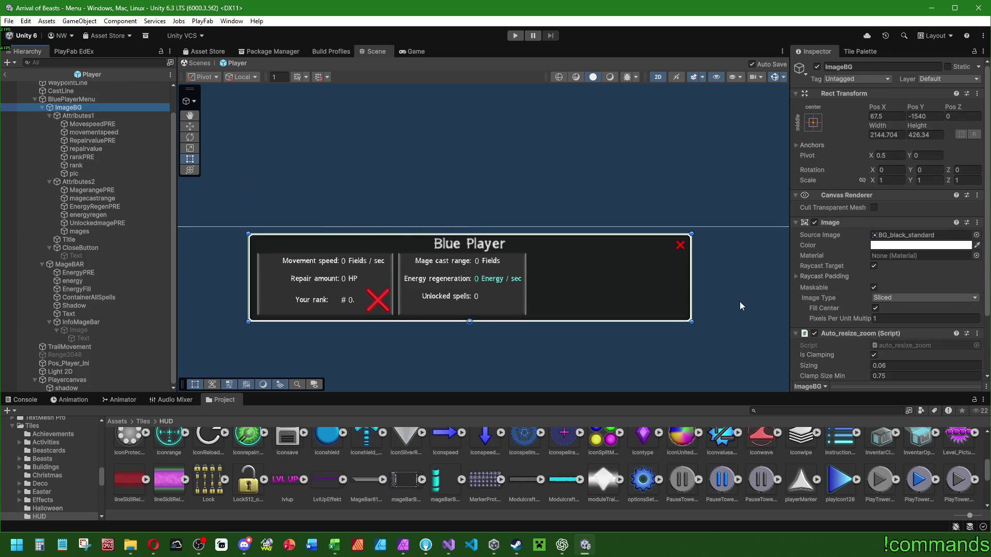
pyautogui.moveTo(486, 283)
pyautogui.mouseDown()
pyautogui.moveTo(750, 281)
pyautogui.moveTo(737, 279)
pyautogui.mouseUp()
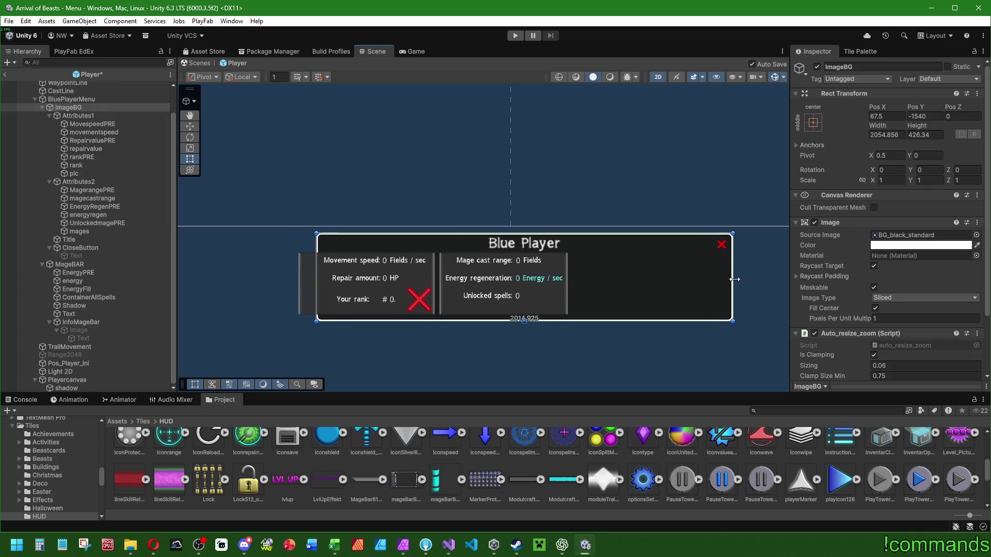
pyautogui.click(71, 239)
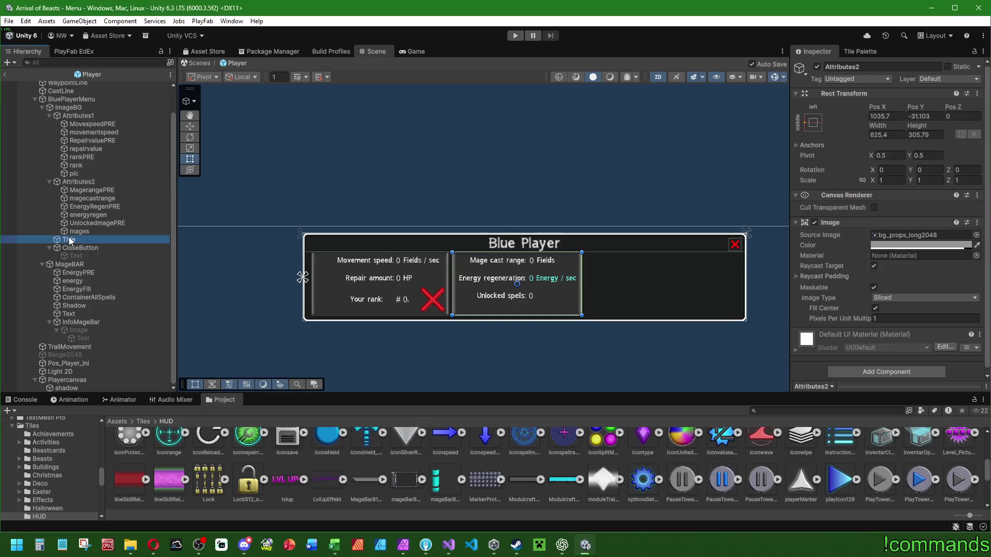
pyautogui.click(66, 99)
pyautogui.click(67, 108)
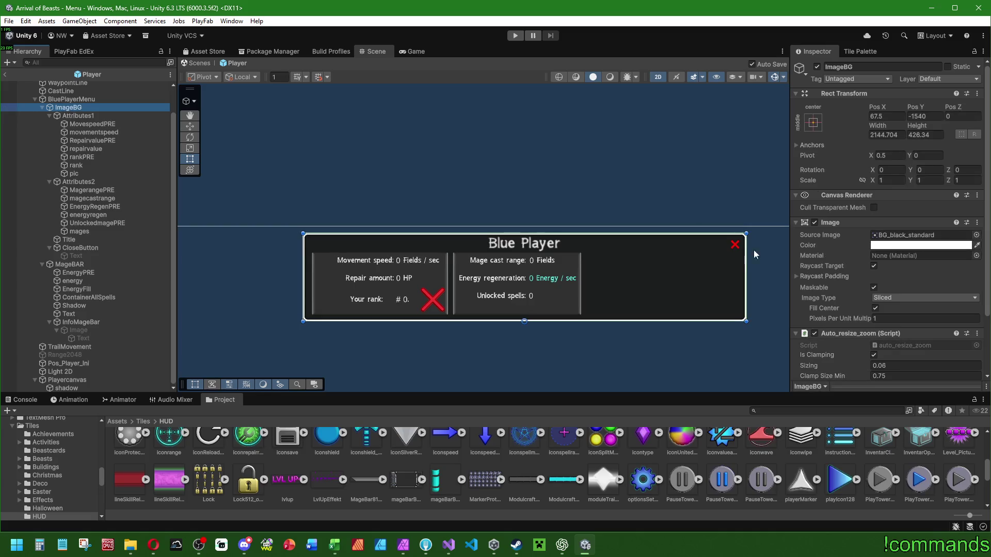
pyautogui.moveTo(745, 265); pyautogui.dragTo(667, 275)
# Set the ImageBG panel width to exactly 1395.
pyautogui.click(901, 134)
pyautogui.write('1395')
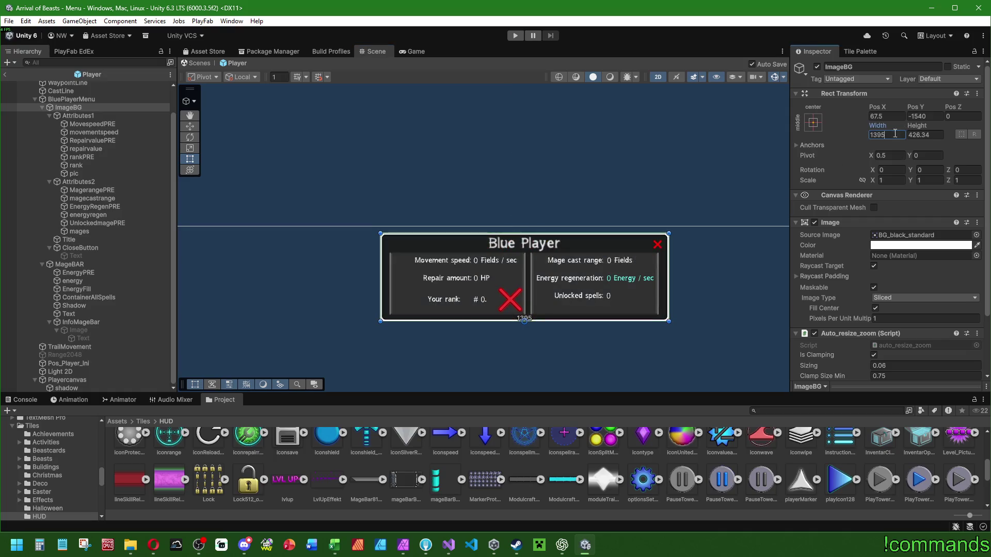
pyautogui.press('Return')
pyautogui.scroll(-2, 496, 217)
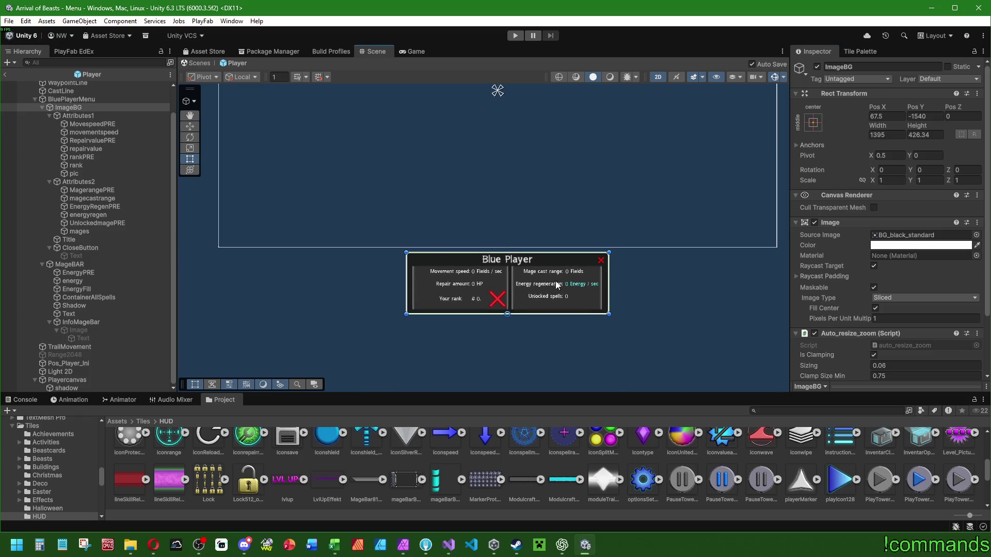
pyautogui.scroll(4, 553, 279)
pyautogui.scroll(-6, 502, 277)
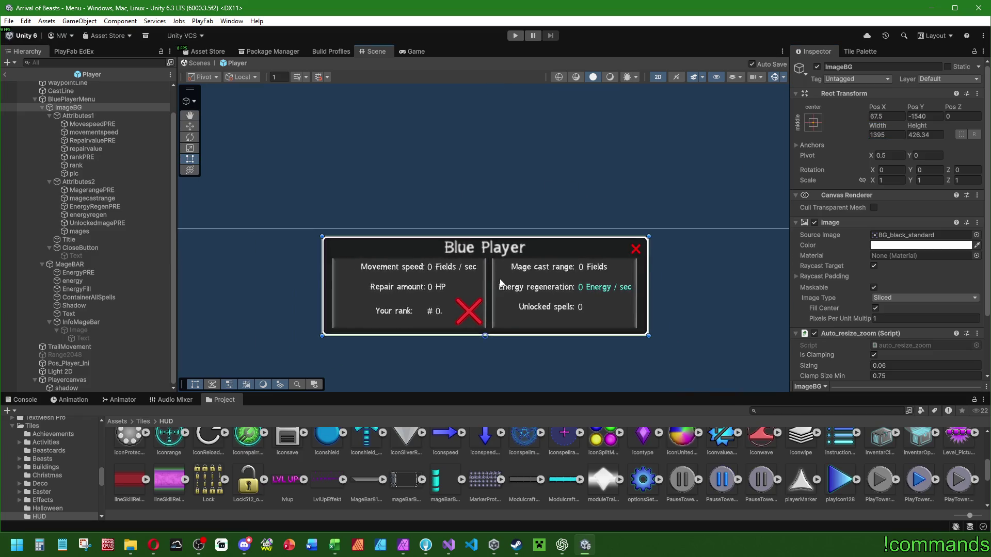
pyautogui.scroll(5, 498, 108)
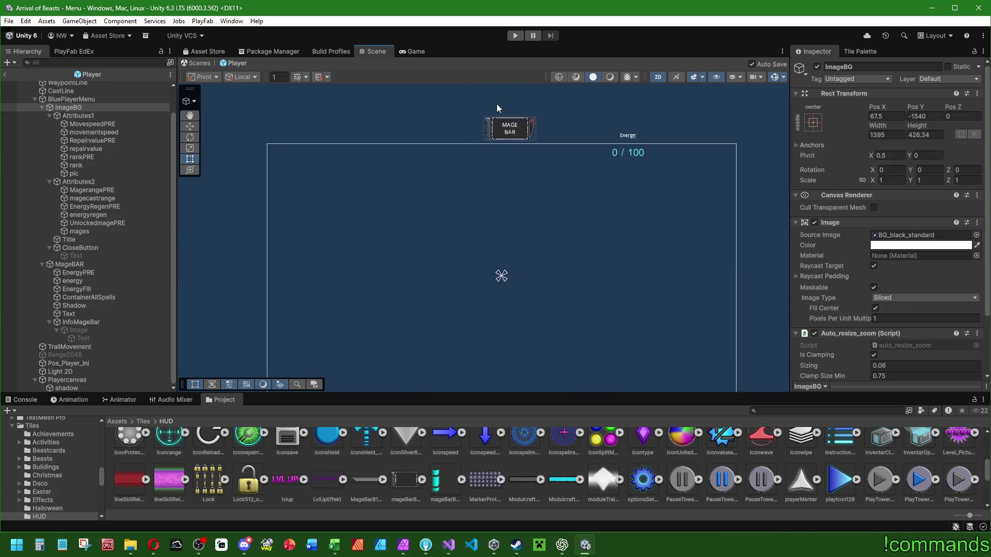
pyautogui.click(77, 272)
# Try shrinking the Energy: label's scale to 0.3.
pyautogui.scroll(2, 435, 205)
pyautogui.click(822, 129)
pyautogui.press('alt')
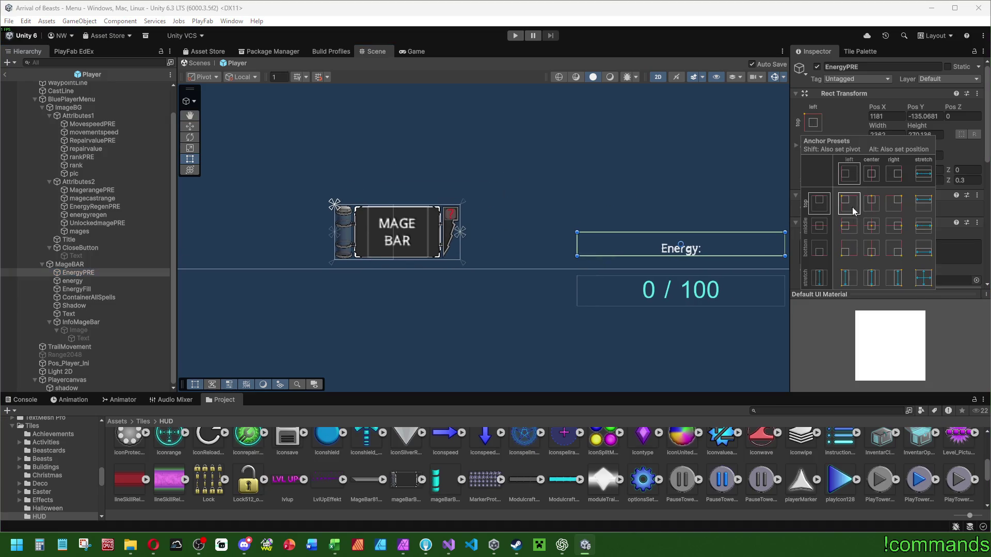
pyautogui.click(530, 218)
pyautogui.click(900, 180)
pyautogui.write('1')
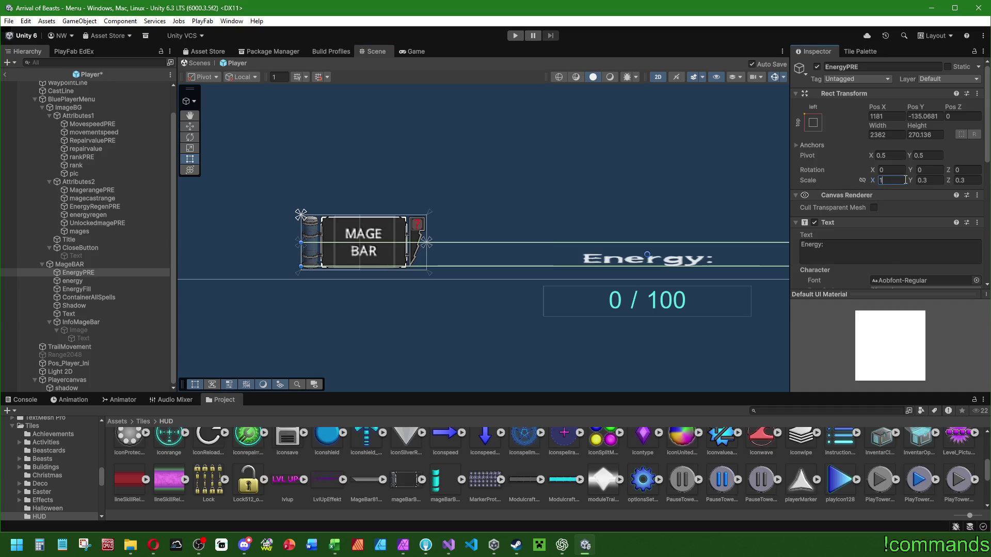
pyautogui.write('1')
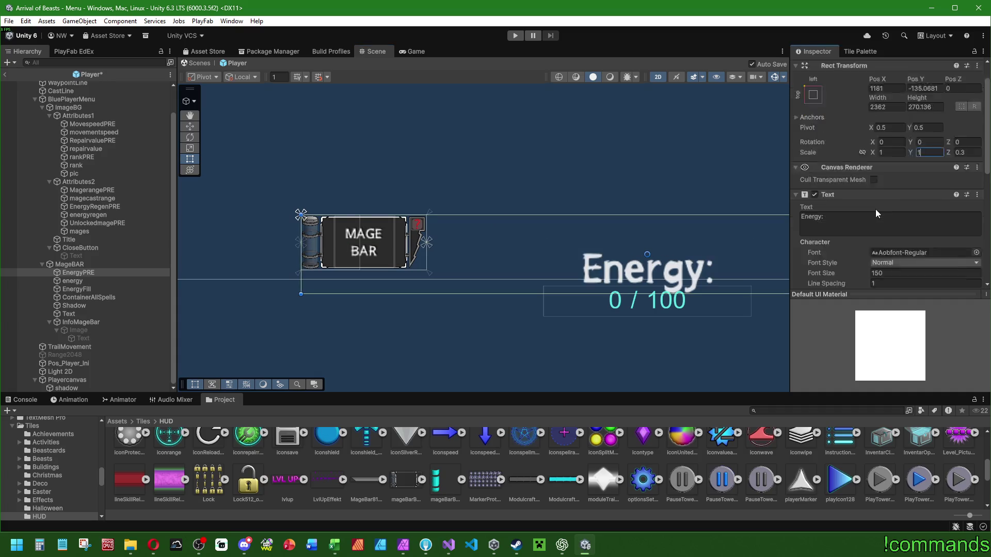
pyautogui.scroll(-3, 877, 208)
pyautogui.scroll(3, 855, 211)
pyautogui.click(900, 124)
pyautogui.write('0.3')
pyautogui.click(935, 124)
pyautogui.write('0')
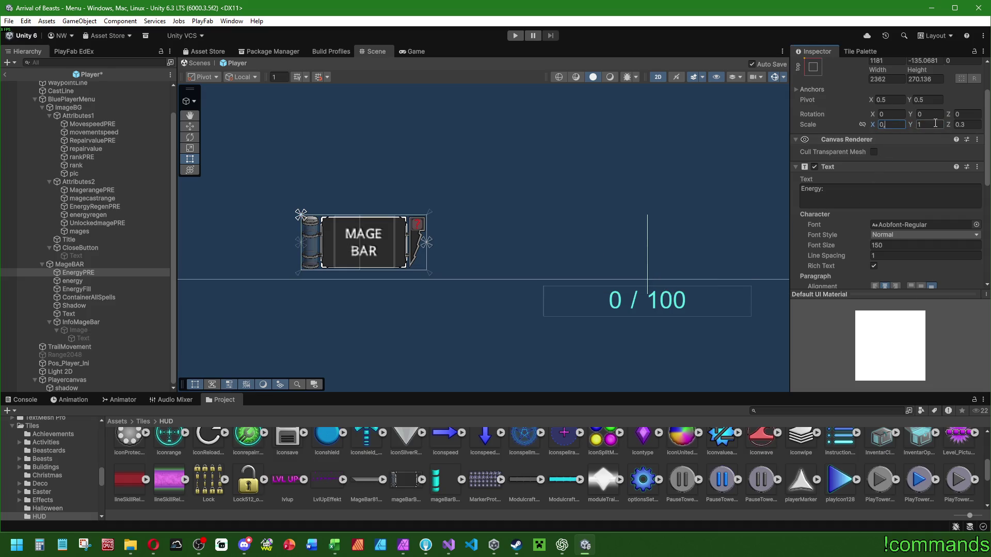
pyautogui.write('.3')
pyautogui.press('Tab')
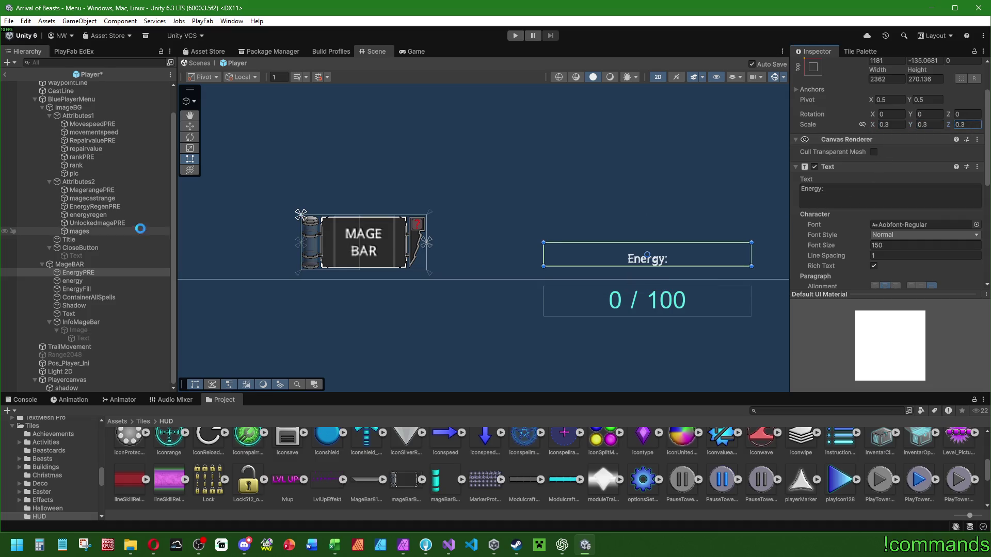
# Set the Energy: label's font size to 50, comparing against the MAGE BAR text.
pyautogui.click(72, 312)
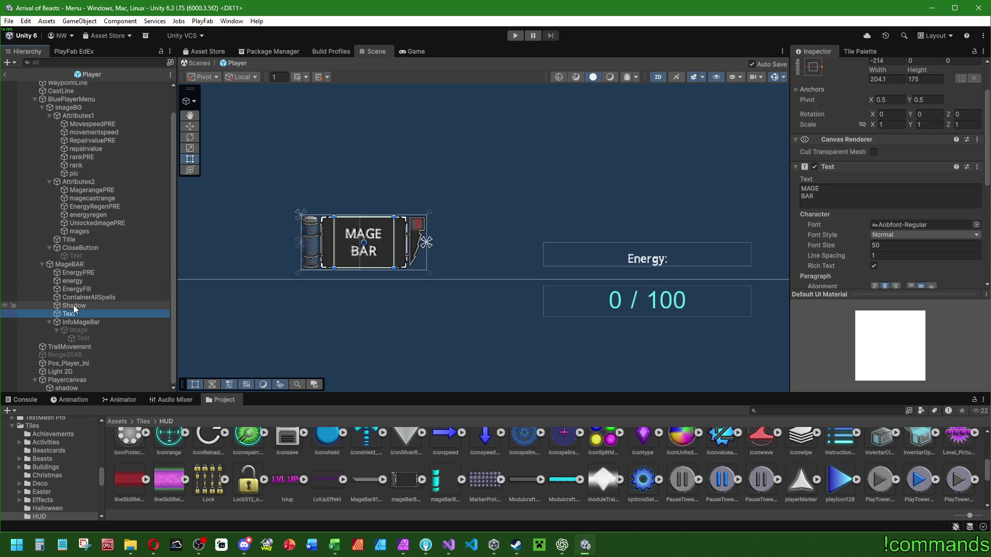
pyautogui.scroll(-3, 859, 238)
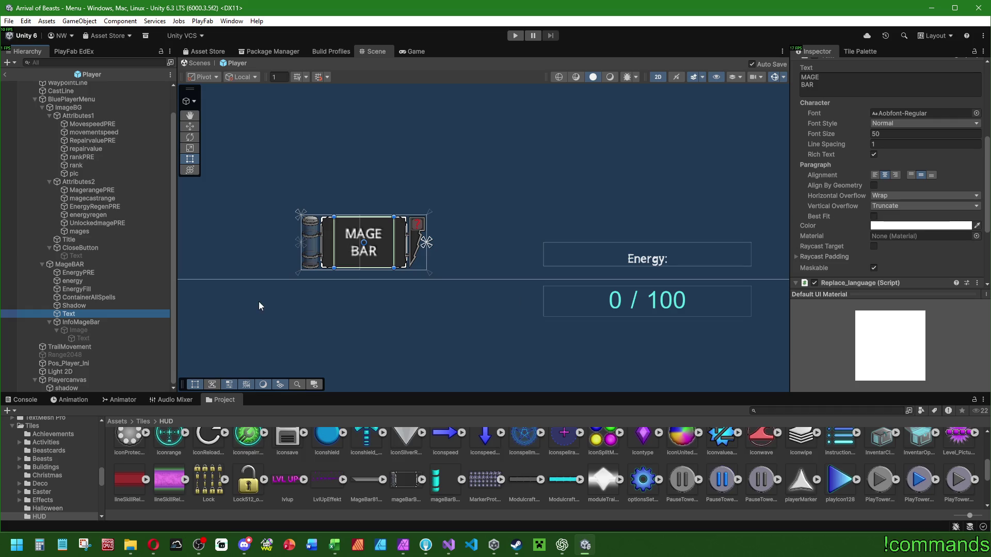
pyautogui.click(87, 272)
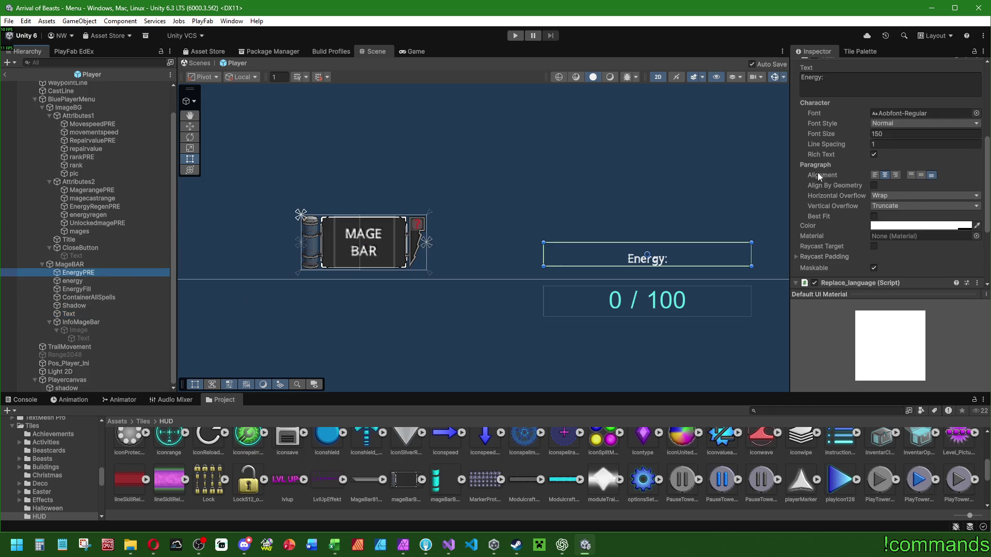
pyautogui.scroll(2, 824, 194)
pyautogui.click(891, 190)
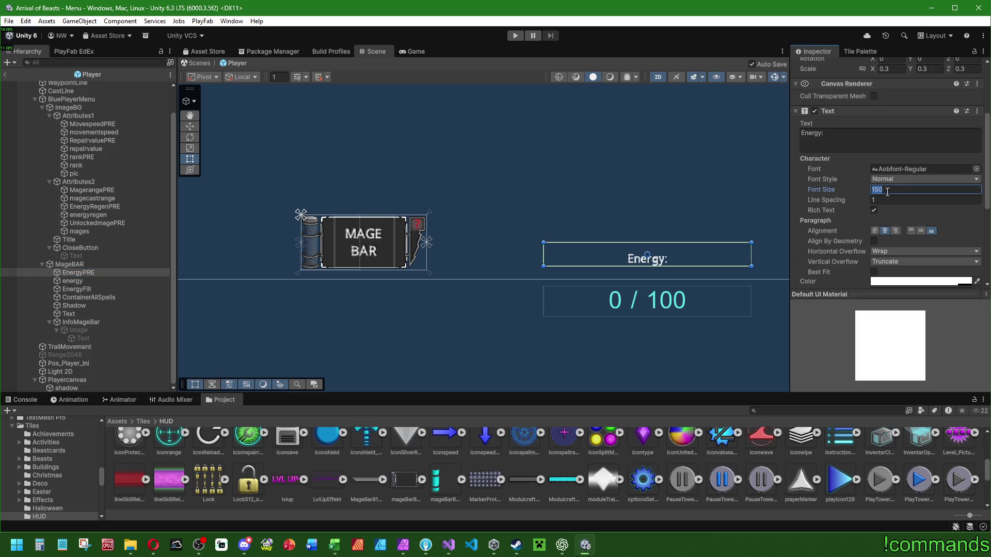
pyautogui.click(79, 312)
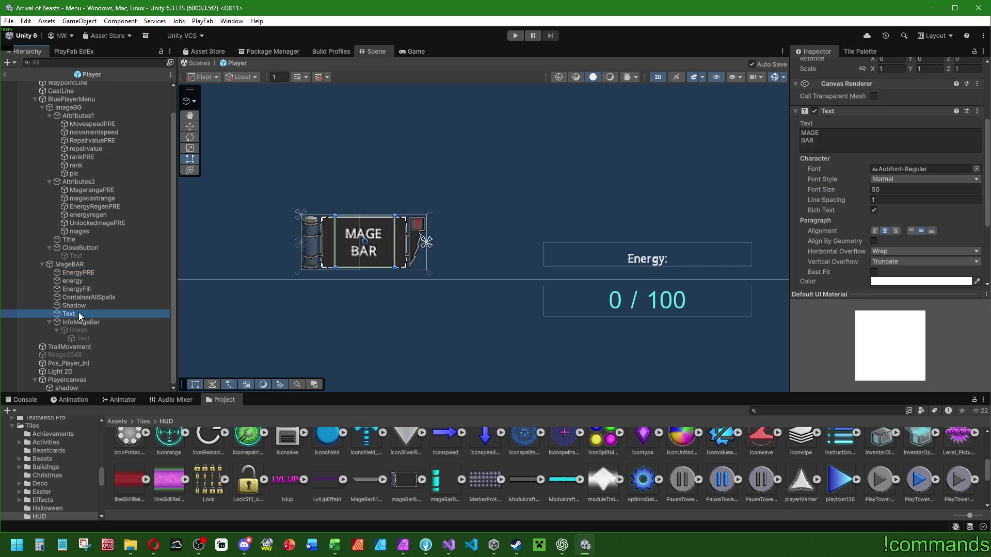
pyautogui.click(81, 274)
pyautogui.click(886, 189)
pyautogui.write('50')
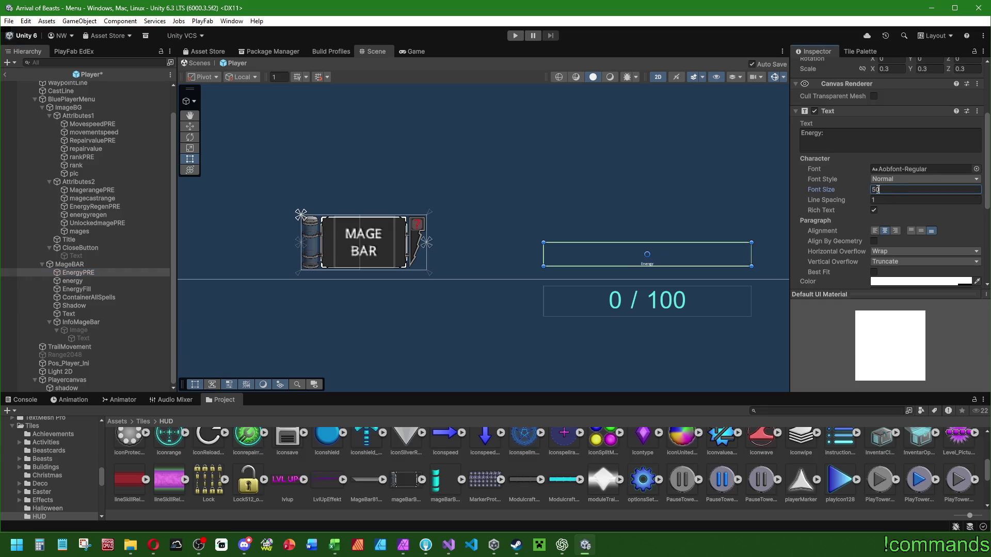
# Try a 0.5 scale on the label, then undo the scale change.
pyautogui.scroll(4, 897, 190)
pyautogui.click(929, 181)
pyautogui.write('0.5')
pyautogui.click(890, 180)
pyautogui.write('0.5')
pyautogui.click(977, 180)
pyautogui.write('0.')
pyautogui.hotkey('ctrl', 'z')
pyautogui.hotkey('ctrl', 'z')
pyautogui.hotkey('ctrl', 'z')
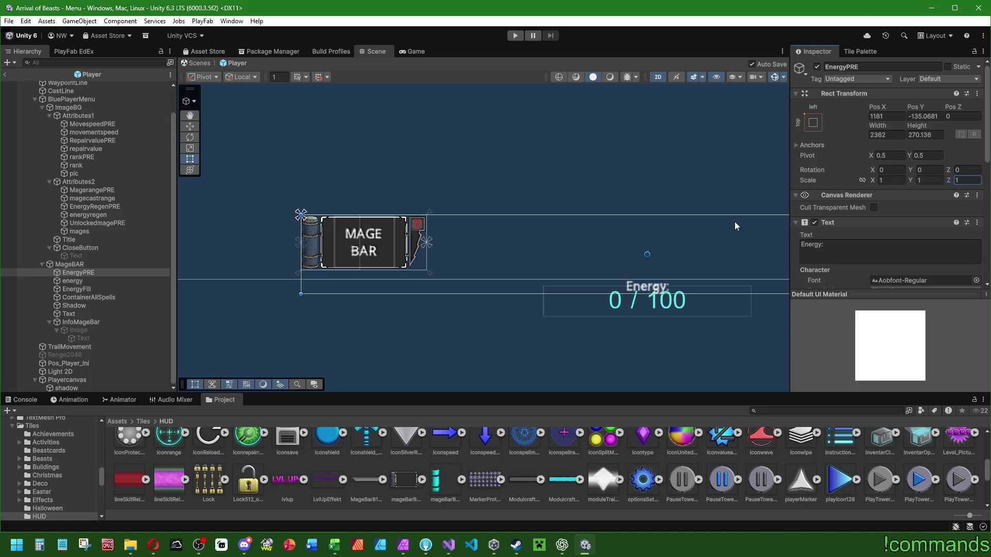
# Give the Energy: label a Rect Transform width of 512 and a new height.
pyautogui.click(888, 134)
pyautogui.write('512')
pyautogui.click(934, 135)
pyautogui.write('128')
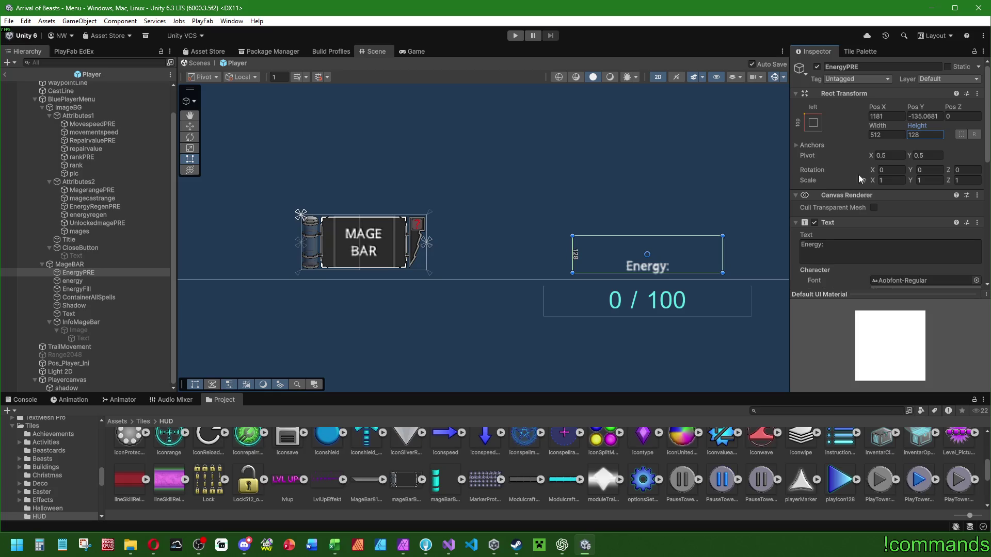
pyautogui.write('32')
pyautogui.write('64')
pyautogui.click(890, 134)
pyautogui.write('128')
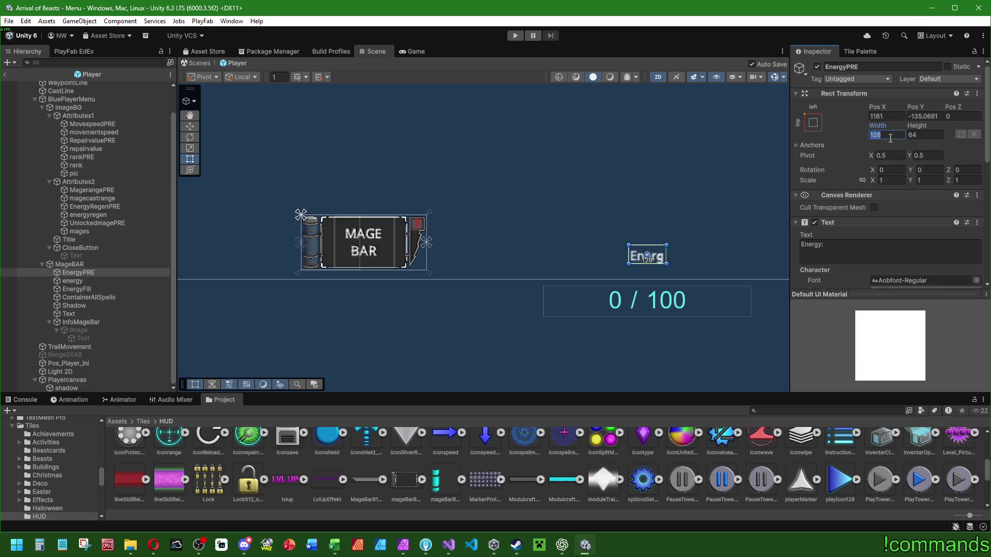
pyautogui.write('256')
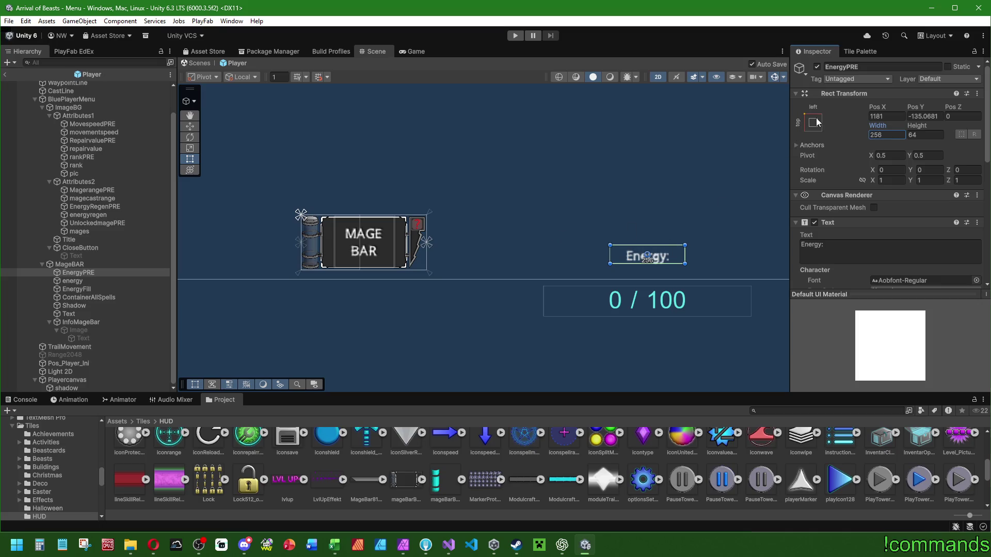
# Anchor the label top-left, drag its edges narrower, then undo the edge changes.
pyautogui.click(817, 123)
pyautogui.keyDown('alt'); pyautogui.click(849, 203); pyautogui.keyUp('alt')
pyautogui.scroll(10, 306, 214)
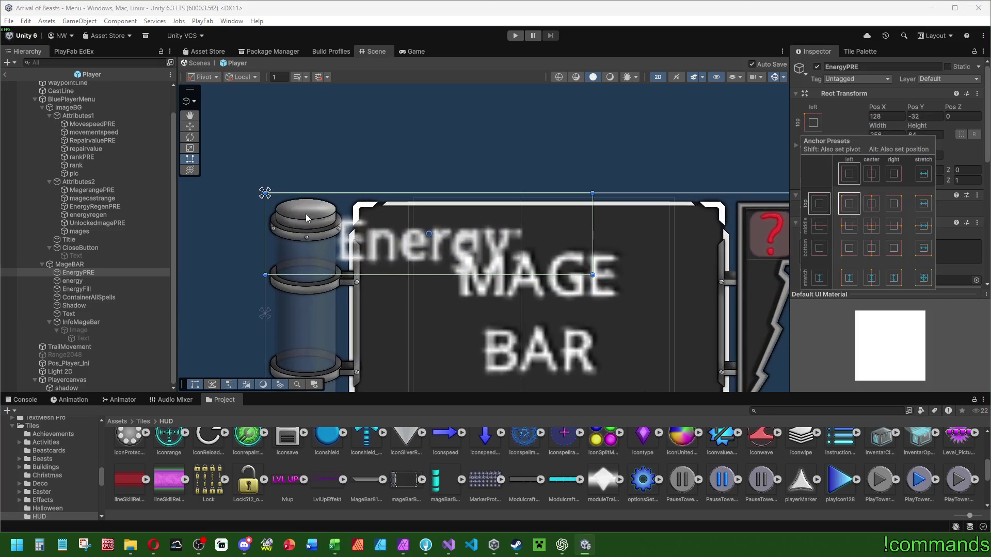
pyautogui.moveTo(265, 220); pyautogui.dragTo(361, 219)
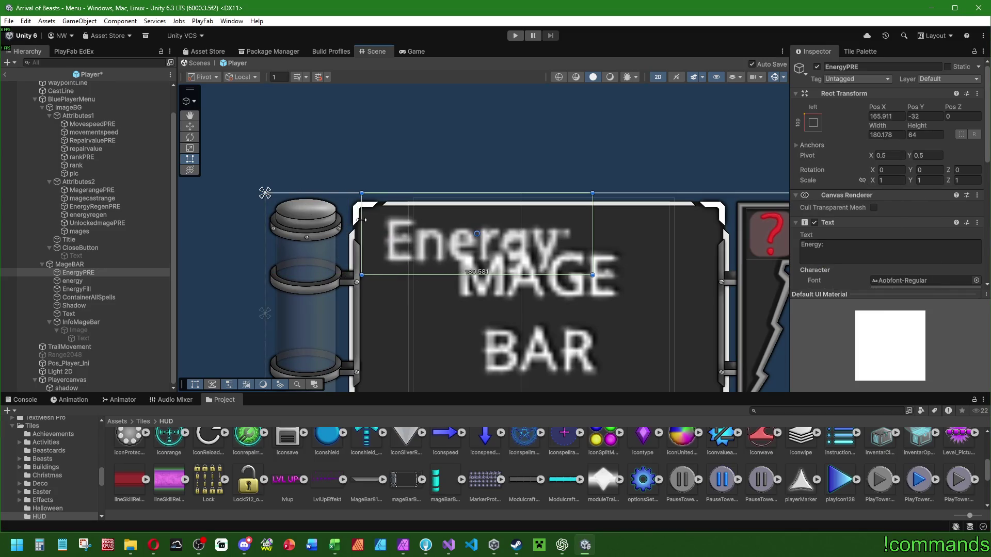
pyautogui.moveTo(592, 227)
pyautogui.mouseDown()
pyautogui.moveTo(722, 225)
pyautogui.moveTo(495, 224)
pyautogui.mouseUp()
pyautogui.scroll(-3, 495, 222)
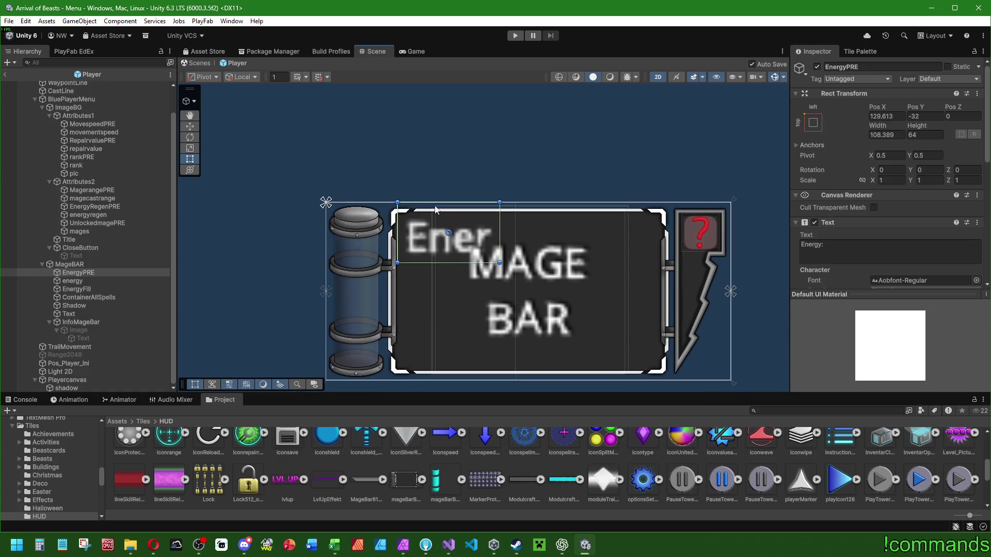
pyautogui.scroll(-3, 435, 209)
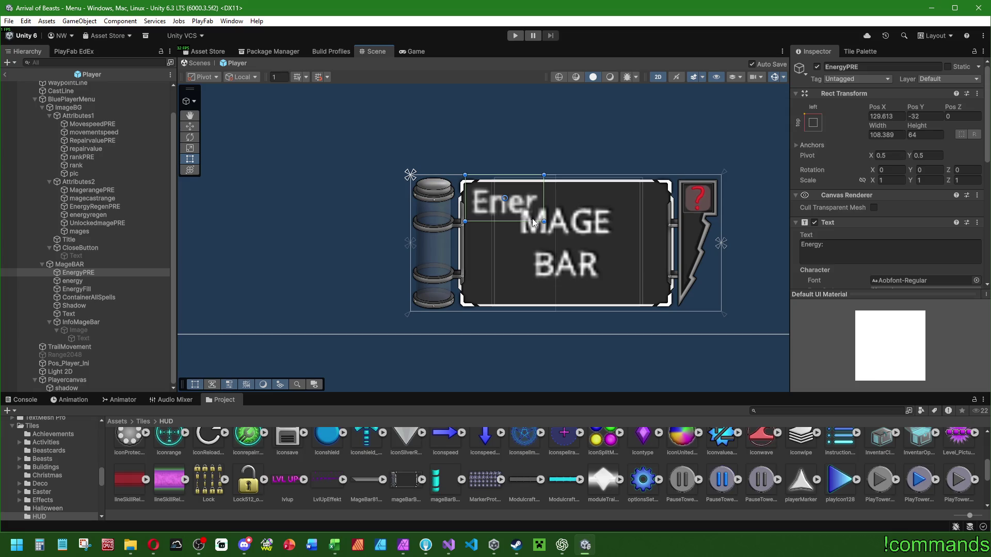
pyautogui.scroll(-5, 527, 219)
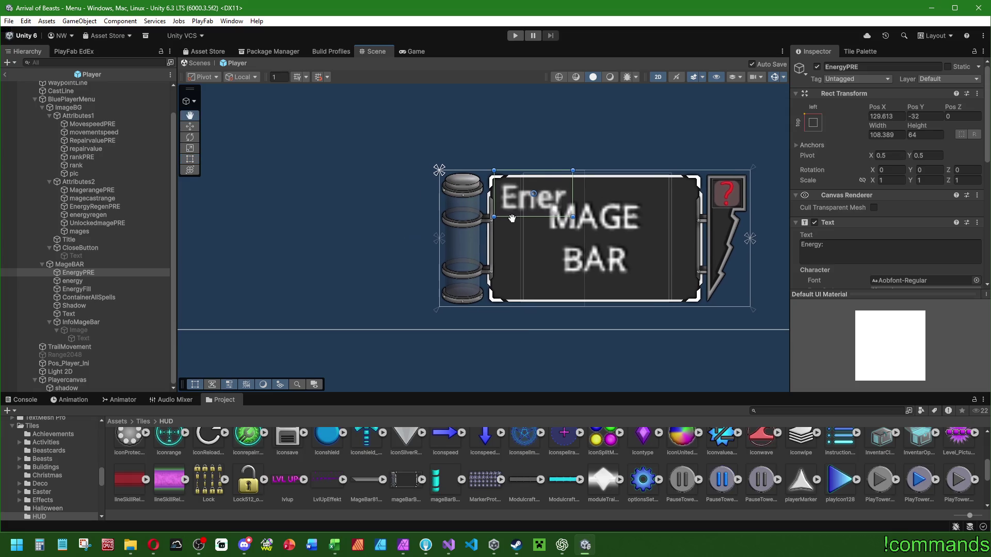
pyautogui.hotkey('ctrl', 'z')
pyautogui.hotkey('ctrl', 'z')
pyautogui.hotkey('ctrl', 'z')
pyautogui.scroll(-1, 578, 227)
# Undo the last label width change and add an empty child EnergyCont under MageBAR.
pyautogui.scroll(-3, 611, 240)
pyautogui.hotkey('ctrl', 'z')
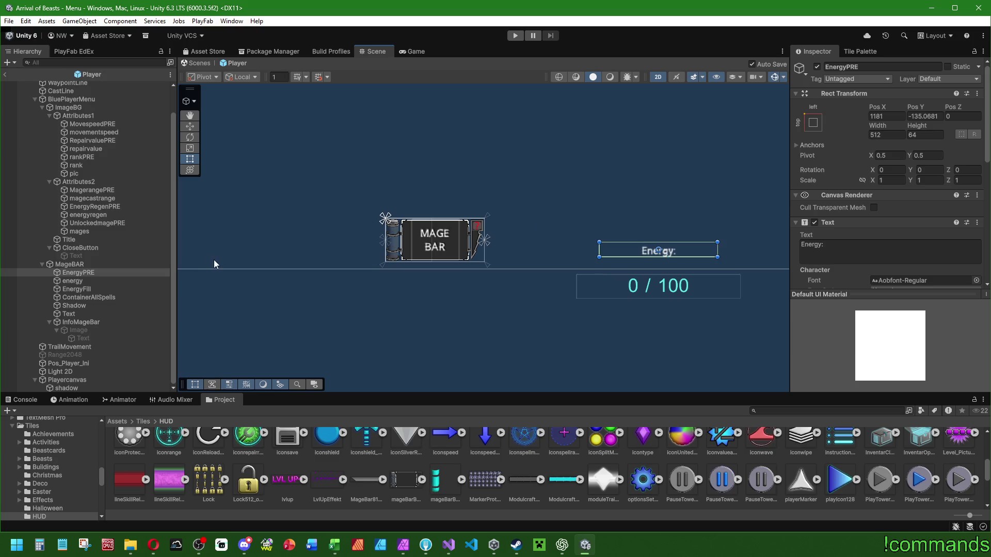
pyautogui.rightClick(76, 264)
pyautogui.click(116, 292)
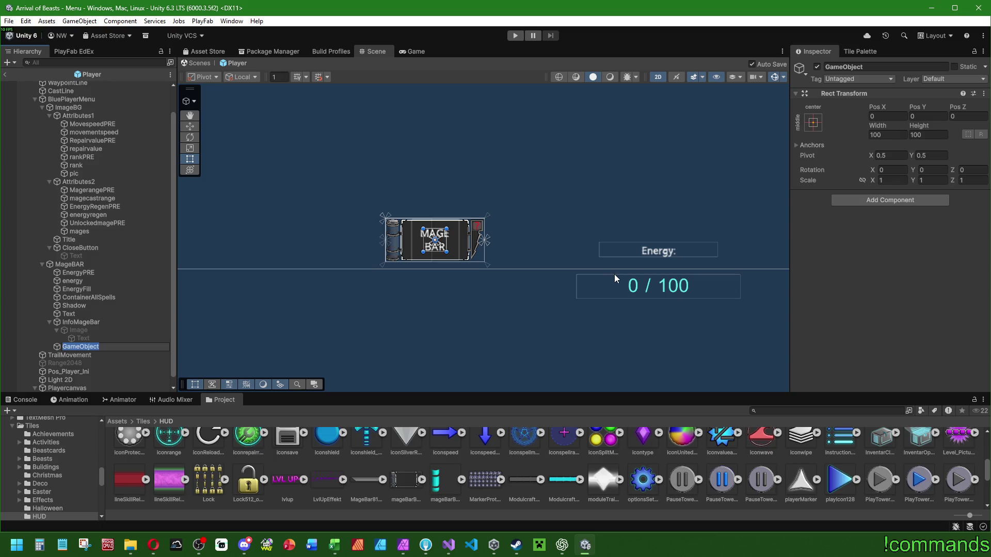
pyautogui.write('EnergyC')
pyautogui.write('ont')
pyautogui.press('Return')
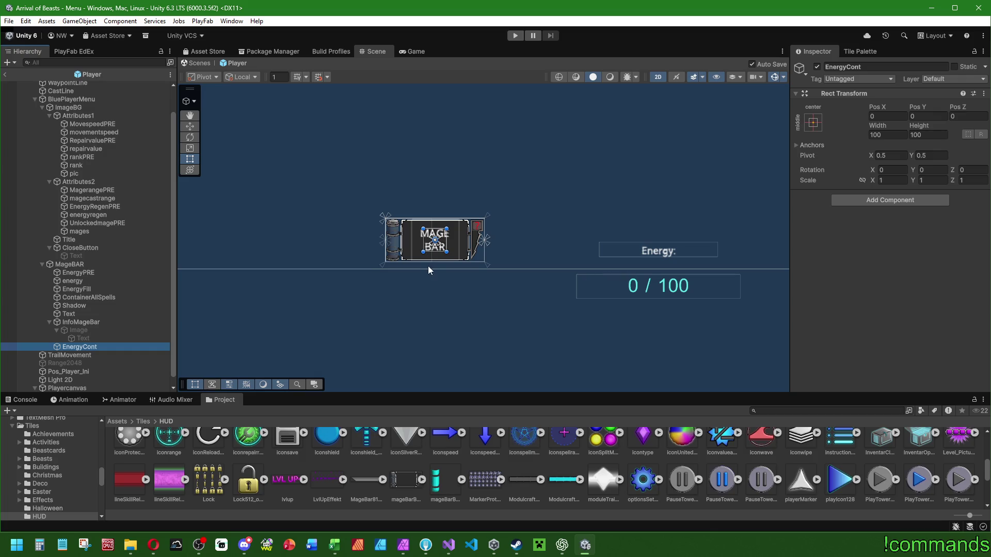
# Set EnergyCont's width to 384 and drag the box taller.
pyautogui.click(890, 146)
pyautogui.click(894, 134)
pyautogui.write('256')
pyautogui.press('Return')
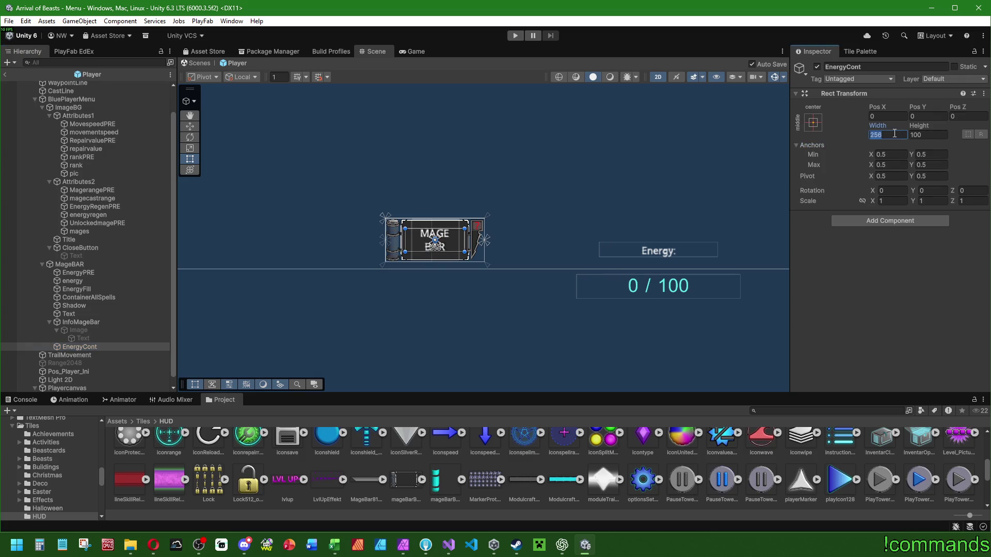
pyautogui.write('384')
pyautogui.moveTo(448, 227); pyautogui.dragTo(443, 212)
# Anchor EnergyCont to the left-middle of its parent with pivot X 1.
pyautogui.scroll(2, 384, 277)
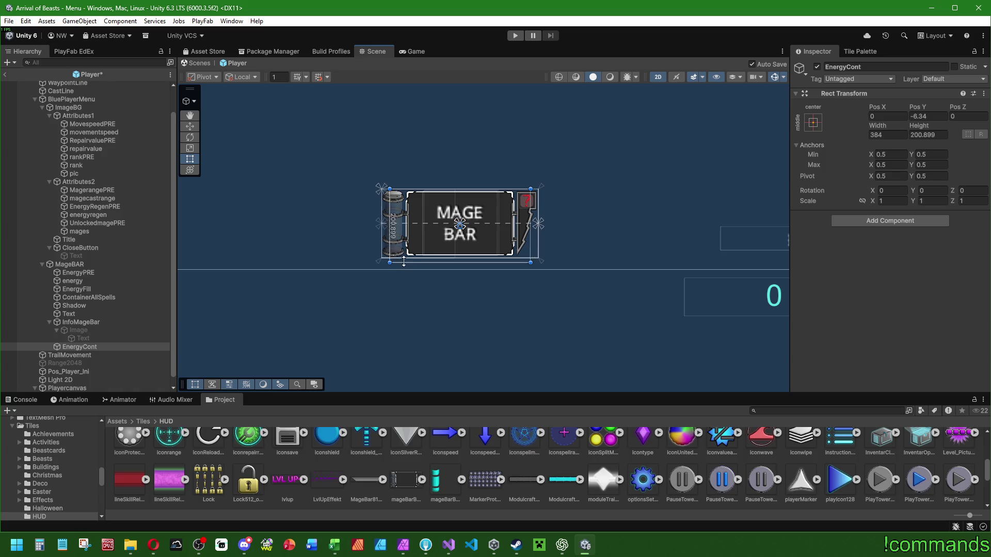
pyautogui.click(813, 124)
pyautogui.keyDown('alt'); pyautogui.click(849, 225); pyautogui.keyUp('alt')
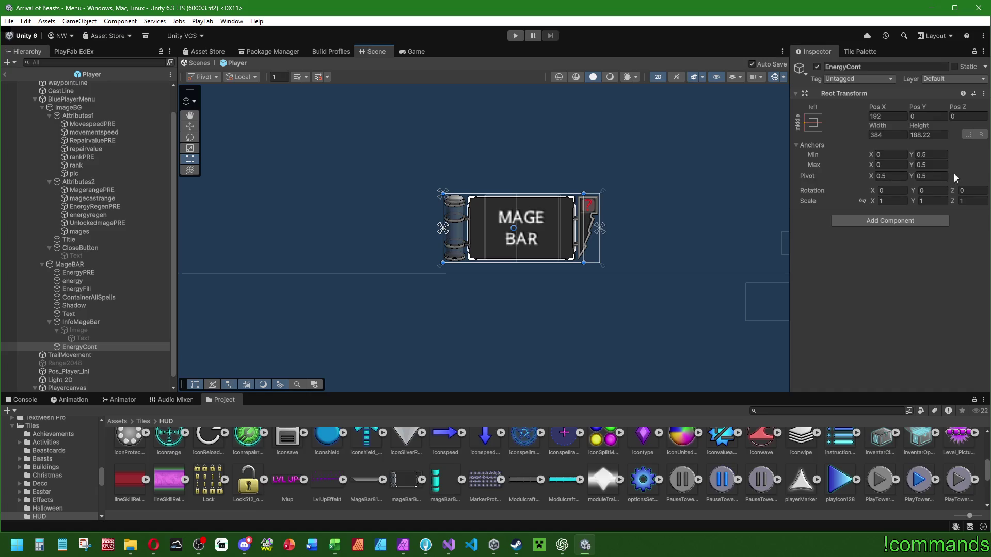
pyautogui.click(896, 176)
pyautogui.write('1')
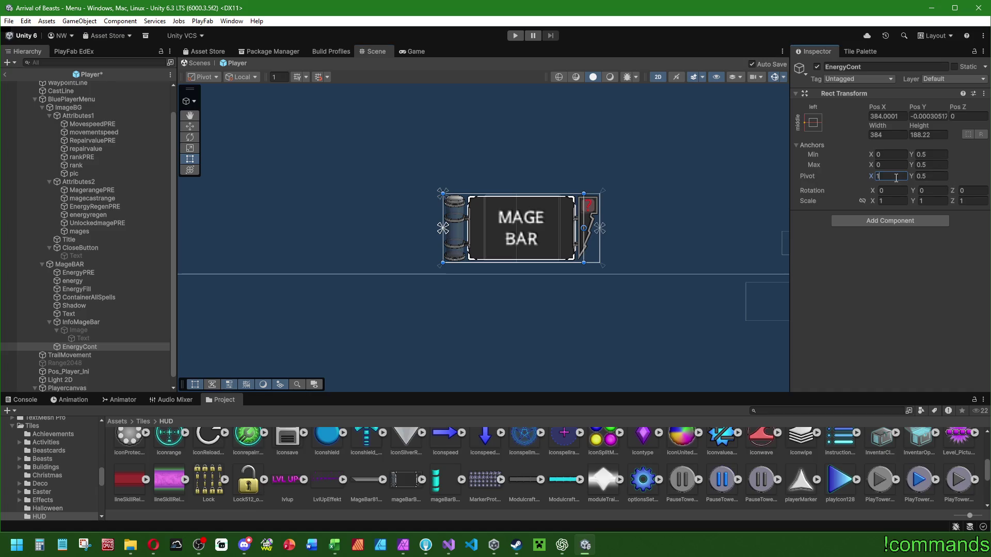
# Position EnergyCont at Pos X 0, Pos Y 0.
pyautogui.click(885, 117)
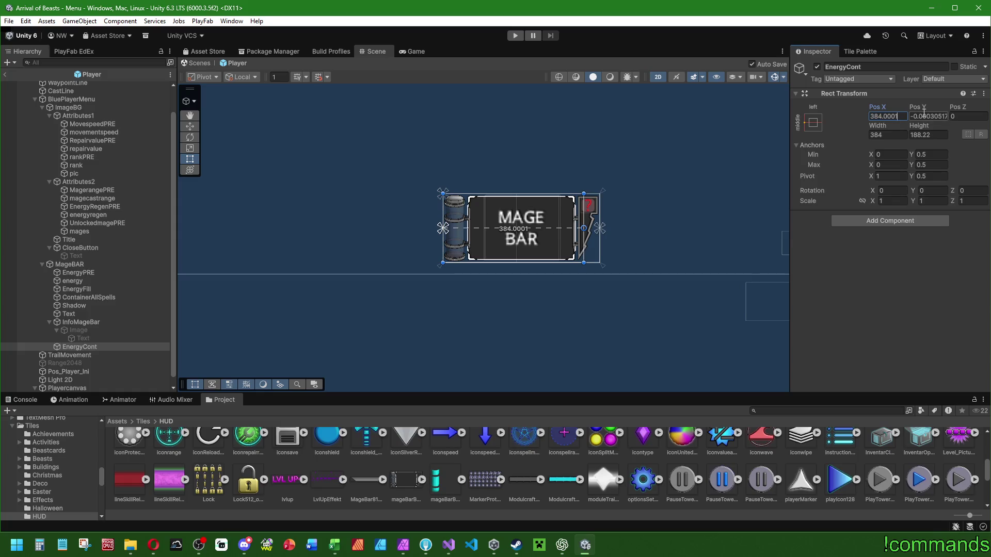
pyautogui.moveTo(901, 117); pyautogui.dragTo(888, 118)
pyautogui.write('0')
pyautogui.press('Tab')
pyautogui.write('0')
pyautogui.press('Return')
pyautogui.moveTo(526, 199); pyautogui.dragTo(564, 199)
pyautogui.rightClick(95, 348)
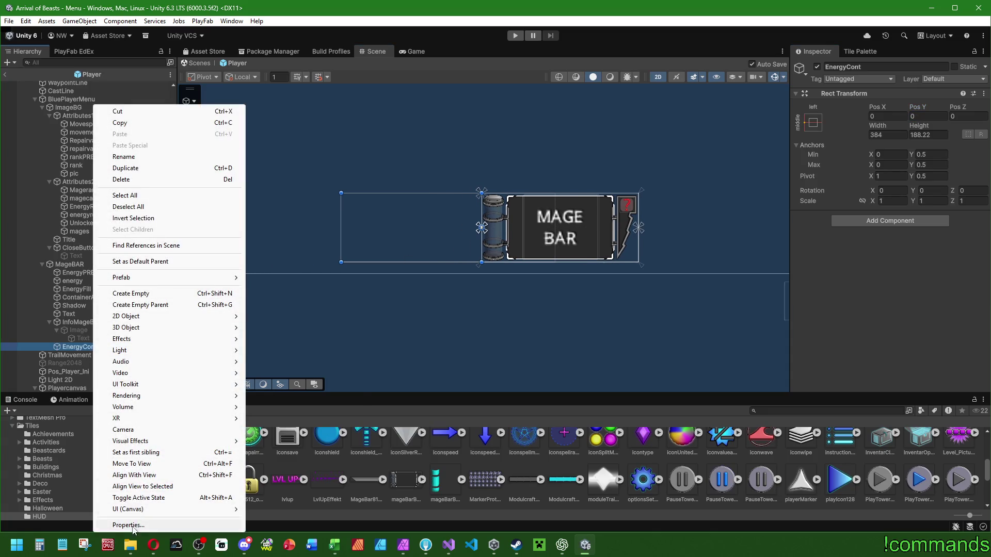
# Add a UI Image inside EnergyCont named Background.
pyautogui.moveTo(133, 510)
pyautogui.click(270, 348)
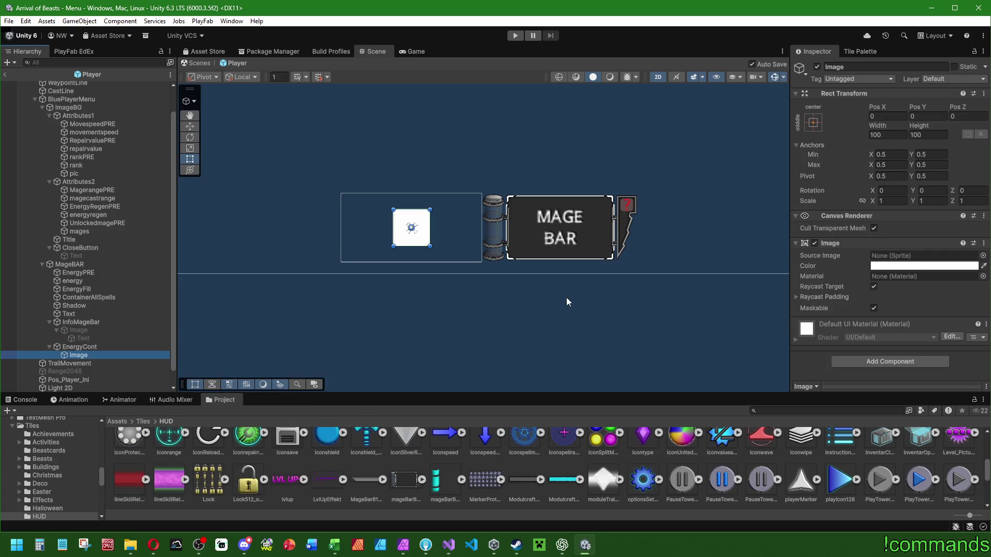
pyautogui.press('BackSpace')
pyautogui.write('Backgroun')
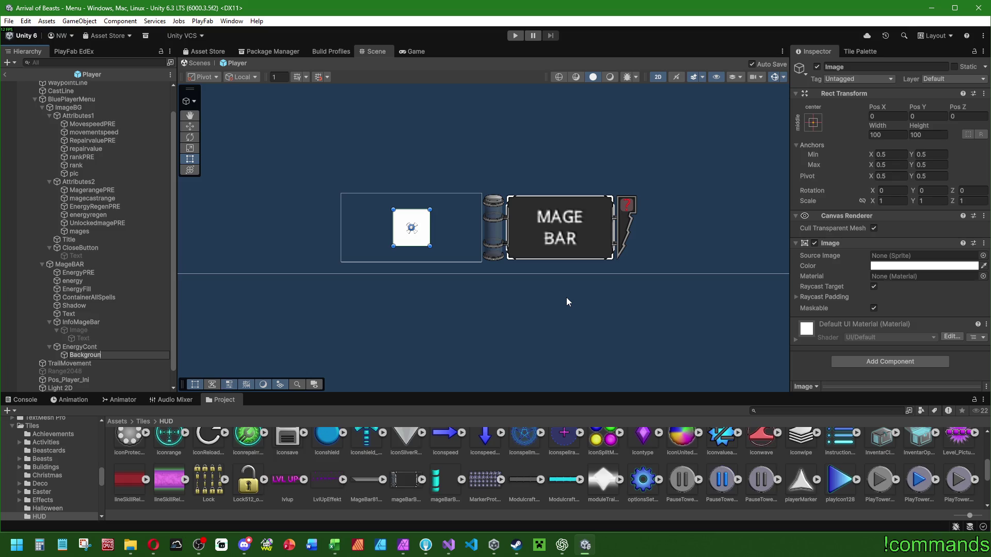
pyautogui.write('d')
pyautogui.press('Return')
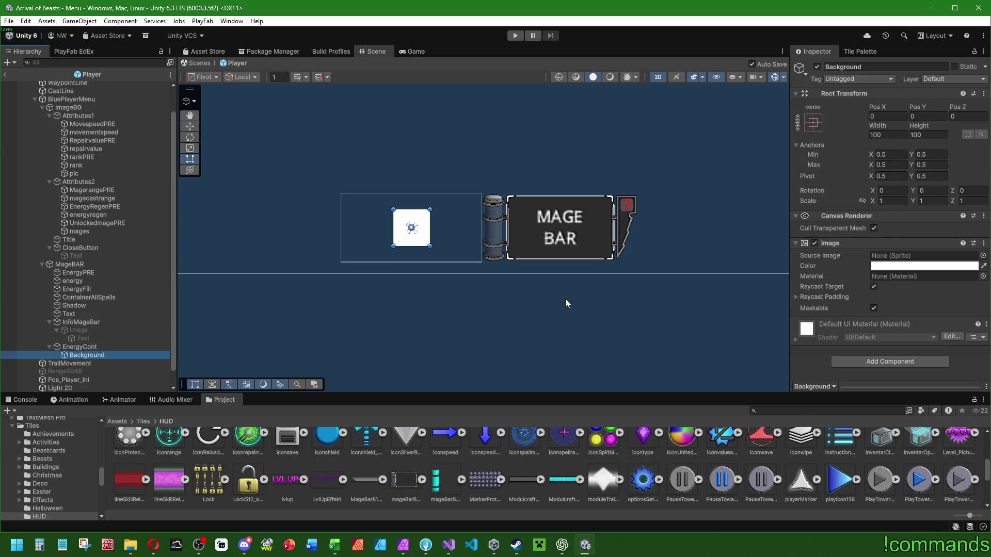
# Stretch Background to fill EnergyCont and size it 352 wide by 172 tall.
pyautogui.scroll(-2, 567, 296)
pyautogui.click(813, 123)
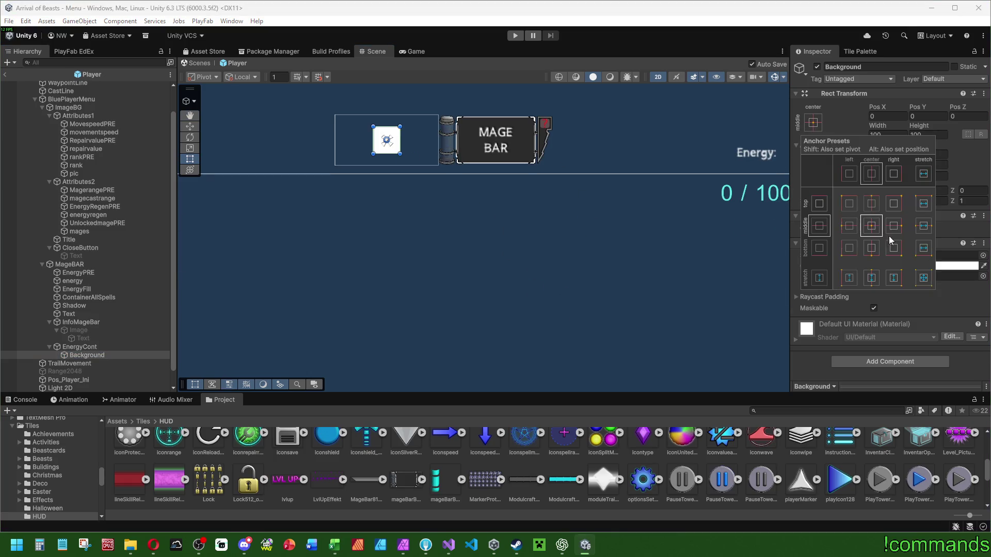
pyautogui.keyDown('alt'); pyautogui.click(924, 277); pyautogui.keyUp('alt')
pyautogui.click(884, 135)
pyautogui.write('352')
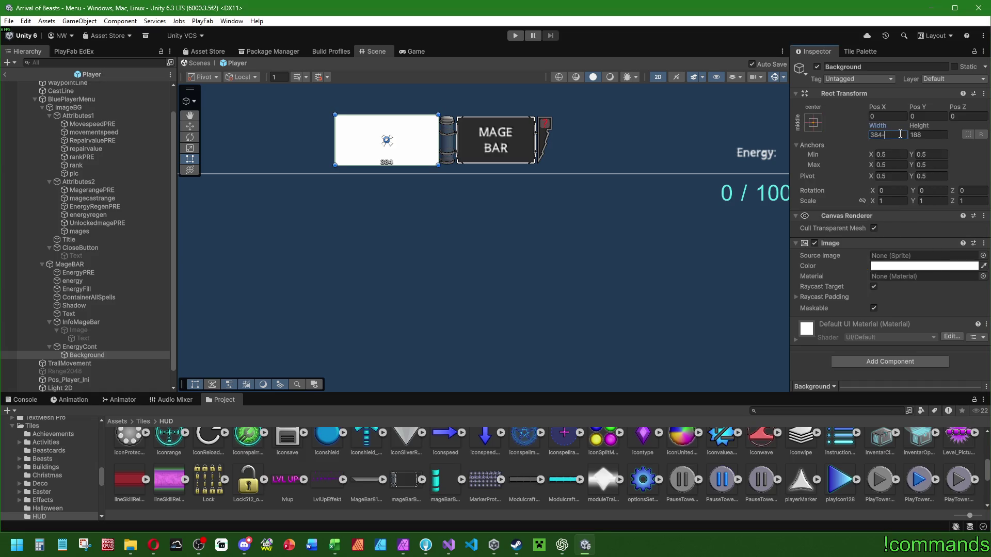
pyautogui.click(934, 136)
pyautogui.write('156')
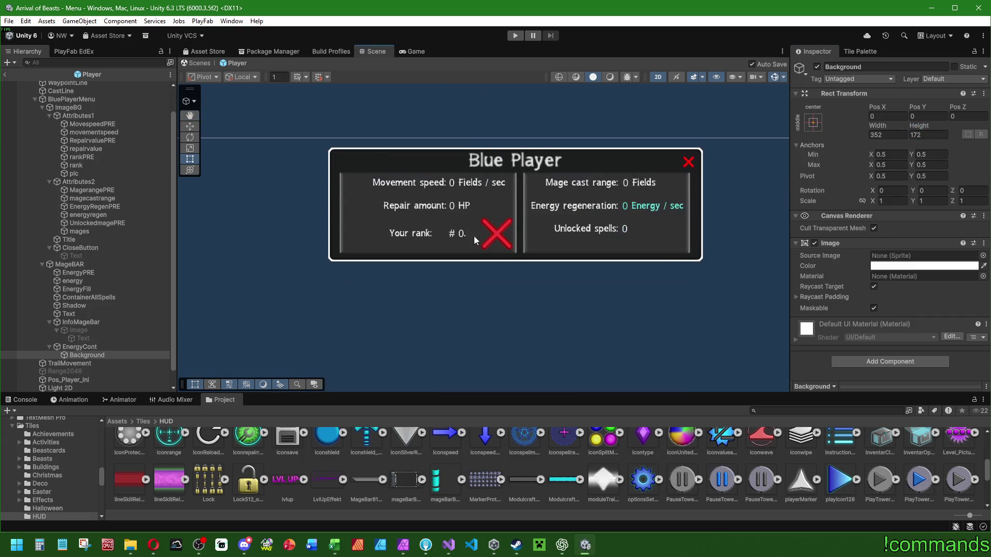
pyautogui.click(85, 115)
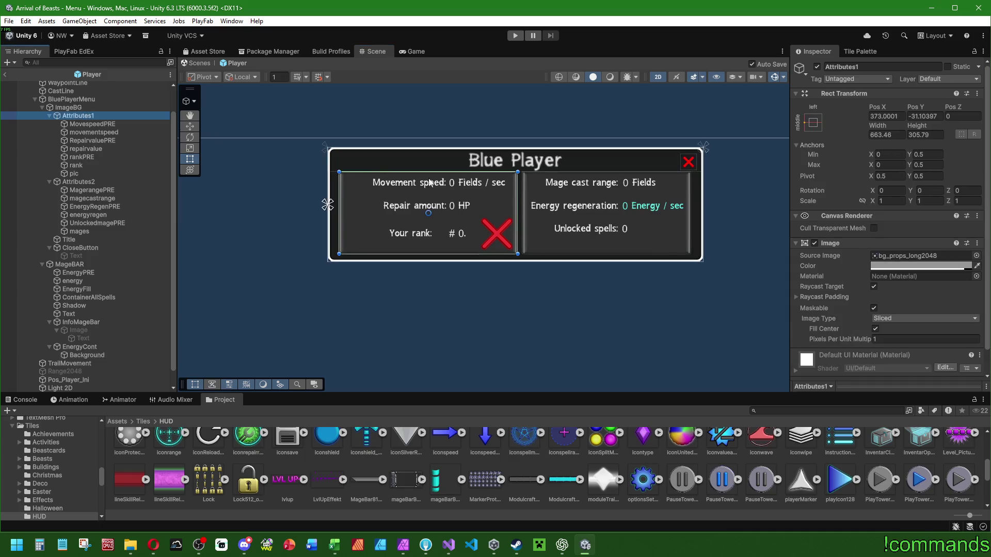
# Copy Attributes1's Image component values and paste them onto EnergyCont's Background.
pyautogui.rightClick(830, 243)
pyautogui.click(877, 297)
pyautogui.scroll(2, 517, 287)
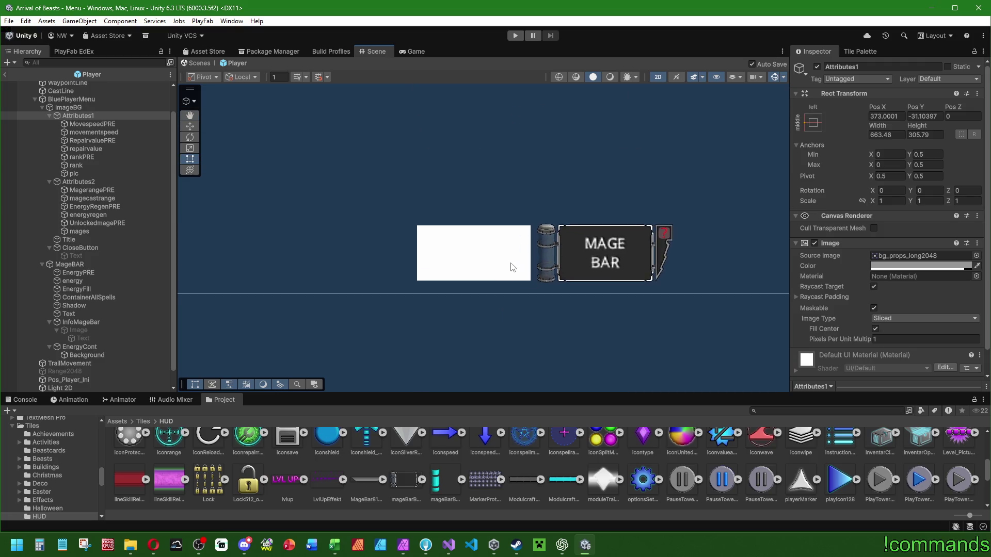
pyautogui.click(79, 323)
pyautogui.click(82, 355)
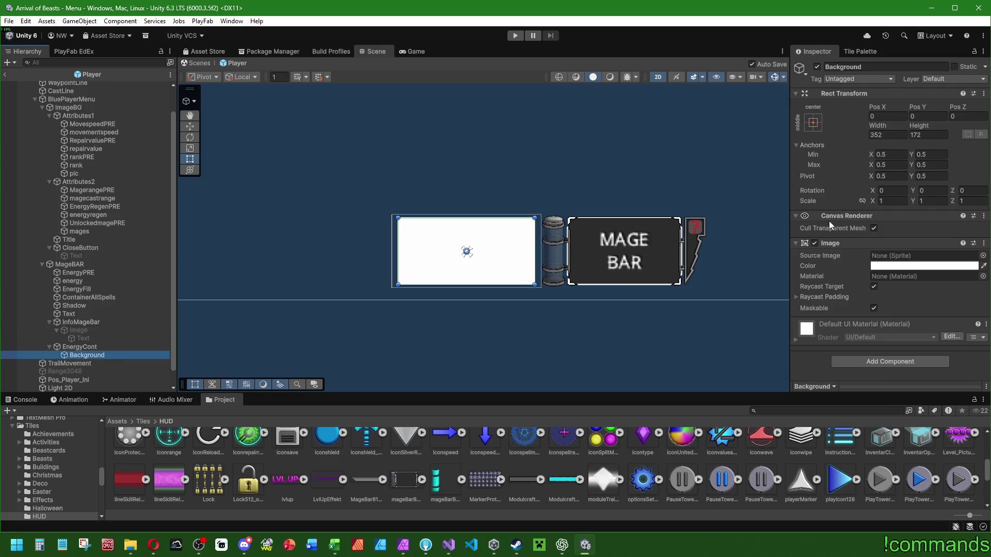
pyautogui.hotkey('alt', 'Tab')
pyautogui.rightClick(831, 243)
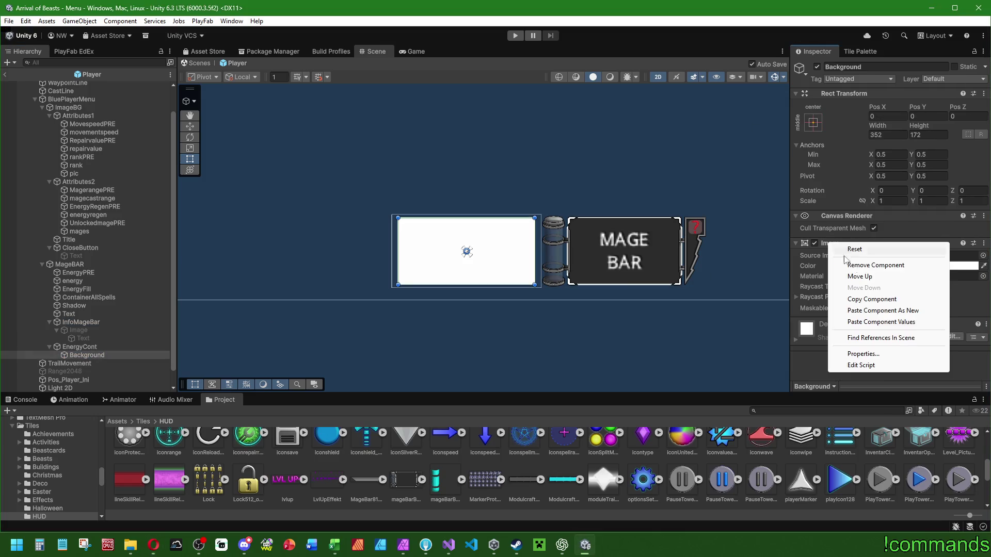
pyautogui.click(883, 322)
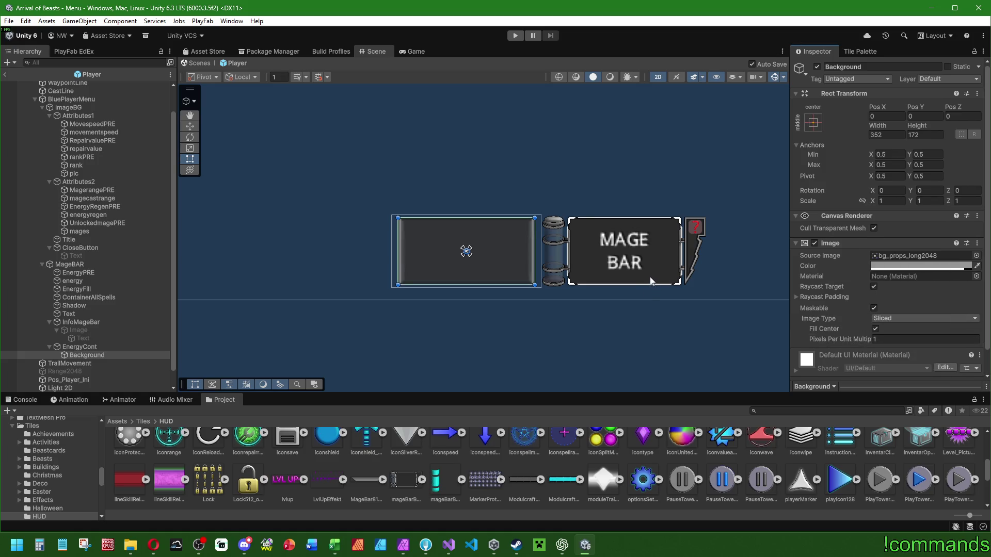
# Give Background the BG_black_standard_popup source image, tinted pure white.
pyautogui.click(976, 255)
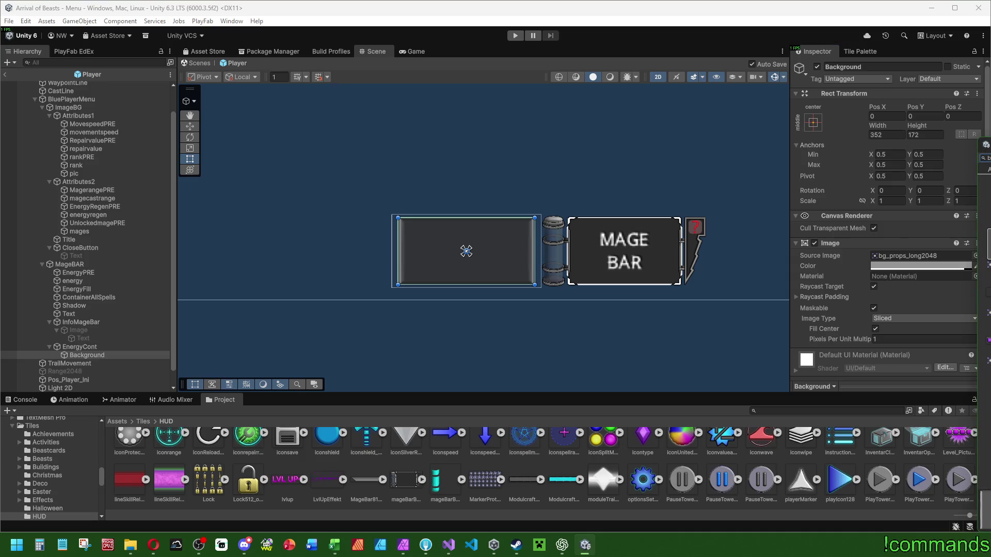
pyautogui.doubleClick(986, 511)
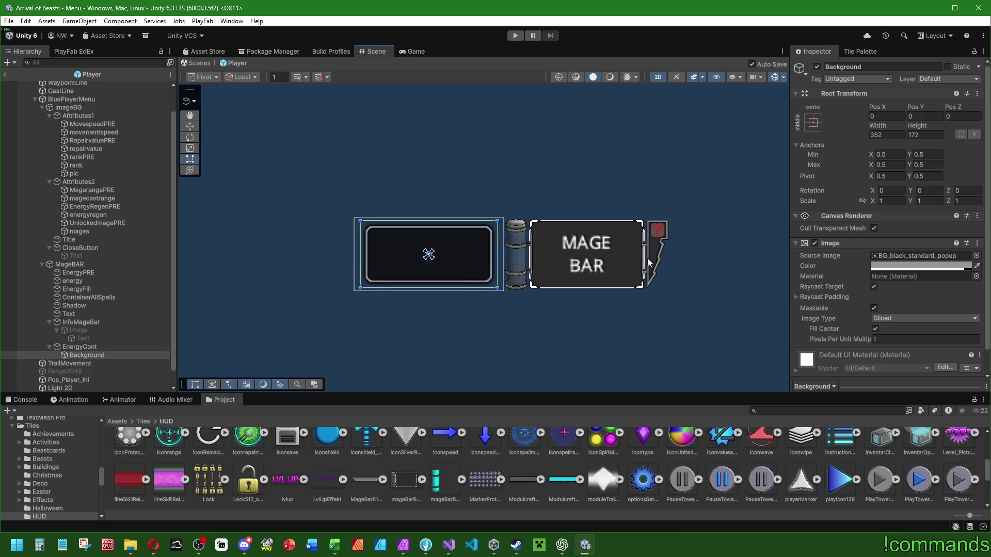
pyautogui.scroll(2, 570, 263)
pyautogui.click(921, 266)
pyautogui.click(950, 437)
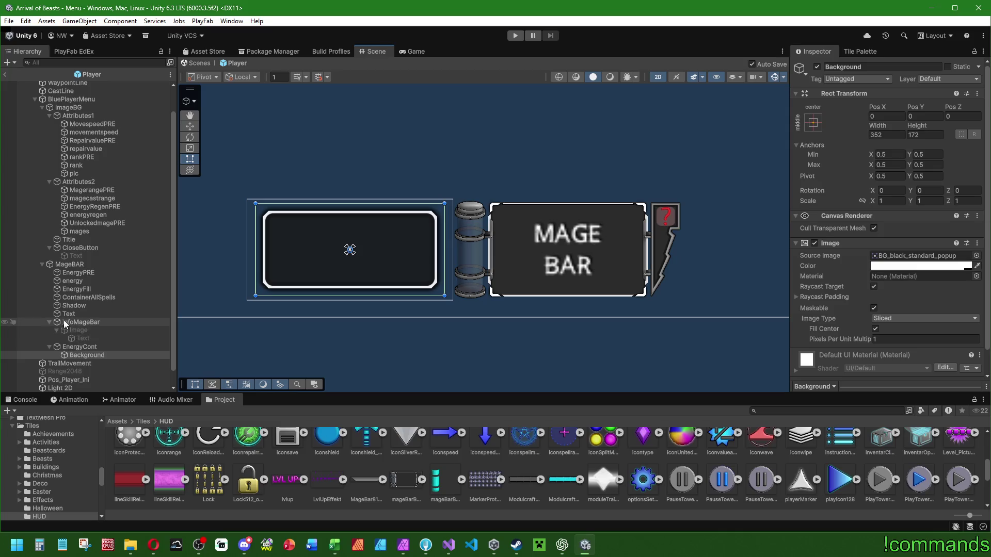
pyautogui.scroll(-5, 283, 291)
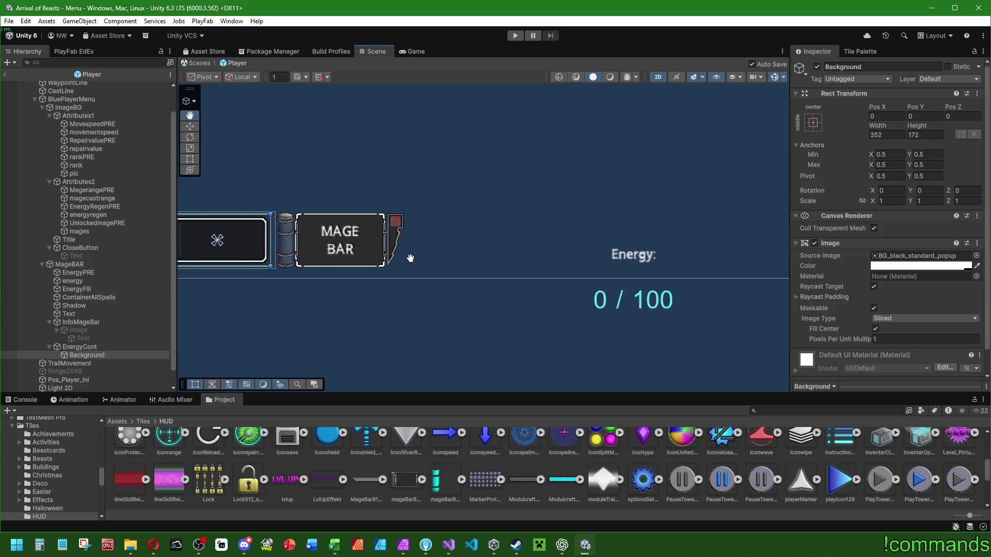
pyautogui.click(81, 281)
# Move the EnergyPRE label and energy count under the Background object.
pyautogui.click(84, 272)
pyautogui.keyDown('ctrl'); pyautogui.click(82, 280); pyautogui.keyUp('ctrl')
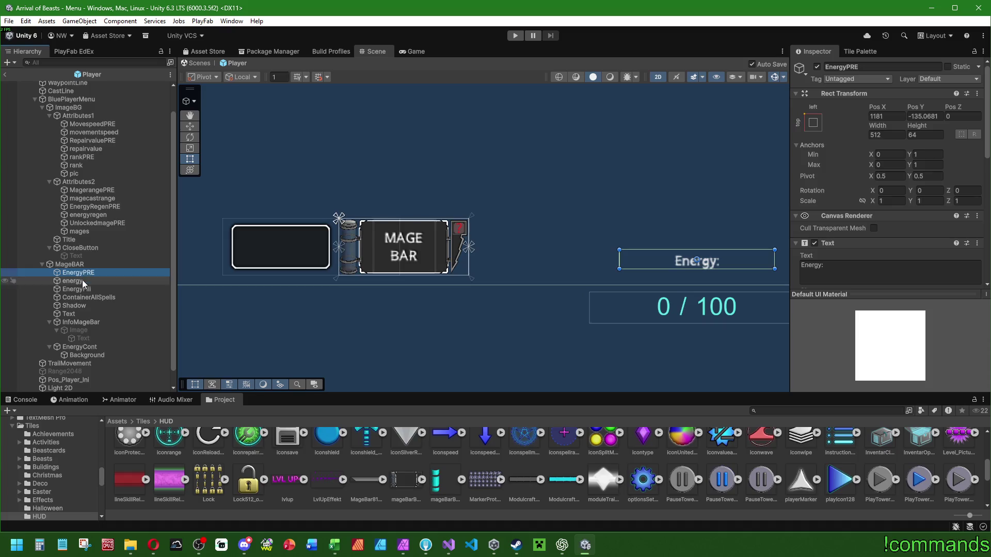
pyautogui.moveTo(84, 348); pyautogui.dragTo(88, 354)
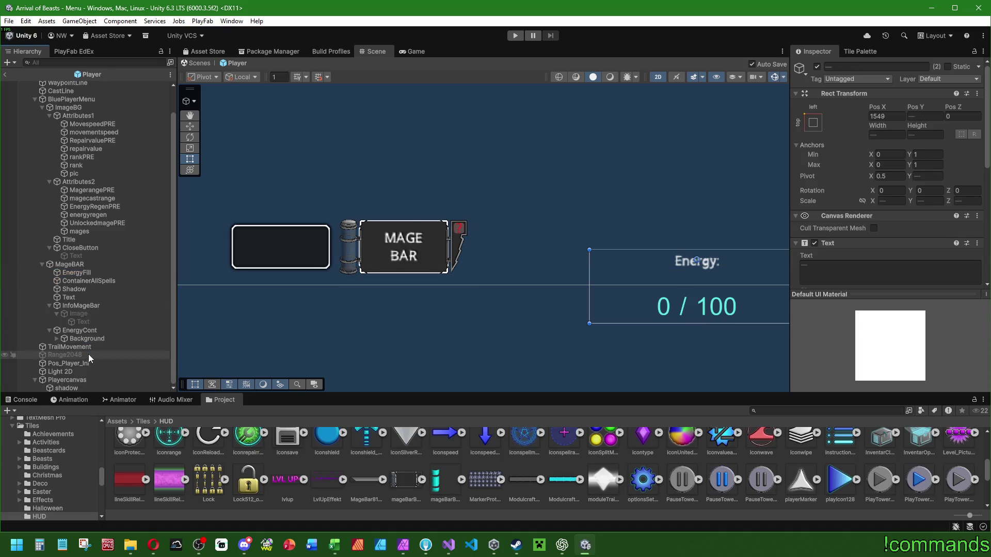
pyautogui.click(59, 339)
# Anchor the Energy: label with top-stretch and the count text with bottom-stretch.
pyautogui.click(93, 347)
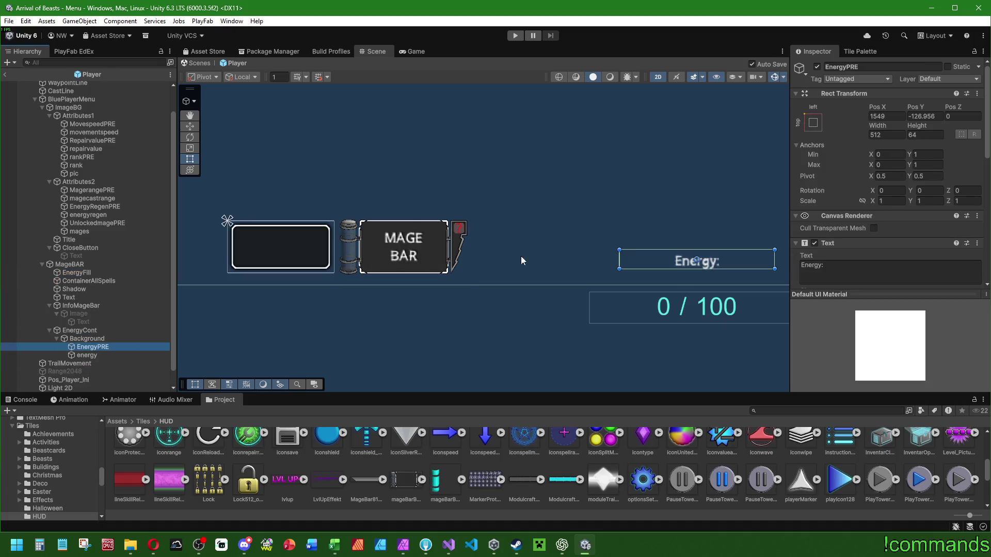
pyautogui.click(813, 124)
pyautogui.keyDown('alt'); pyautogui.click(923, 202); pyautogui.keyUp('alt')
pyautogui.click(88, 355)
pyautogui.click(813, 122)
pyautogui.keyDown('alt'); pyautogui.keyDown('shift'); pyautogui.click(924, 252); pyautogui.keyUp('shift'); pyautogui.keyUp('alt')
pyautogui.press('f')
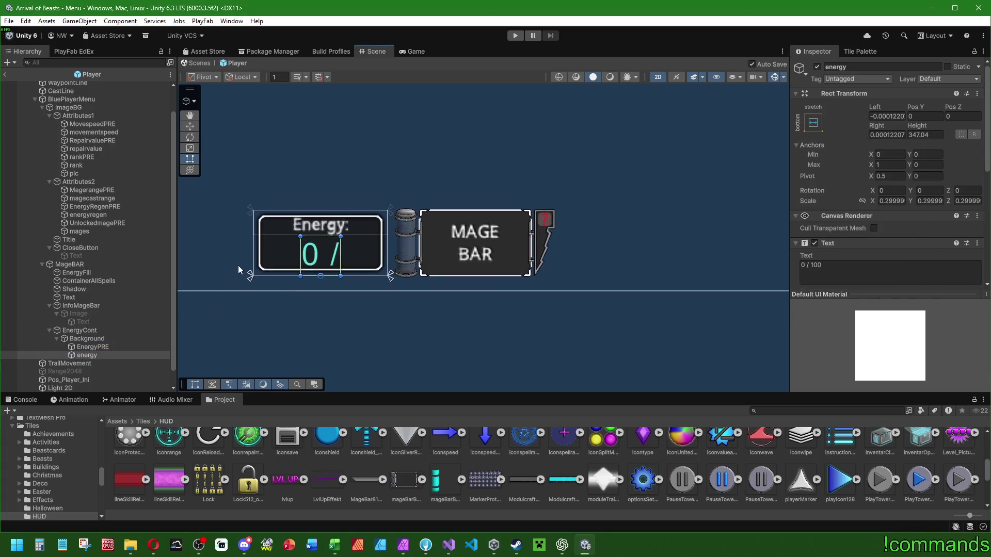
pyautogui.click(813, 124)
pyautogui.click(490, 235)
# Widen the count text so 0 / 100 fits and make the Energy: label slightly taller.
pyautogui.moveTo(426, 254); pyautogui.dragTo(495, 254)
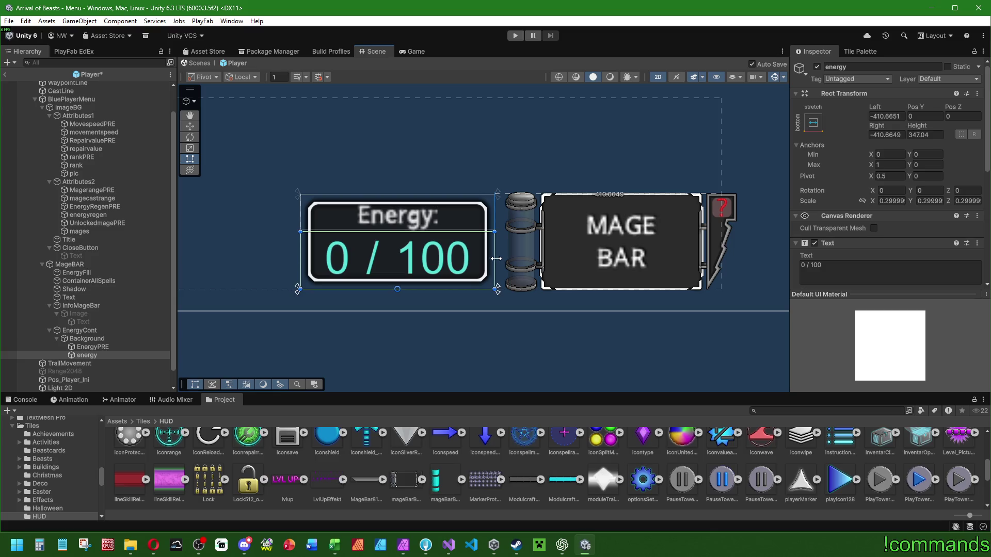
pyautogui.click(94, 347)
pyautogui.moveTo(454, 232)
pyautogui.mouseDown()
pyautogui.moveTo(440, 224)
pyautogui.moveTo(438, 233)
pyautogui.mouseUp()
pyautogui.scroll(-4, 867, 169)
pyautogui.scroll(3, 867, 169)
pyautogui.click(901, 171)
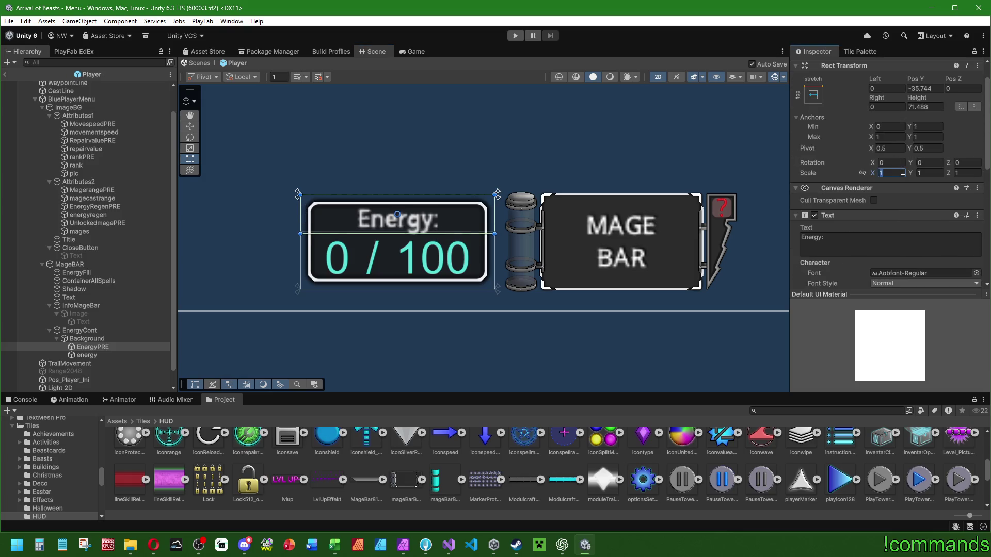
# Scale the energy count text to 0.5 and adjust its font size, trying 64 and 128.
pyautogui.click(85, 355)
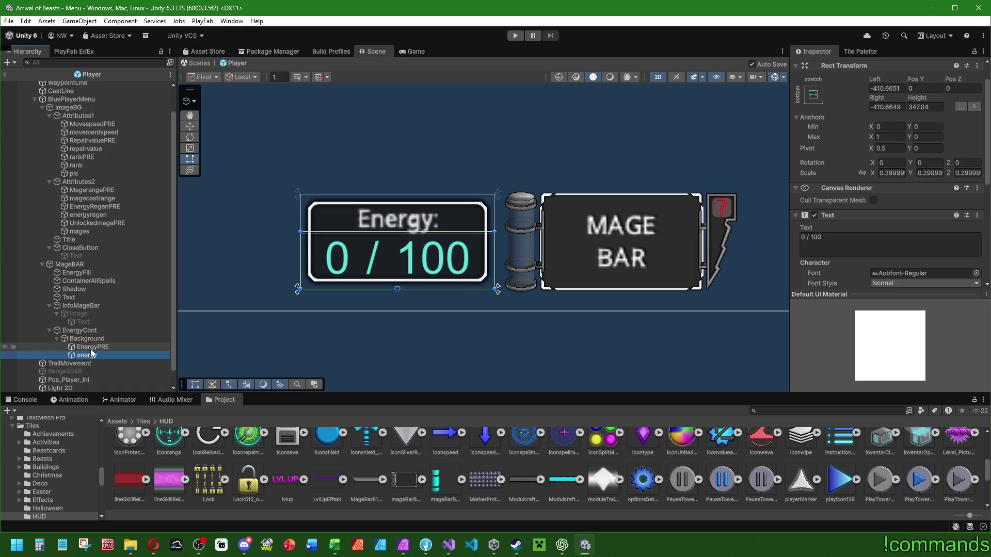
pyautogui.click(889, 173)
pyautogui.write('0.5')
pyautogui.press('Tab')
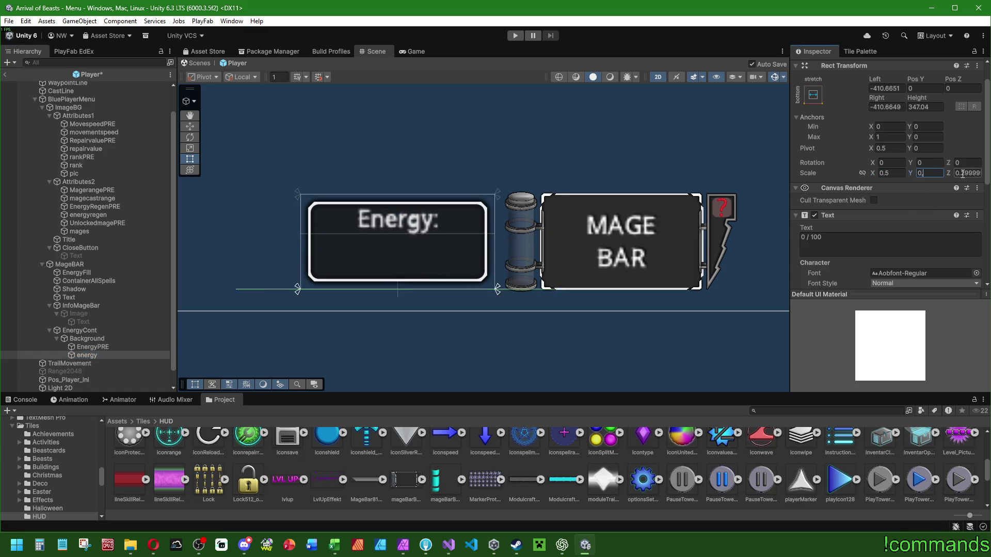
pyautogui.write('0.5')
pyautogui.press('Tab')
pyautogui.write('0,')
pyautogui.scroll(-5, 833, 158)
pyautogui.click(840, 155)
pyautogui.moveTo(841, 154)
pyautogui.mouseDown()
pyautogui.moveTo(731, 147)
pyautogui.moveTo(897, 158)
pyautogui.mouseUp()
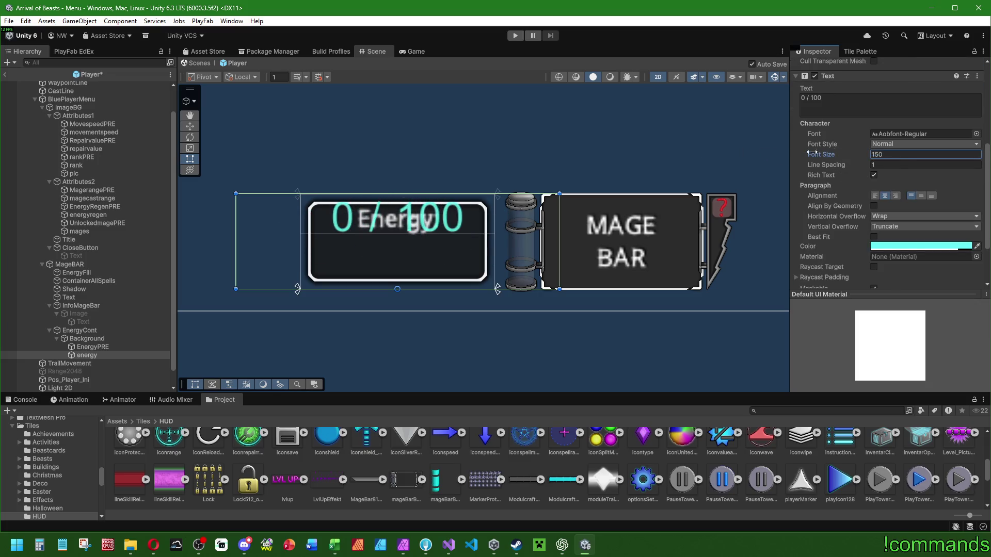
pyautogui.write('64')
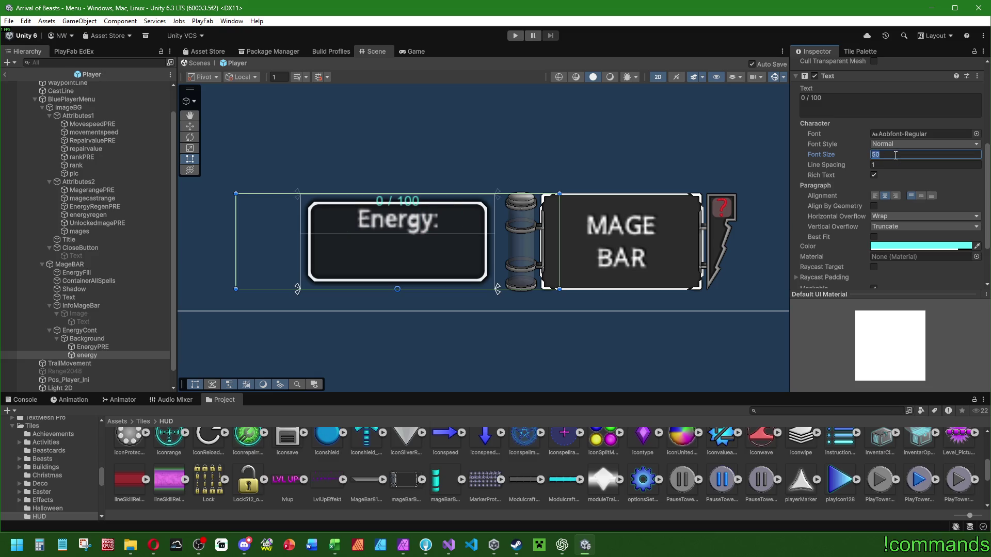
pyautogui.press('Return')
pyautogui.write('128')
pyautogui.press('Return')
pyautogui.hotkey('ctrl', 'z')
# Set the Energy: label's font size to 64 and scale it to 0.5 on all axes.
pyautogui.click(93, 347)
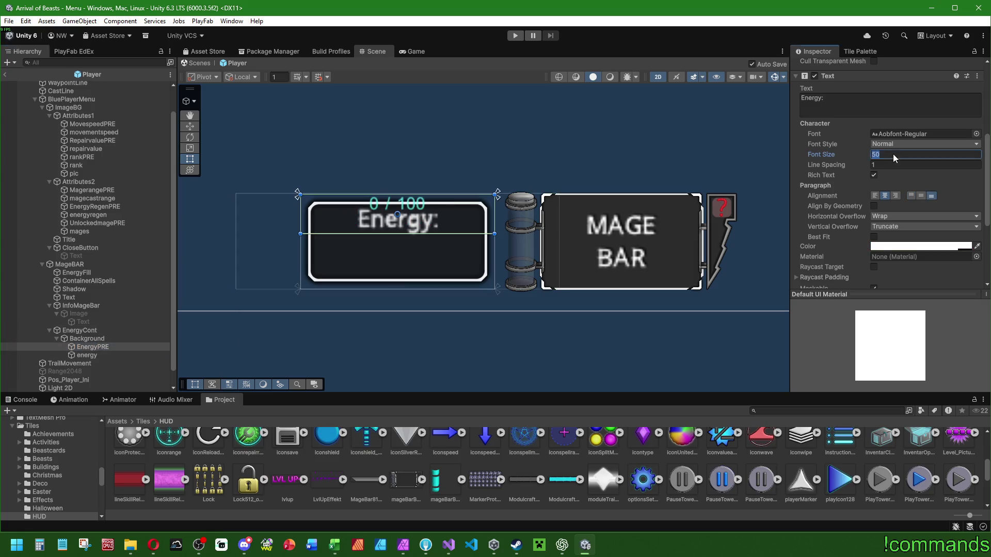
pyautogui.write('64')
pyautogui.press('Return')
pyautogui.scroll(3, 841, 175)
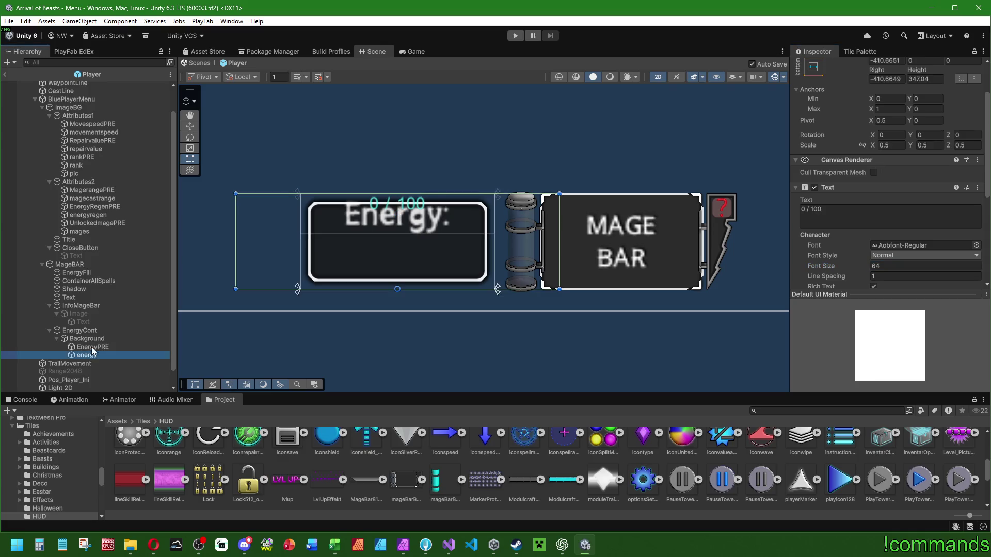
pyautogui.click(888, 145)
pyautogui.write('0.5')
pyautogui.press('Tab')
pyautogui.write('0,5')
pyautogui.press('Tab')
pyautogui.write('0.5')
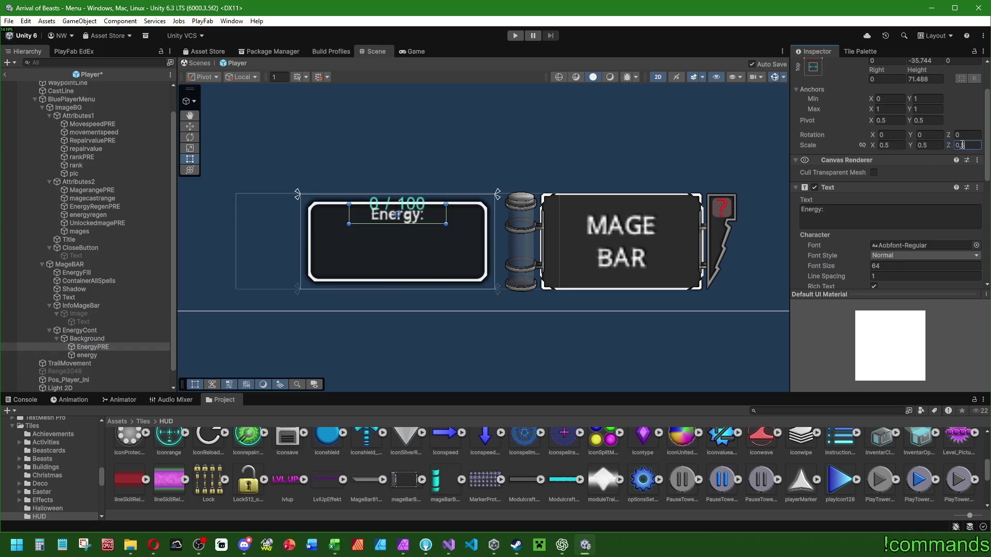
pyautogui.click(813, 67)
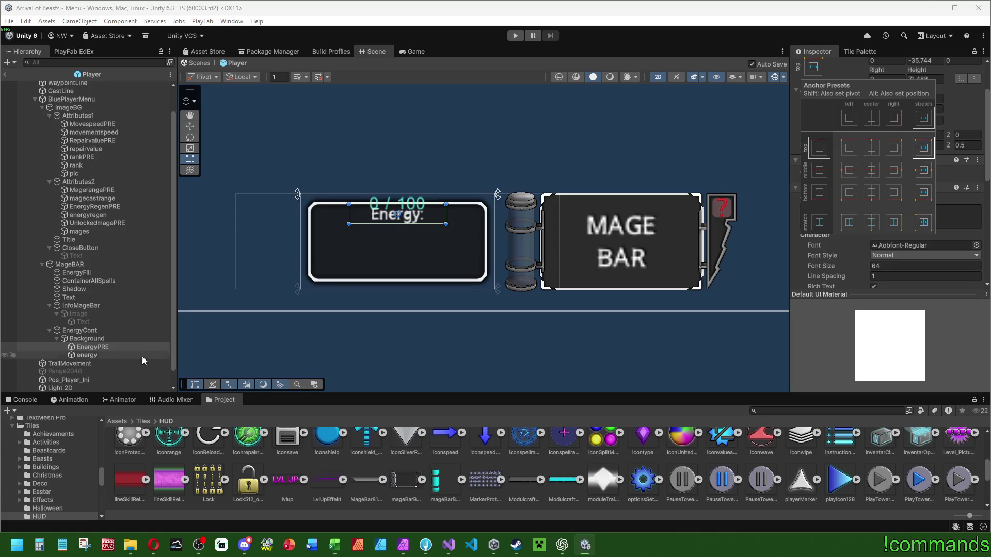
pyautogui.click(110, 361)
# Stretch the count text along the box bottom with zero offsets and shorten it from the top.
pyautogui.click(103, 355)
pyautogui.click(814, 67)
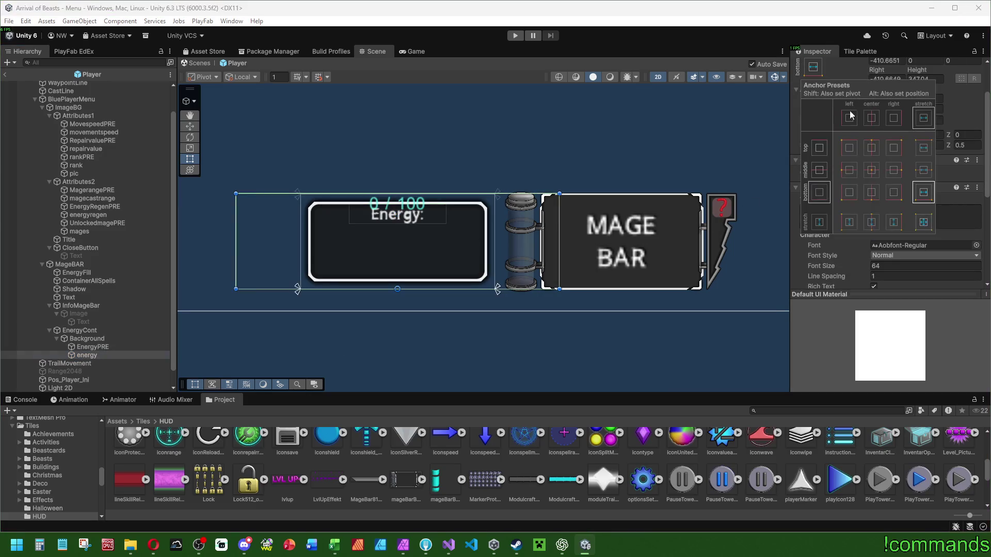
pyautogui.keyDown('alt'); pyautogui.click(924, 192); pyautogui.keyUp('alt')
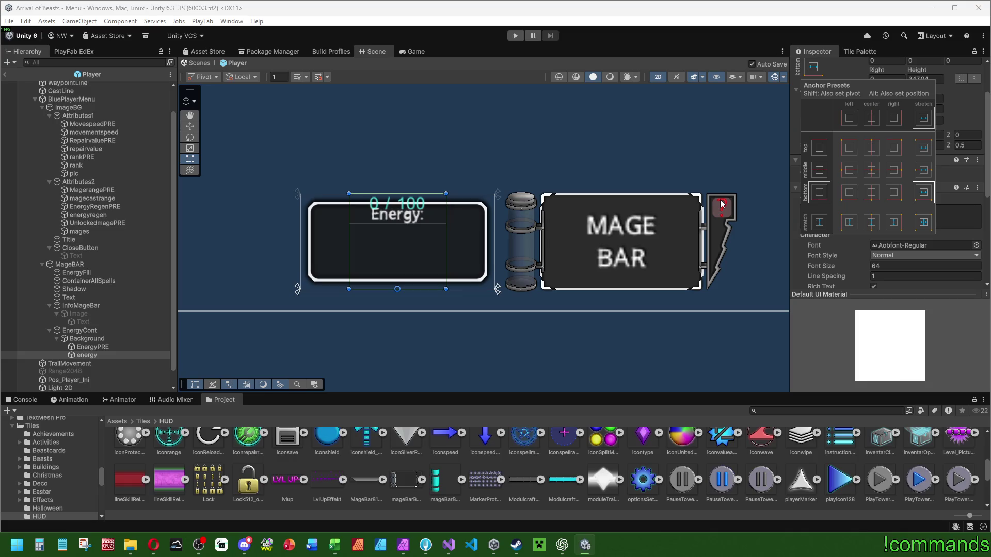
pyautogui.scroll(3, 383, 311)
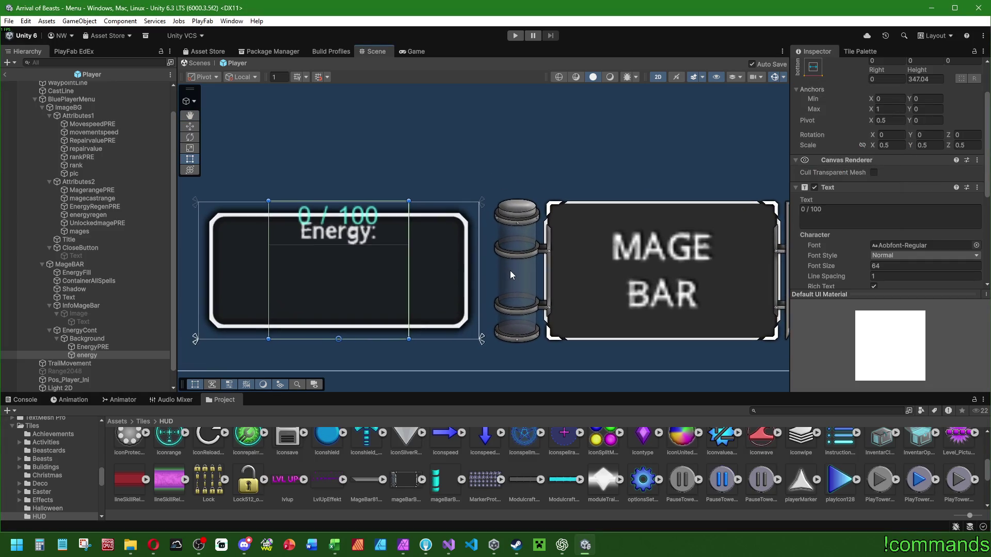
pyautogui.moveTo(510, 271); pyautogui.dragTo(666, 247)
pyautogui.click(104, 355)
pyautogui.press('f')
pyautogui.click(813, 67)
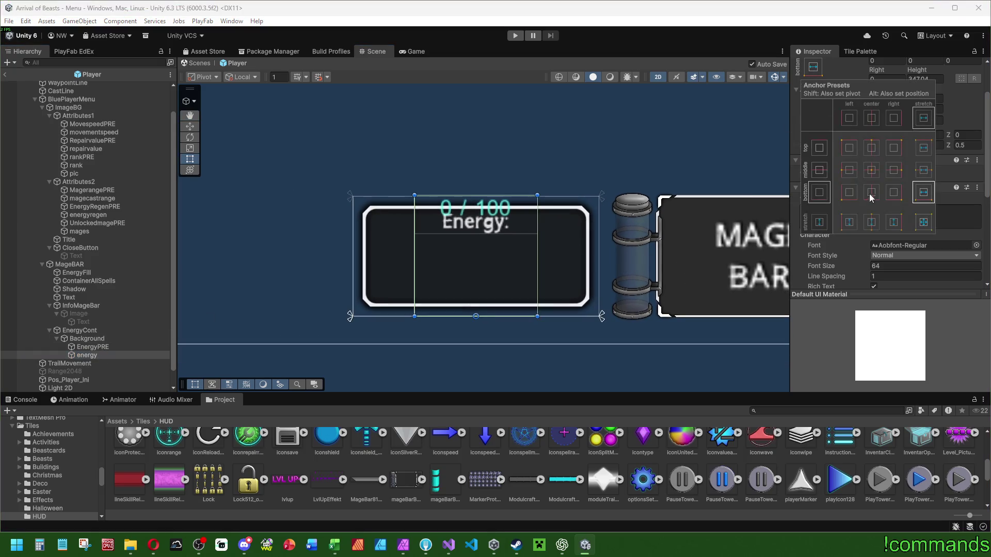
pyautogui.moveTo(491, 196)
pyautogui.mouseDown()
pyautogui.moveTo(489, 264)
pyautogui.moveTo(395, 279)
pyautogui.mouseUp()
pyautogui.scroll(-2, 513, 236)
# Try a 256 EnergyCont width and stretch Background to fill its container.
pyautogui.click(87, 331)
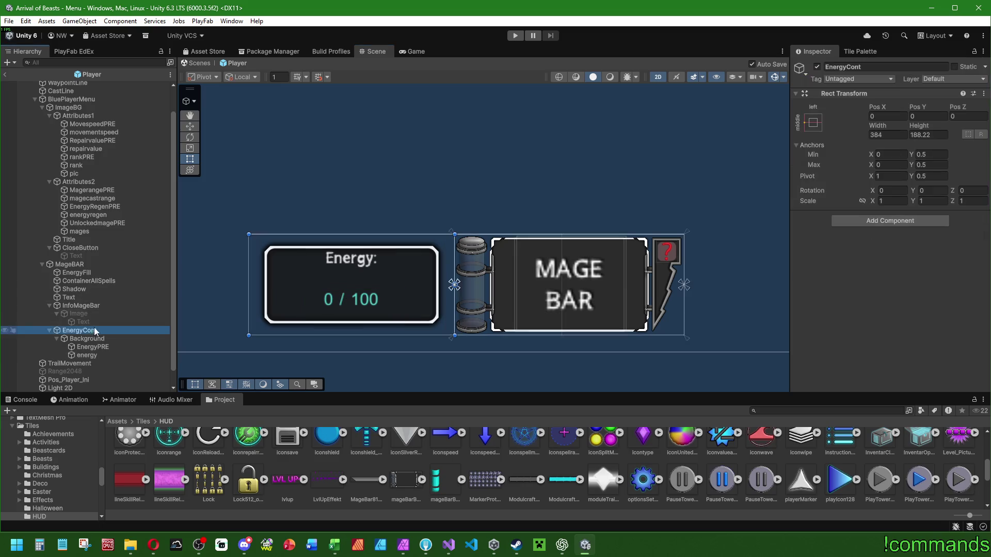
pyautogui.click(931, 137)
pyautogui.click(888, 135)
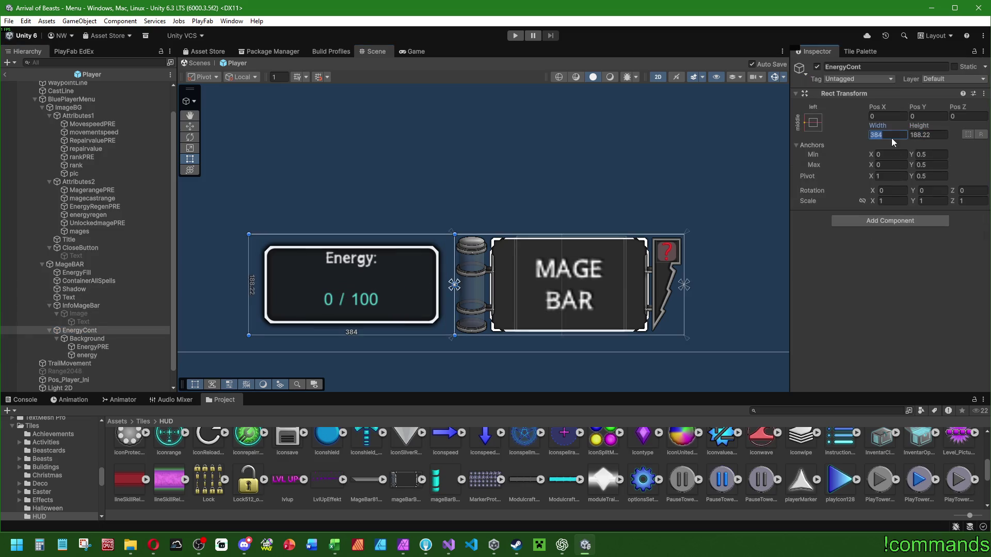
pyautogui.write('256')
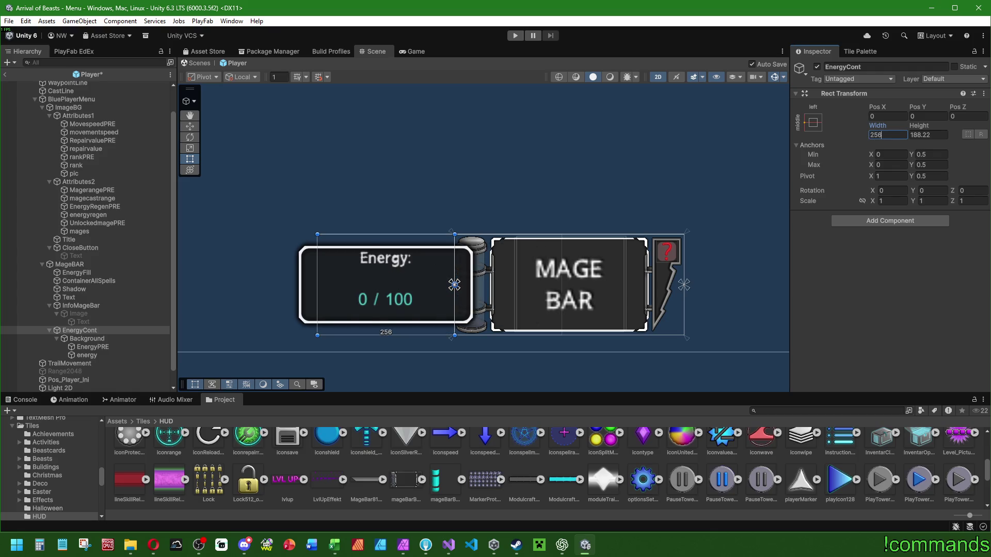
pyautogui.click(86, 339)
pyautogui.click(813, 123)
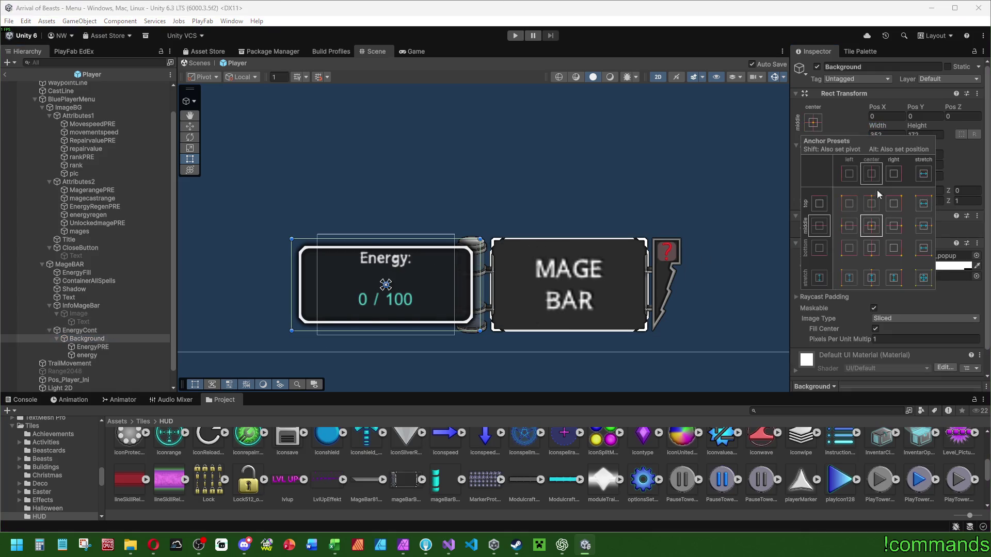
pyautogui.keyDown('alt'); pyautogui.click(923, 277); pyautogui.keyUp('alt')
pyautogui.click(101, 341)
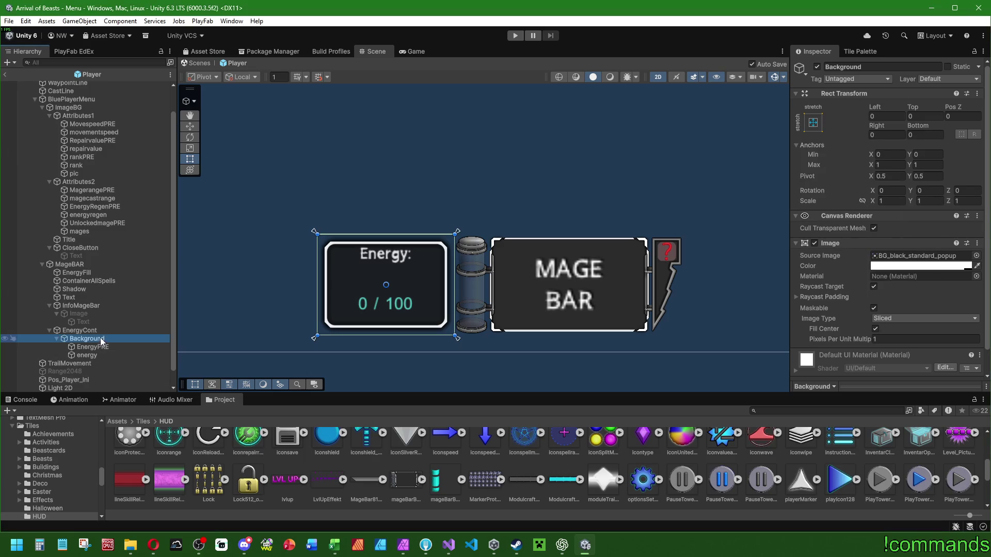
# Resize the EnergyCont box to 224 wide by 160 high.
pyautogui.click(79, 330)
pyautogui.click(905, 135)
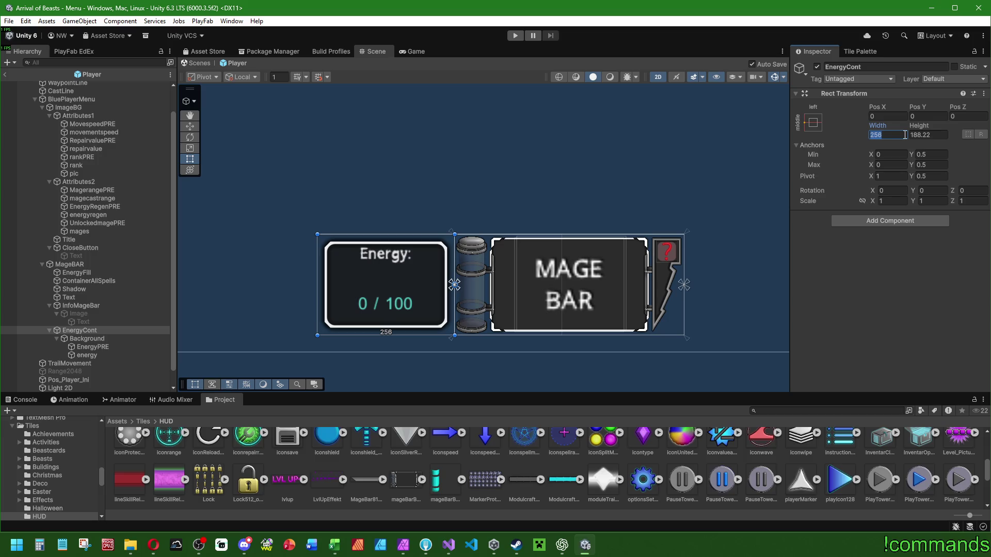
pyautogui.write('192')
pyautogui.press('Return')
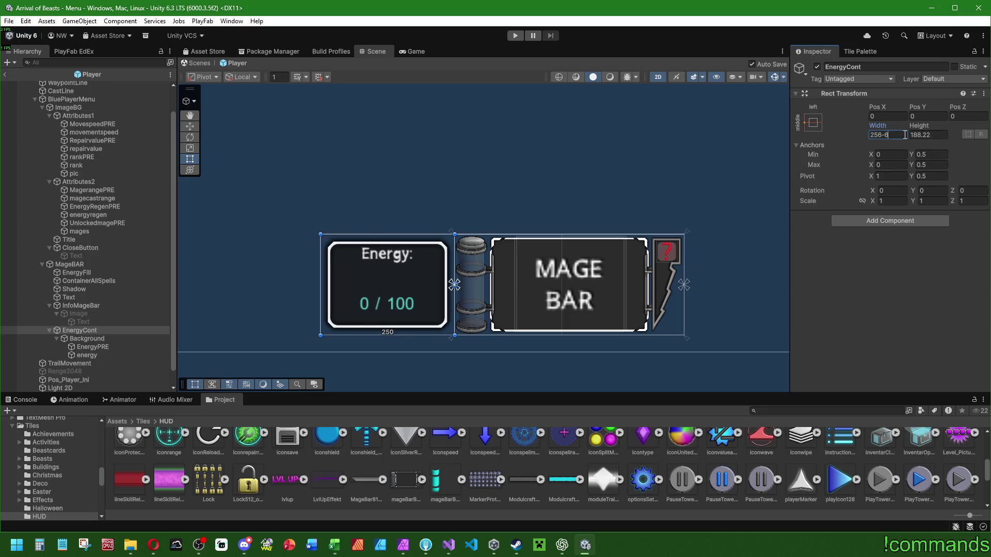
pyautogui.click(935, 137)
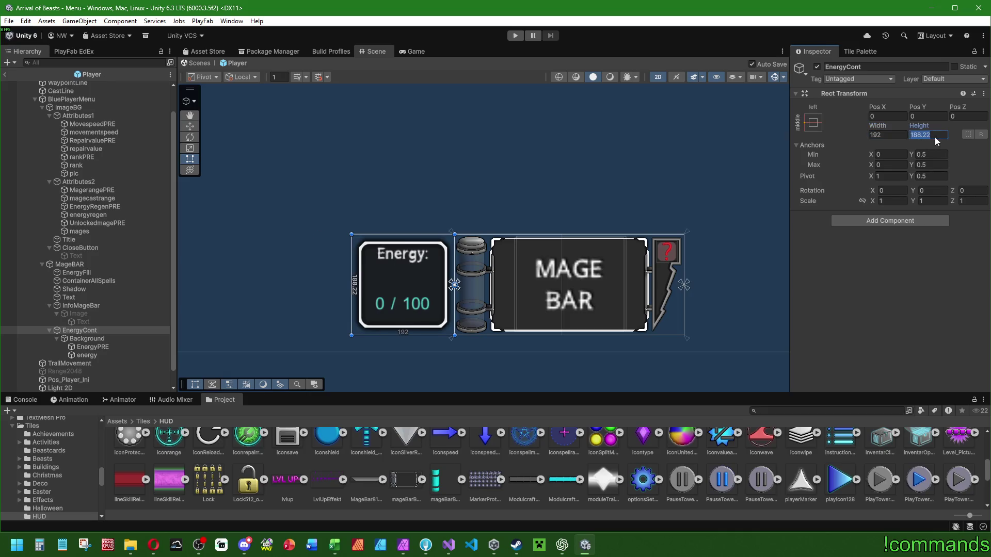
pyautogui.write('128')
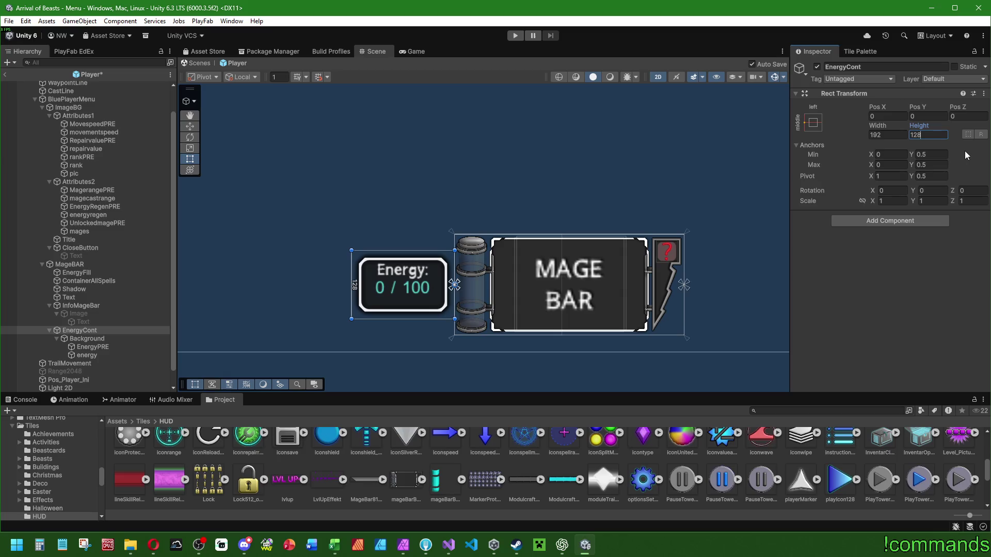
pyautogui.doubleClick(923, 135)
pyautogui.write('160')
pyautogui.hotkey('shift', 'Tab')
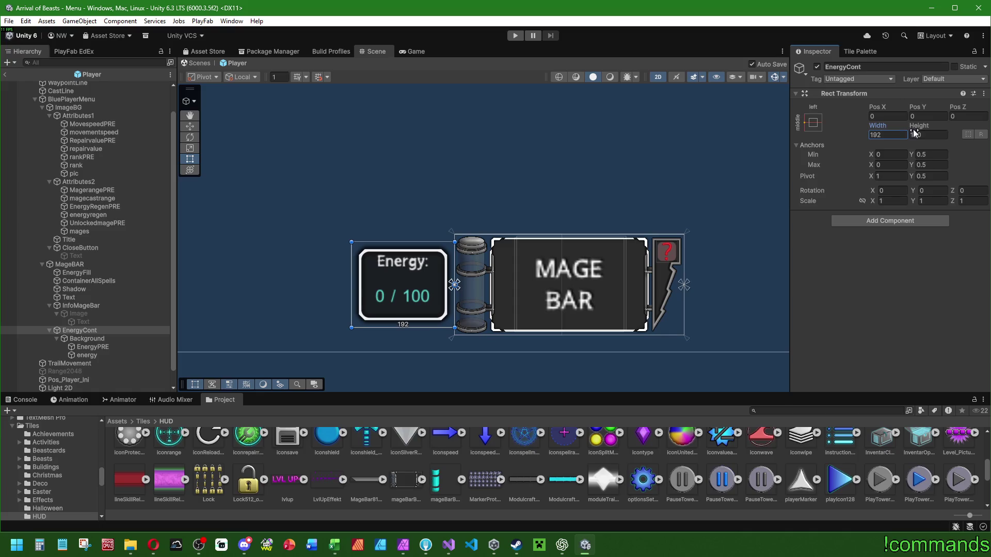
pyautogui.write('+32')
pyautogui.press('Return')
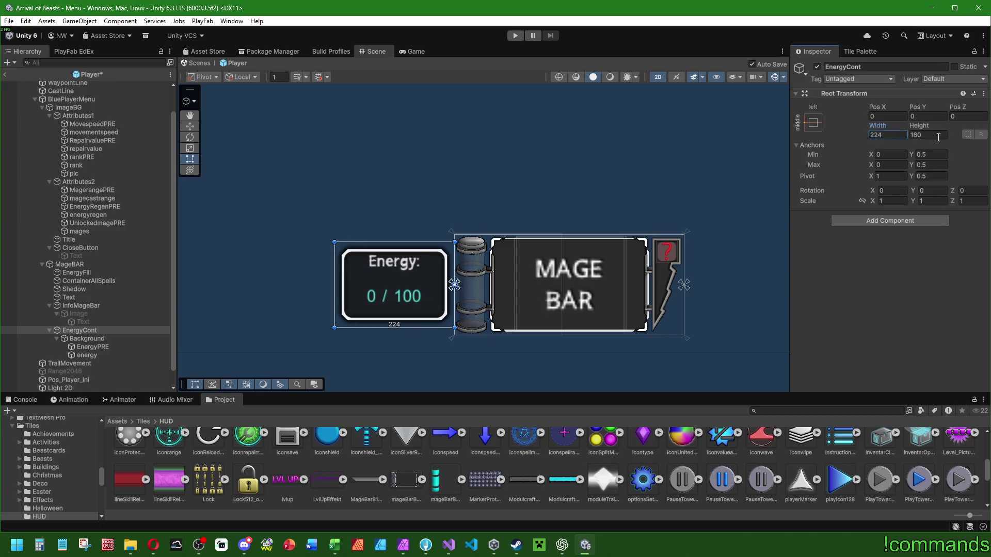
# Set the energy count text's height to 78 and frame the Energy box in view.
pyautogui.click(93, 346)
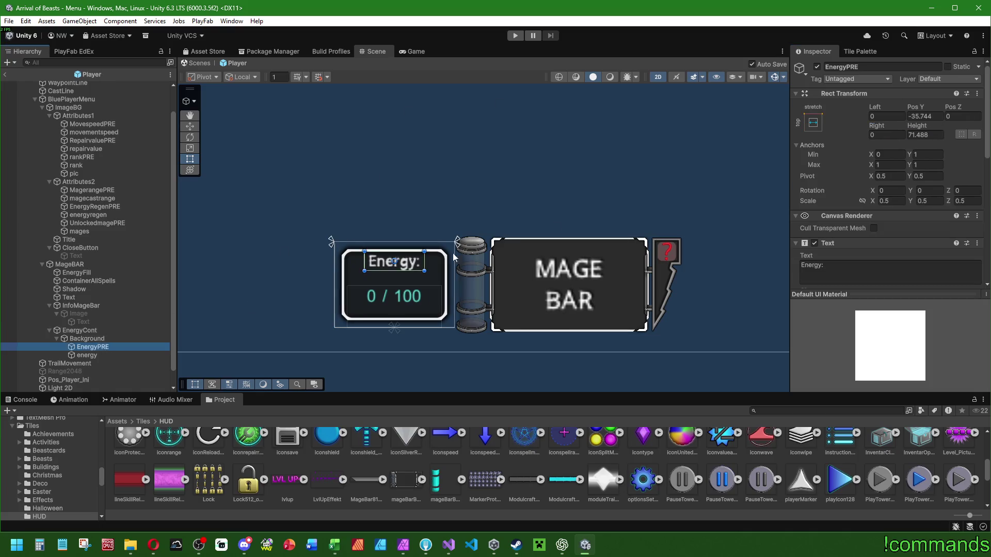
pyautogui.click(95, 344)
pyautogui.press('Up')
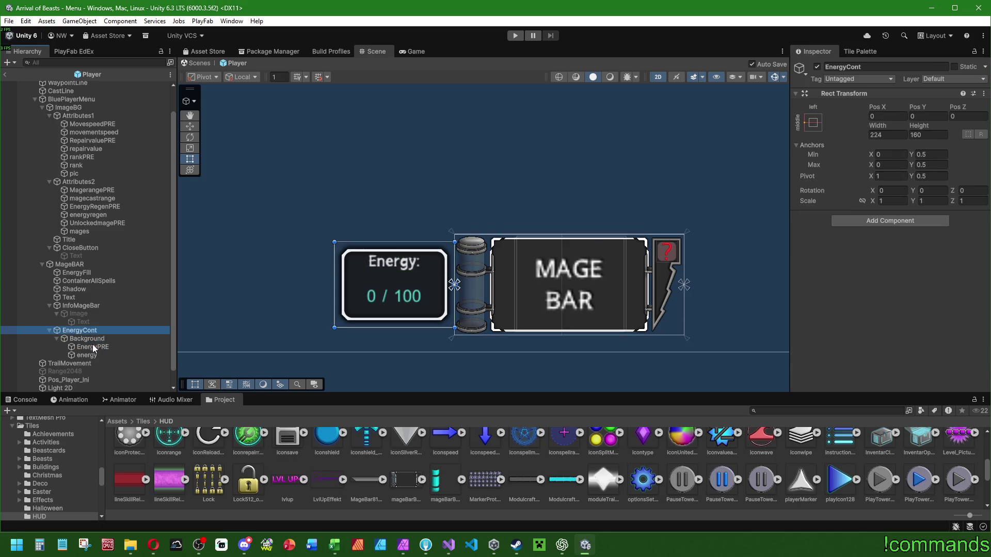
pyautogui.click(92, 345)
pyautogui.click(925, 134)
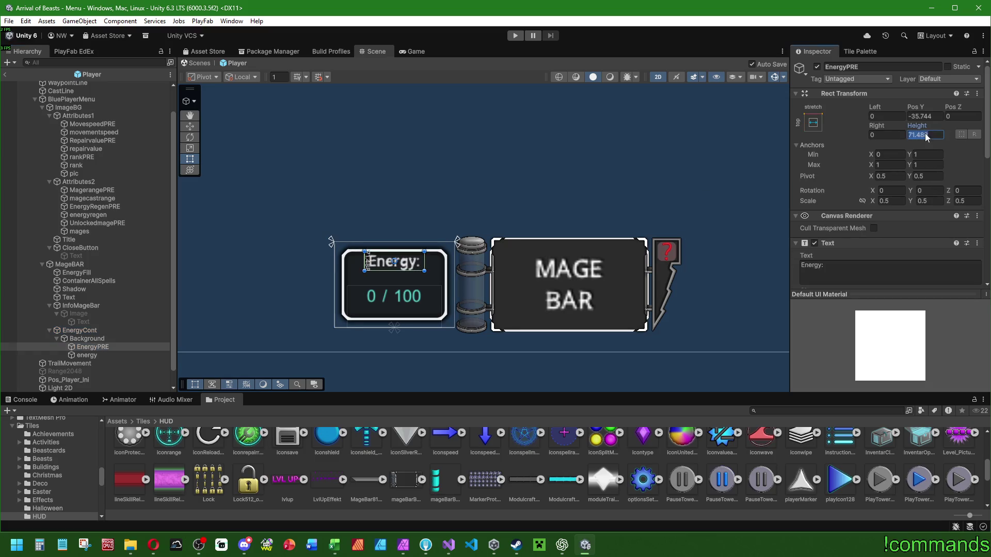
pyautogui.click(97, 354)
pyautogui.click(925, 135)
pyautogui.write('78')
pyautogui.click(813, 122)
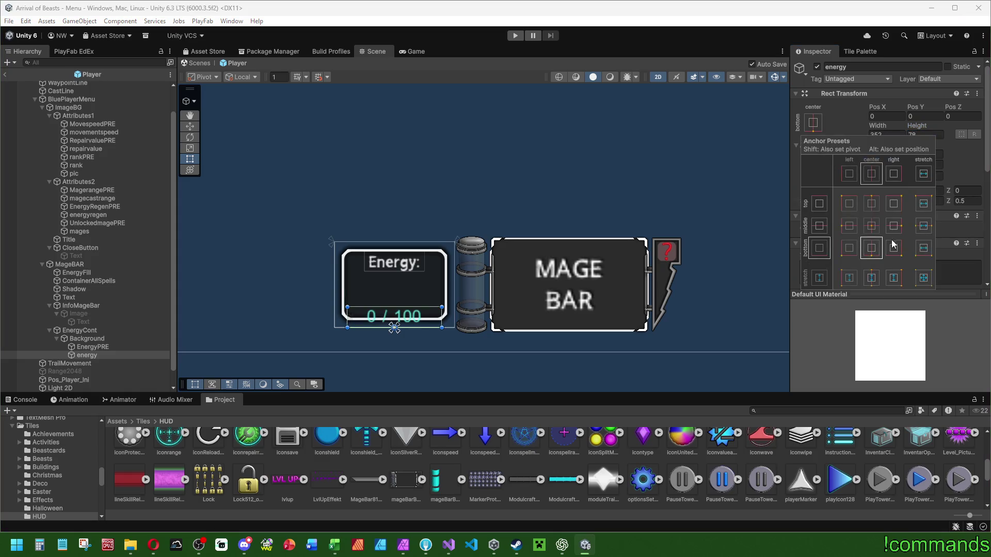
pyautogui.press('alt')
pyautogui.click(424, 245)
pyautogui.press('f')
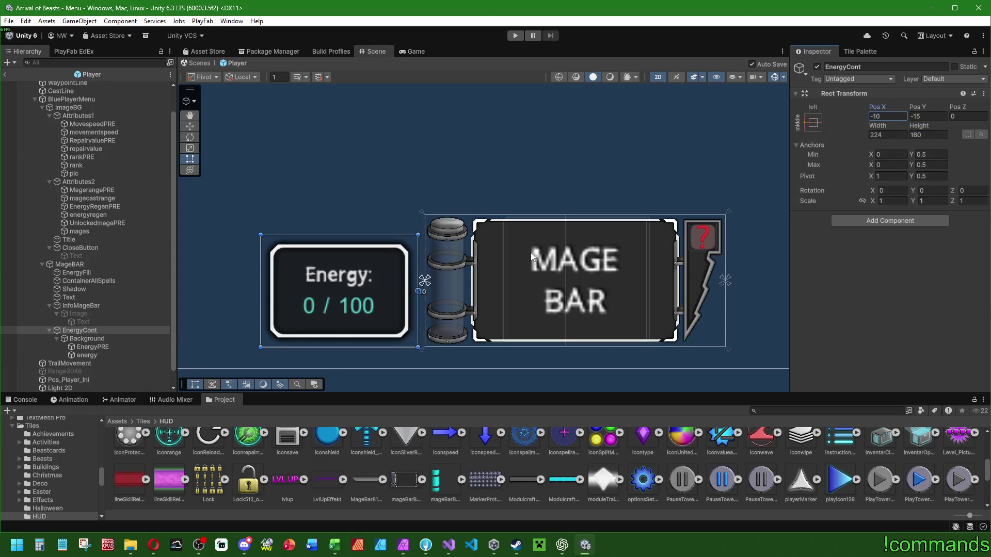
pyautogui.click(100, 273)
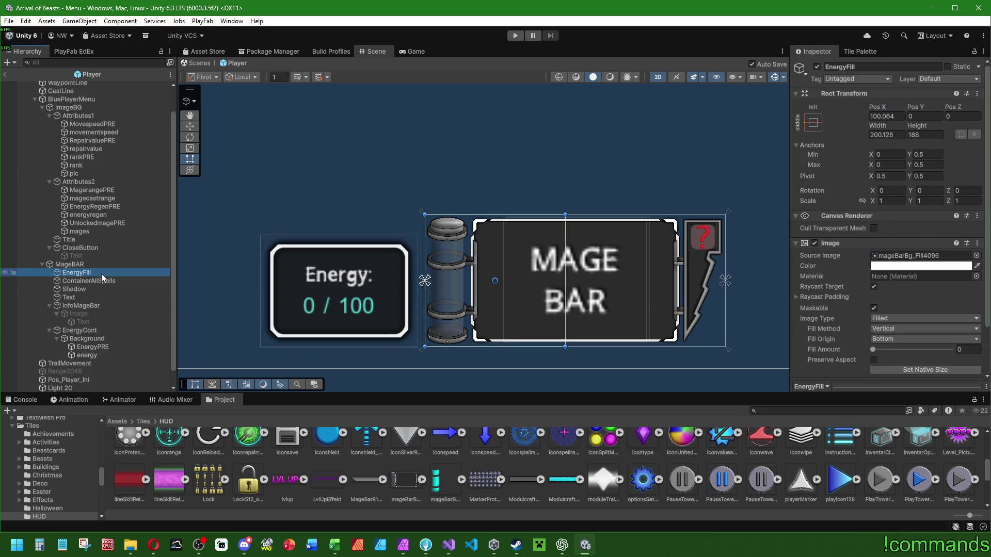
# Duplicate EnergyFill and rename the copy 'hover'.
pyautogui.hotkey('ctrl', 'd')
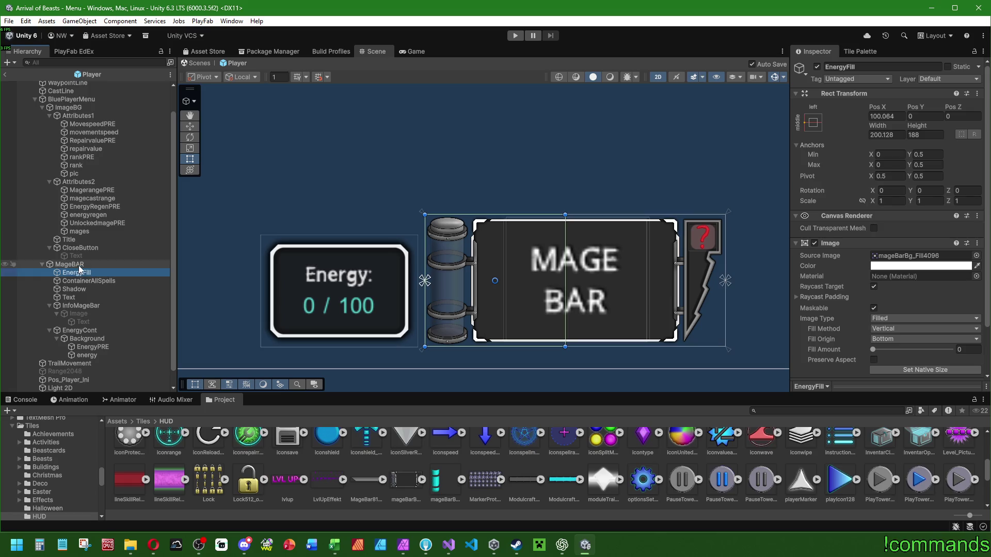
pyautogui.click(81, 283)
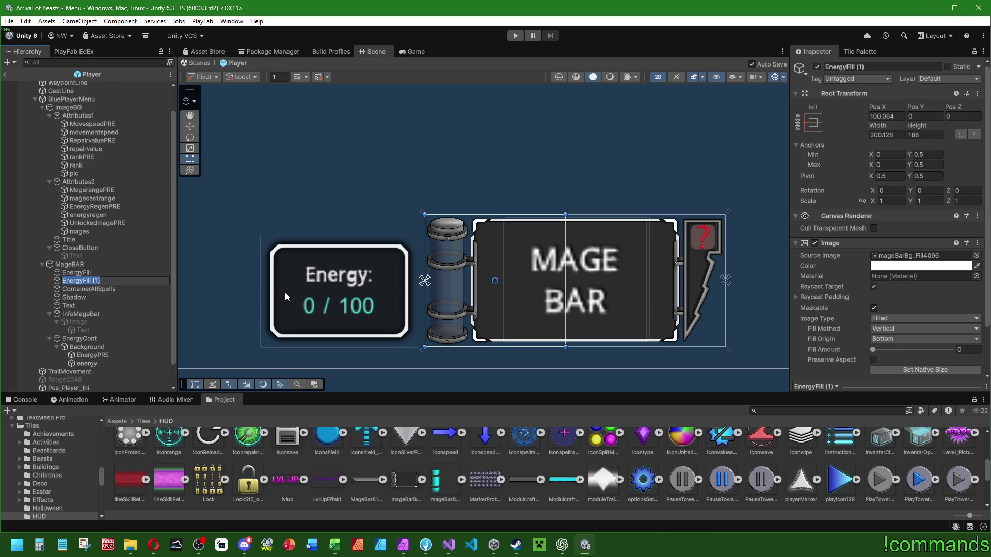
pyautogui.write('hover')
pyautogui.press('Return')
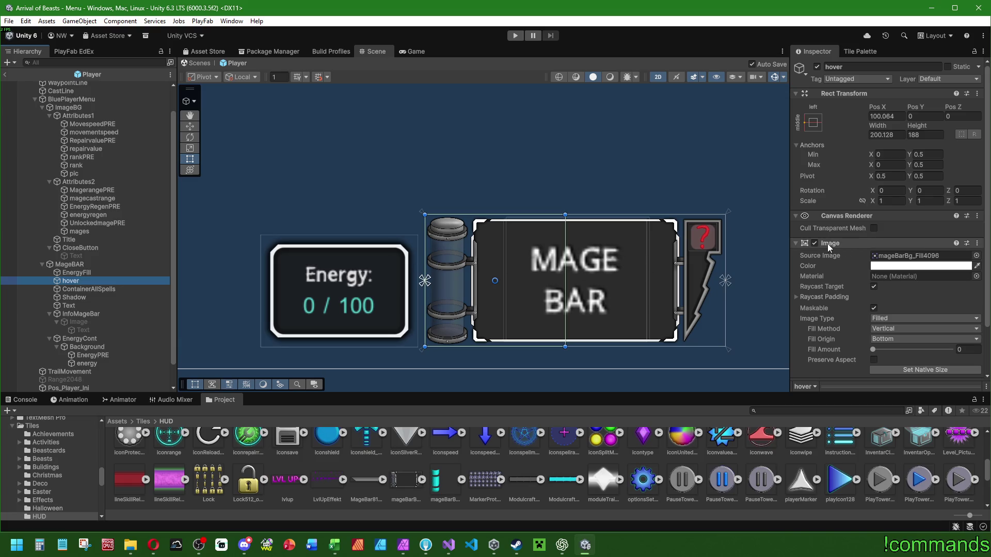
# Set hover's Source Image to None, make its colour fully transparent, and narrow it to the tube.
pyautogui.click(976, 255)
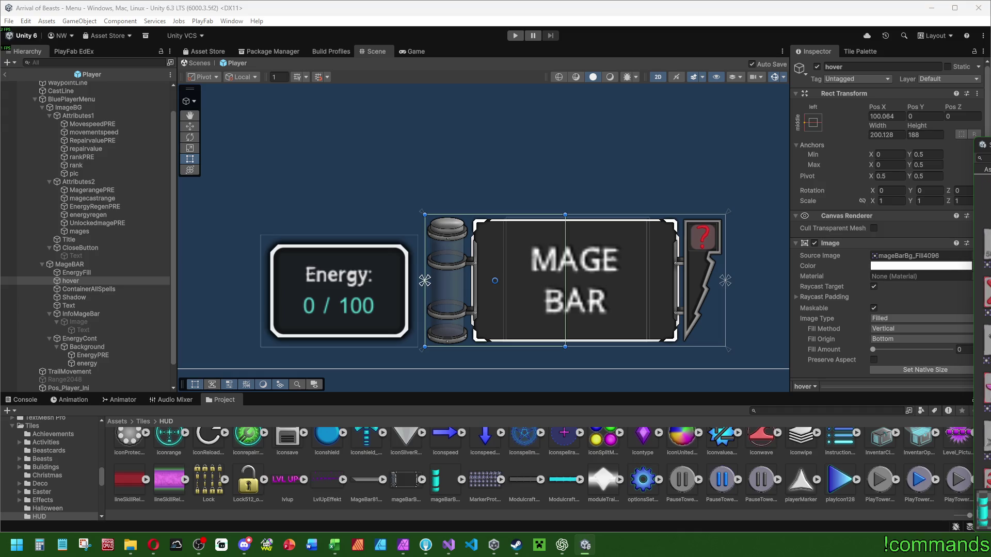
pyautogui.doubleClick(983, 186)
pyautogui.click(884, 265)
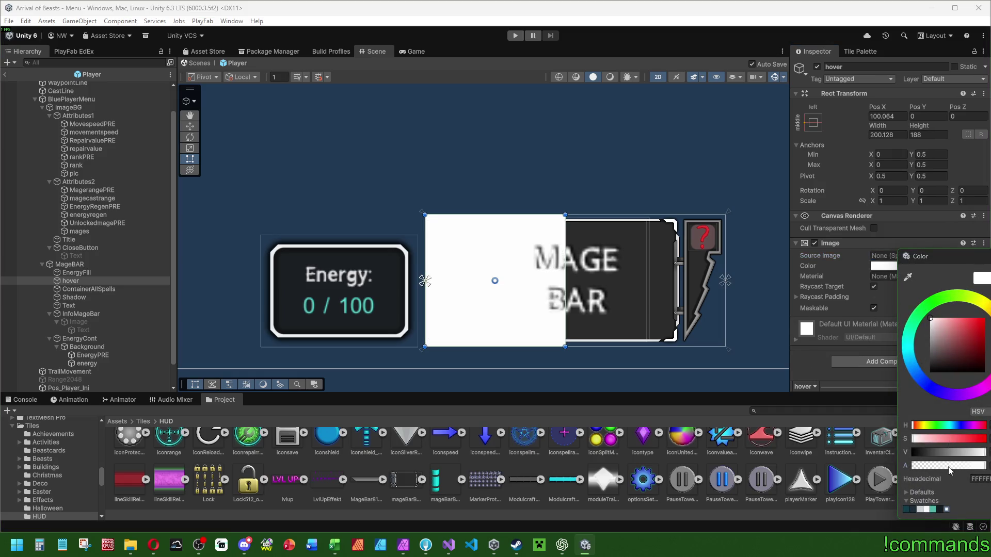
pyautogui.moveTo(949, 469); pyautogui.dragTo(912, 466)
pyautogui.moveTo(565, 268)
pyautogui.mouseDown()
pyautogui.moveTo(467, 271)
pyautogui.moveTo(487, 272)
pyautogui.mouseUp()
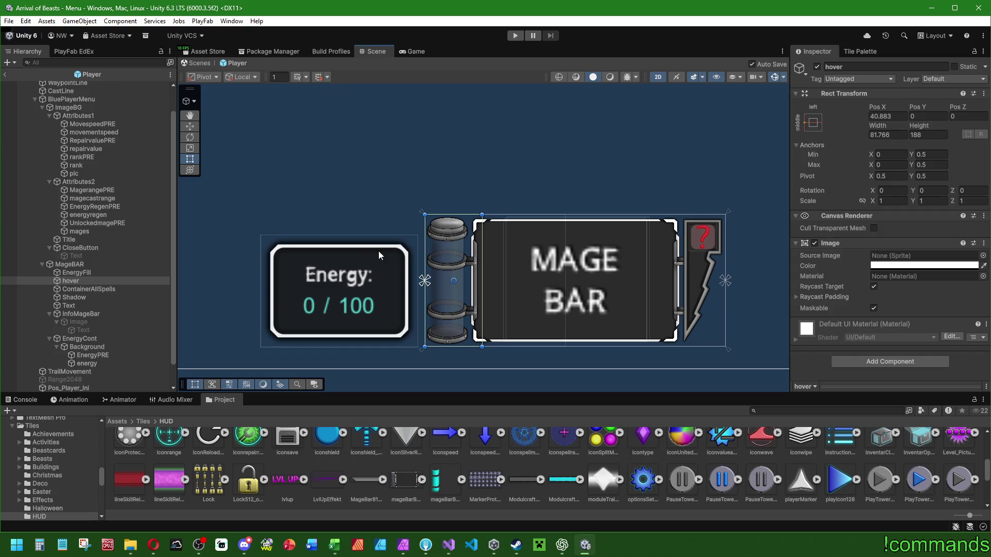
pyautogui.moveTo(379, 252); pyautogui.dragTo(404, 249)
pyautogui.click(869, 364)
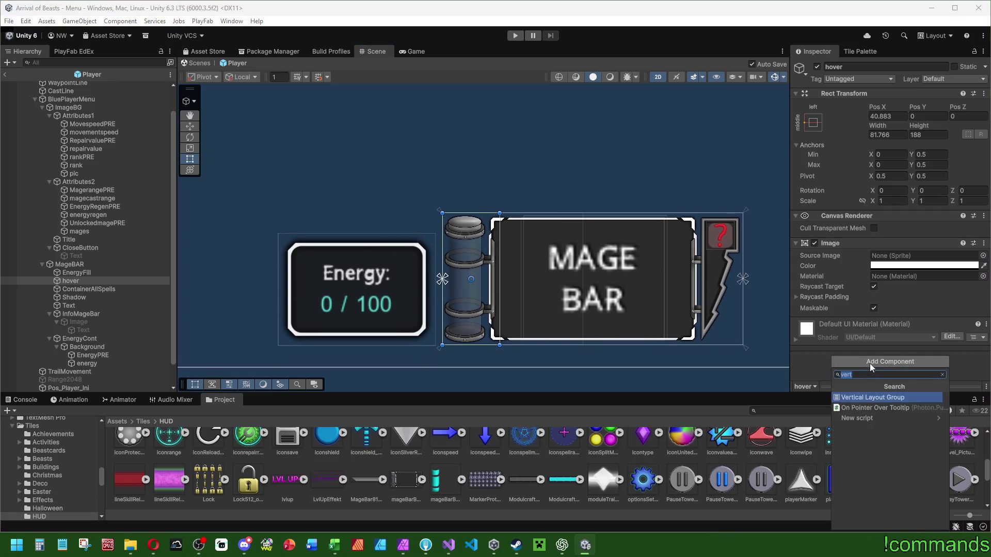
# Add an Event Trigger to hover with Pointer Enter and Pointer Exit events, each with a callback.
pyautogui.write('pointer')
pyautogui.press('BackSpace')
pyautogui.press('BackSpace')
pyautogui.press('BackSpace')
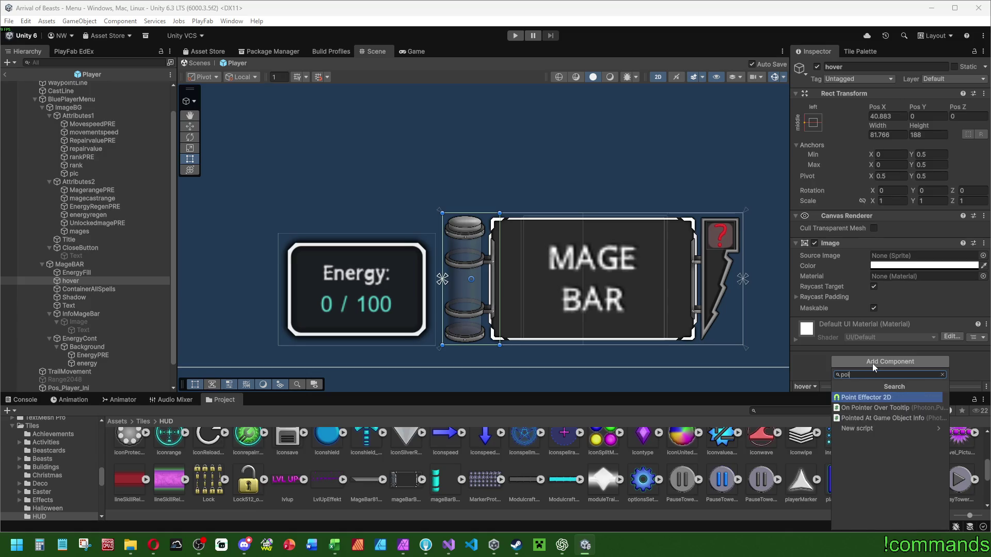
pyautogui.write('eve')
pyautogui.press('Down')
pyautogui.press('Return')
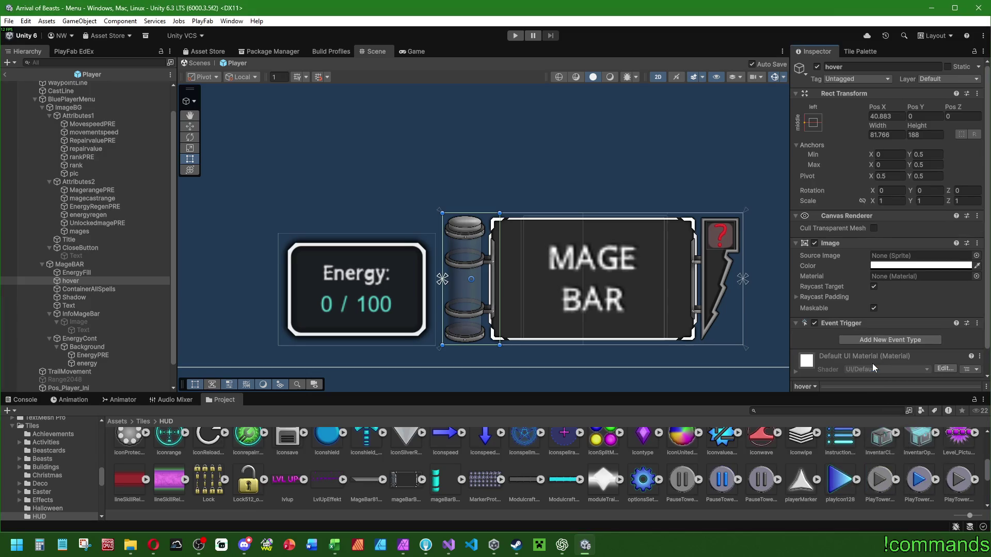
pyautogui.scroll(-1, 852, 165)
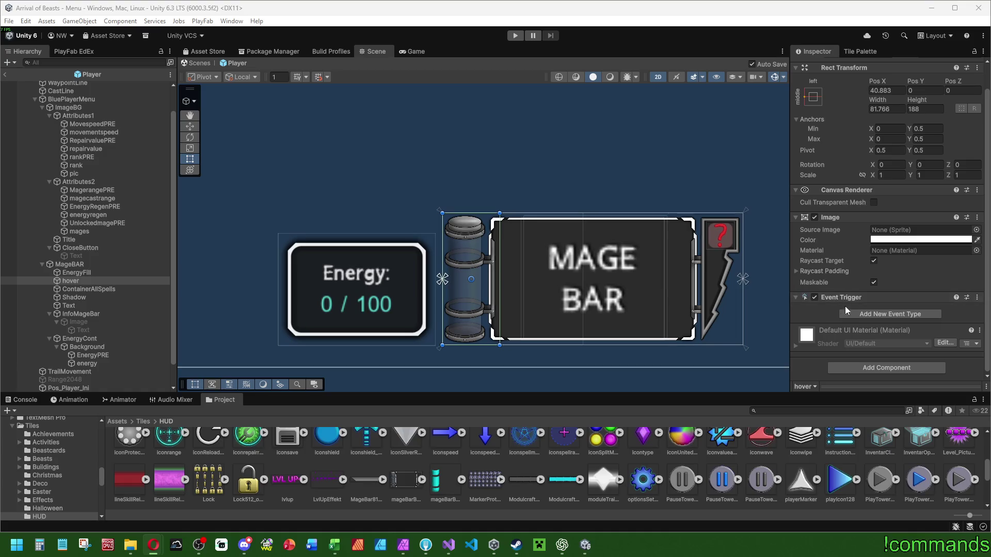
pyautogui.click(860, 313)
pyautogui.click(889, 318)
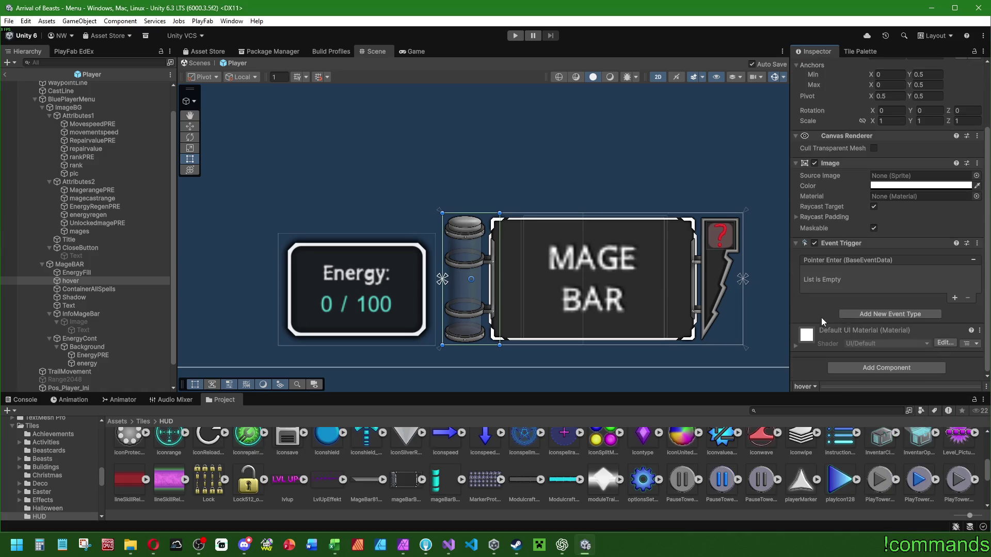
pyautogui.click(876, 316)
pyautogui.click(844, 345)
pyautogui.scroll(-3, 843, 316)
pyautogui.click(955, 243)
pyautogui.click(956, 298)
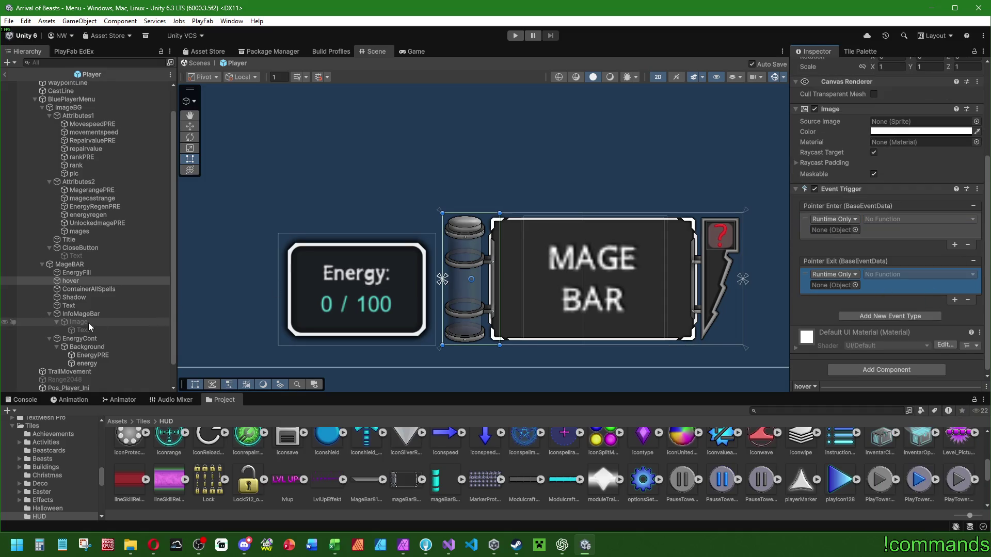
# Have both events call EnergyCont's GameObject.SetActive, then deactivate EnergyCont so it starts hidden.
pyautogui.moveTo(88, 345)
pyautogui.mouseDown()
pyautogui.moveTo(516, 268)
pyautogui.moveTo(835, 230)
pyautogui.moveTo(779, 317)
pyautogui.moveTo(834, 285)
pyautogui.mouseUp()
pyautogui.click(908, 219)
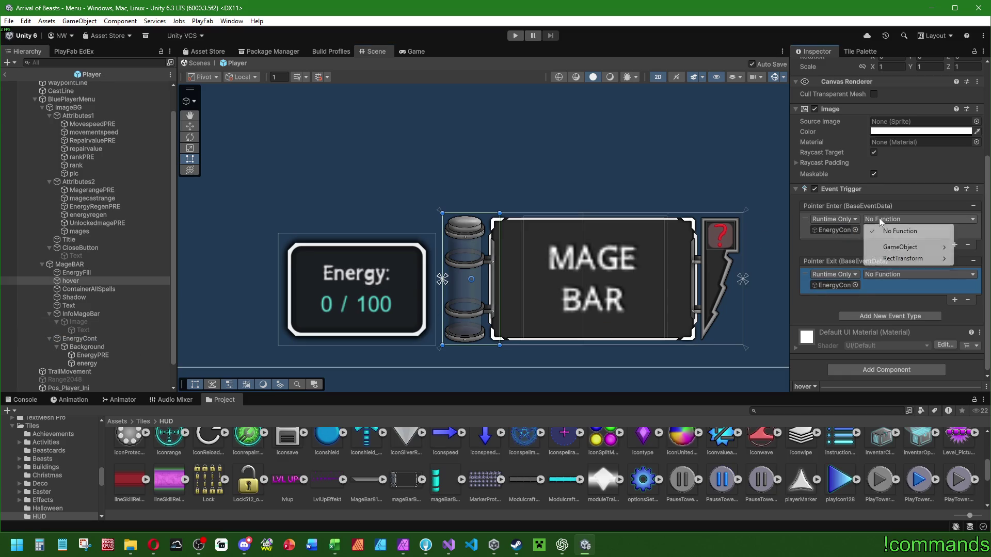
pyautogui.moveTo(932, 248)
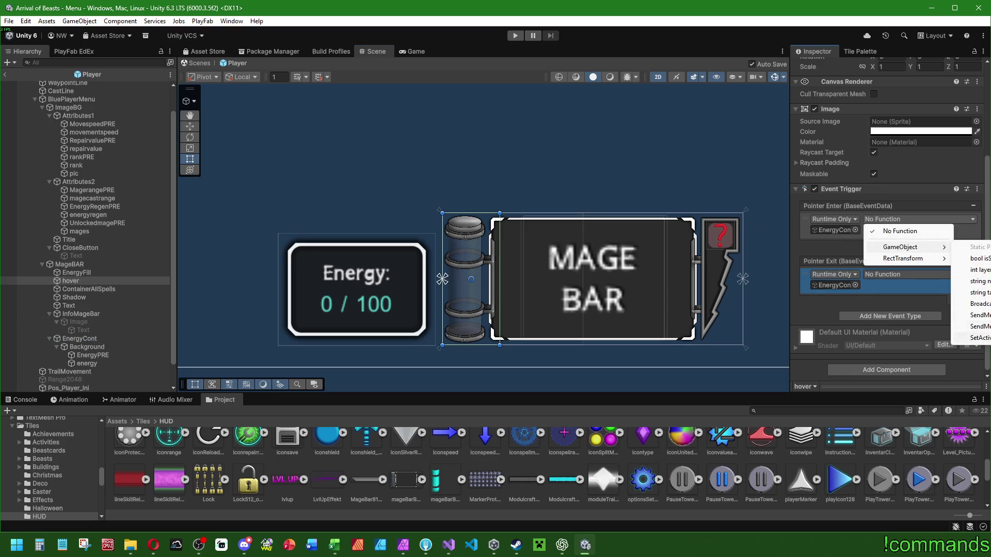
pyautogui.click(979, 338)
pyautogui.click(919, 274)
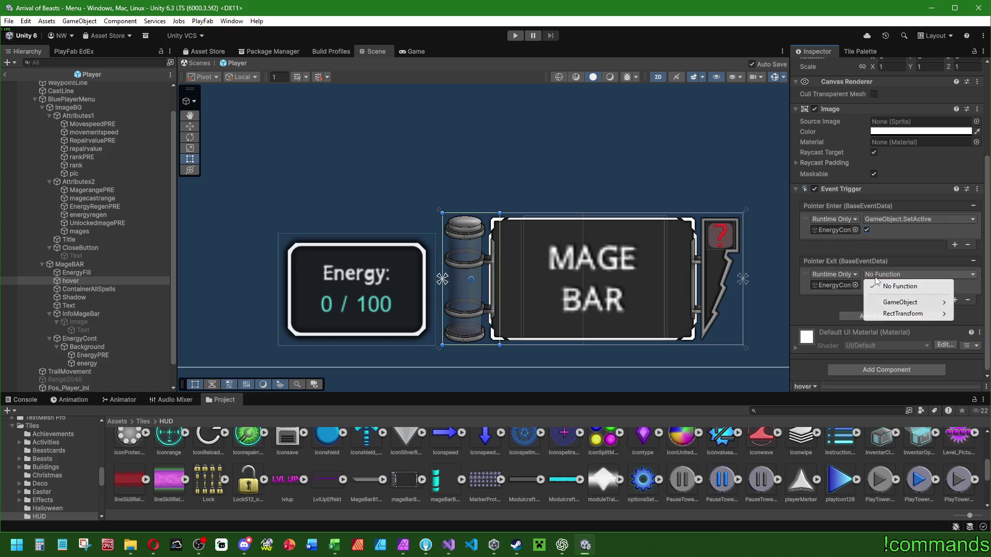
pyautogui.moveTo(924, 302)
pyautogui.click(979, 393)
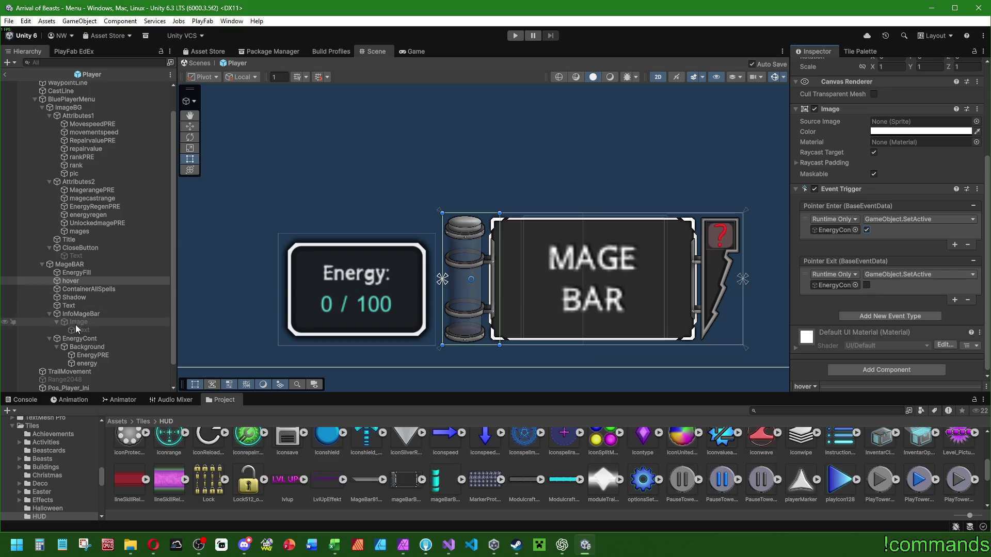
pyautogui.click(80, 339)
pyautogui.click(817, 67)
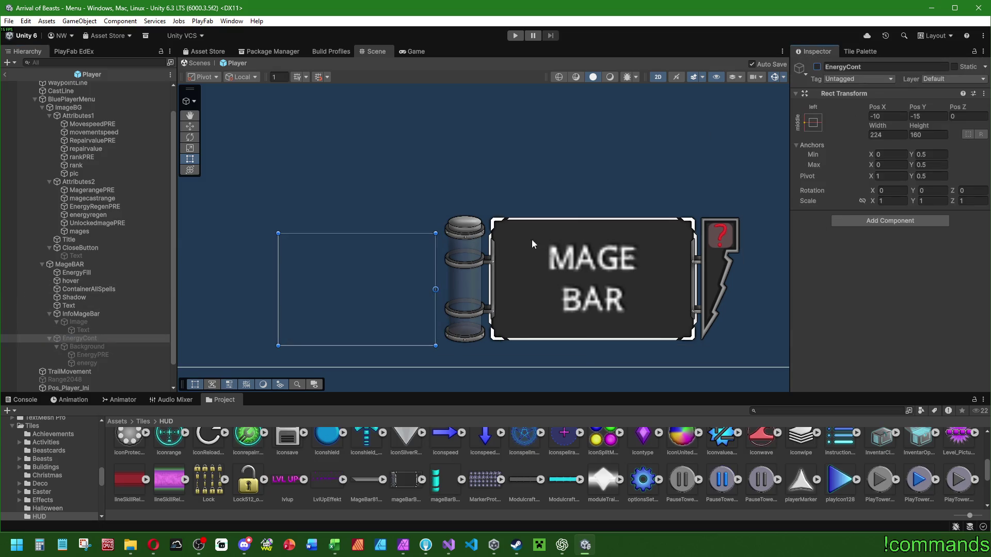
# Pan and scroll the view toward the Blue Player panel.
pyautogui.scroll(-6, 547, 230)
pyautogui.scroll(-2, 546, 313)
pyautogui.moveTo(546, 313)
pyautogui.mouseDown()
pyautogui.moveTo(521, 214)
pyautogui.moveTo(537, 172)
pyautogui.mouseUp()
pyautogui.scroll(-4, 536, 233)
pyautogui.scroll(3, 508, 330)
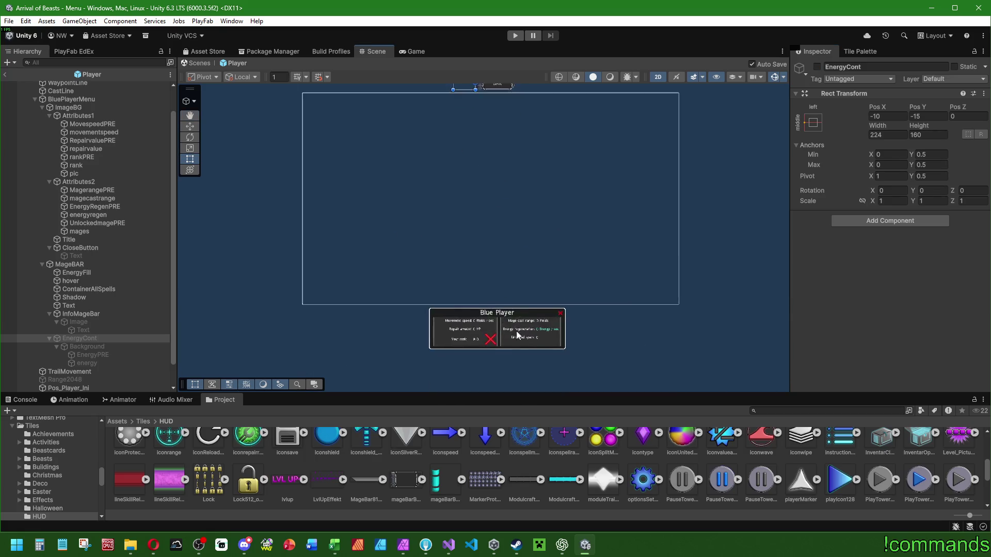
pyautogui.scroll(1, 492, 333)
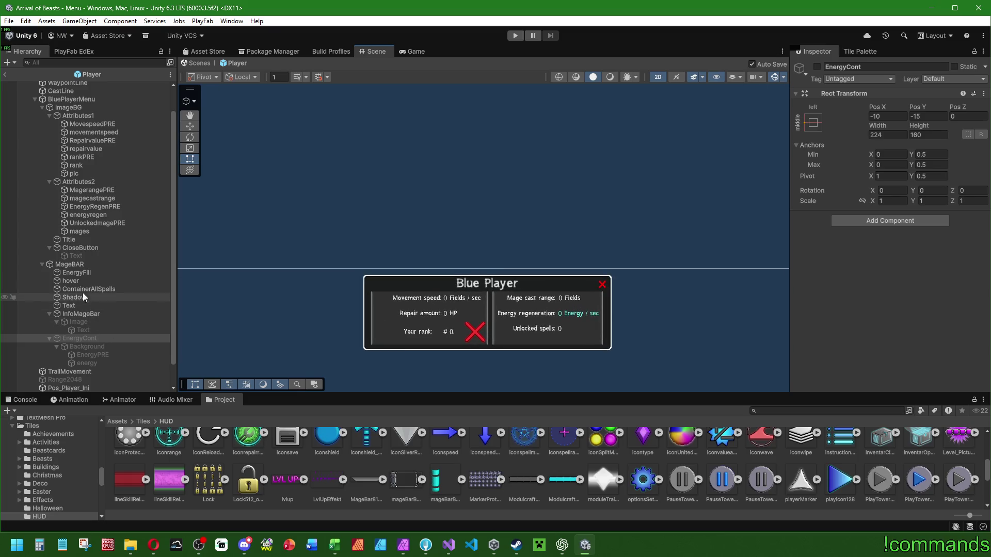
pyautogui.scroll(3, 103, 267)
# Select the Player root and review its Playercontroller EnergyBar and Energy Bar Hud fields.
pyautogui.click(81, 86)
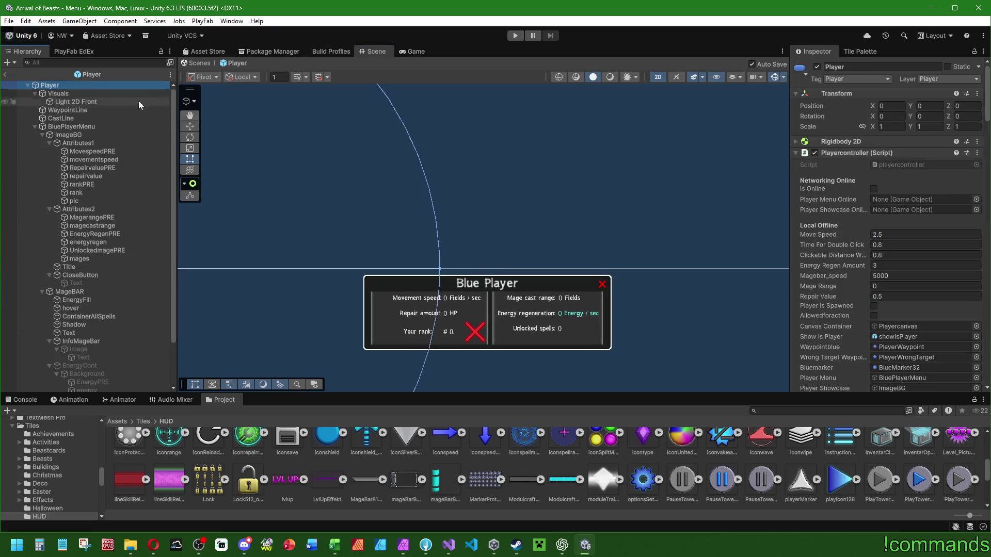
pyautogui.scroll(-5, 862, 299)
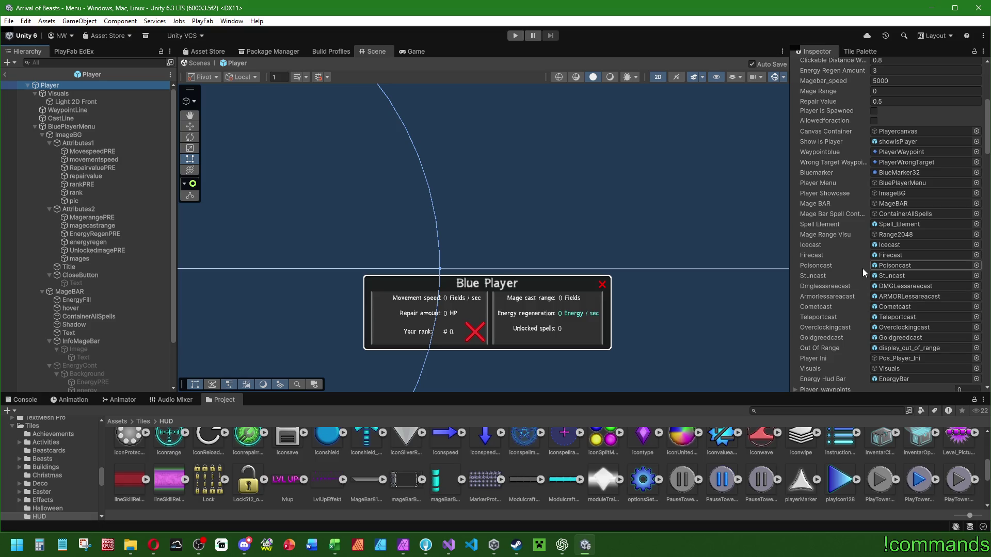
pyautogui.scroll(-5, 862, 268)
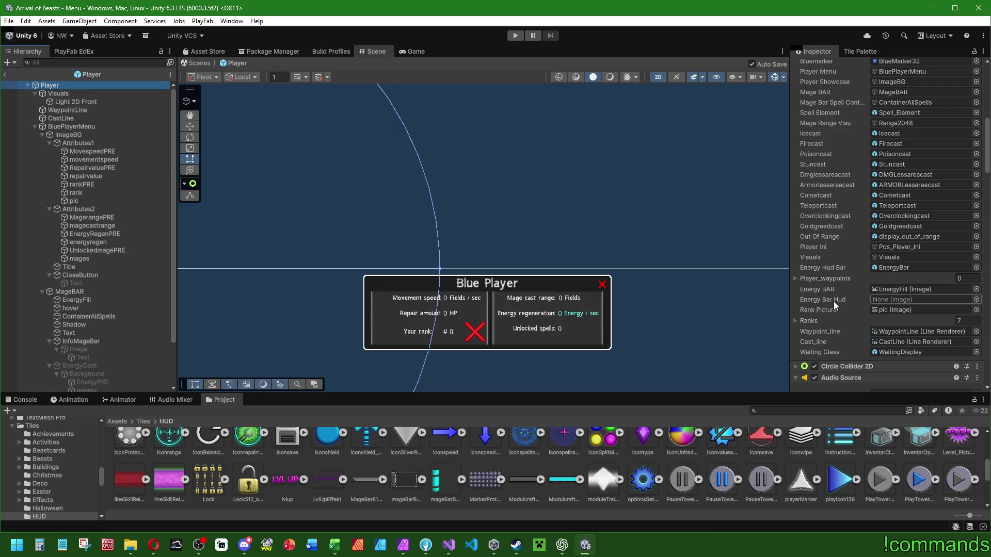
pyautogui.scroll(10, 869, 310)
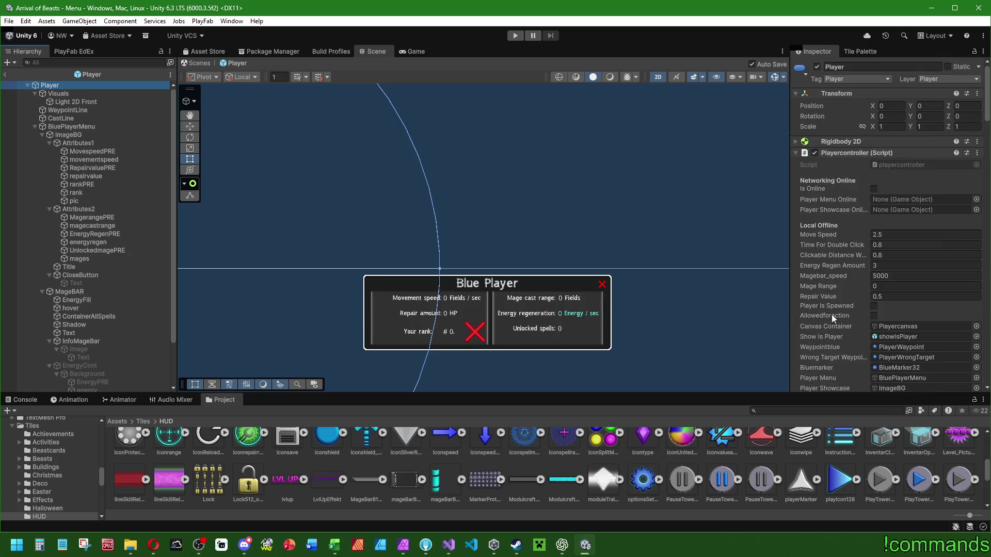
pyautogui.scroll(-2, 607, 240)
pyautogui.scroll(-3, 604, 269)
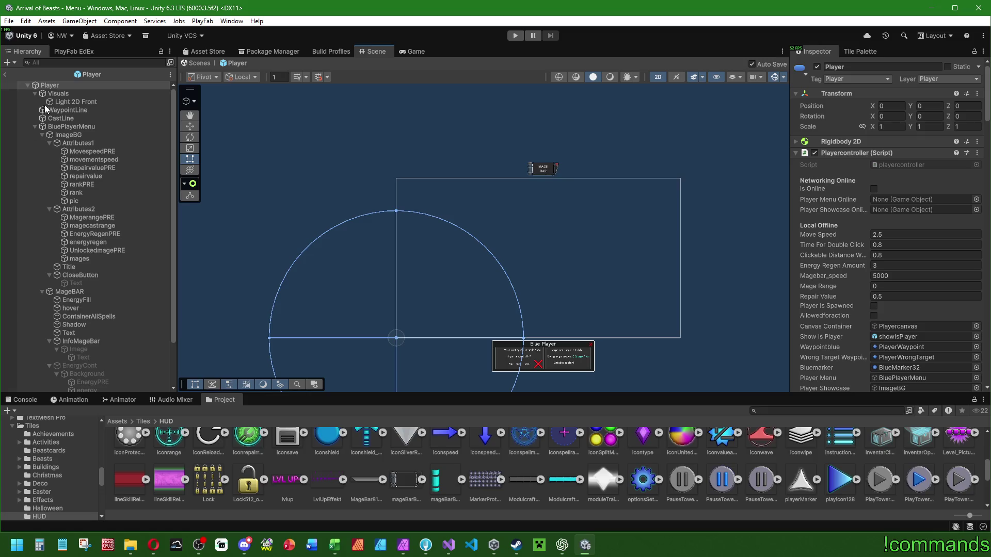
# Leave the Player prefab for the Menu scene and save both the project and the scene.
pyautogui.click(4, 74)
pyautogui.click(21, 400)
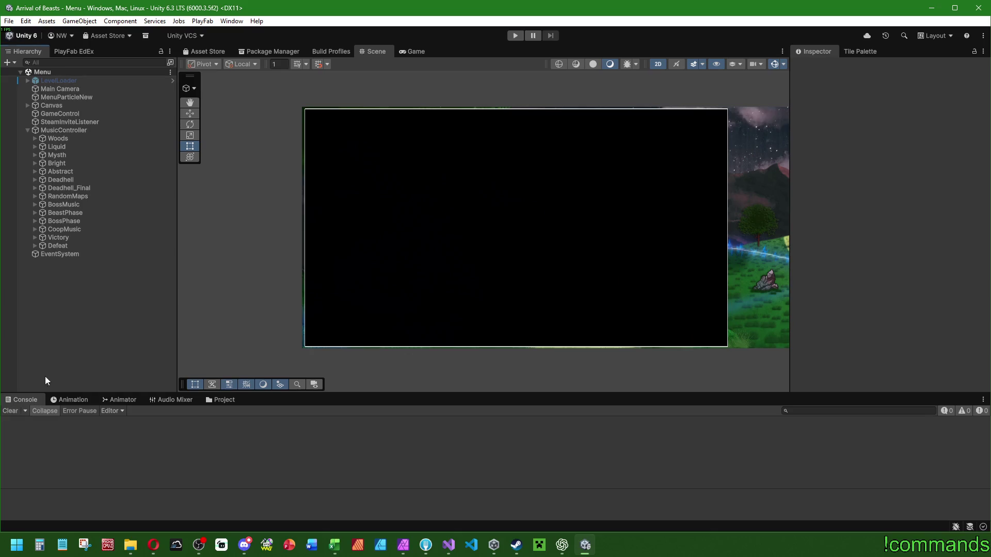
pyautogui.click(9, 21)
pyautogui.click(20, 122)
pyautogui.click(9, 21)
pyautogui.click(21, 71)
# Enter play mode and start the game offline with the existing local profile.
pyautogui.click(513, 33)
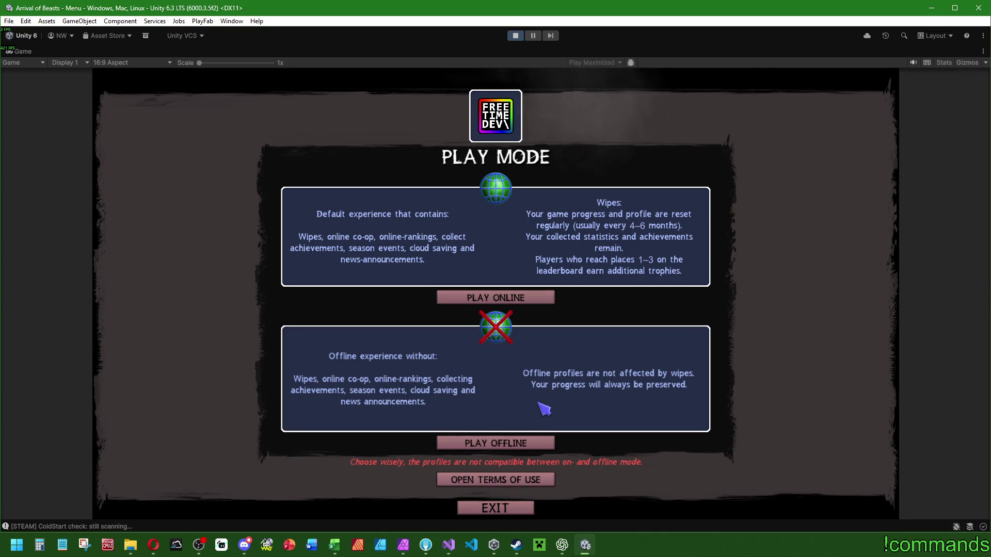
pyautogui.click(494, 443)
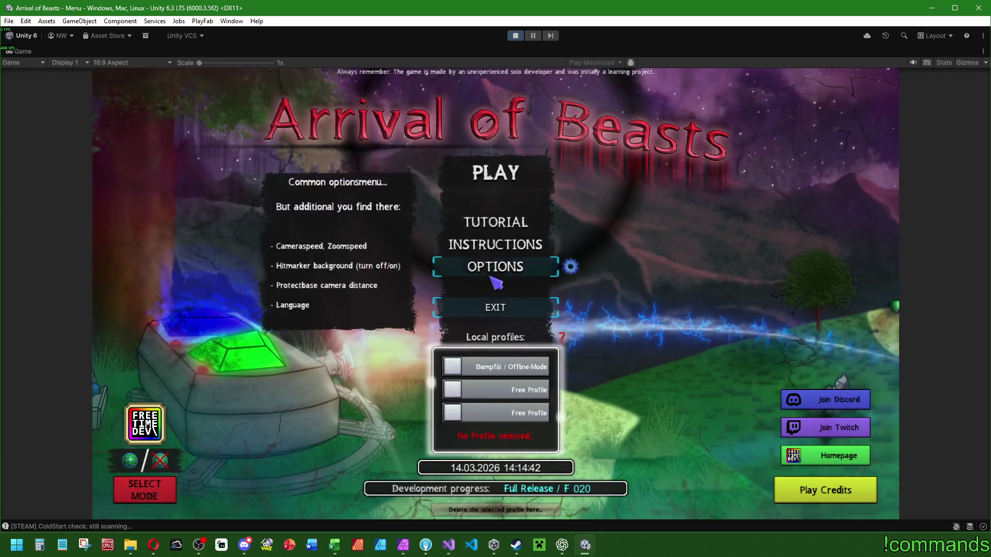
pyautogui.click(462, 375)
pyautogui.click(497, 184)
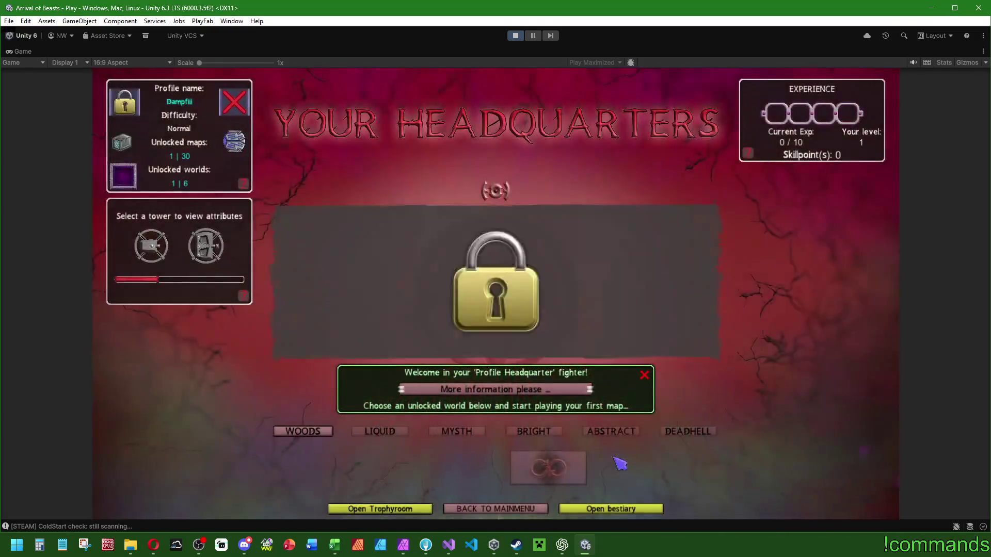
# Choose the Woods world's Forest map and start it.
pyautogui.click(312, 433)
pyautogui.click(304, 467)
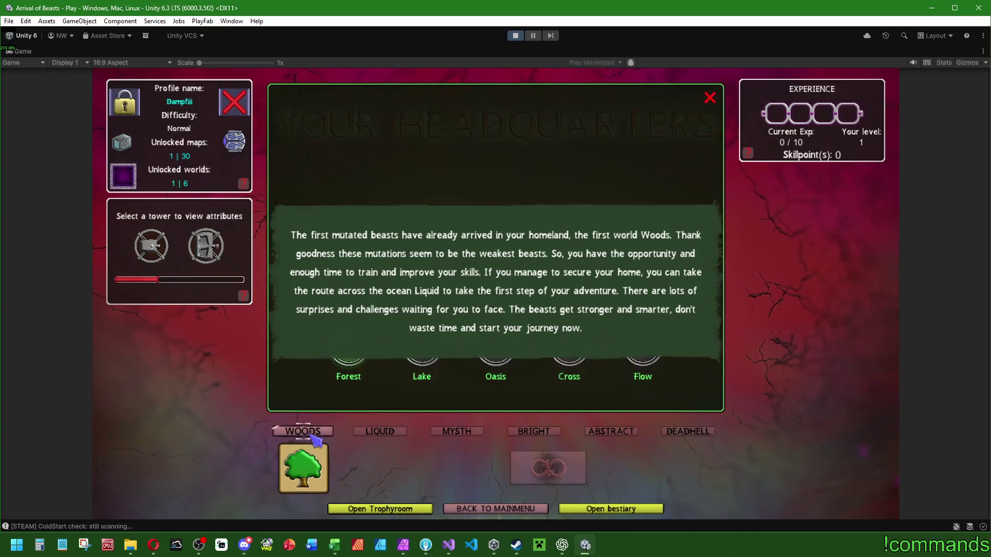
pyautogui.click(343, 367)
pyautogui.click(484, 487)
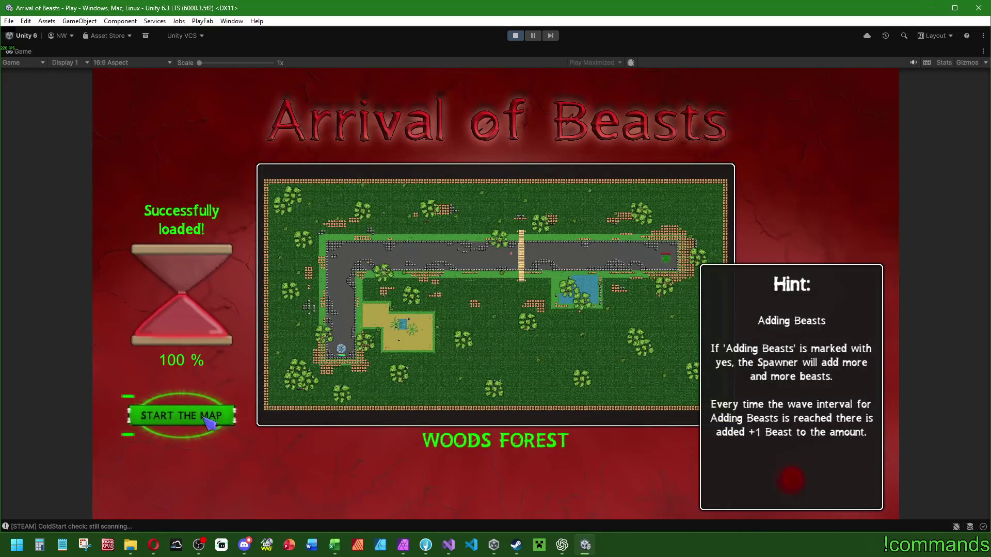
pyautogui.click(199, 418)
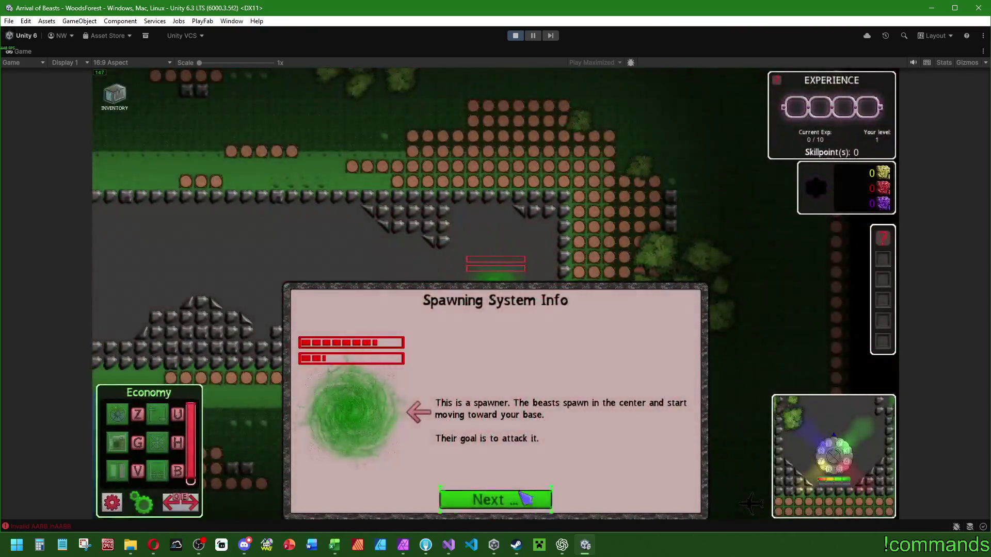
# Finish the spawning tutorial, spawn the player and select it to show its Mage Bar.
pyautogui.click(495, 499)
pyautogui.click(501, 501)
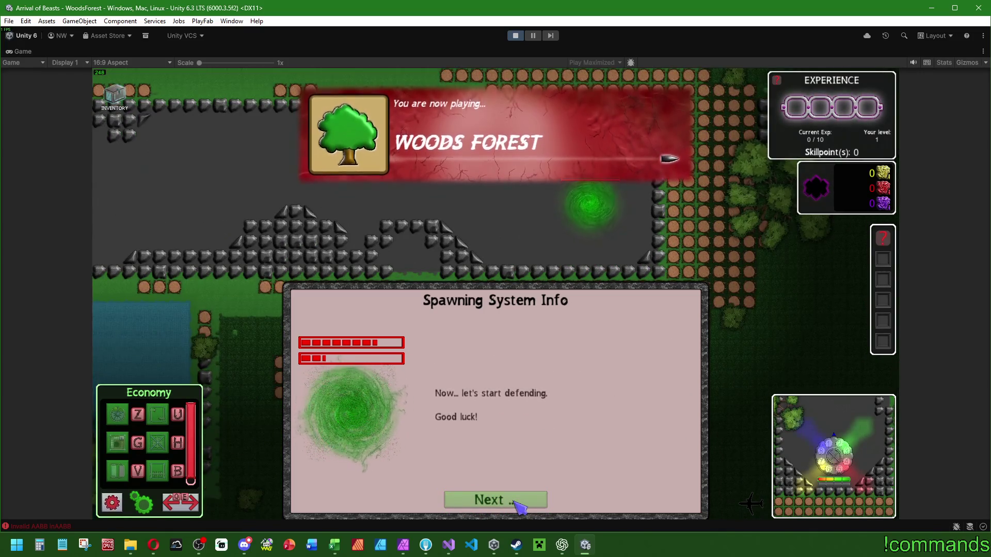
pyautogui.click(515, 502)
pyautogui.click(516, 479)
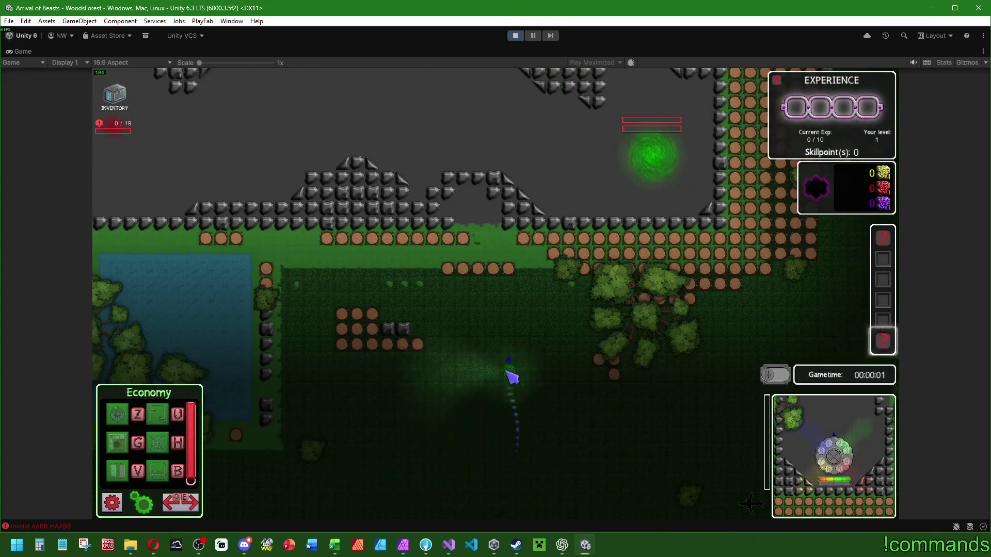
pyautogui.click(474, 327)
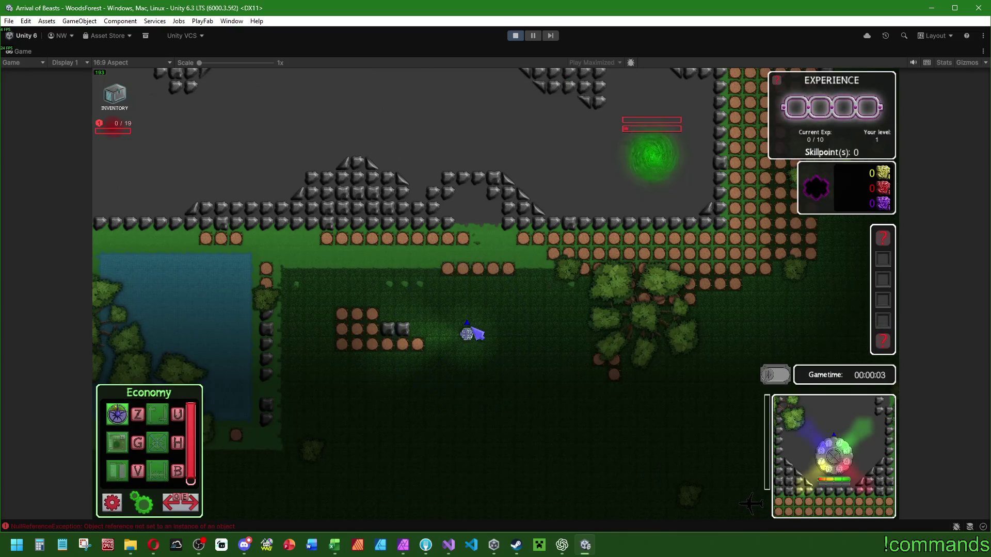
pyautogui.click(473, 323)
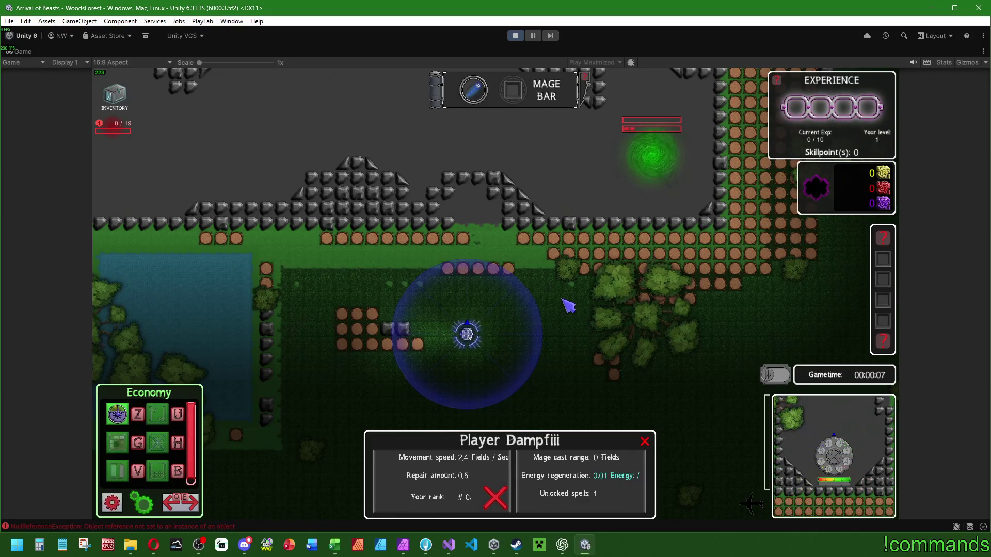
# Pan the game camera and check the energy gauge's Energy 0 / 100 readout.
pyautogui.press('a')
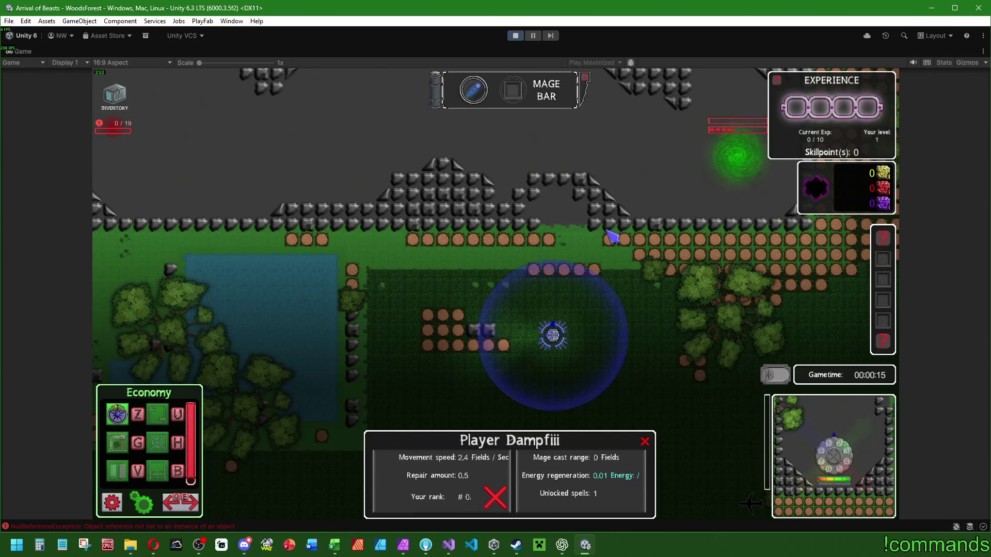
pyautogui.press('w')
pyautogui.press('a')
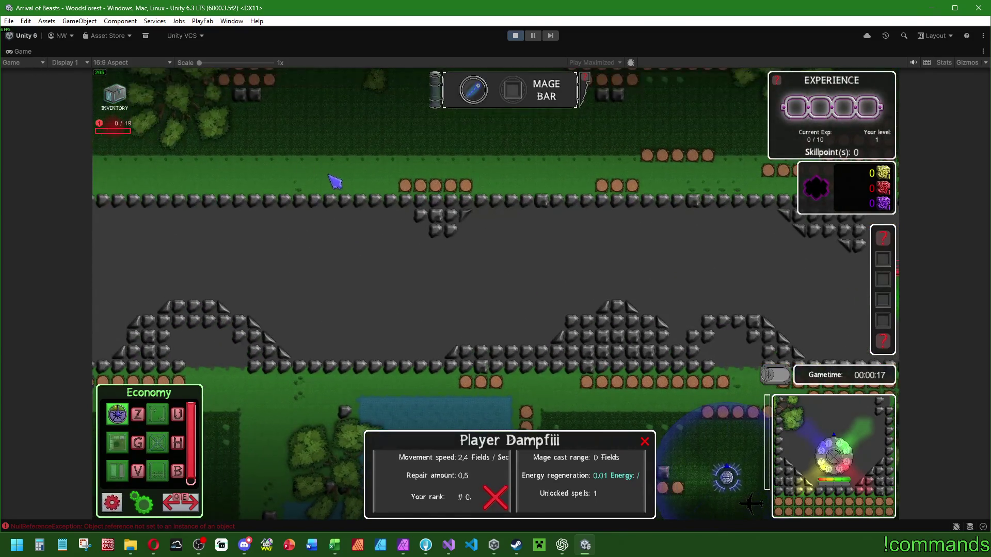
pyautogui.moveTo(440, 86)
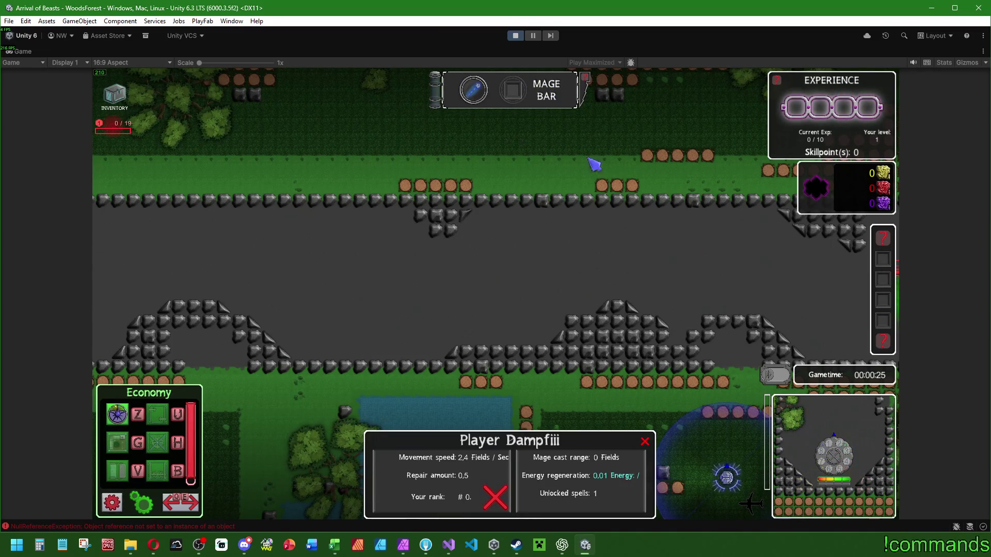
pyautogui.hotkey('alt', 'Tab')
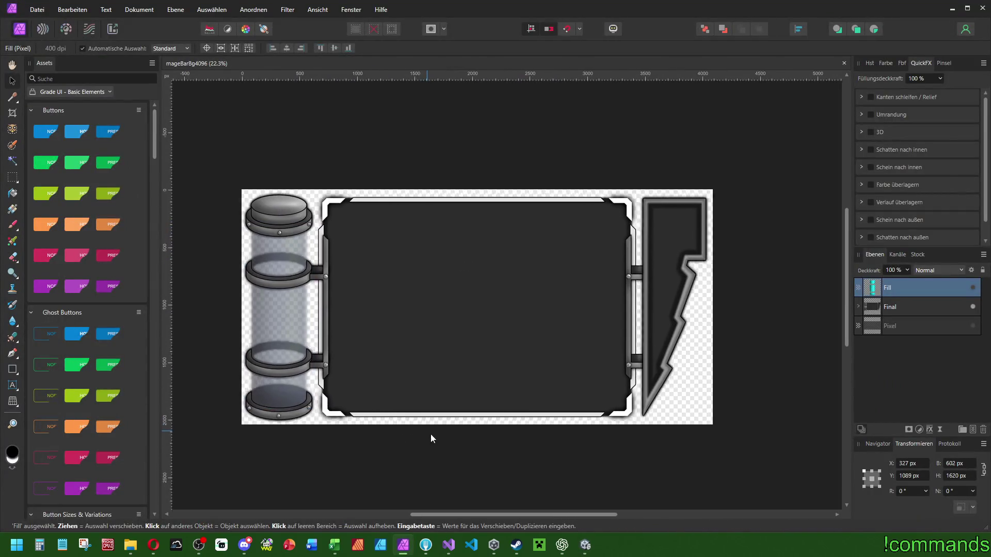
# Return from the mageBarBg4096 artwork to the running Unity game.
pyautogui.click(584, 545)
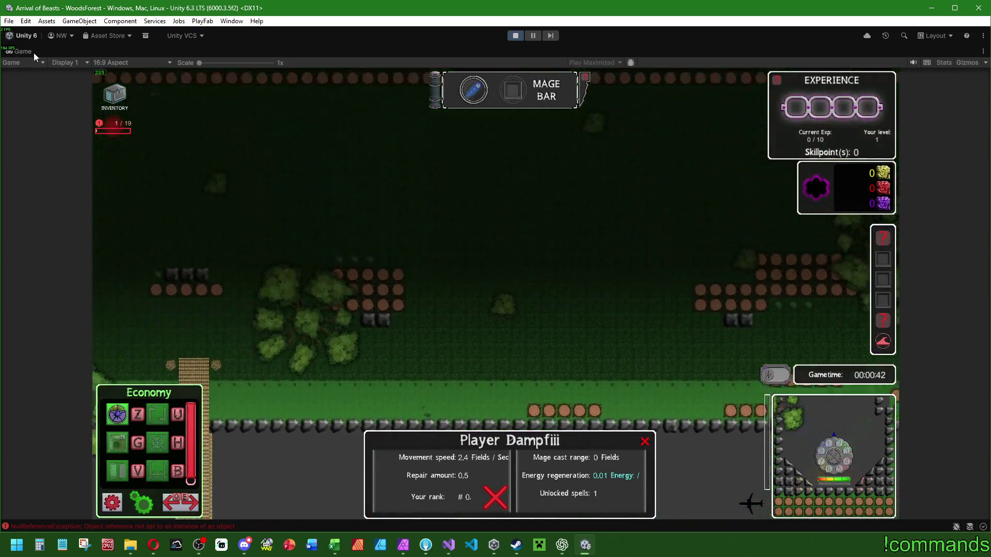
# Stop play mode and review RefreshEnergy() in playercontroller.cs, then return to Unity.
pyautogui.doubleClick(33, 52)
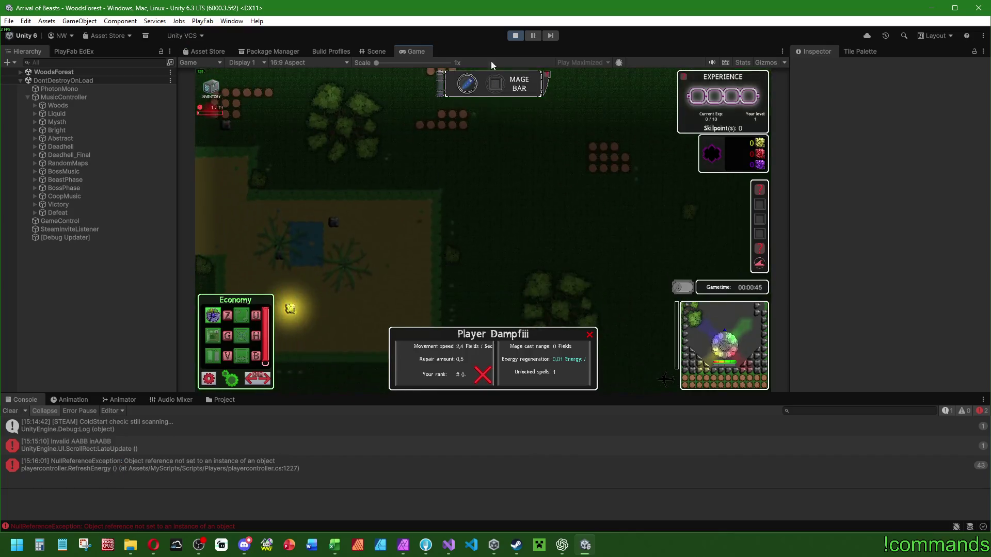
pyautogui.click(516, 36)
pyautogui.click(448, 545)
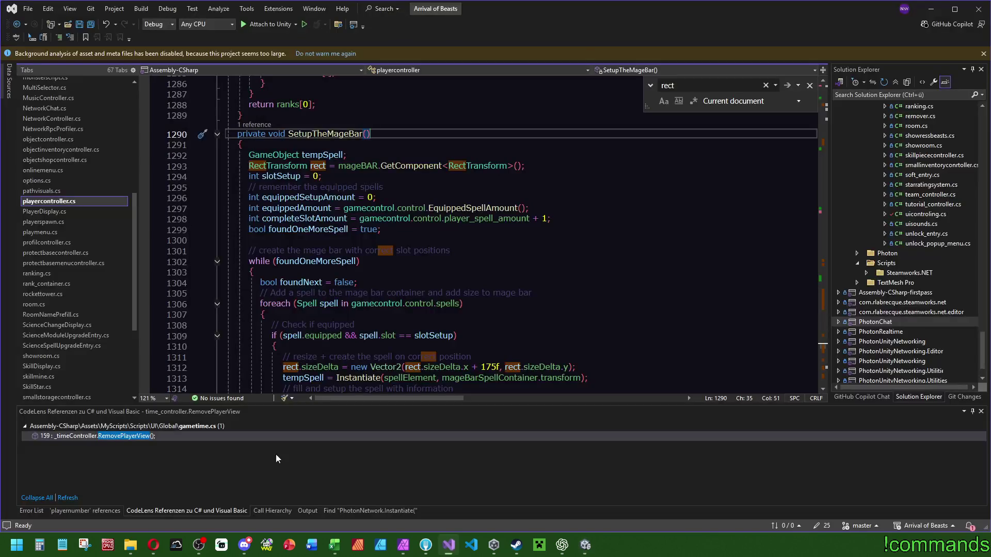
pyautogui.press('Down')
pyautogui.scroll(20, 508, 270)
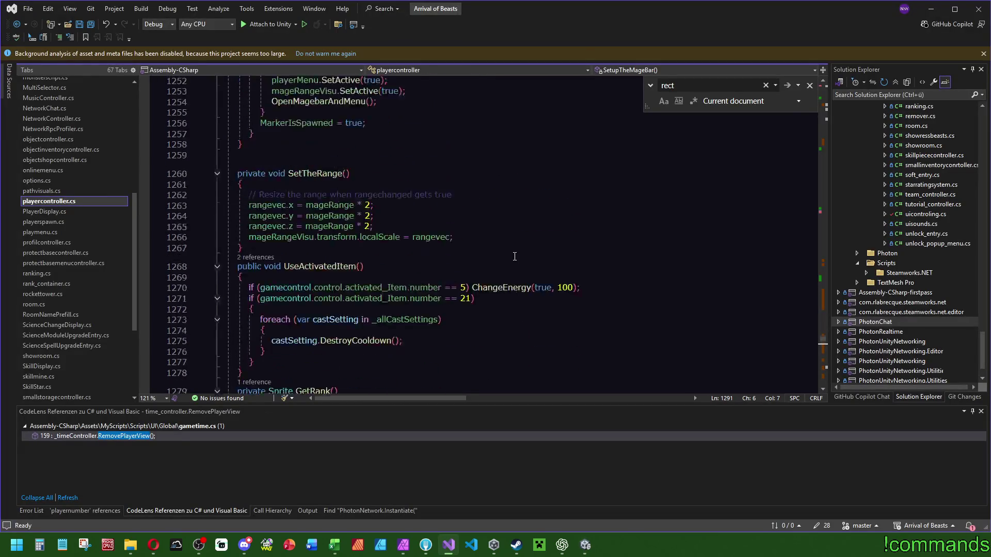
pyautogui.scroll(4, 503, 265)
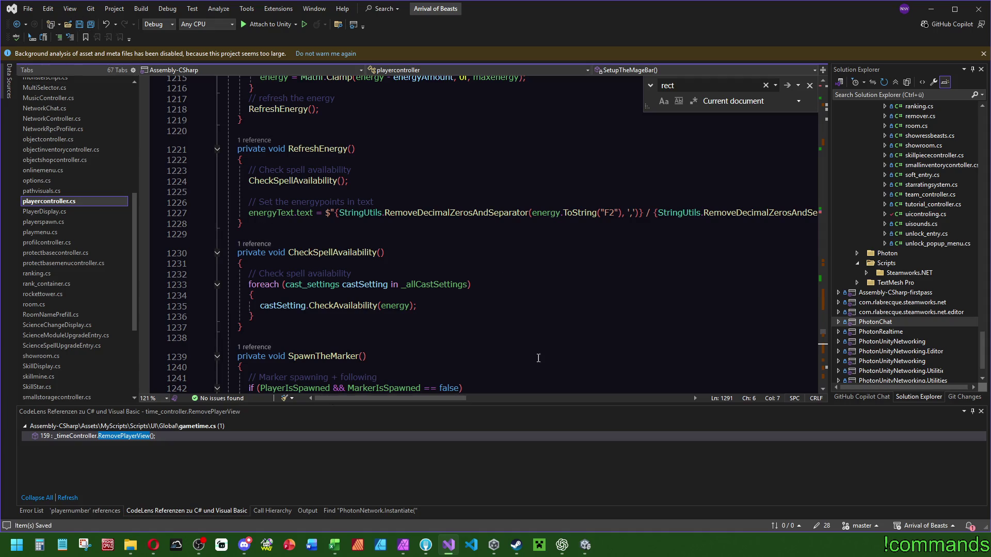
pyautogui.click(587, 547)
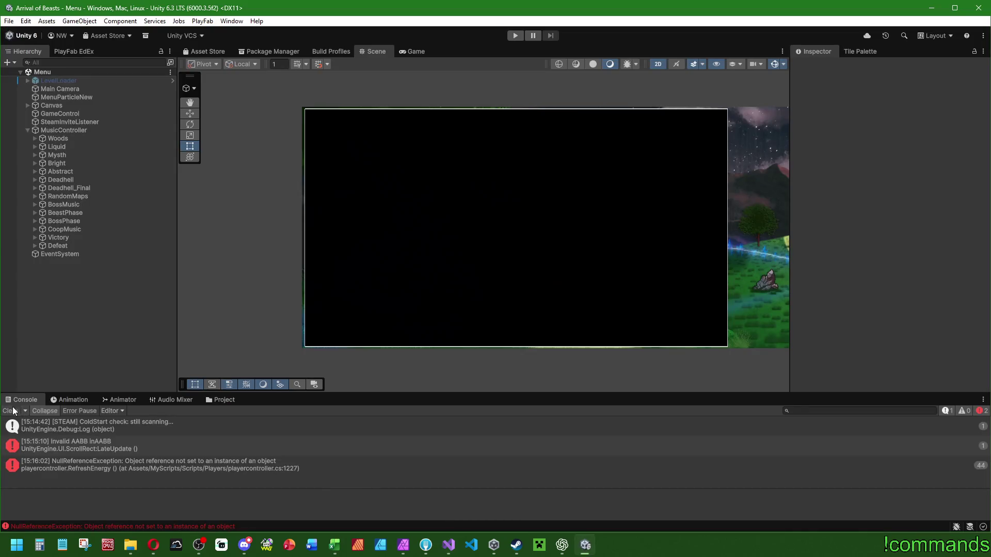
# Browse to Assets > Prefabs > UIObjects and open the Player prefab.
pyautogui.click(219, 401)
pyautogui.scroll(-2, 546, 482)
pyautogui.scroll(2, 547, 482)
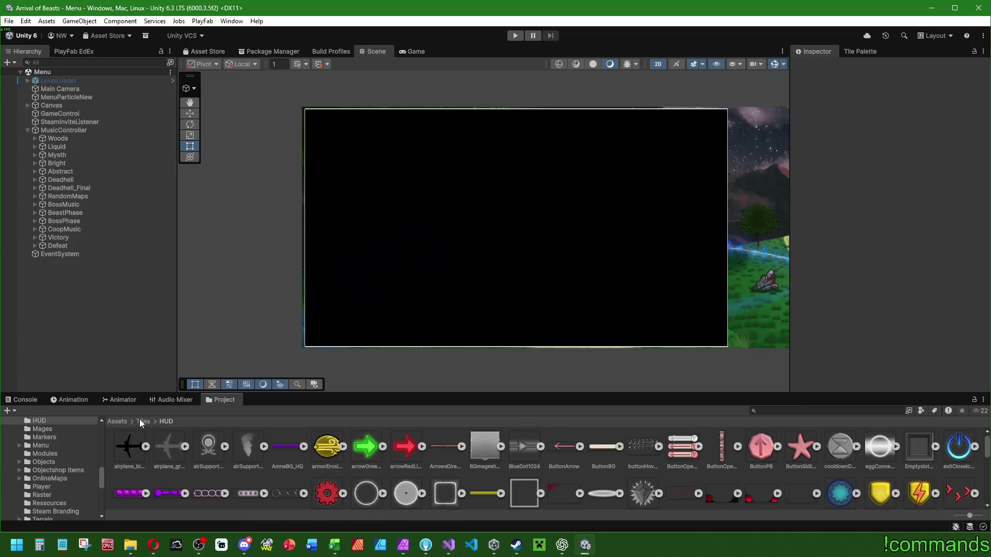
pyautogui.click(123, 423)
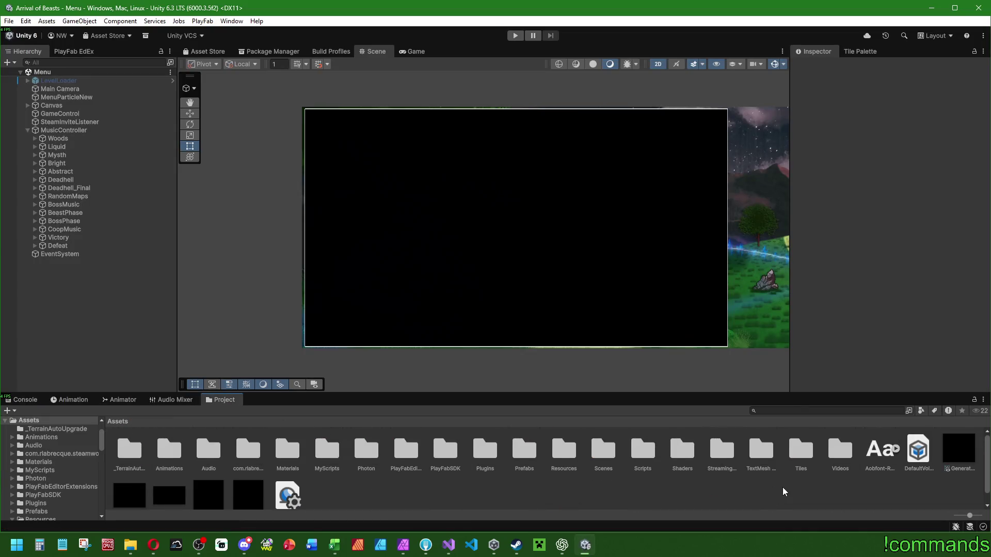
pyautogui.doubleClick(605, 450)
pyautogui.click(123, 422)
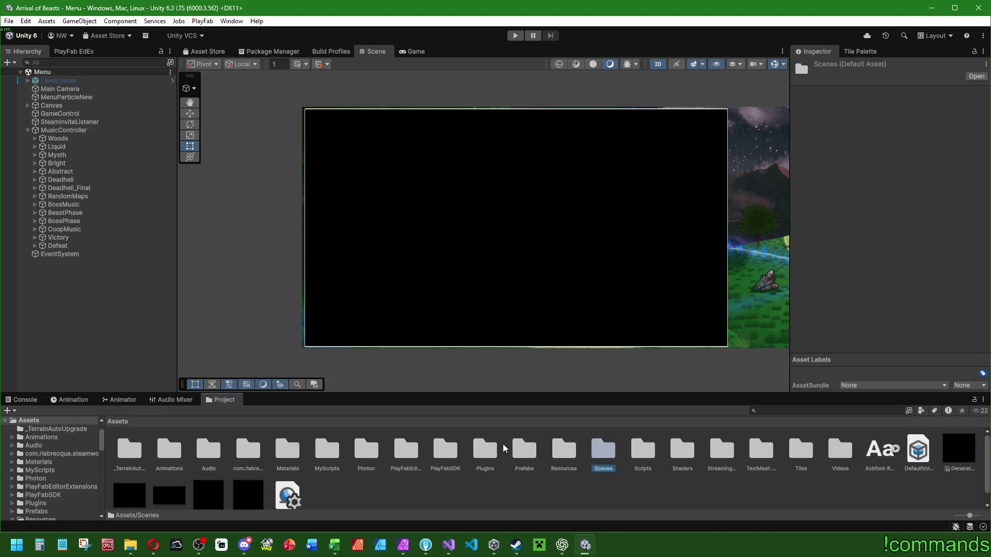
pyautogui.doubleClick(518, 449)
pyautogui.doubleClick(739, 450)
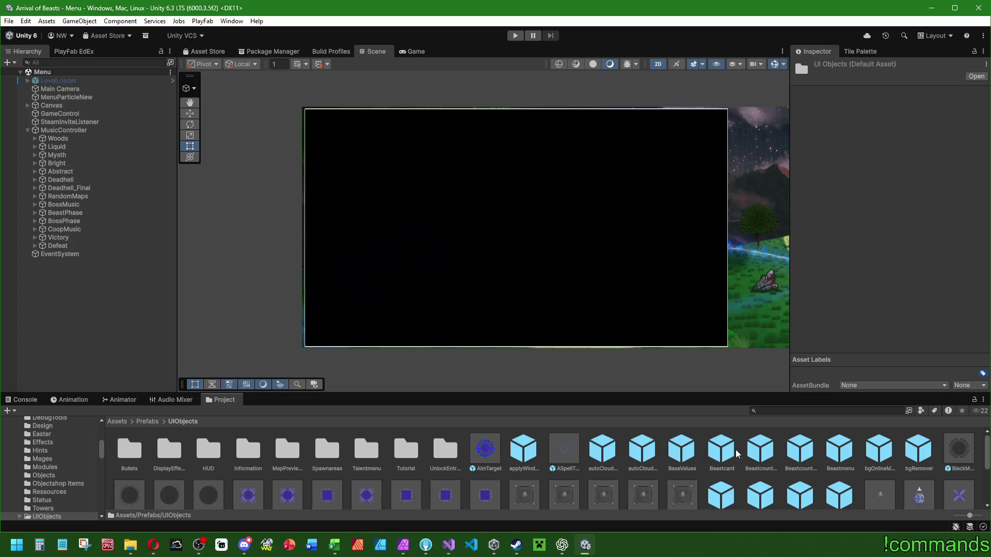
pyautogui.scroll(-2, 940, 468)
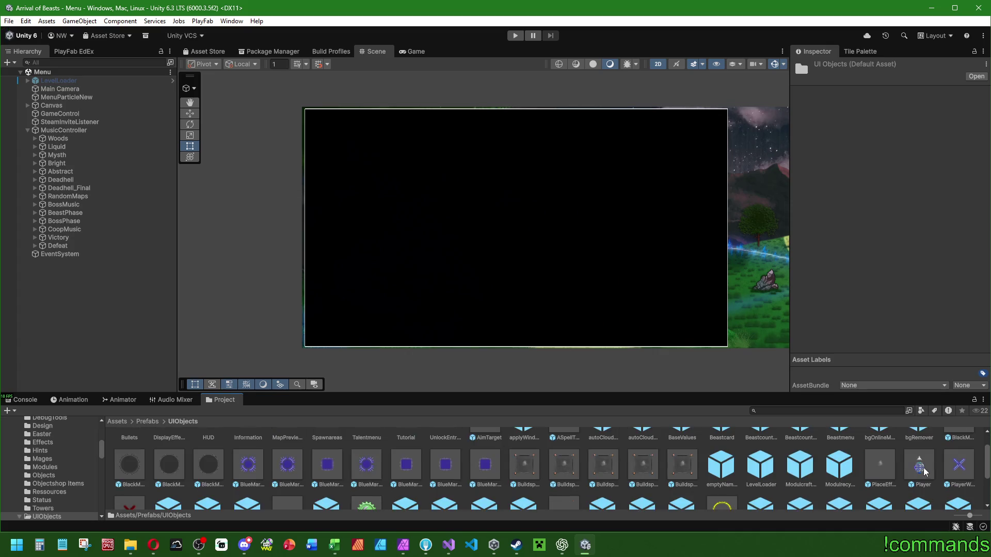
pyautogui.doubleClick(919, 470)
# Inspect the MAGE BAR and its EnergyFill reference, then return to the Menu scene.
pyautogui.scroll(10, 536, 164)
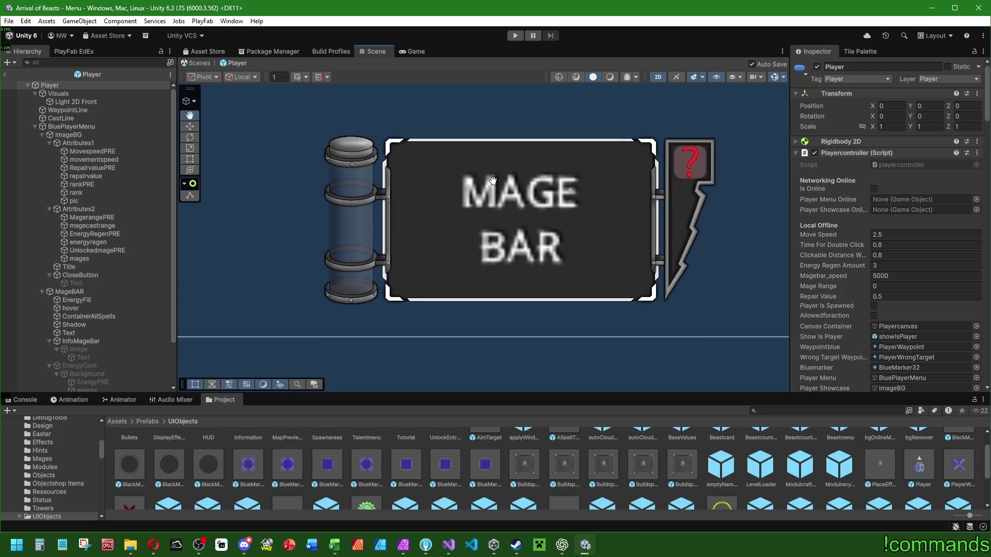
pyautogui.scroll(-2, 309, 222)
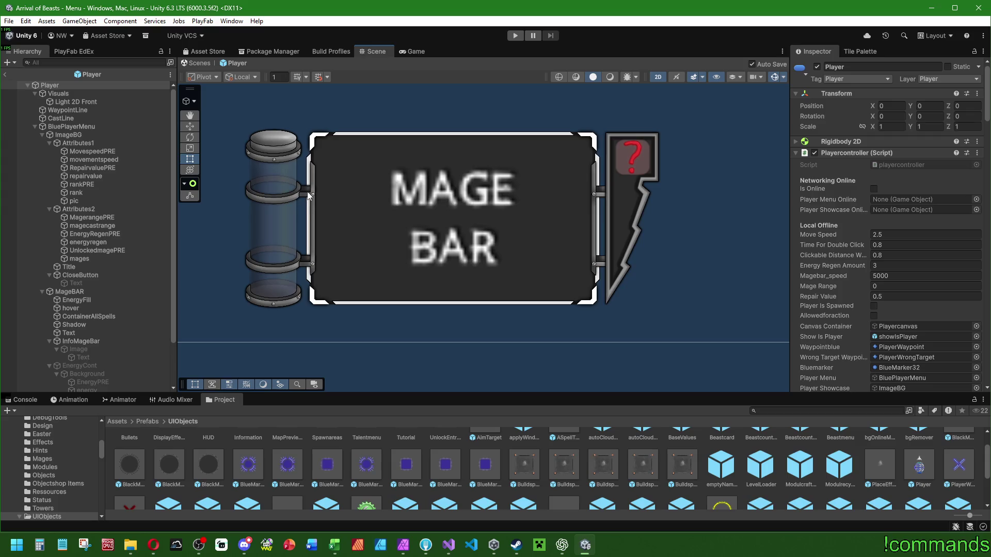
pyautogui.scroll(-5, 307, 191)
pyautogui.moveTo(302, 220); pyautogui.dragTo(470, 174)
pyautogui.press('t')
pyautogui.scroll(3, 438, 105)
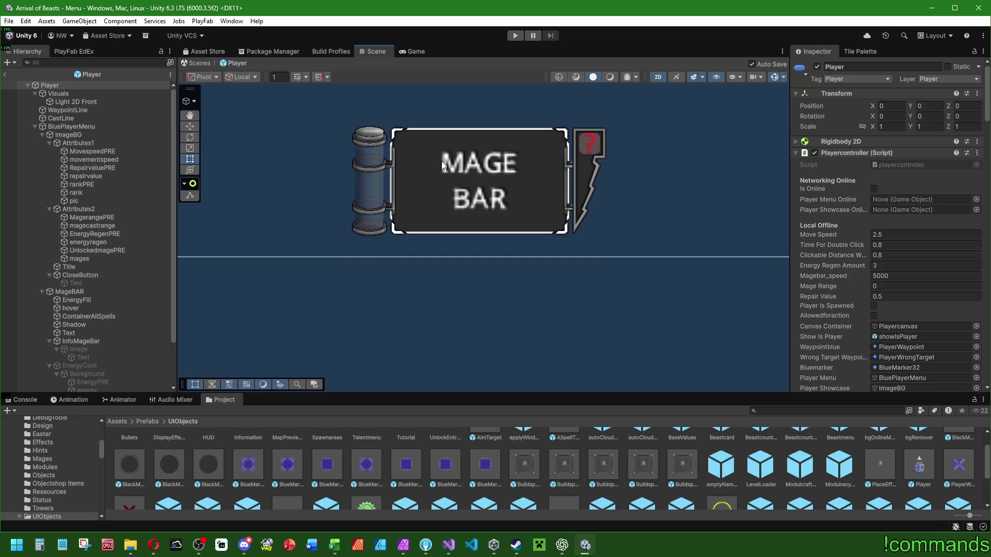
pyautogui.scroll(2, 452, 152)
pyautogui.scroll(-3, 417, 224)
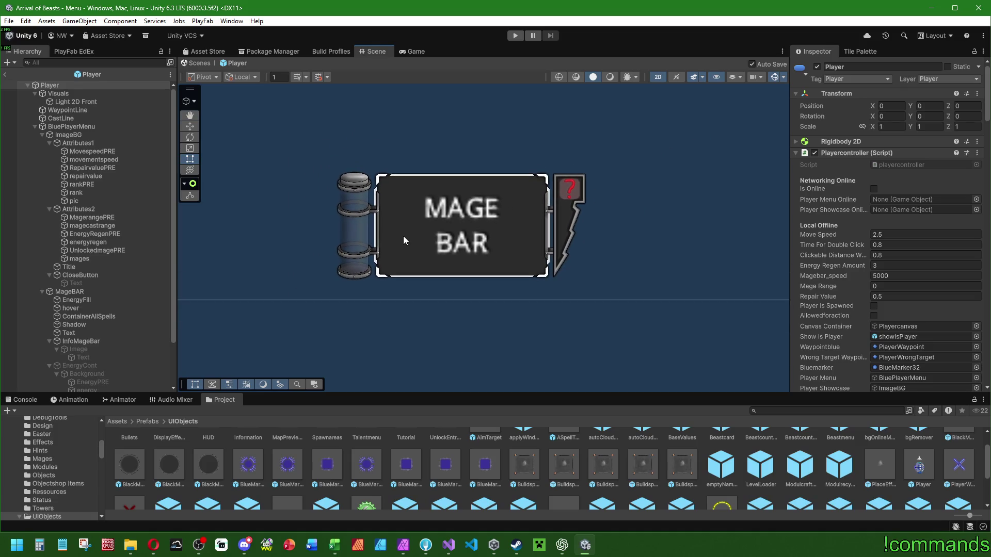
pyautogui.scroll(-2, 406, 238)
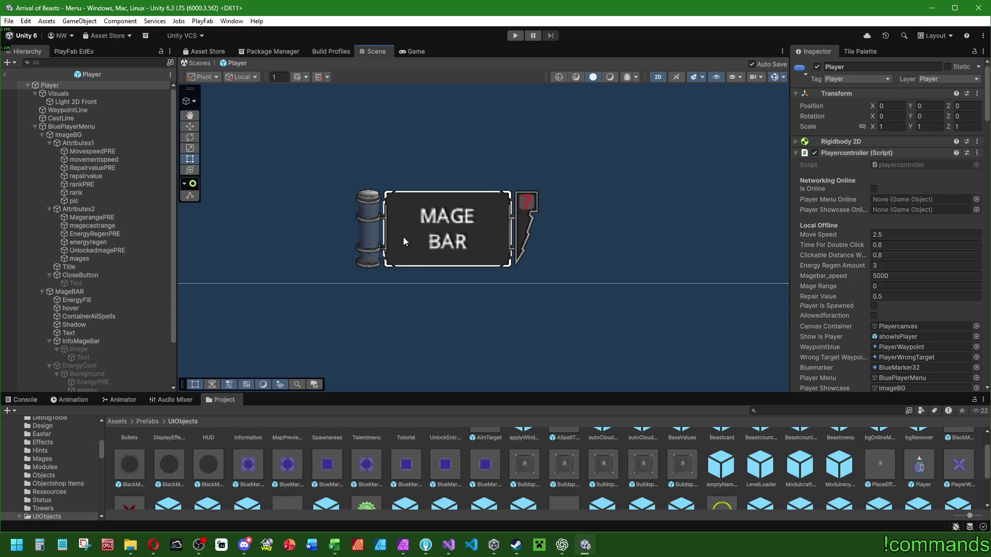
pyautogui.moveTo(454, 238); pyautogui.dragTo(479, 238)
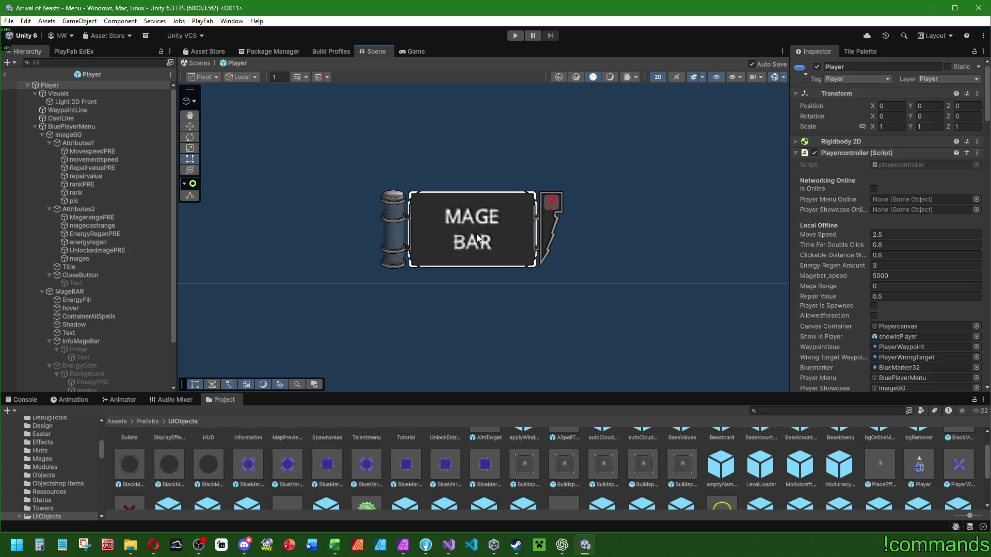
pyautogui.scroll(-15, 820, 262)
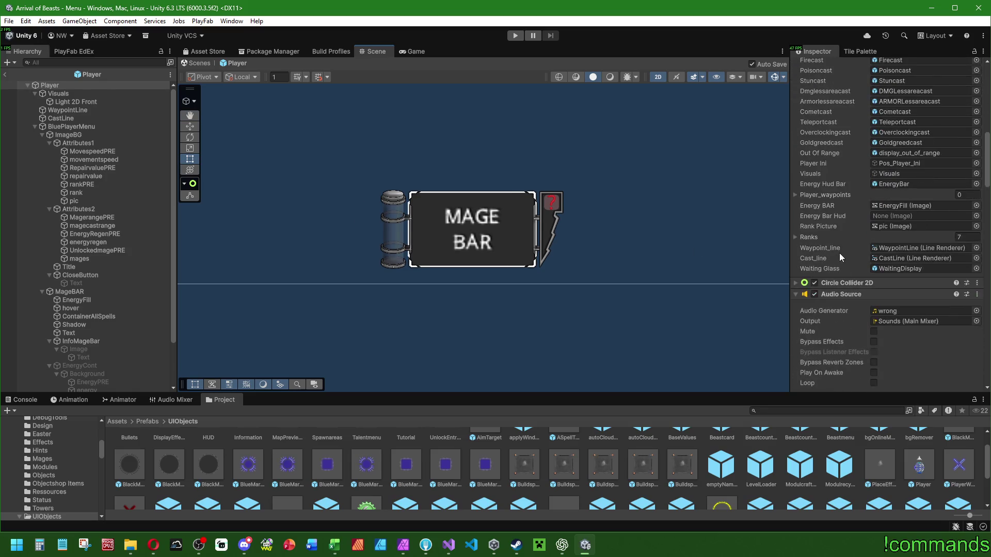
pyautogui.scroll(3, 835, 253)
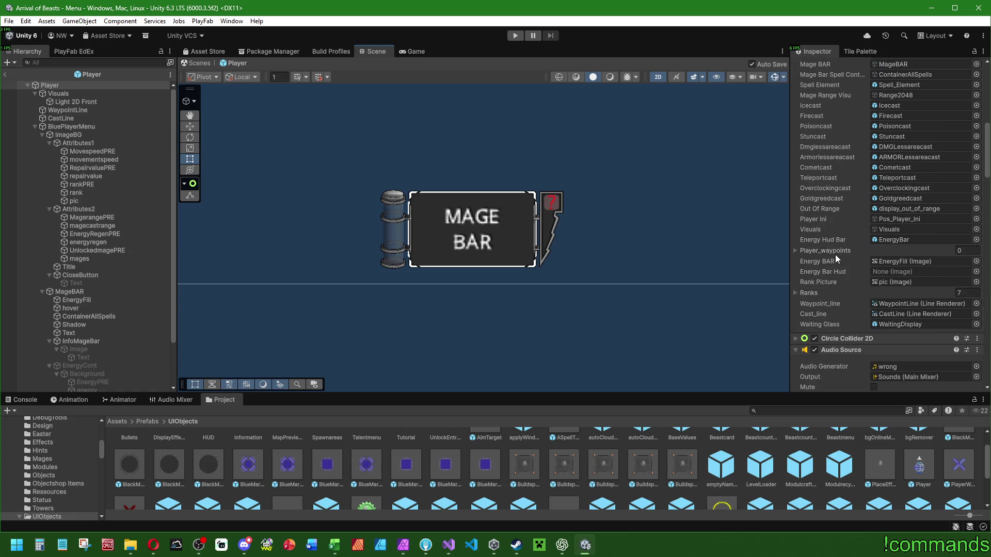
pyautogui.scroll(-4, 608, 241)
pyautogui.click(4, 75)
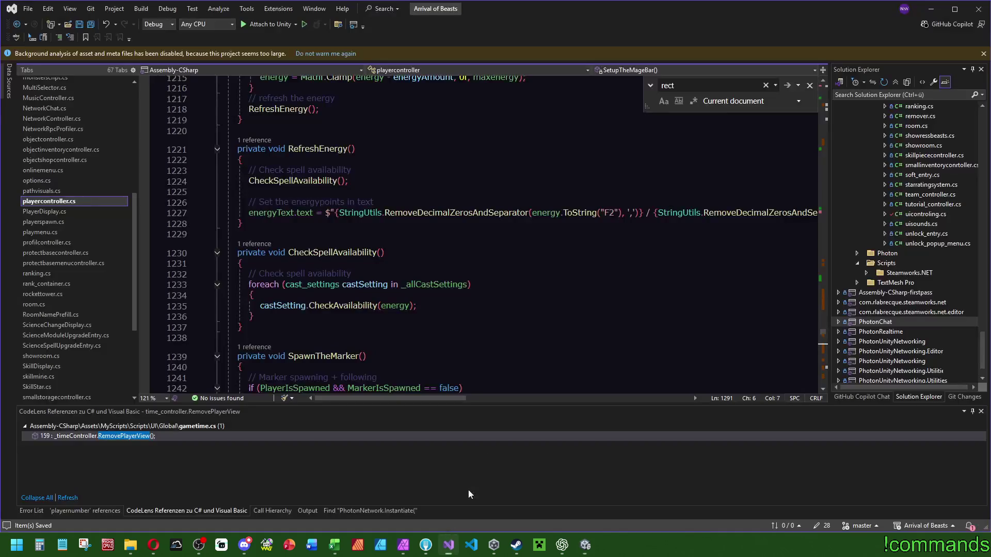
# Search playercontroller.cs for energyText and step through its occurrences.
pyautogui.click(448, 545)
pyautogui.click(527, 283)
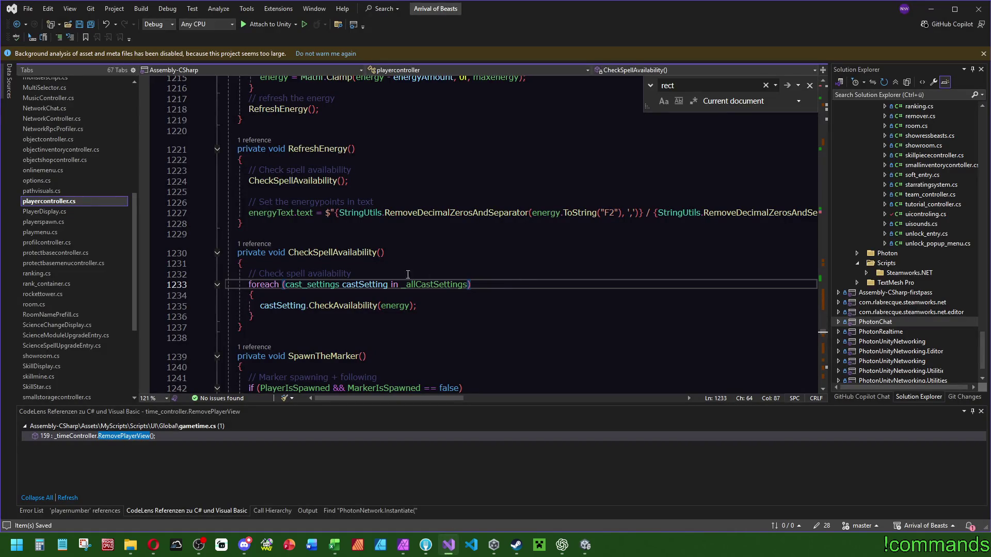
pyautogui.doubleClick(271, 212)
pyautogui.hotkey('ctrl', 'f')
pyautogui.click(825, 130)
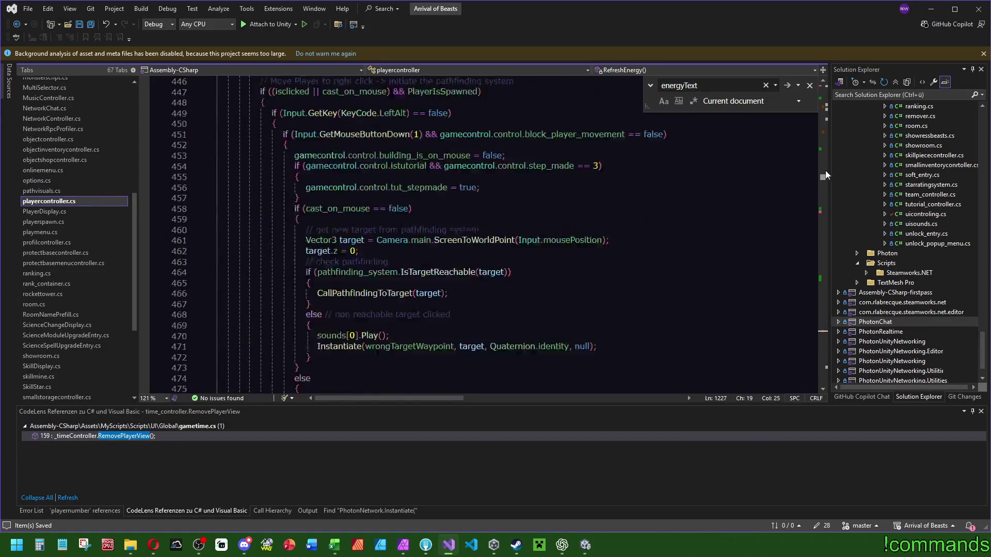
pyautogui.scroll(-4, 828, 134)
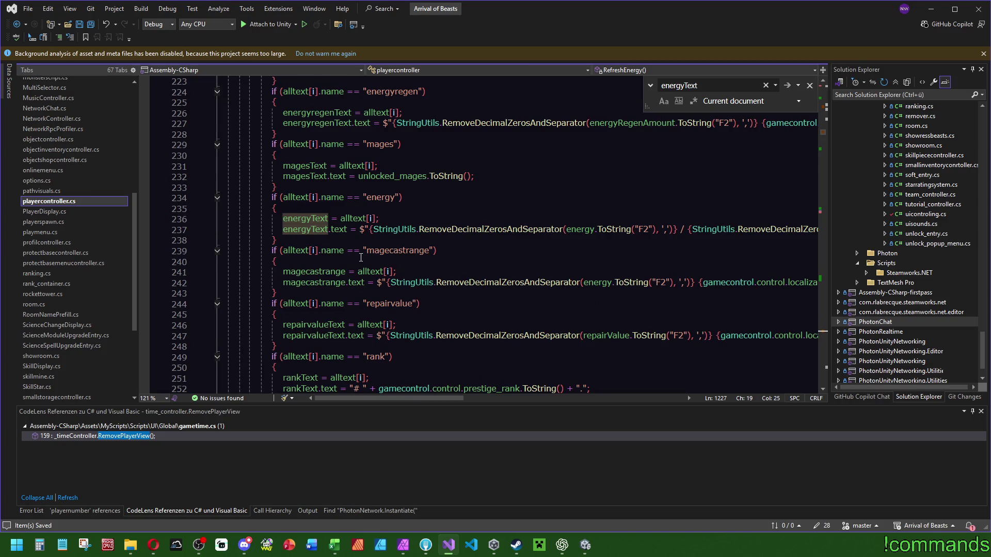
pyautogui.scroll(2, 361, 257)
pyautogui.scroll(-1, 480, 310)
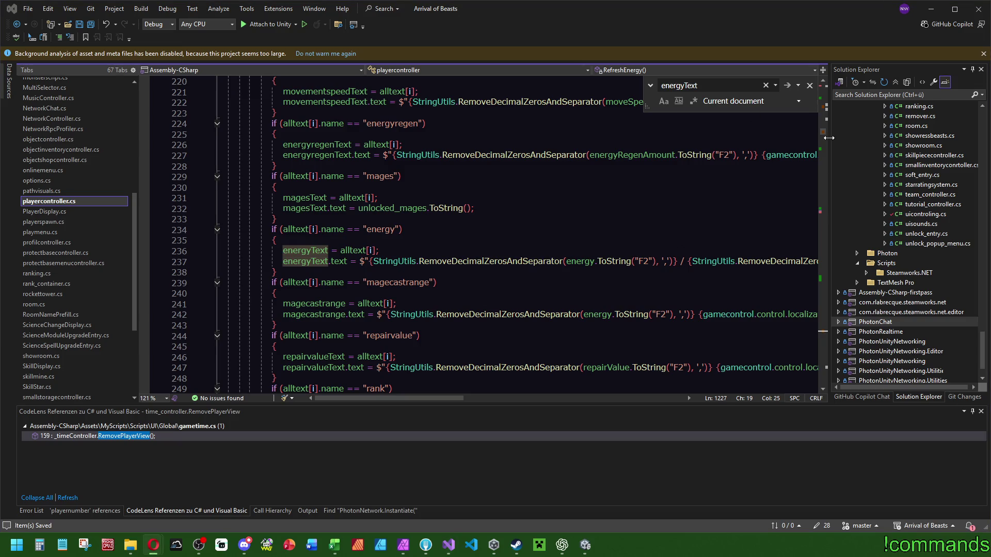
pyautogui.press('F3')
pyautogui.press('F3')
pyautogui.press('F3')
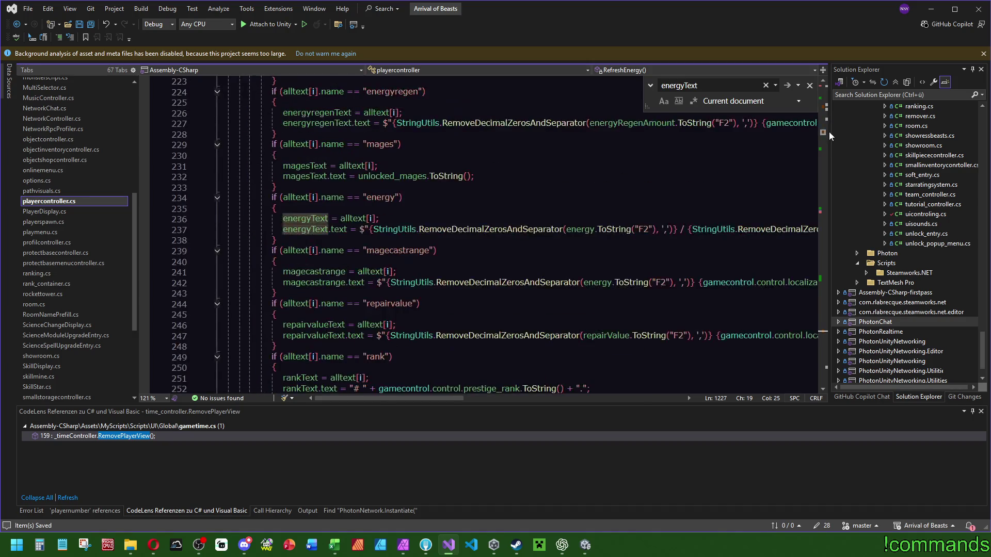
pyautogui.scroll(5, 480, 250)
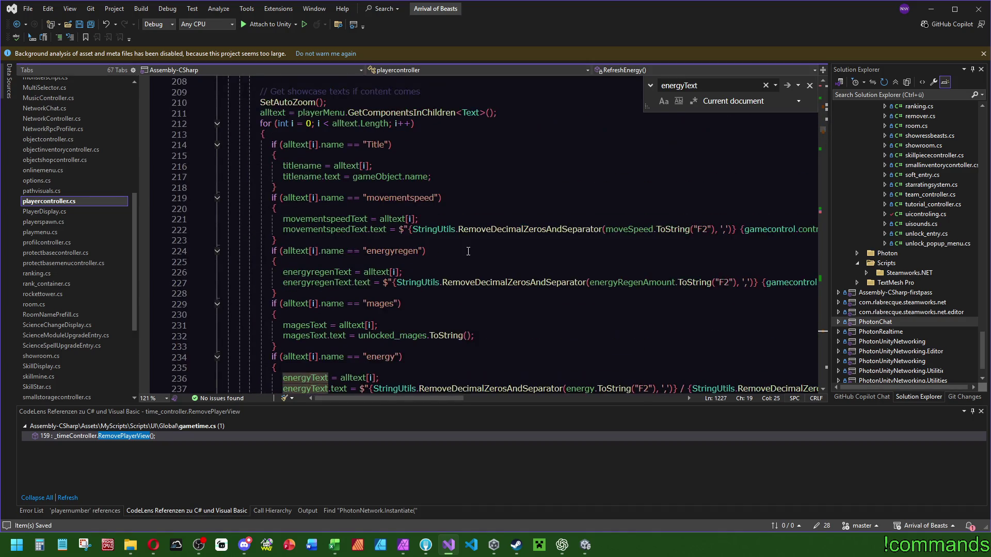
pyautogui.scroll(-2, 462, 252)
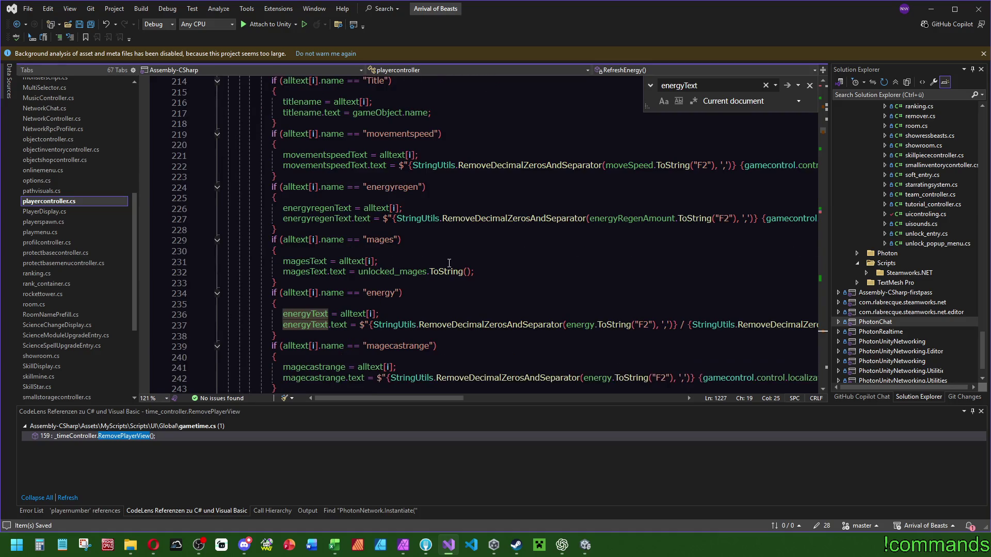
# Locate the alltext assignment and search the document for alltext to find its declaration.
pyautogui.moveTo(417, 272)
pyautogui.scroll(-7, 423, 267)
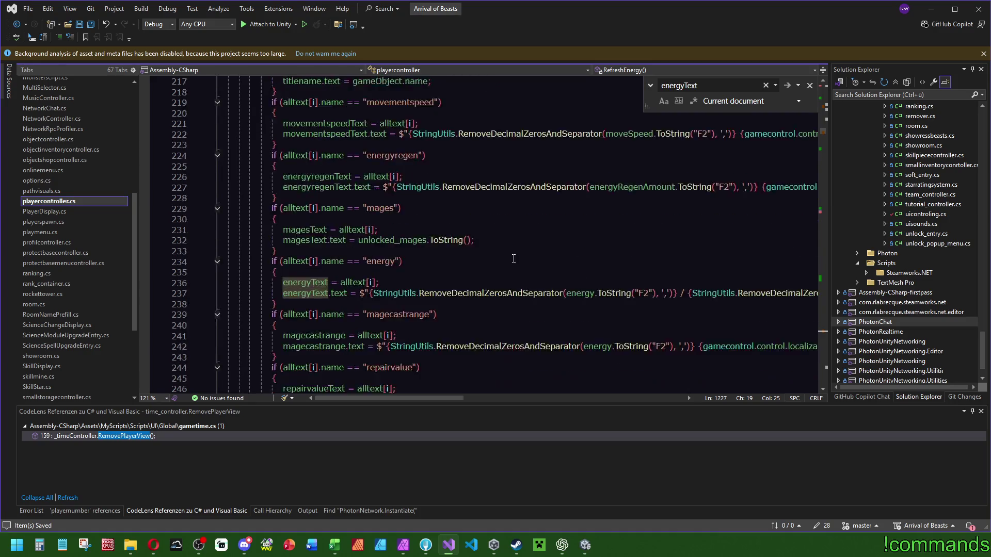
pyautogui.scroll(5, 517, 260)
pyautogui.scroll(10, 517, 260)
pyautogui.click(279, 305)
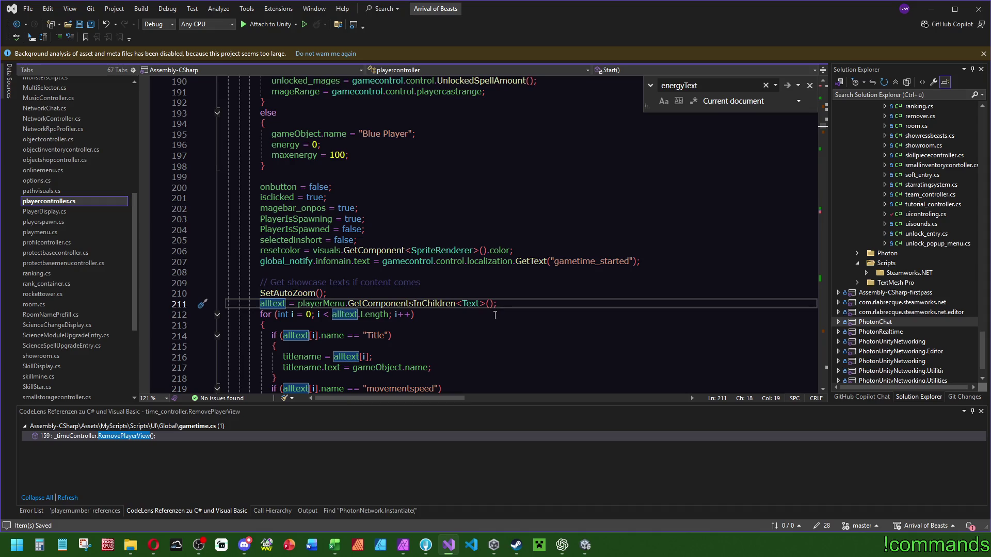
pyautogui.hotkey('ctrl', 'f')
pyautogui.moveTo(824, 127)
pyautogui.mouseDown()
pyautogui.moveTo(833, 92)
pyautogui.moveTo(832, 155)
pyautogui.moveTo(836, 82)
pyautogui.moveTo(839, 93)
pyautogui.mouseUp()
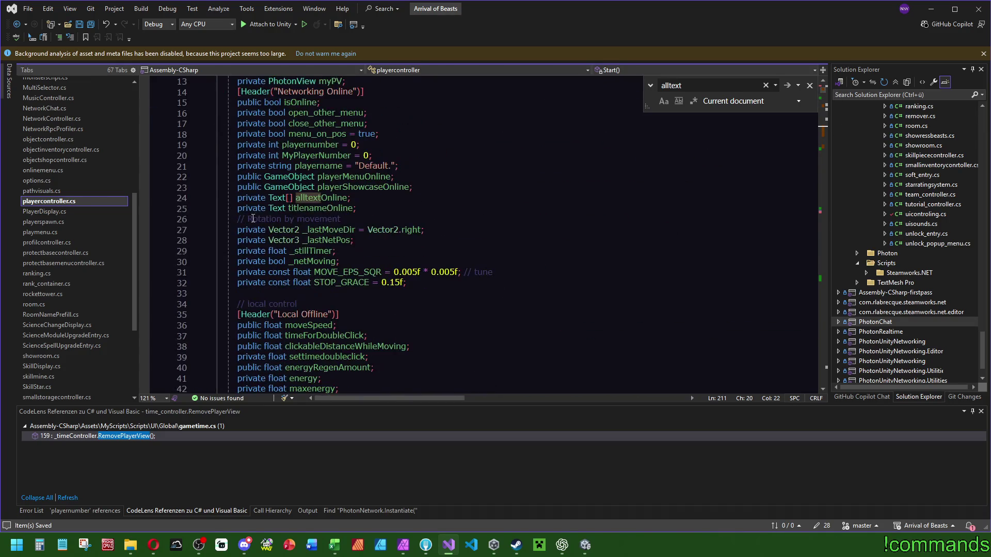
# Delete the 'private Text[] alltext;' field declaration.
pyautogui.click(429, 195)
pyautogui.scroll(-20, 430, 206)
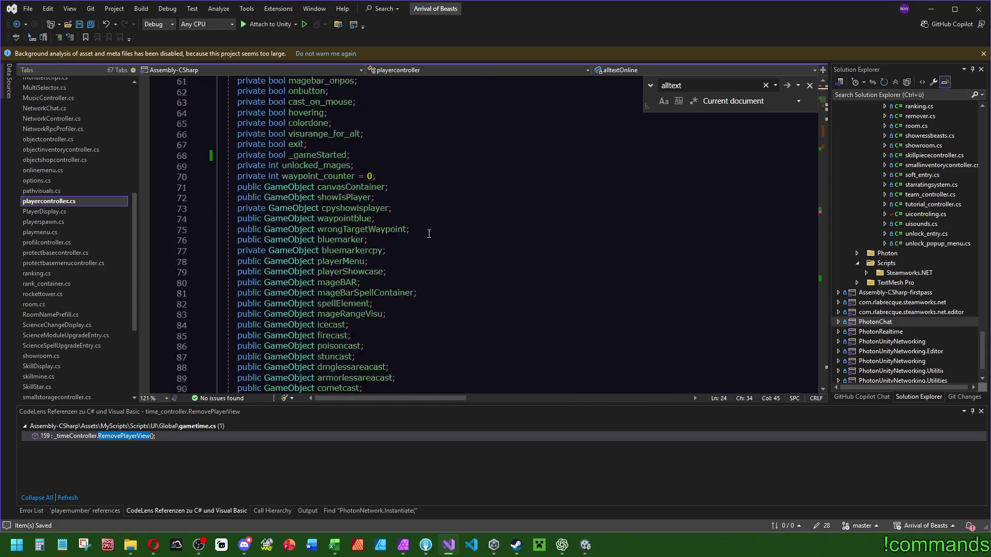
pyautogui.scroll(-3, 431, 223)
pyautogui.moveTo(385, 238); pyautogui.dragTo(392, 230)
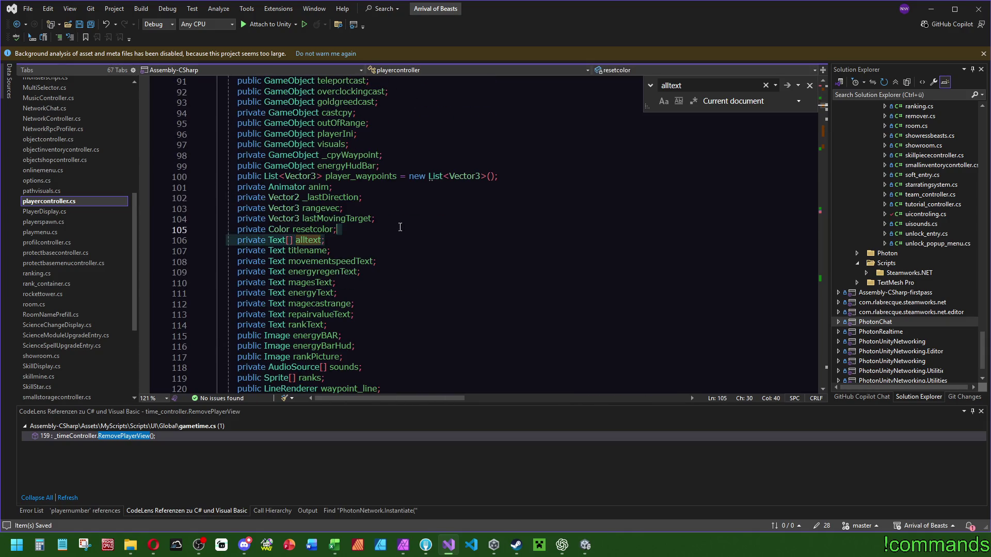
pyautogui.press('Delete')
pyautogui.moveTo(825, 111); pyautogui.dragTo(825, 131)
pyautogui.scroll(-2, 454, 232)
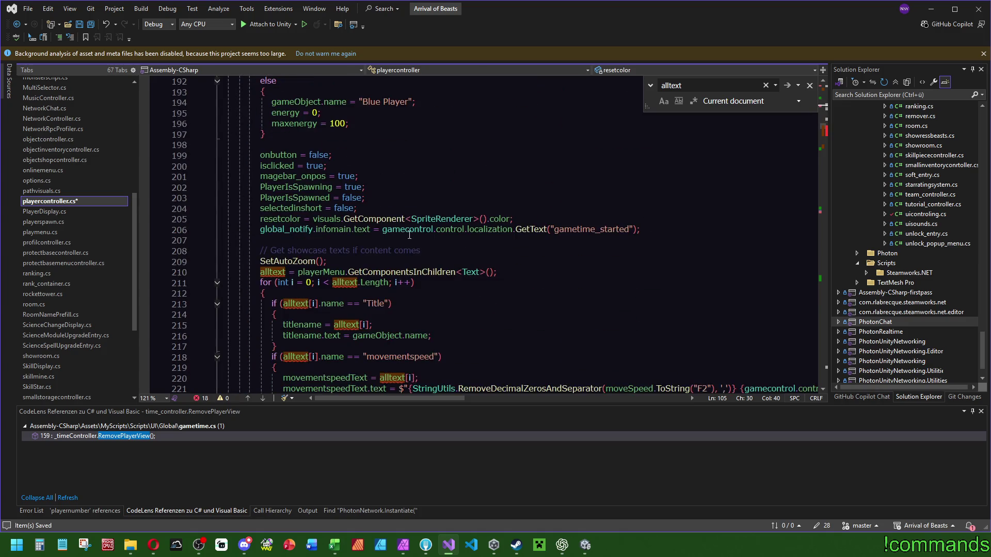
# Prefix the alltext assignment on line 210 with var to make it local.
pyautogui.click(260, 272)
pyautogui.write('var')
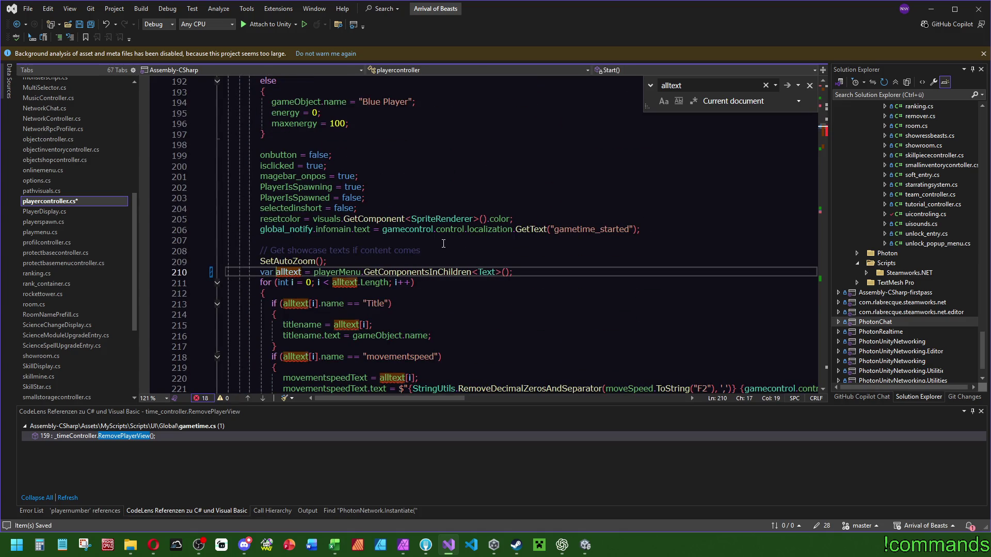
pyautogui.click(514, 297)
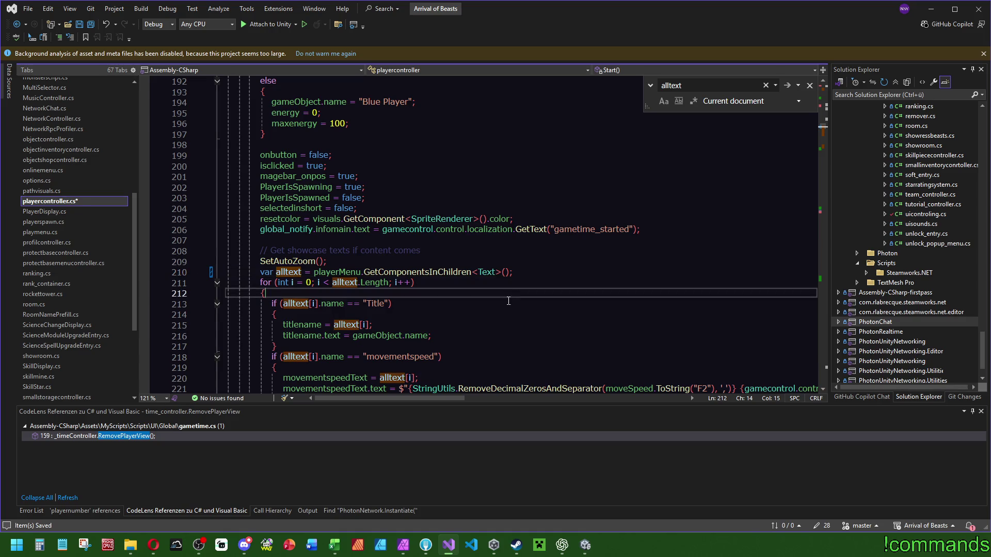
pyautogui.scroll(-2, 506, 300)
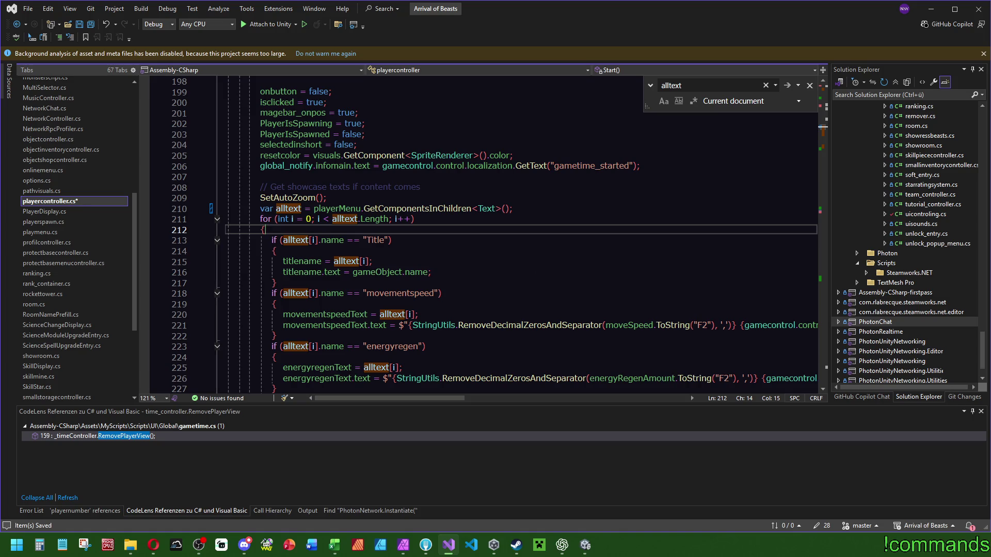
# Duplicate line 210 as line 211, renaming the variable to mageBarText and selecting playerMenu.
pyautogui.click(540, 209)
pyautogui.hotkey('shift', 'Up')
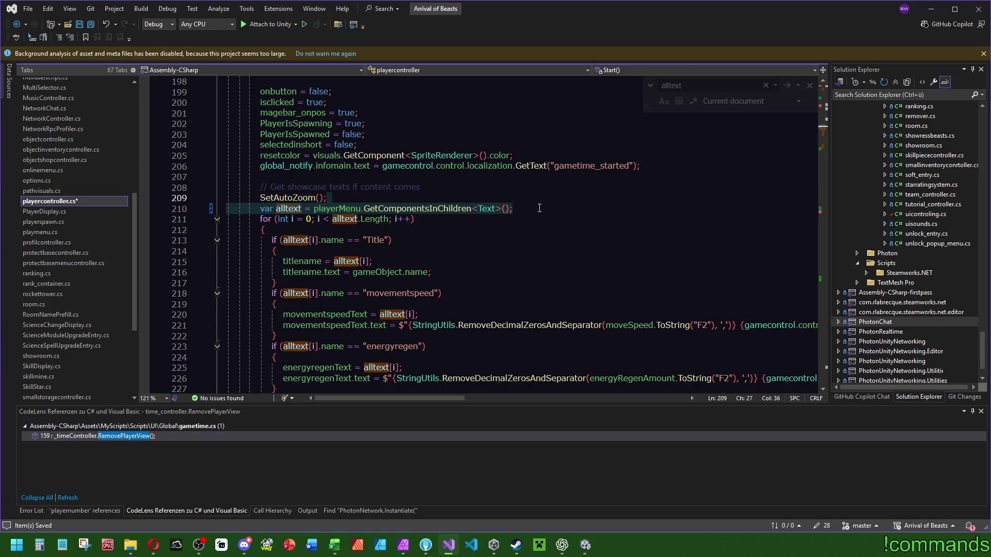
pyautogui.hotkey('ctrl', 'c')
pyautogui.click(540, 209)
pyautogui.hotkey('ctrl', 'v')
pyautogui.click(301, 220)
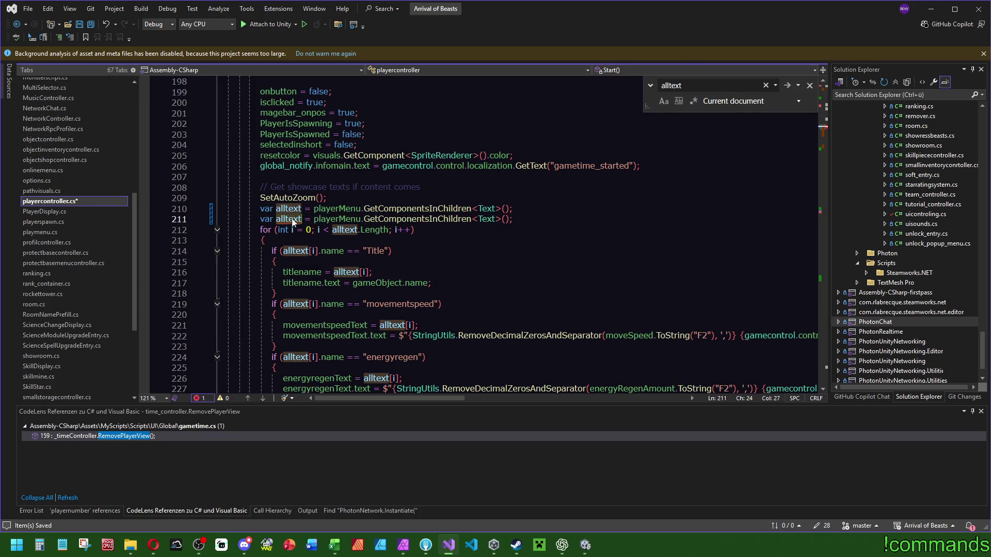
pyautogui.hotkey('ctrl', 'BackSpace')
pyautogui.write('mageBarText')
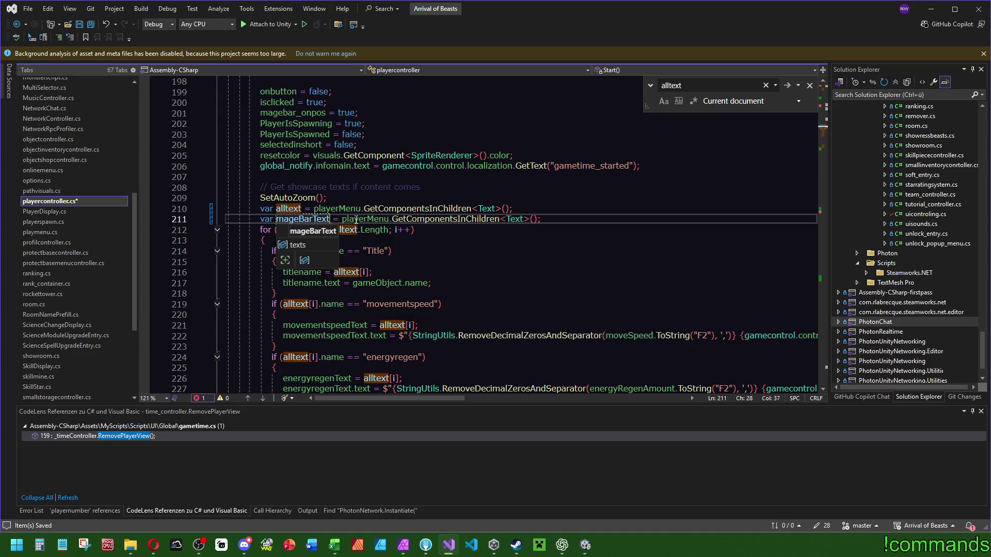
pyautogui.click(490, 190)
pyautogui.click(380, 220)
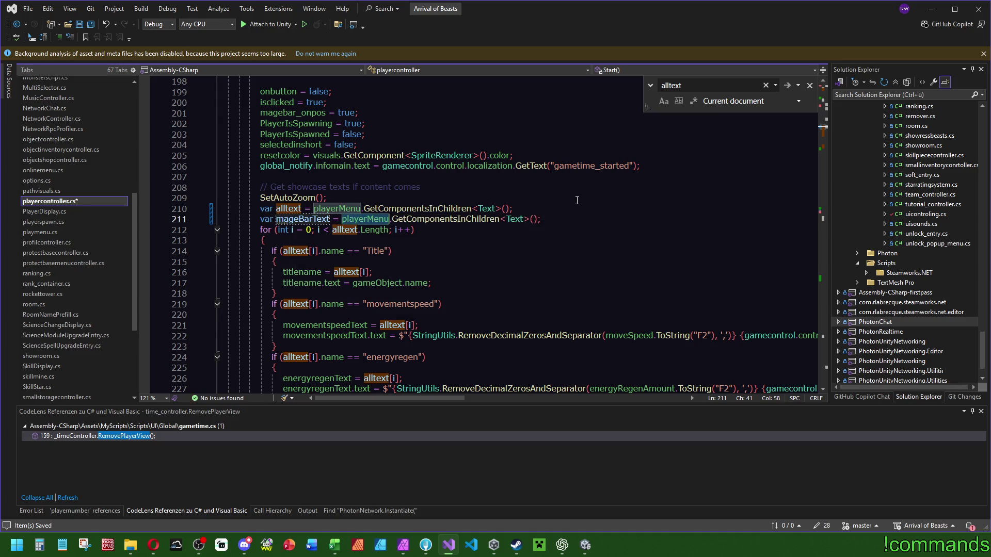
pyautogui.hotkey('ctrl', 'BackSpace')
# Replace playerMenu with mageBAR as mageBarText's source on line 211.
pyautogui.write('mageBAR')
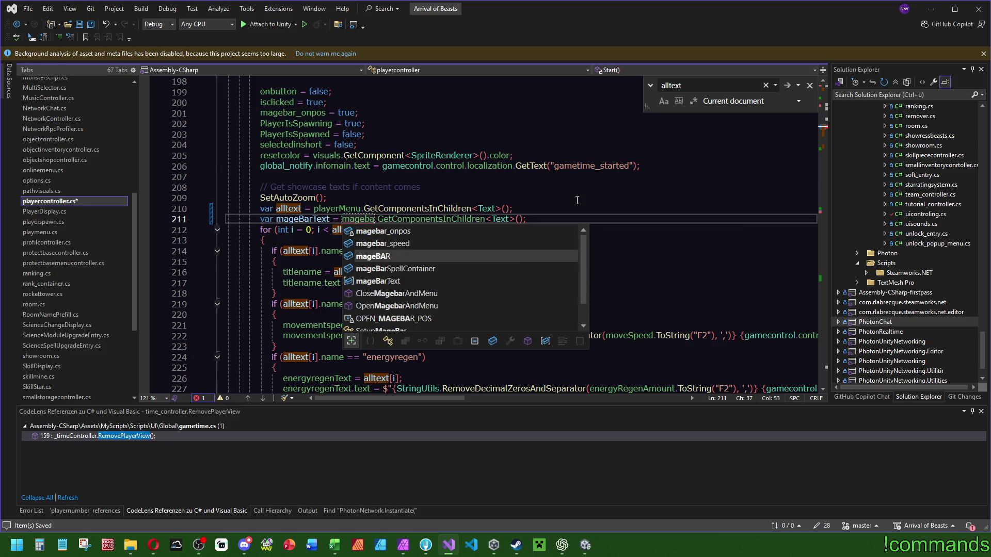
pyautogui.press('Escape')
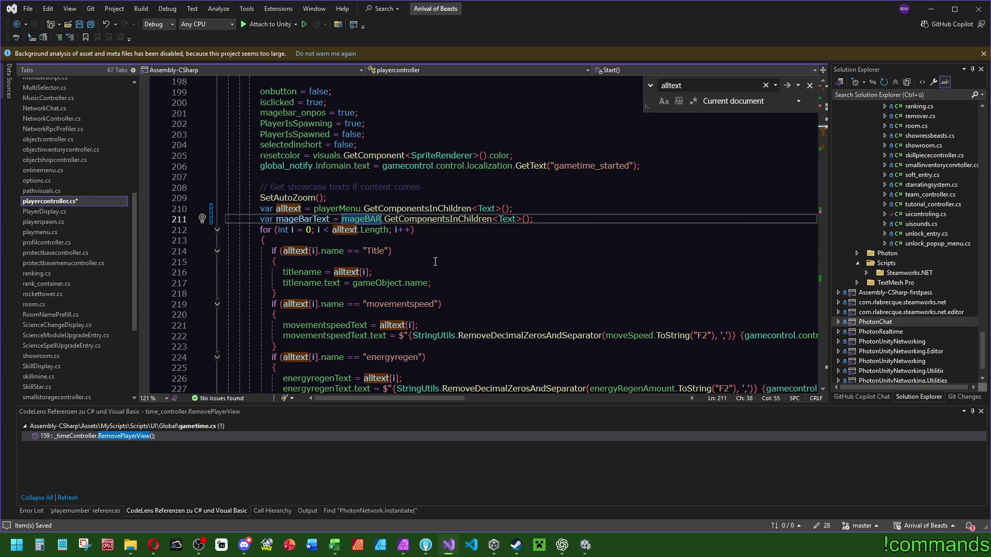
pyautogui.scroll(-13, 513, 280)
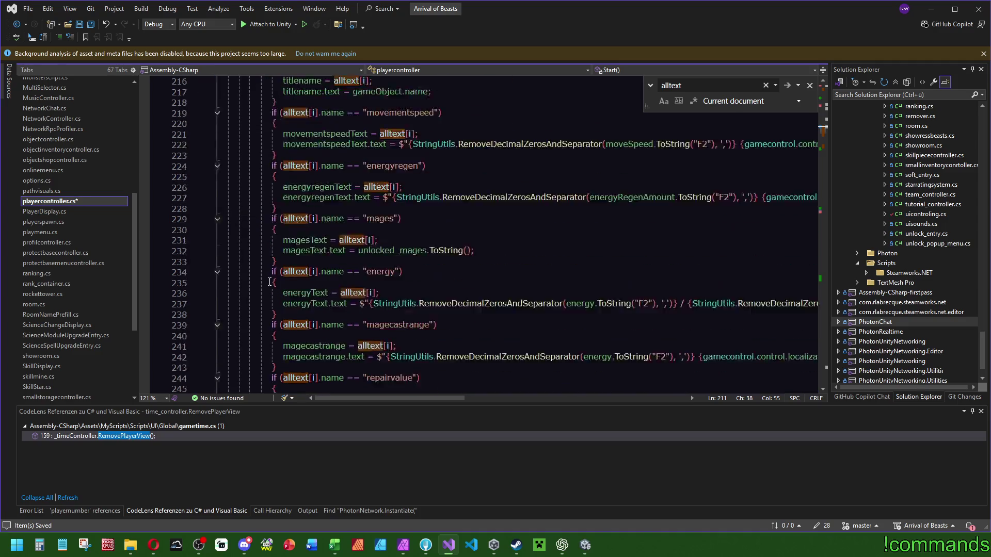
# Paste a copy of the text-check block and delete every check except energy.
pyautogui.moveTo(513, 274)
pyautogui.mouseDown()
pyautogui.moveTo(343, 249)
pyautogui.moveTo(420, 203)
pyautogui.mouseUp()
pyautogui.scroll(8, 343, 249)
pyautogui.scroll(3, 344, 249)
pyautogui.scroll(-3, 462, 253)
pyautogui.hotkey('ctrl', 'v')
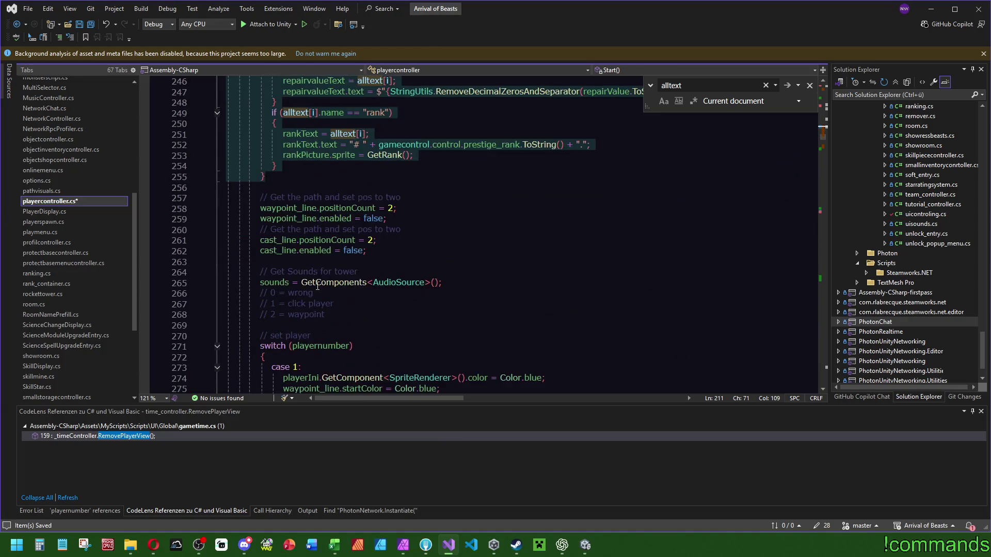
pyautogui.scroll(7, 326, 210)
pyautogui.click(292, 380)
pyautogui.moveTo(293, 381); pyautogui.dragTo(273, 221)
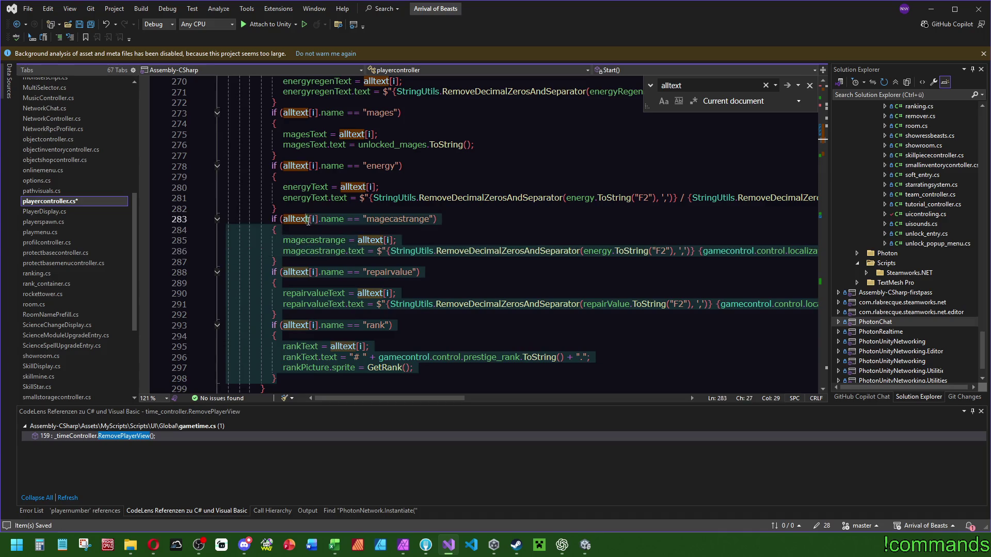
pyautogui.press('Delete')
pyautogui.moveTo(277, 156)
pyautogui.mouseDown()
pyautogui.moveTo(289, 149)
pyautogui.moveTo(410, 191)
pyautogui.mouseUp()
pyautogui.scroll(4, 410, 191)
pyautogui.scroll(3, 410, 191)
pyautogui.hotkey('shift', 'Up')
pyautogui.hotkey('shift', 'Up')
pyautogui.hotkey('shift', 'Up')
pyautogui.press('Delete')
# Replace each alltext in the new energy loop with mageBarText.
pyautogui.scroll(5, 345, 325)
pyautogui.doubleClick(343, 315)
pyautogui.write('mage')
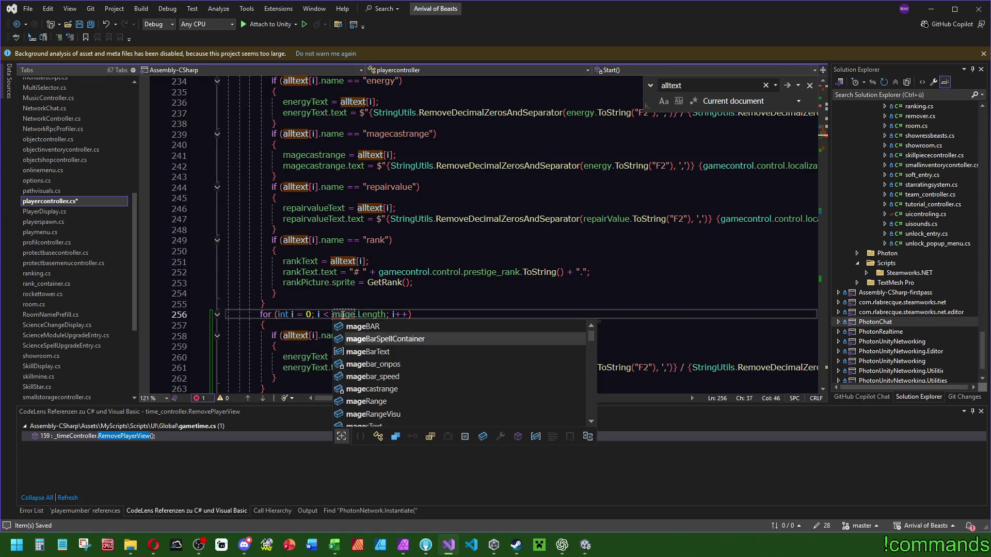
pyautogui.doubleClick(367, 352)
pyautogui.doubleClick(359, 314)
pyautogui.hotkey('ctrl', 'c')
pyautogui.doubleClick(296, 336)
pyautogui.hotkey('ctrl', 'v')
pyautogui.doubleClick(353, 356)
pyautogui.hotkey('ctrl', 'v')
pyautogui.click(490, 314)
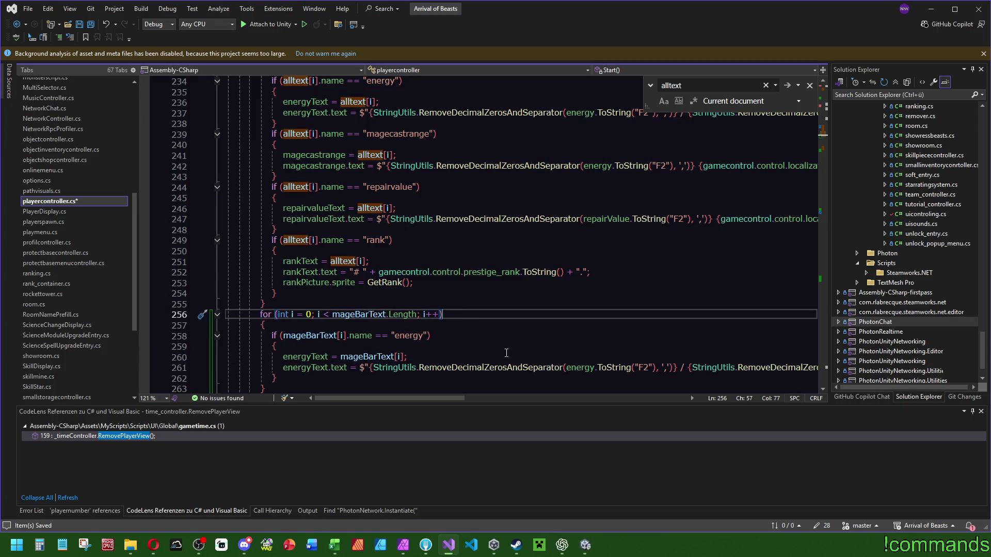
pyautogui.scroll(12, 394, 336)
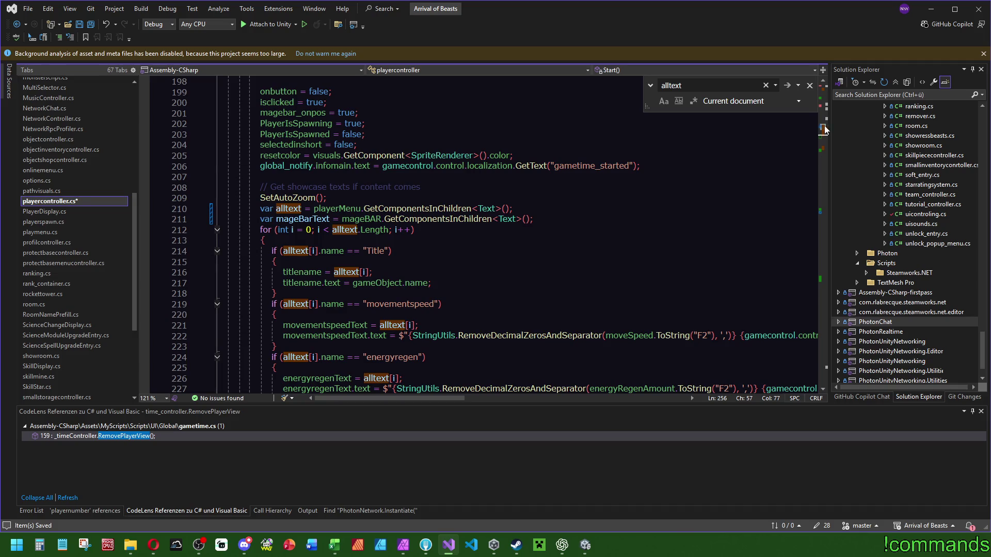
# Delete the alltextOnline field declaration from the script.
pyautogui.moveTo(824, 129); pyautogui.dragTo(828, 150)
pyautogui.keyDown('ctrl'); pyautogui.click(336, 242); pyautogui.keyUp('ctrl')
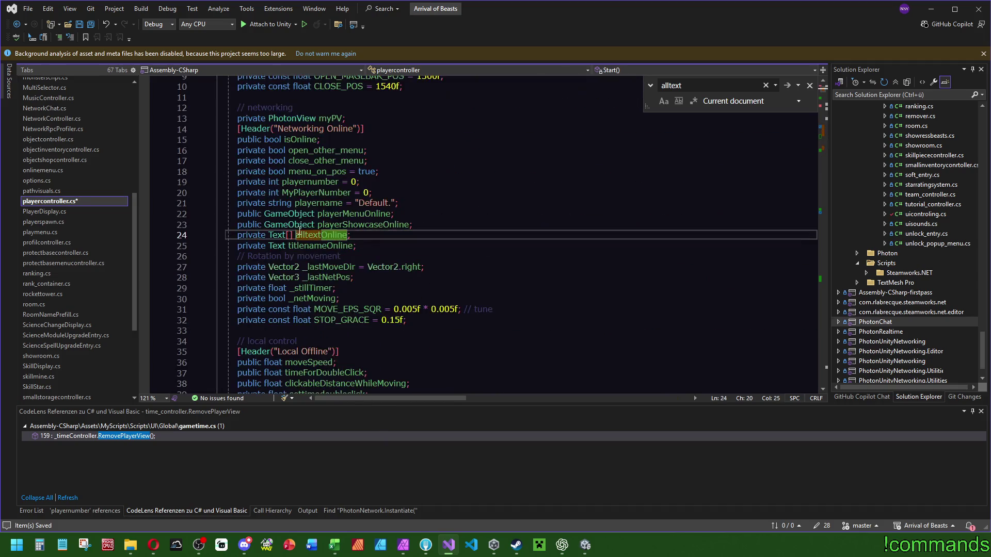
pyautogui.hotkey('ctrl', 'z')
# Declare alltextOnline as a local var at its line 314 assignment, then return to Unity.
pyautogui.click(824, 150)
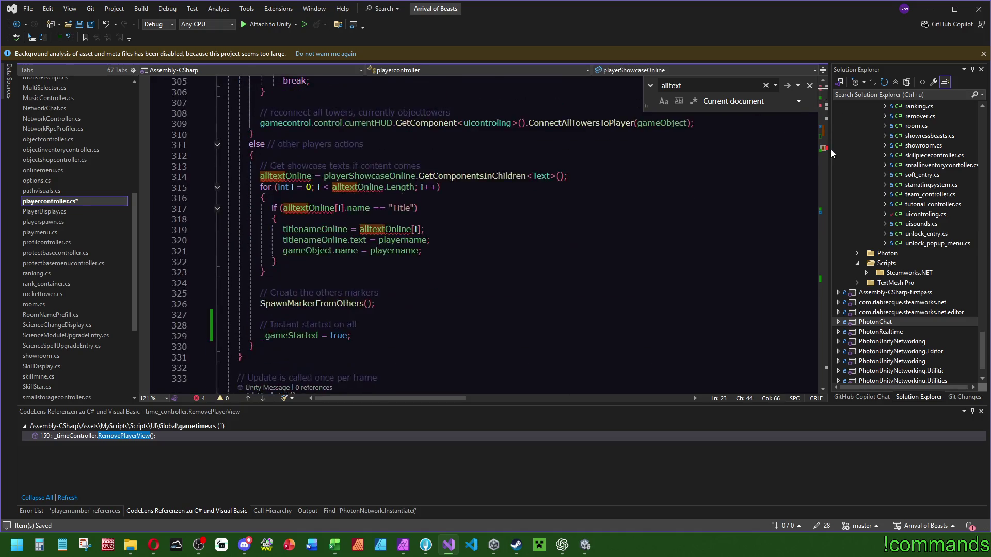
pyautogui.click(260, 240)
pyautogui.write('var')
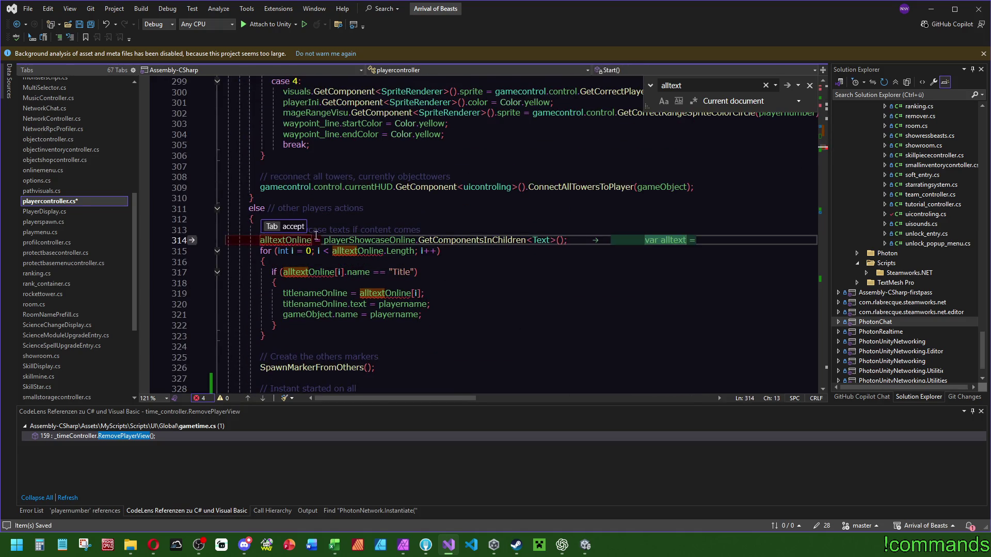
pyautogui.click(362, 208)
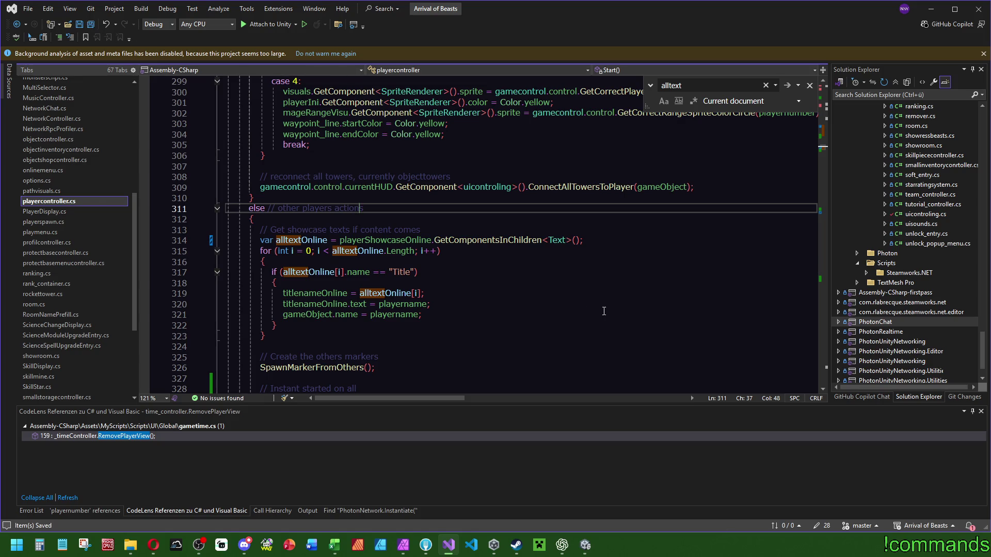
pyautogui.click(585, 545)
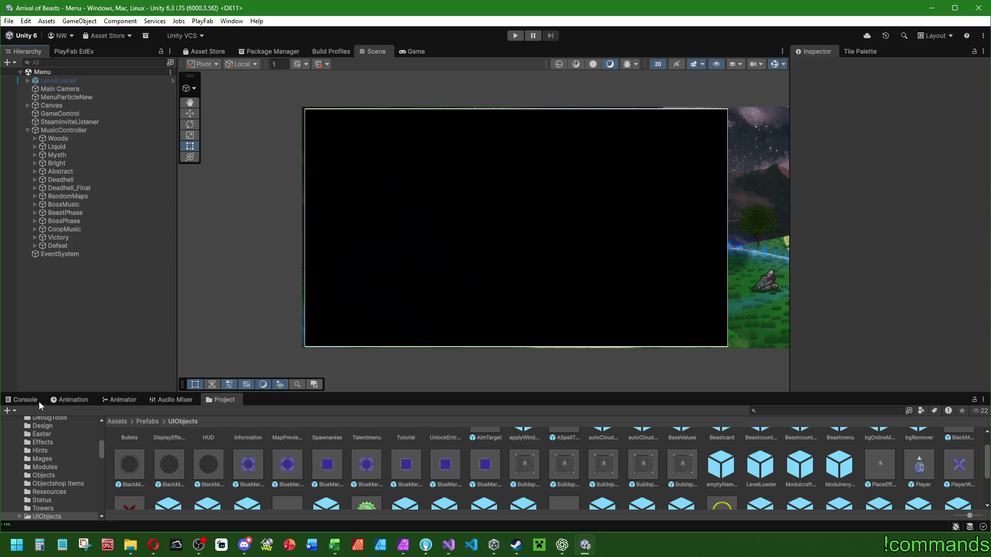
# Clear the Console and enter Play mode.
pyautogui.click(23, 400)
pyautogui.click(11, 411)
pyautogui.click(9, 21)
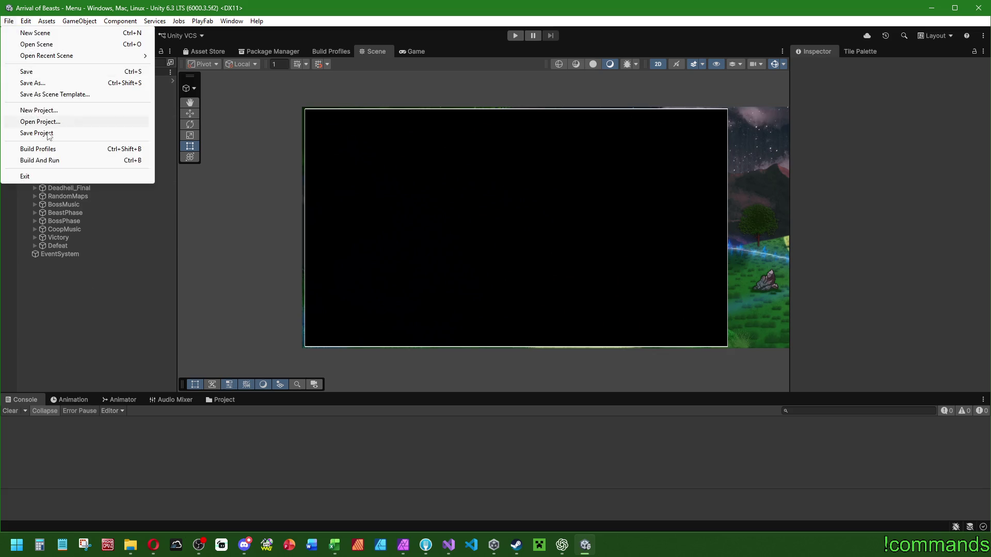
pyautogui.press('Escape')
pyautogui.click(514, 36)
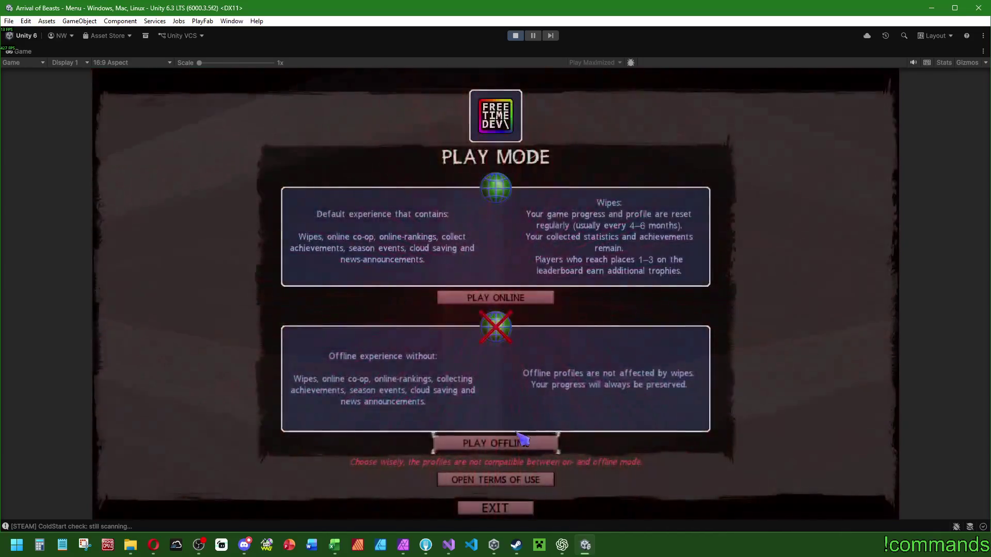
# Play online with a local profile, start Woods > Woods Lake, and spawn the player.
pyautogui.click(531, 299)
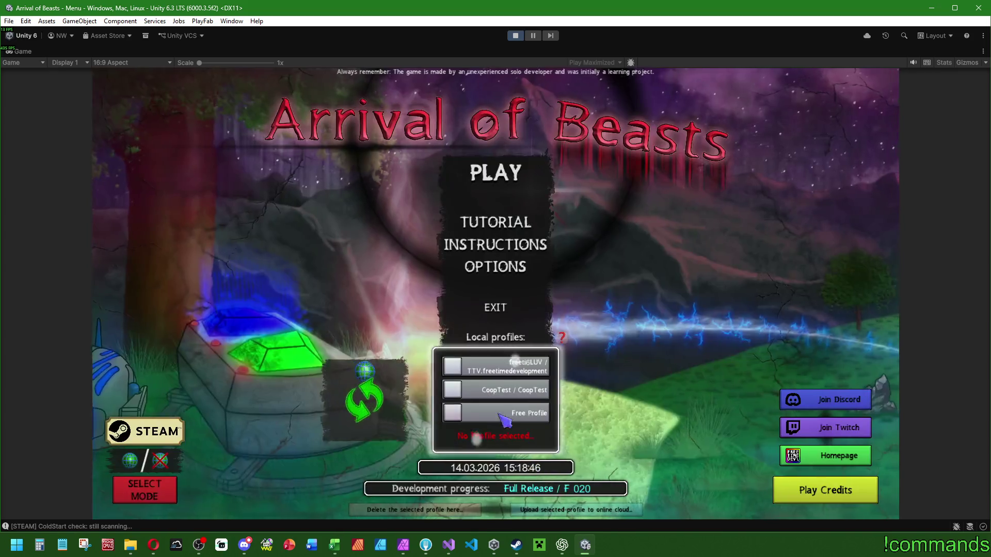
pyautogui.click(517, 221)
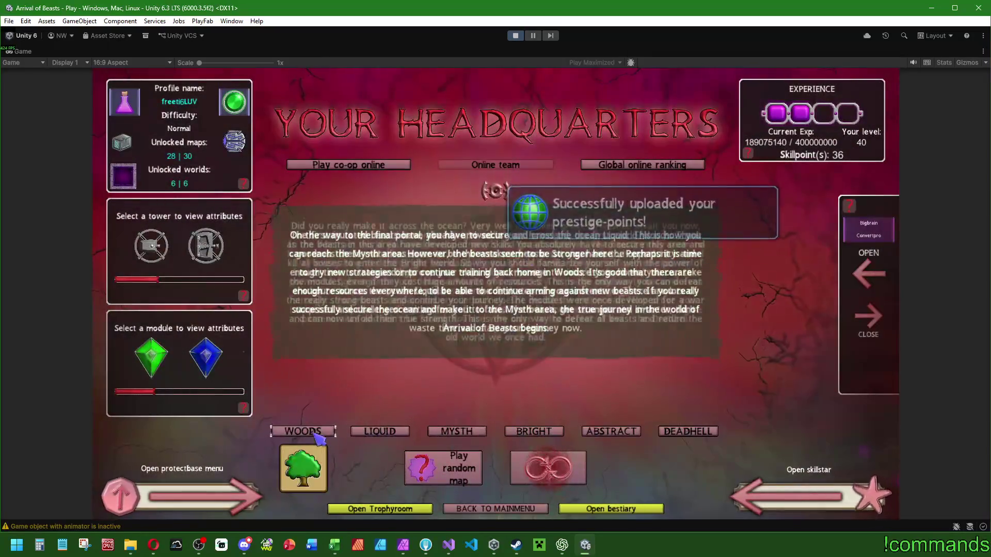
pyautogui.click(303, 430)
pyautogui.click(420, 347)
pyautogui.click(449, 487)
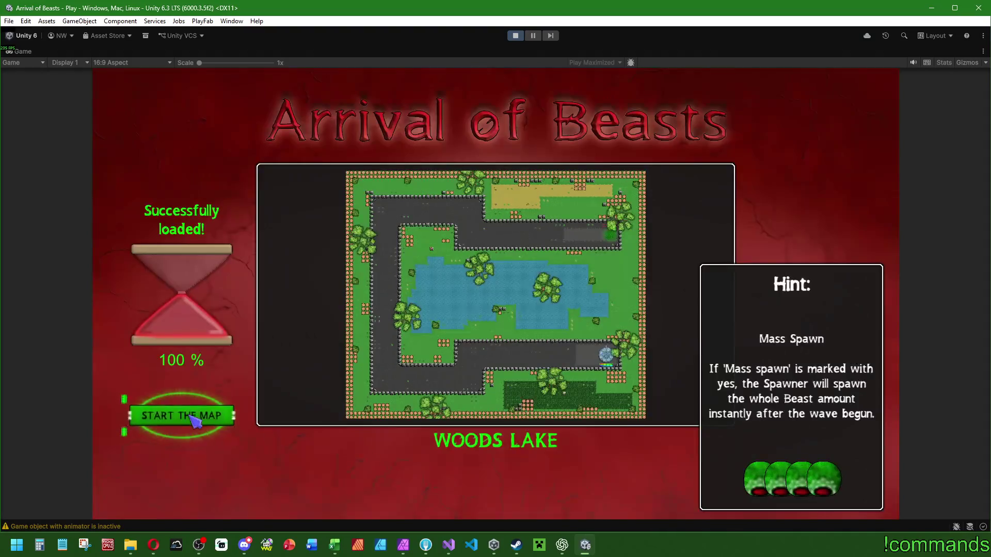
pyautogui.click(179, 416)
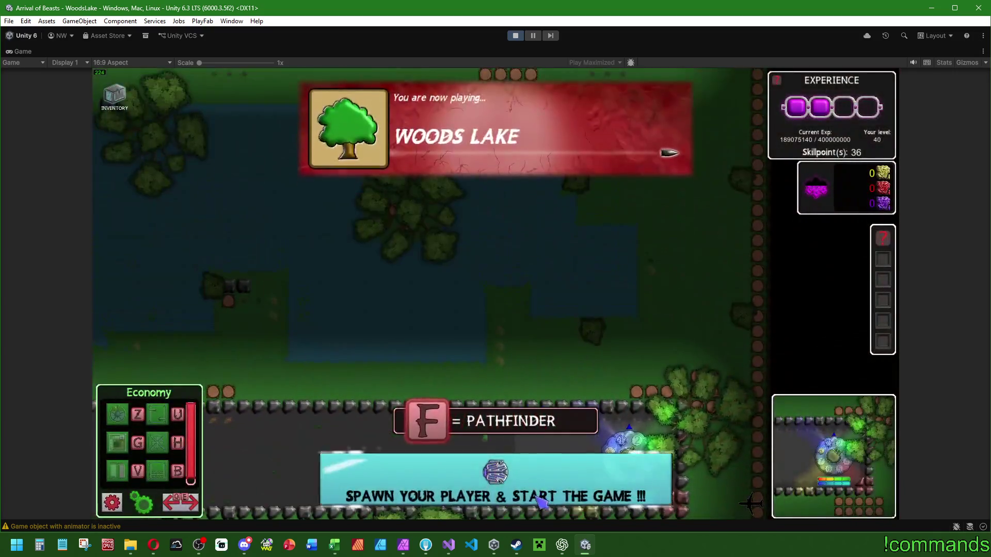
pyautogui.click(540, 499)
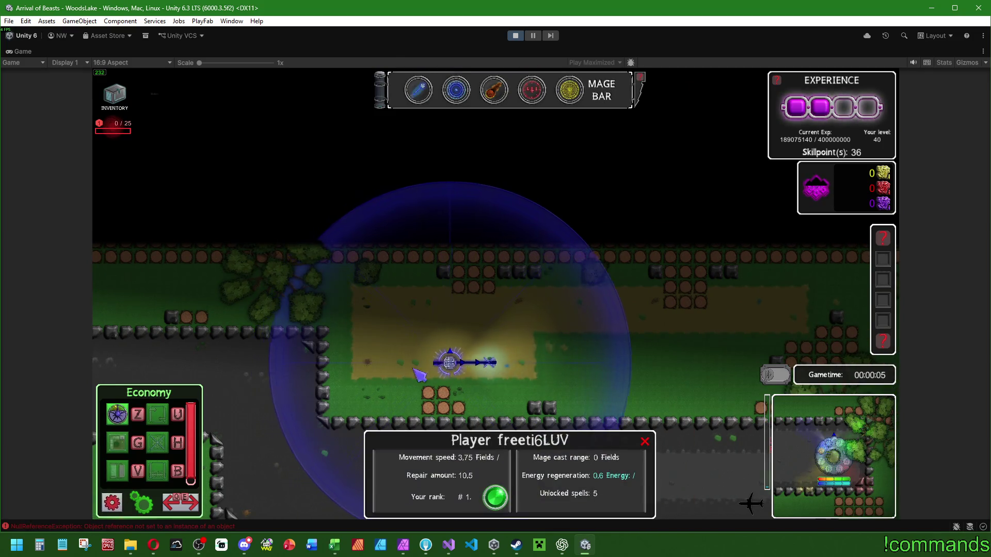
# Select the first Mage Bar spell, reselect the player, and check the energy gauge readout.
pyautogui.press('1')
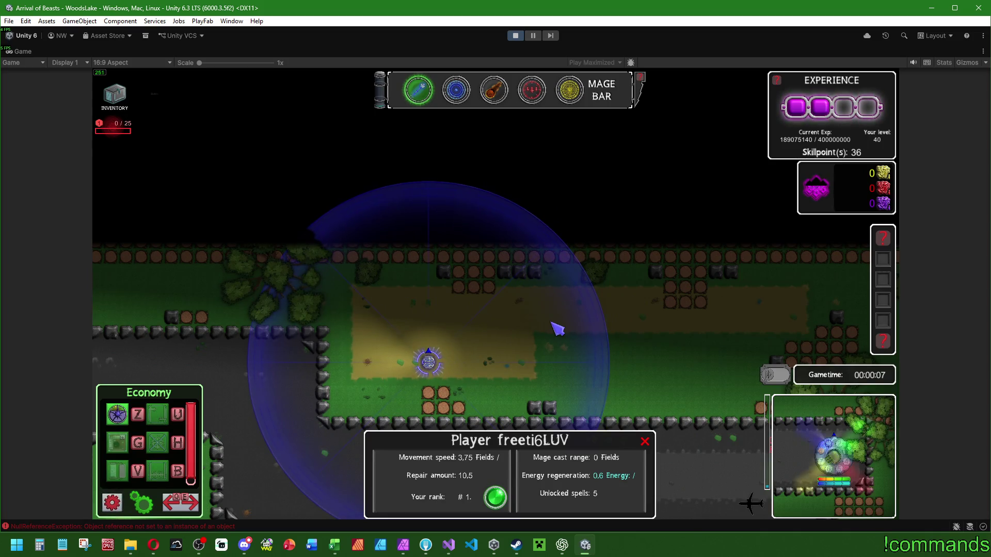
pyautogui.click(549, 335)
pyautogui.click(430, 366)
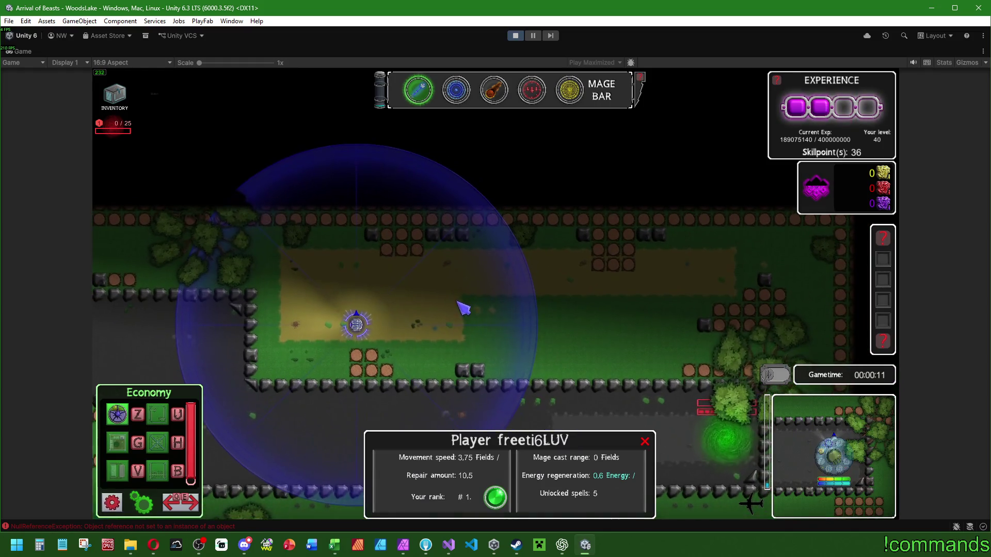
pyautogui.moveTo(386, 95)
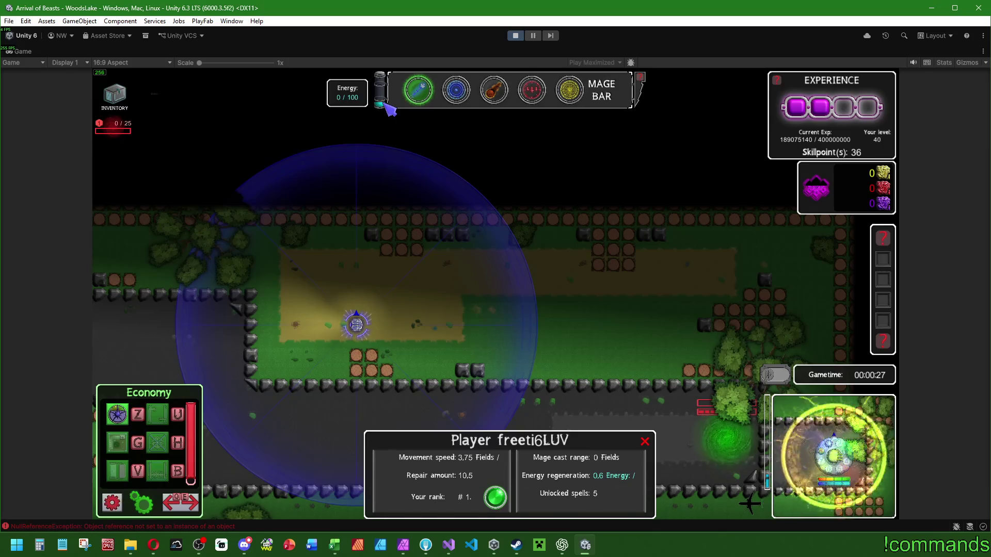
# Move the player right and toward the lower path, following with the camera, then restore the editor layout.
pyautogui.click(573, 268)
pyautogui.click(356, 325)
pyautogui.rightClick(439, 325)
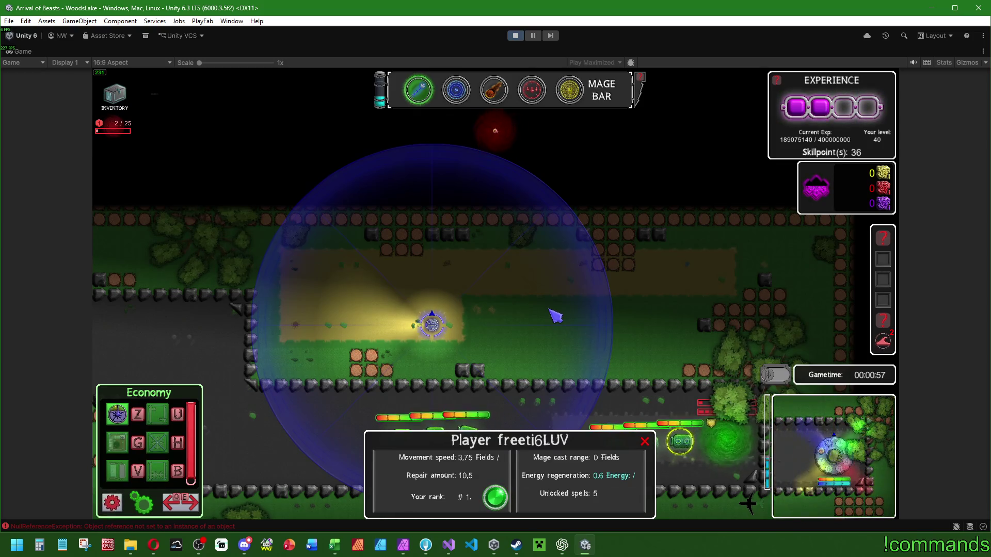
pyautogui.moveTo(436, 333); pyautogui.dragTo(692, 274)
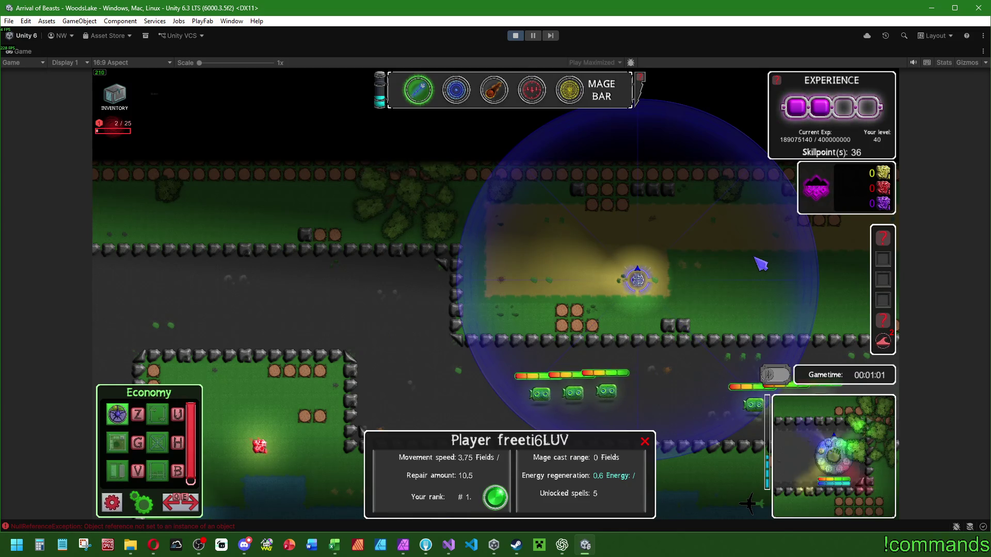
pyautogui.moveTo(384, 97)
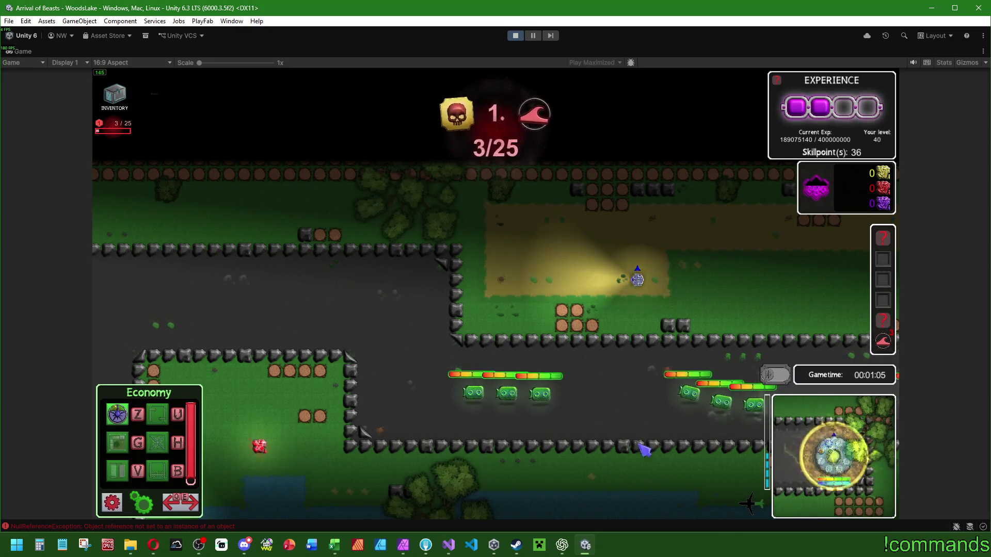
pyautogui.rightClick(544, 265)
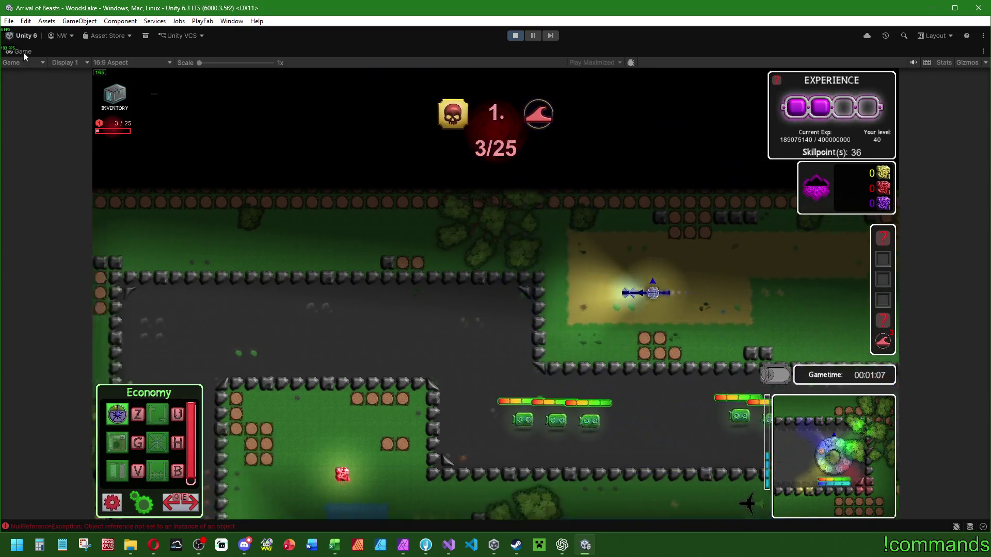
pyautogui.doubleClick(23, 51)
# Check the RefreshEnergy NullReferenceException stack and player children, clear the Console, and re-maximize Game.
pyautogui.click(113, 475)
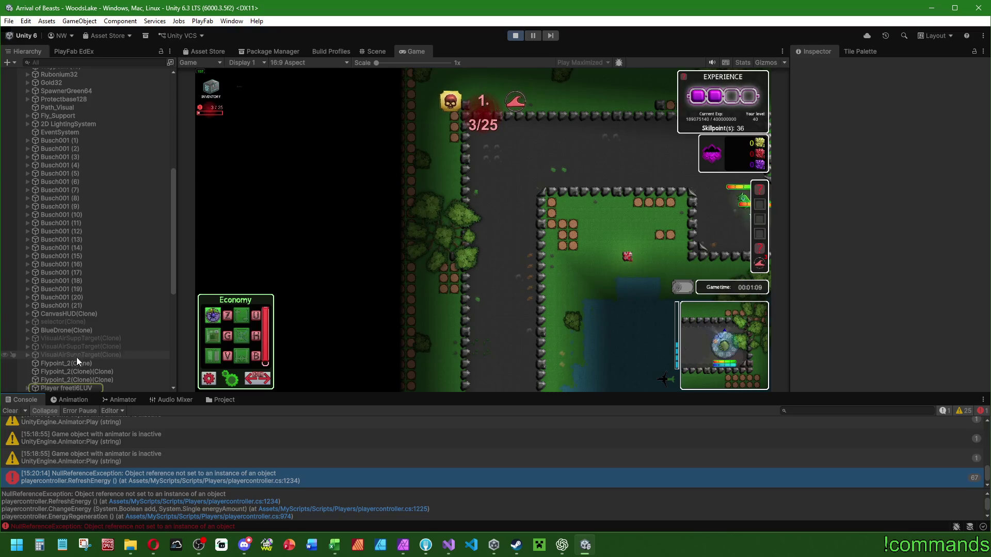
pyautogui.scroll(-3, 95, 352)
pyautogui.click(26, 264)
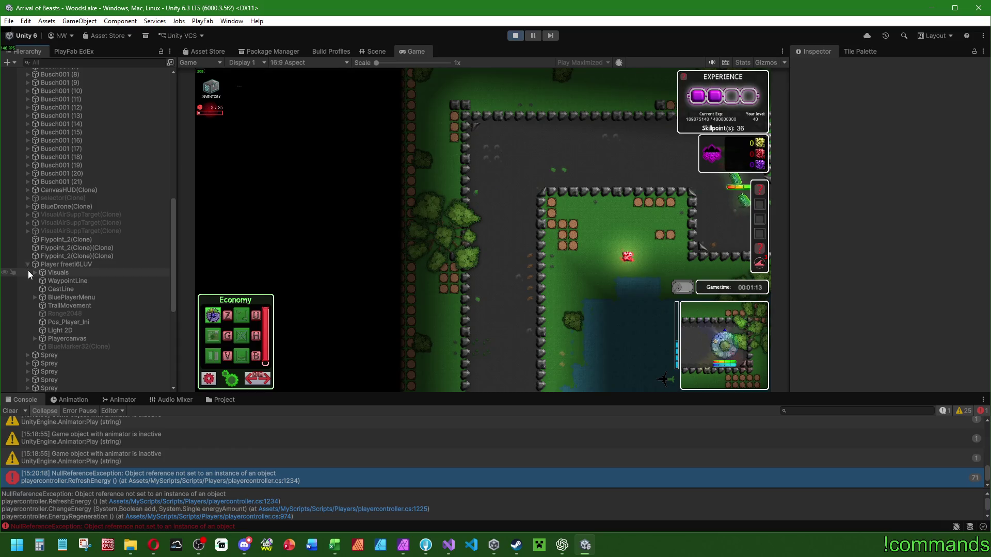
pyautogui.click(17, 410)
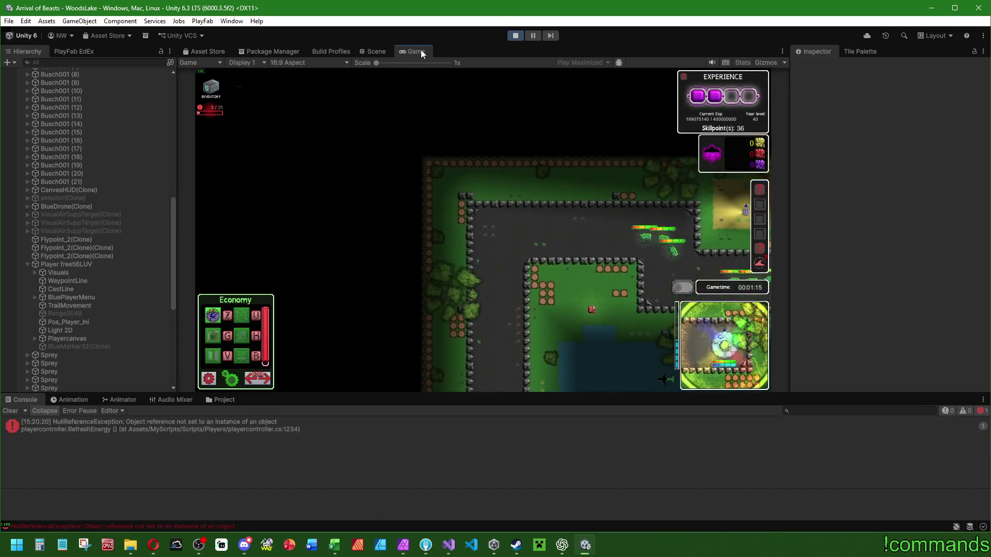
pyautogui.doubleClick(418, 51)
pyautogui.press('space')
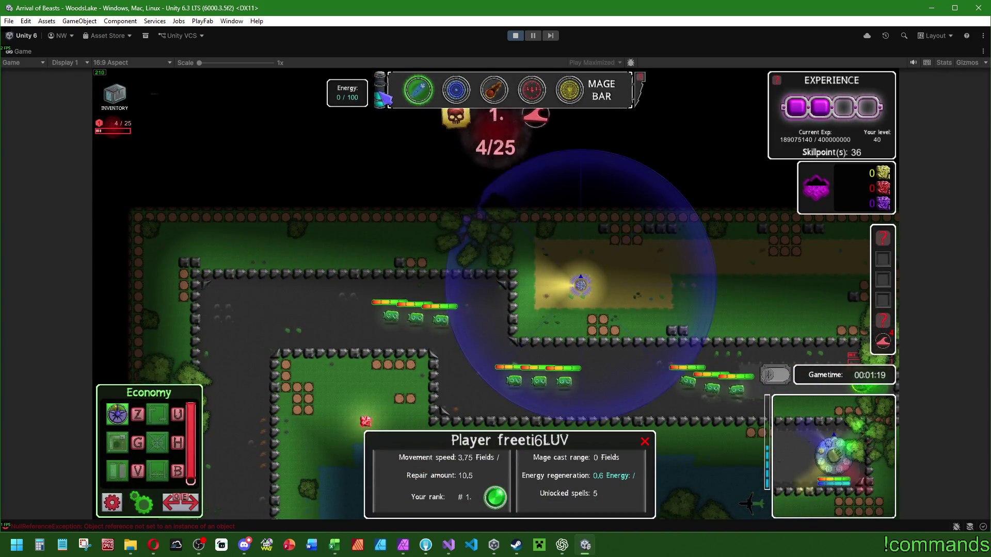
# Open the inventory and pan around the map while checking the energy readout beside the Mage Bar.
pyautogui.click(115, 98)
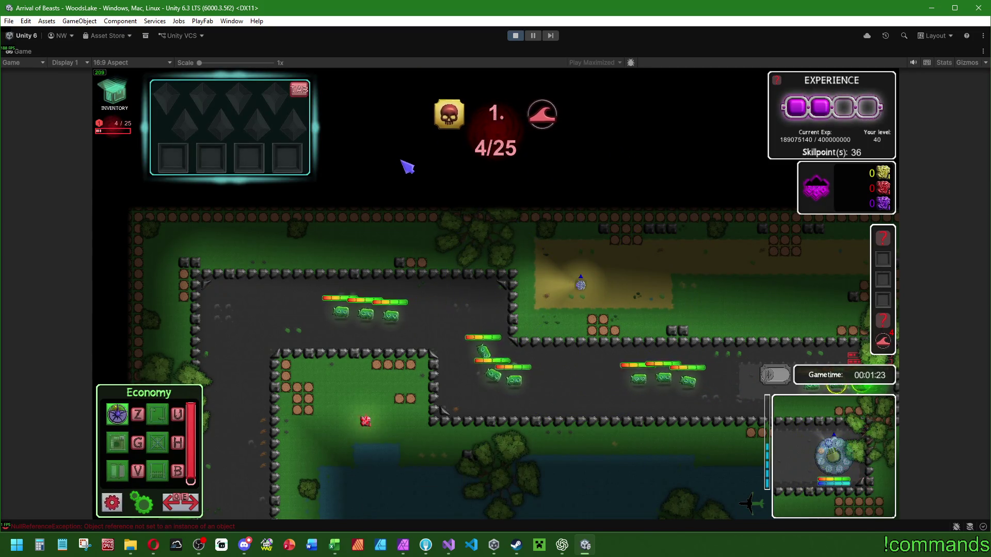
pyautogui.press('space')
pyautogui.press('space')
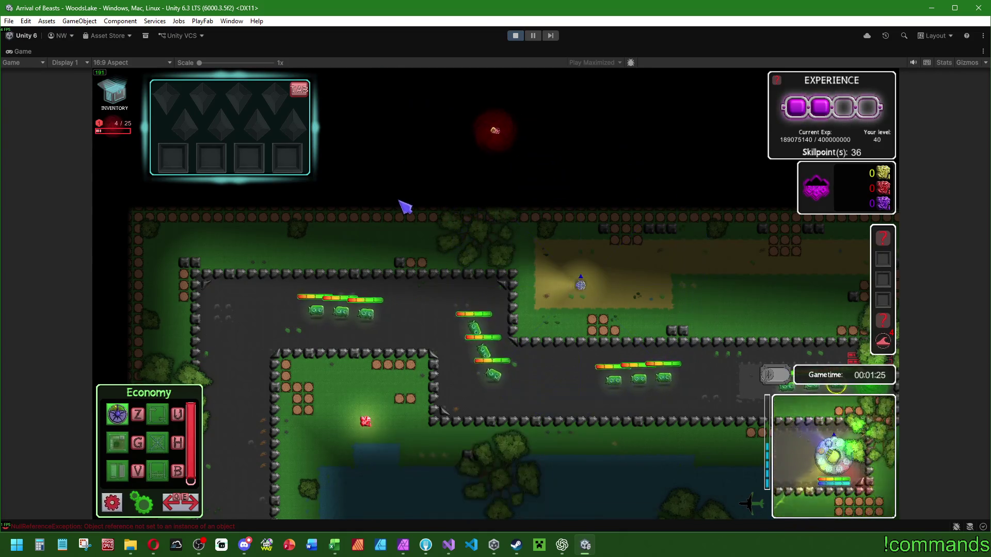
pyautogui.press('space')
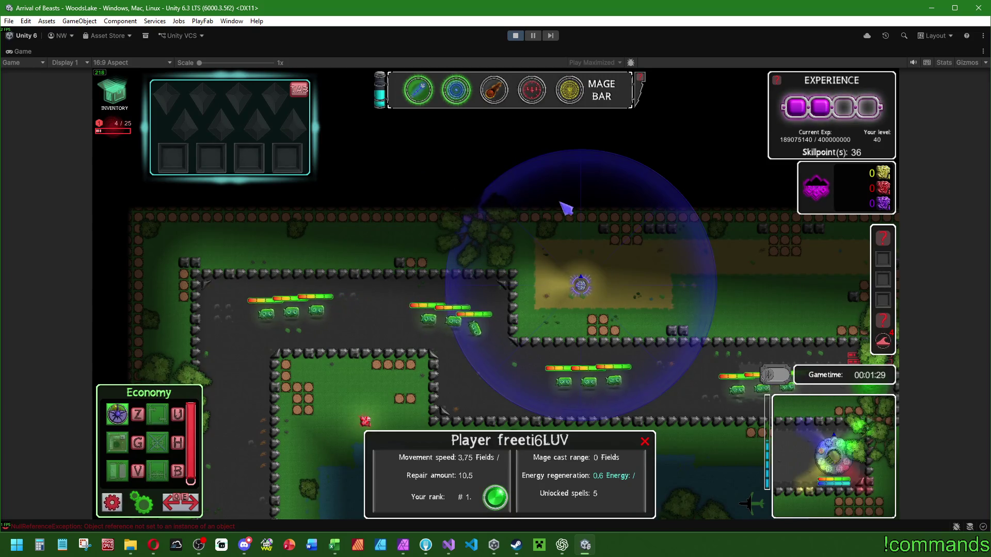
pyautogui.press('Right')
pyautogui.press('Down')
pyautogui.press('Right')
pyautogui.press('Down')
pyautogui.moveTo(381, 93)
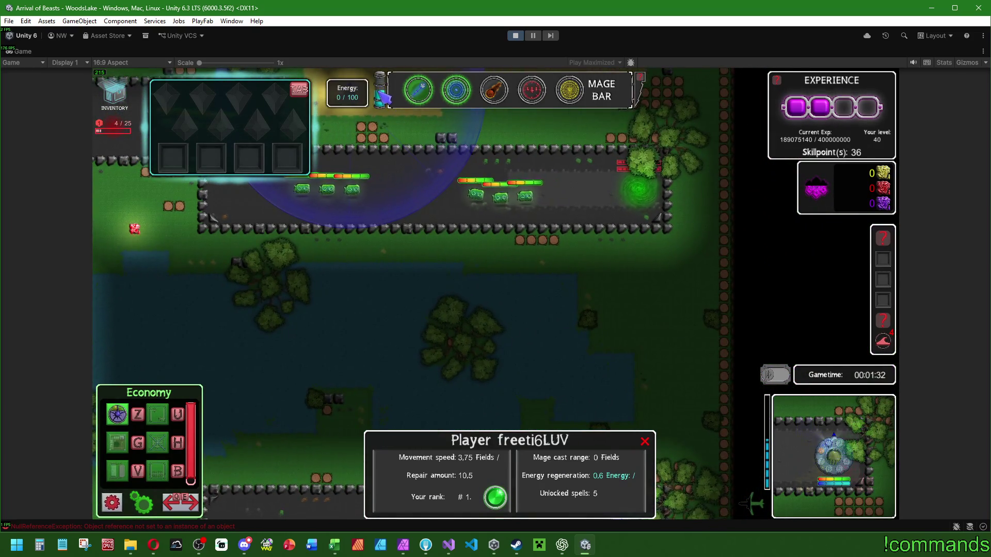
pyautogui.press('Left')
pyautogui.press('Up')
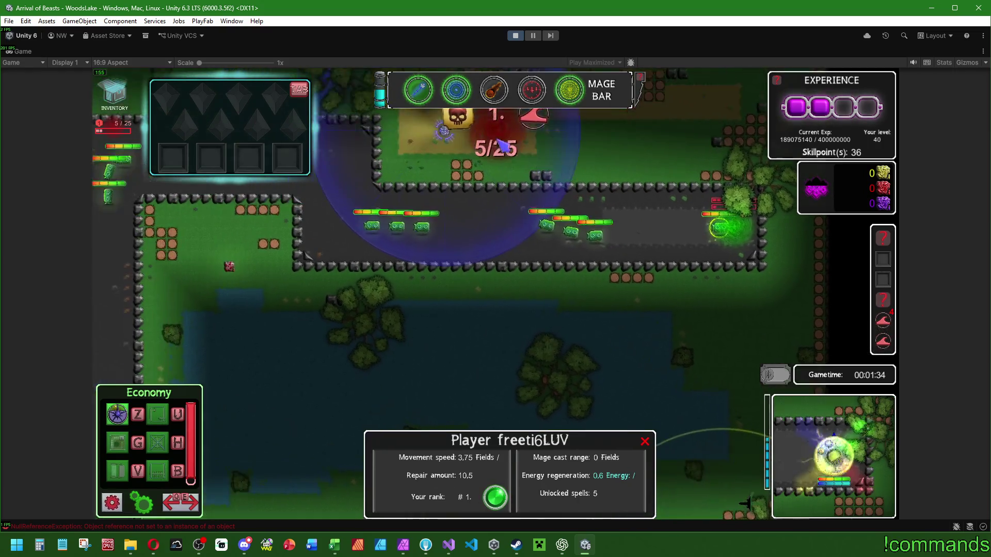
pyautogui.press('Left')
pyautogui.press('Up')
pyautogui.moveTo(425, 99)
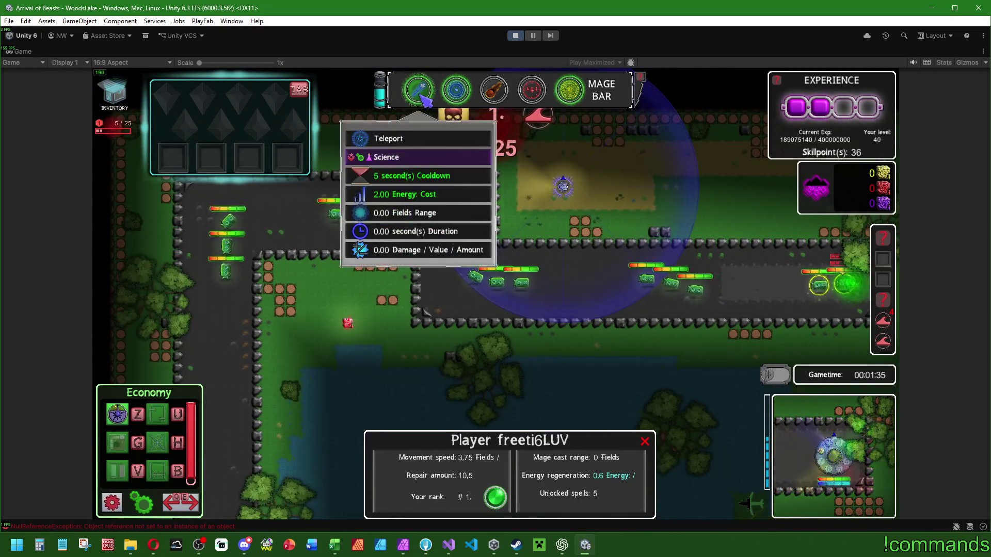
pyautogui.moveTo(467, 102)
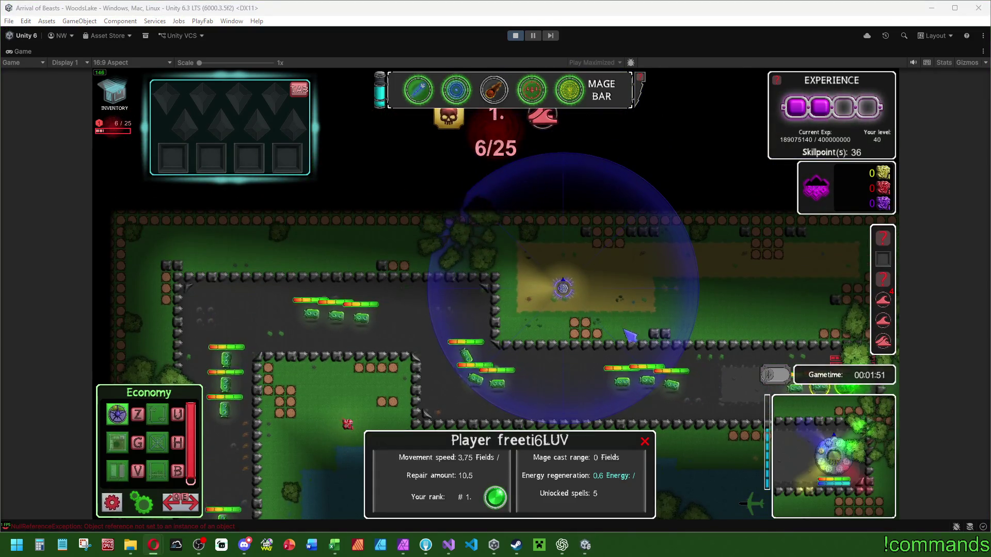
# Cast Ice on the lane enemies and Teleport the mage, then stop play and open the energy error line.
pyautogui.click(465, 244)
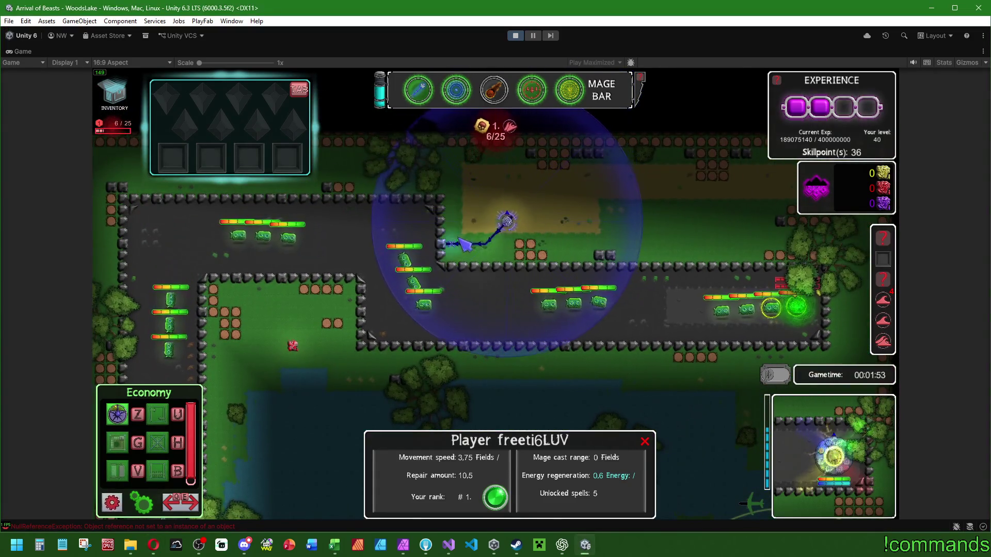
pyautogui.click(456, 89)
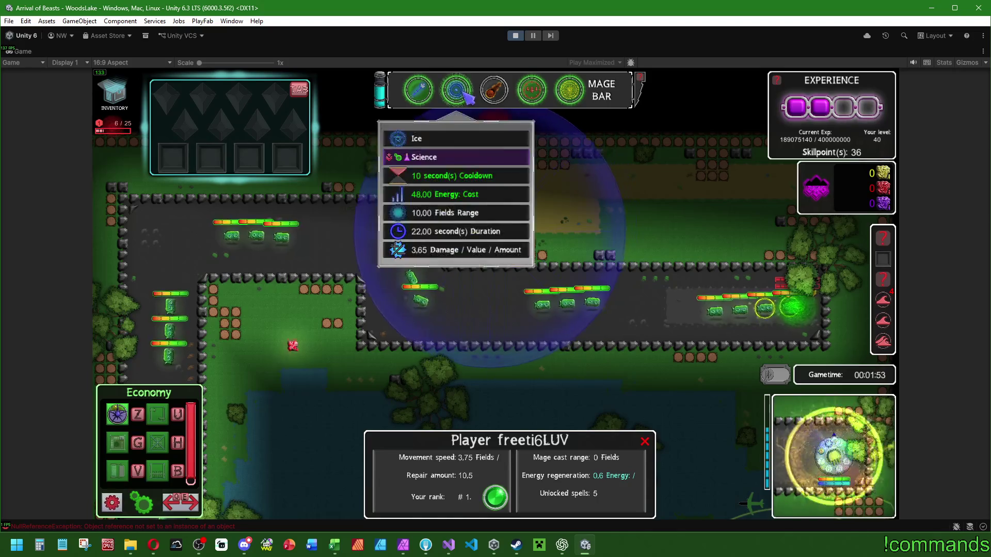
pyautogui.click(522, 294)
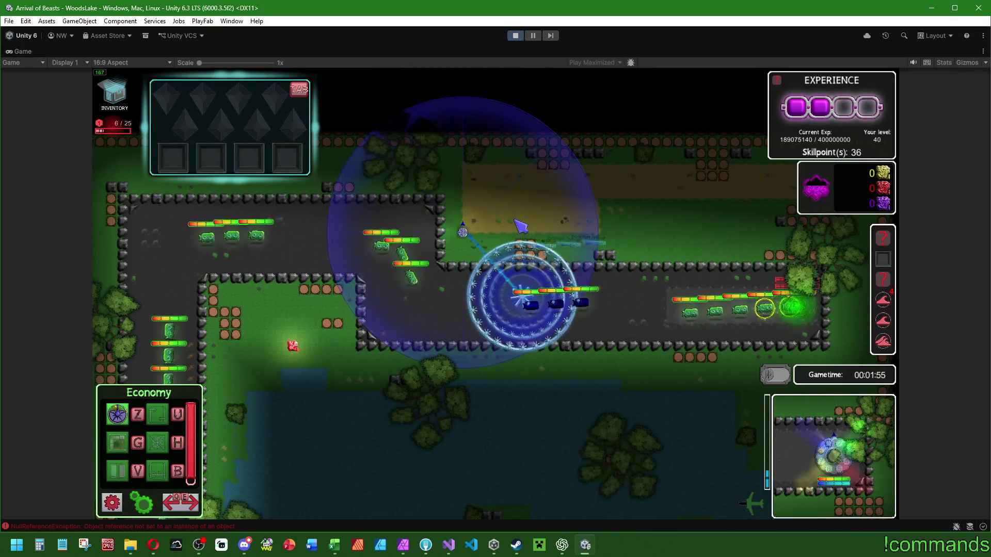
pyautogui.click(464, 233)
pyautogui.press('1')
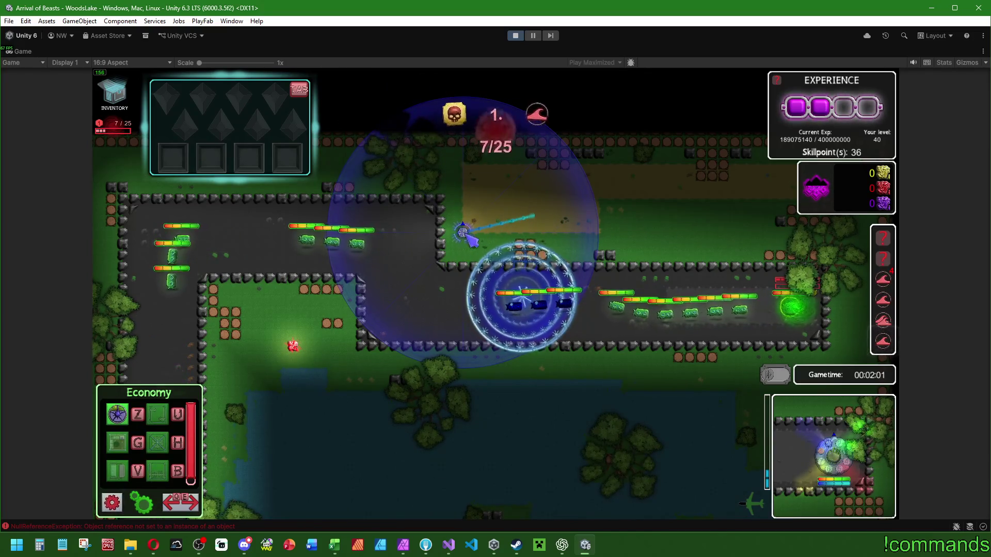
pyautogui.click(545, 219)
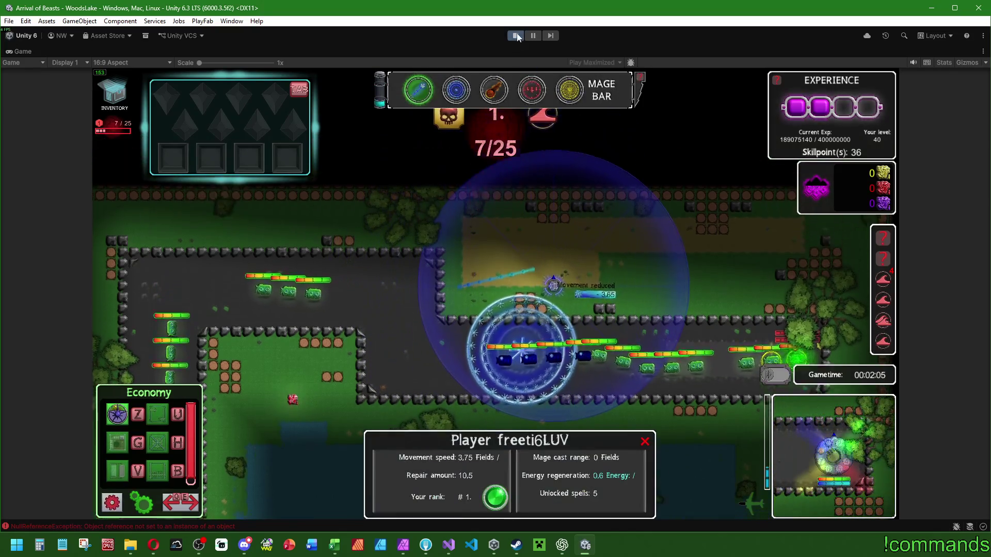
pyautogui.click(516, 35)
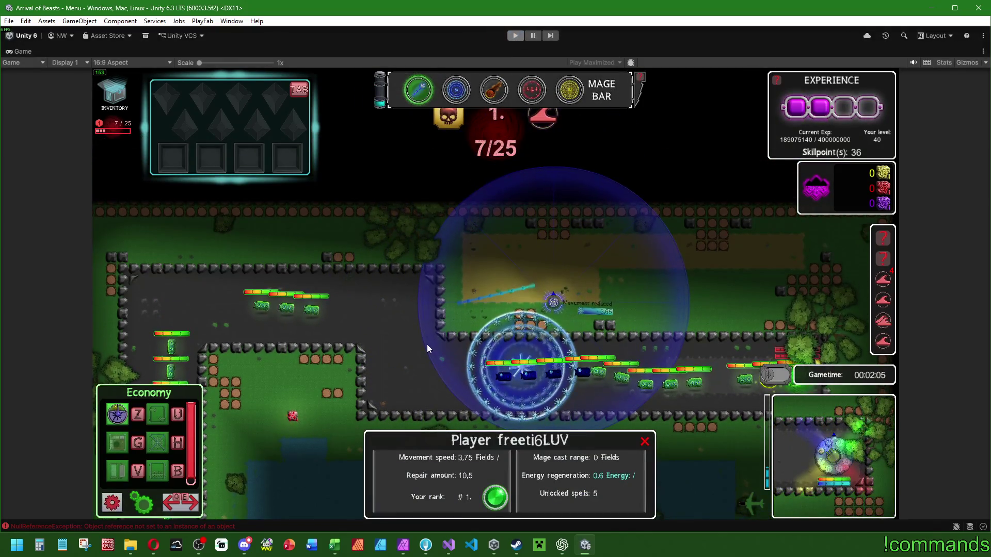
pyautogui.doubleClick(274, 424)
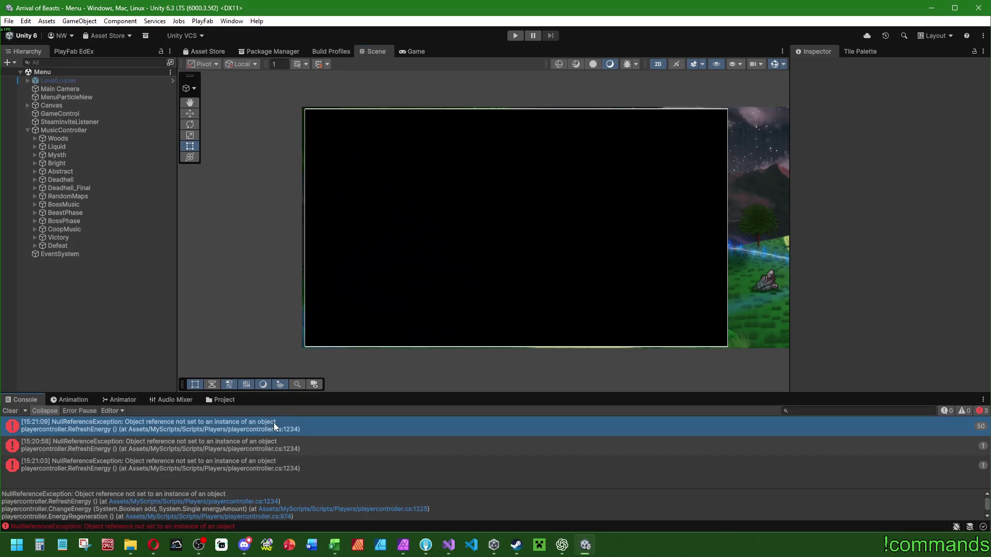
# Move the energy if-block into a new for loop over mageBarText and let Unity recompile.
pyautogui.moveTo(412, 398)
pyautogui.mouseDown()
pyautogui.moveTo(277, 396)
pyautogui.moveTo(471, 403)
pyautogui.moveTo(259, 400)
pyautogui.mouseUp()
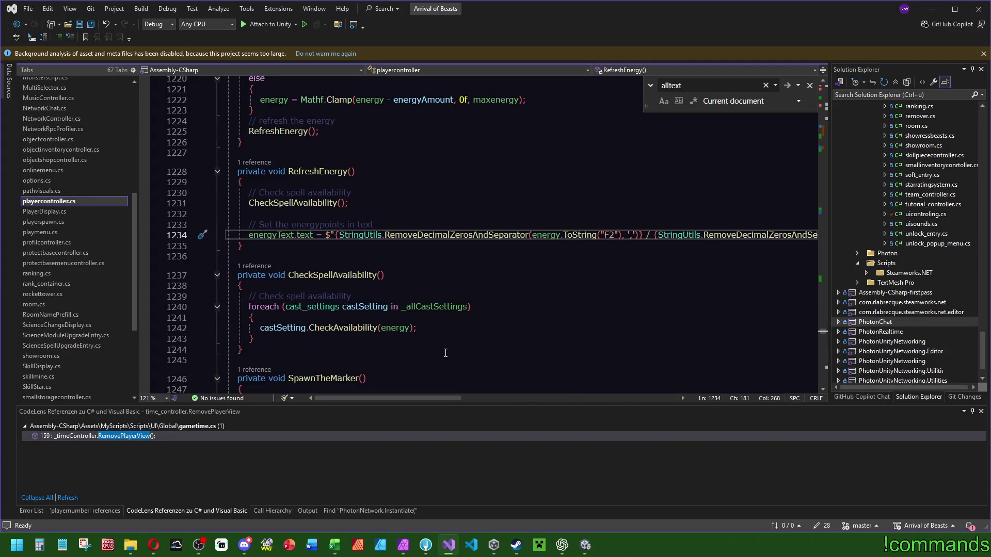
pyautogui.click(294, 235)
pyautogui.moveTo(823, 334)
pyautogui.mouseDown()
pyautogui.moveTo(825, 120)
pyautogui.moveTo(852, 135)
pyautogui.mouseUp()
pyautogui.scroll(5, 381, 264)
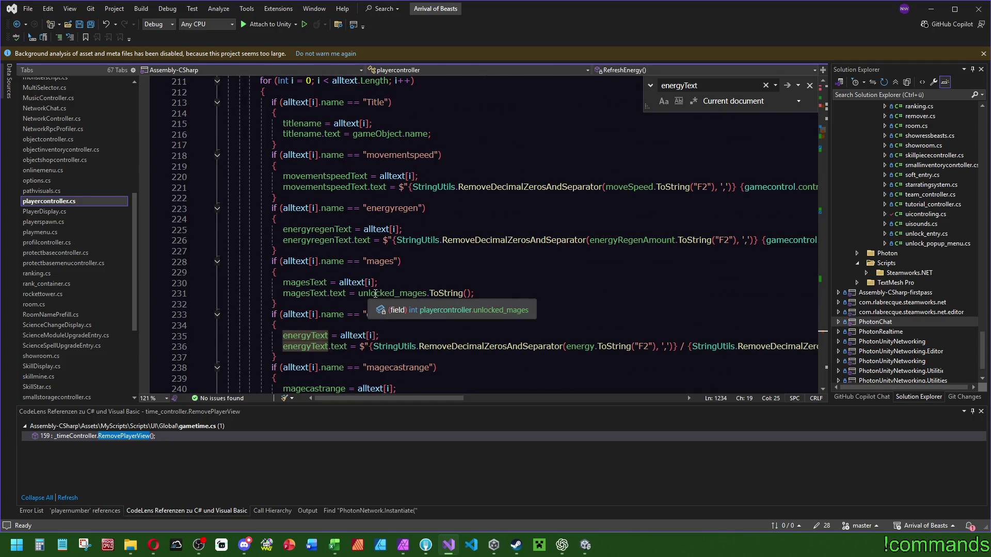
pyautogui.click(292, 317)
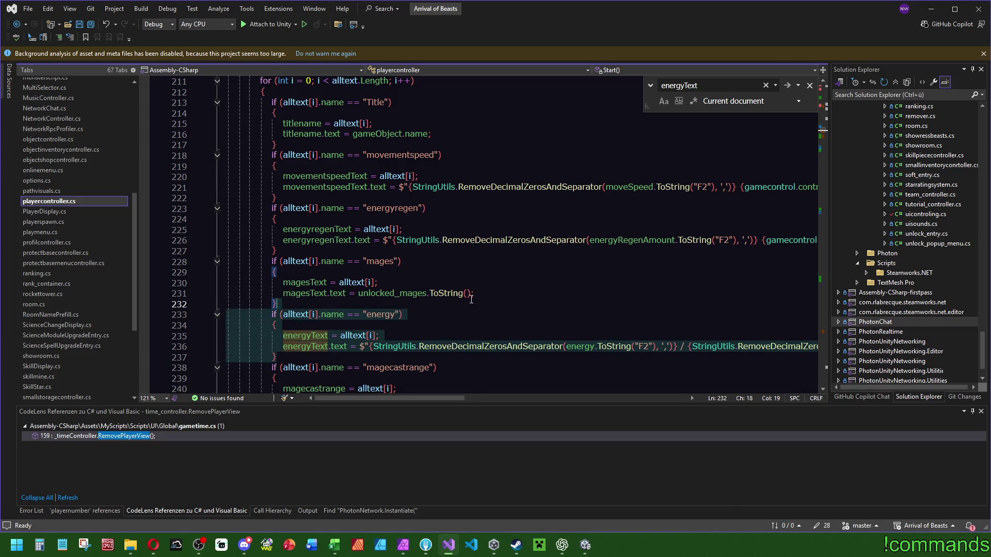
pyautogui.hotkey('ctrl', 'y')
pyautogui.hotkey('ctrl', 'y')
pyautogui.hotkey('ctrl', 'y')
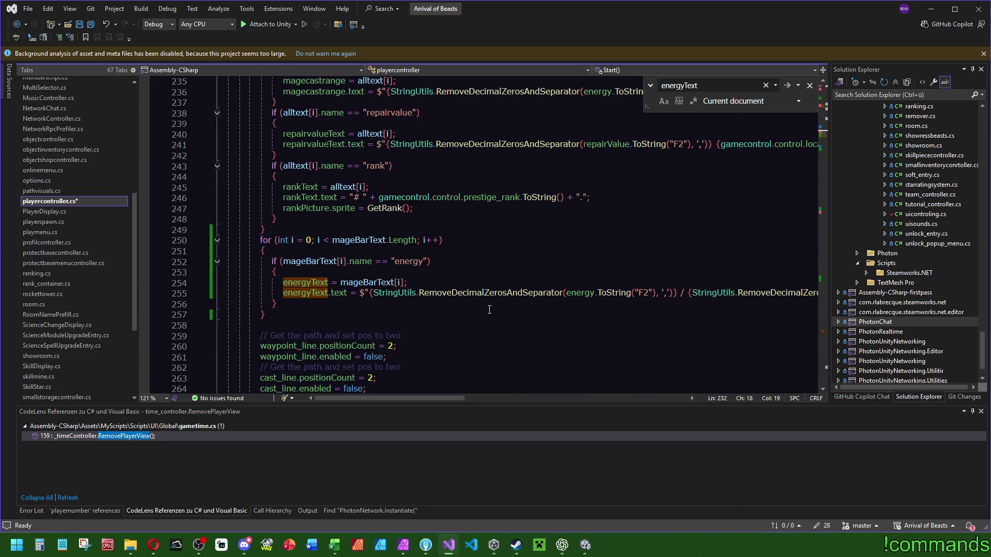
pyautogui.scroll(10, 363, 204)
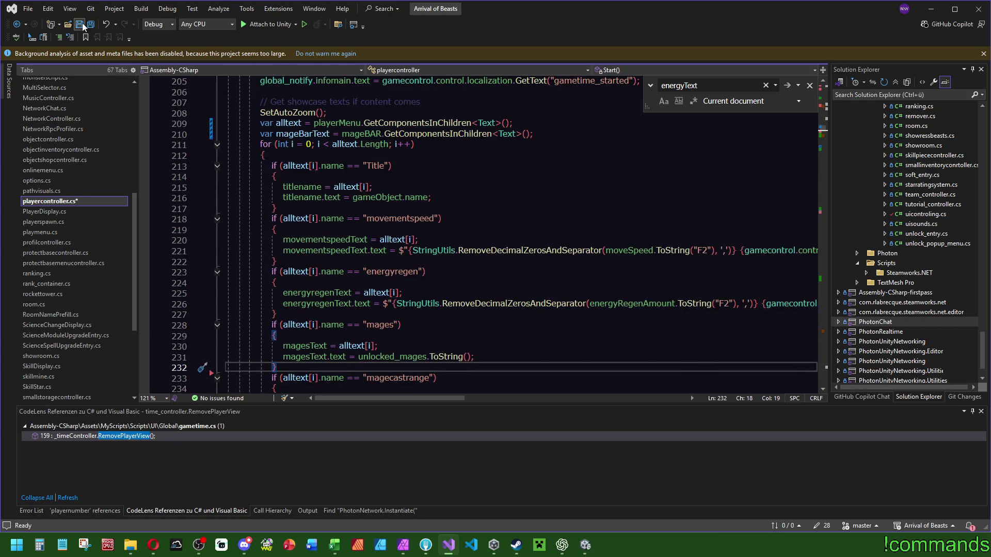
pyautogui.click(585, 545)
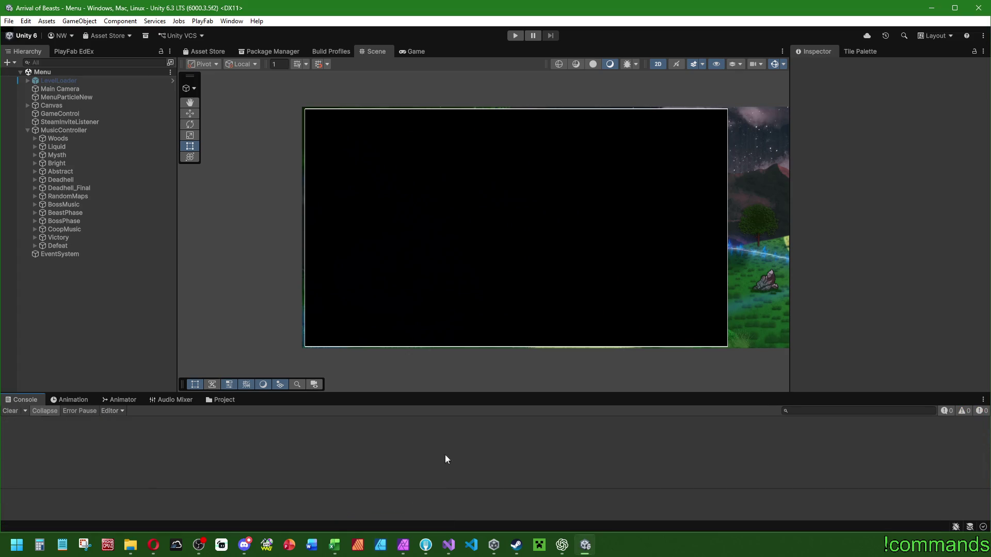
# Fix the GetComponentsInChildren call on line 210 and return to Unity.
pyautogui.click(448, 547)
pyautogui.click(525, 133)
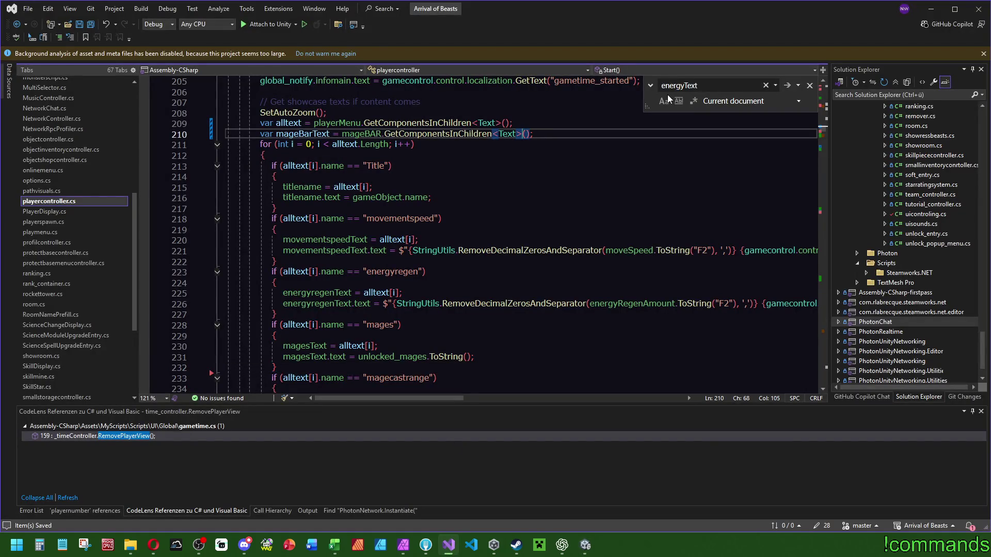
pyautogui.write('inclu')
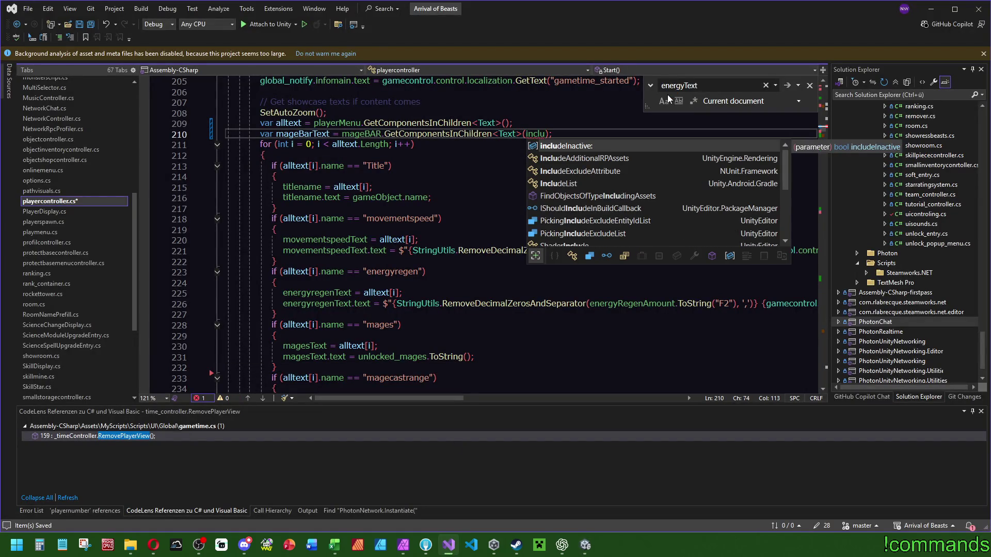
pyautogui.press('BackSpace')
pyautogui.press('BackSpace')
pyautogui.press('BackSpace')
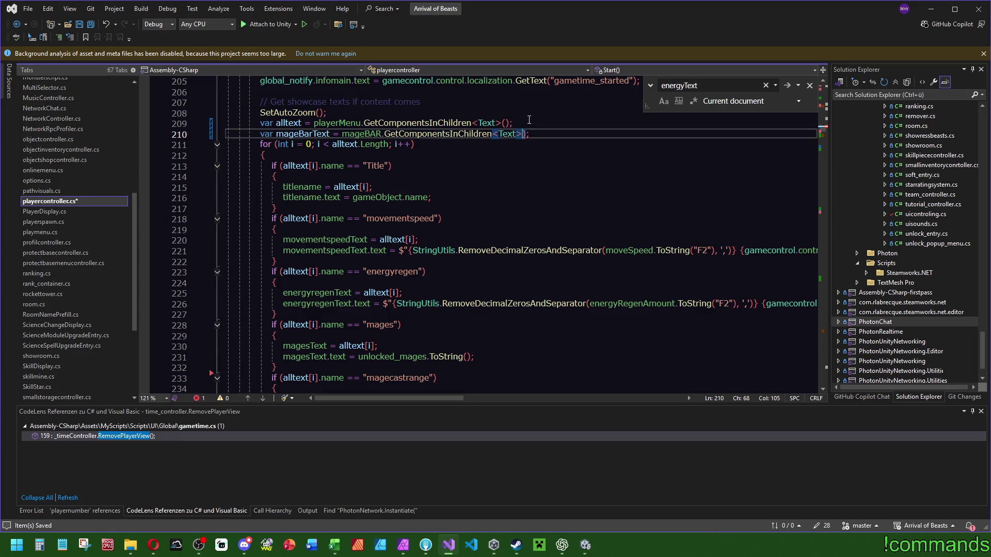
pyautogui.write('(')
pyautogui.click(532, 117)
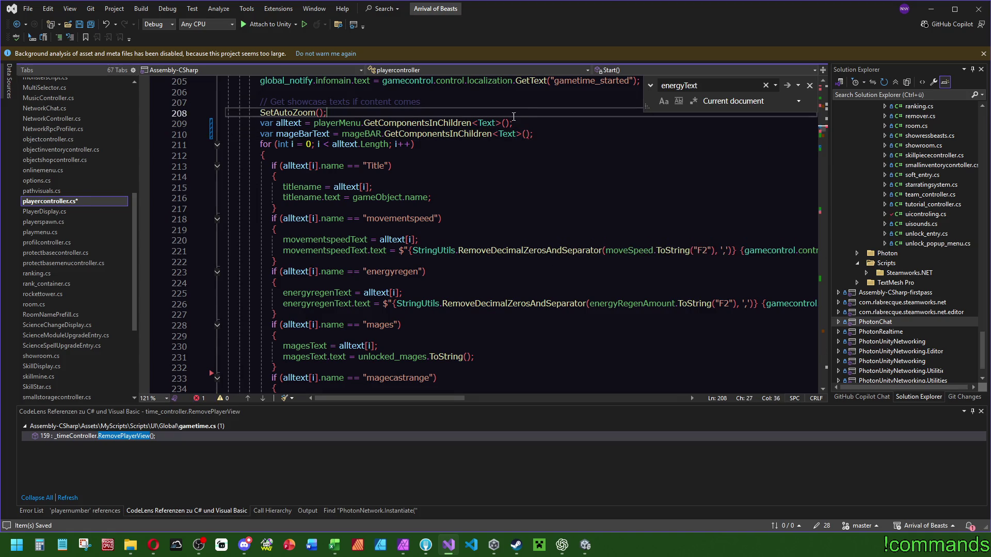
pyautogui.click(591, 549)
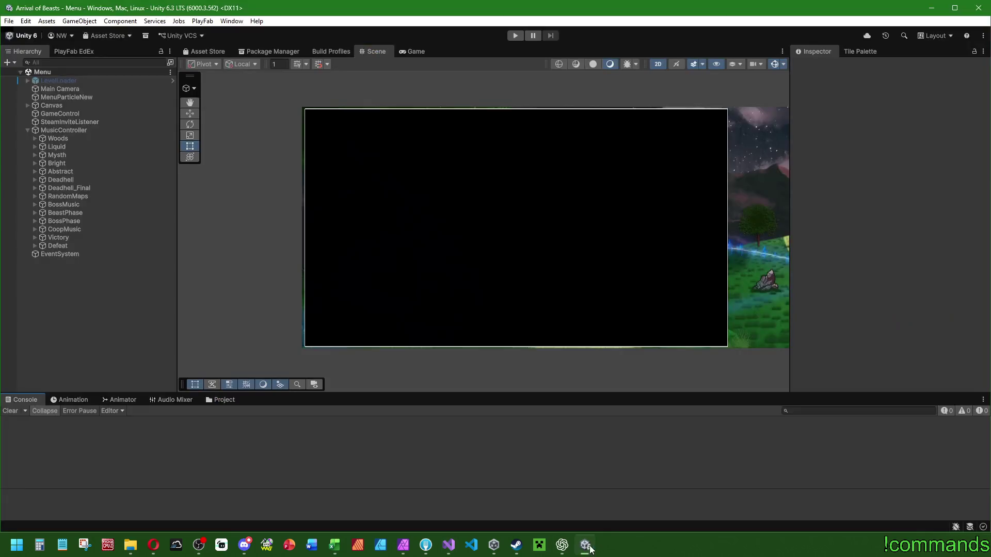
# In the Player prefab, activate EnergyCont and move the energy text under MageBAR below EnergyFill.
pyautogui.click(240, 400)
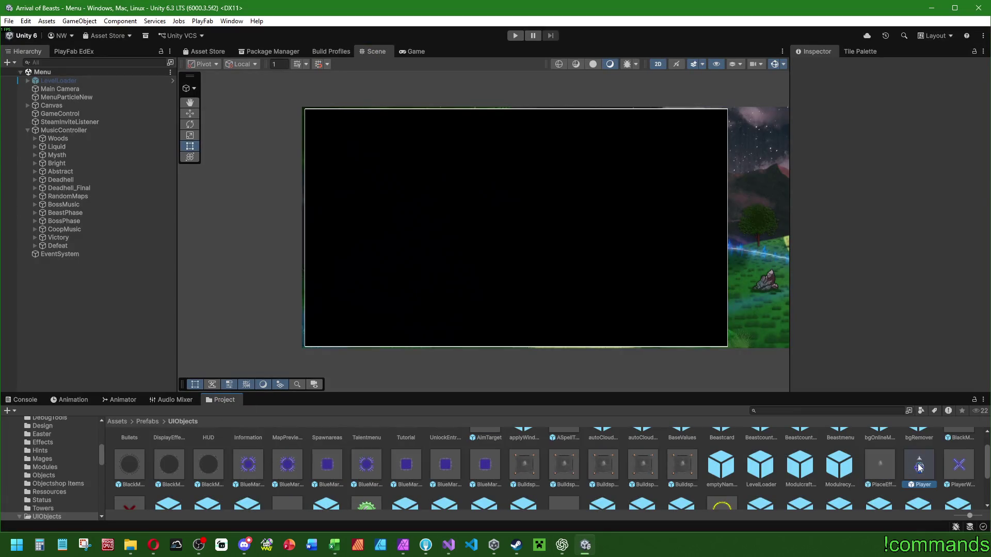
pyautogui.doubleClick(919, 467)
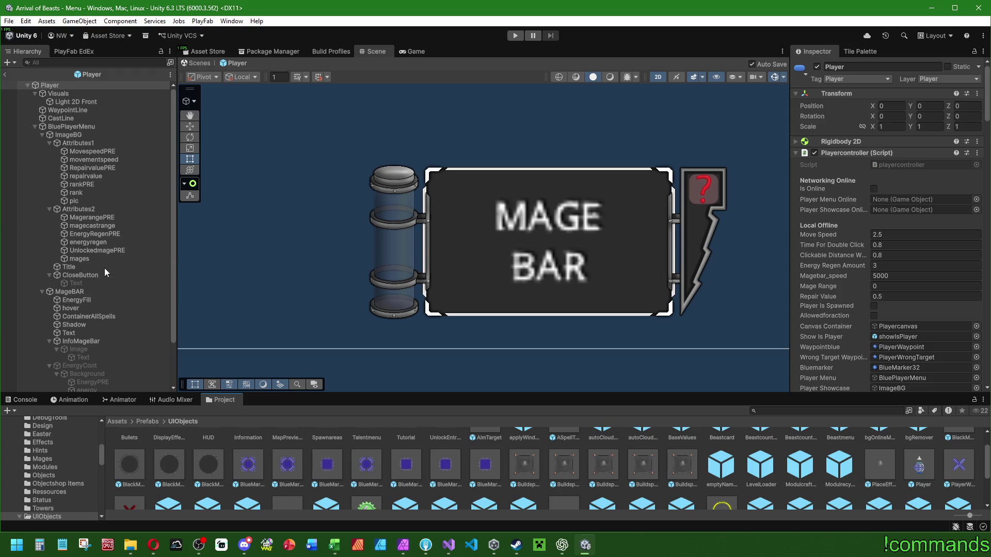
pyautogui.scroll(-3, 98, 289)
pyautogui.click(87, 314)
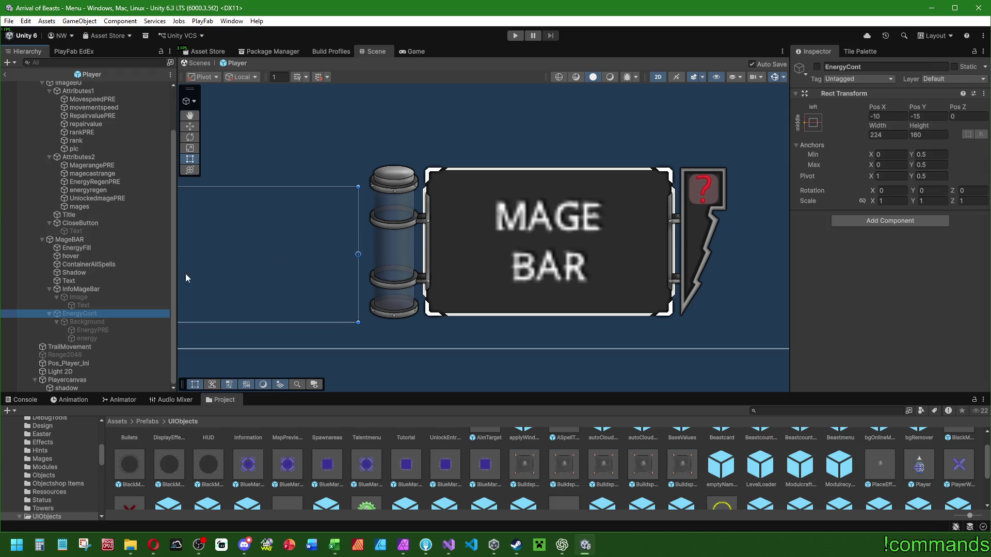
pyautogui.click(817, 67)
pyautogui.press('f')
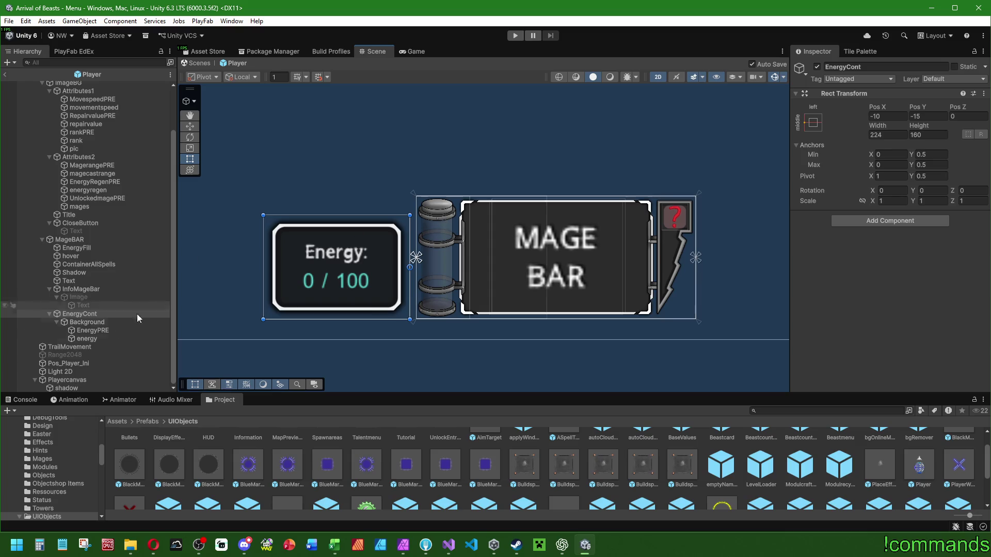
pyautogui.click(87, 339)
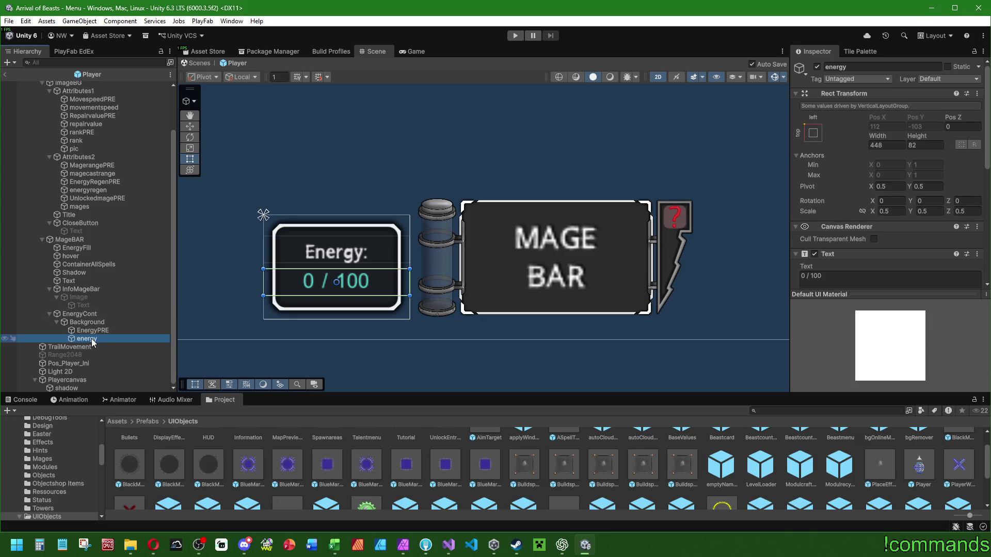
pyautogui.moveTo(92, 339); pyautogui.dragTo(90, 252)
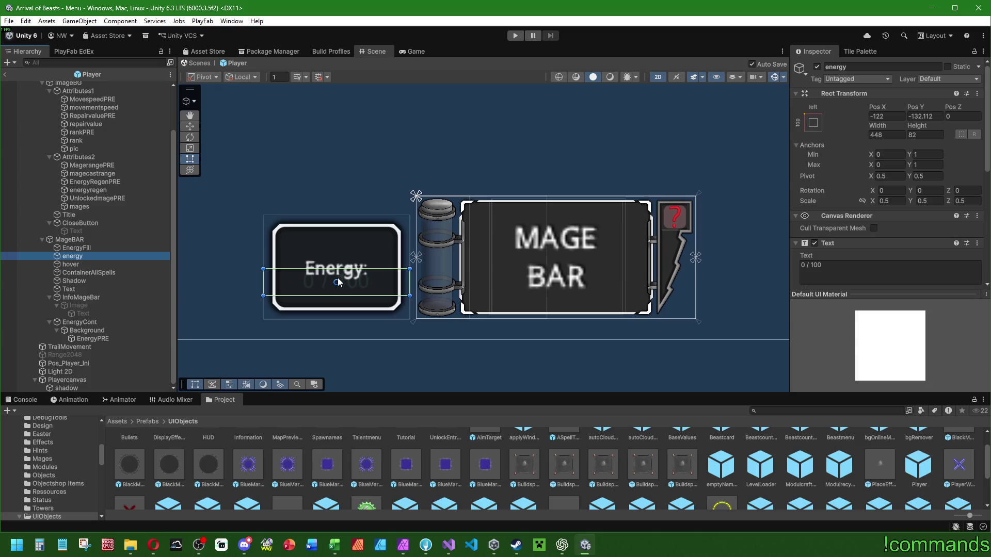
# Anchor the energy text middle-left, set it to 100, and size it to sit on the tube.
pyautogui.click(813, 123)
pyautogui.keyDown('alt'); pyautogui.click(849, 225); pyautogui.keyUp('alt')
pyautogui.scroll(2, 506, 278)
pyautogui.click(893, 115)
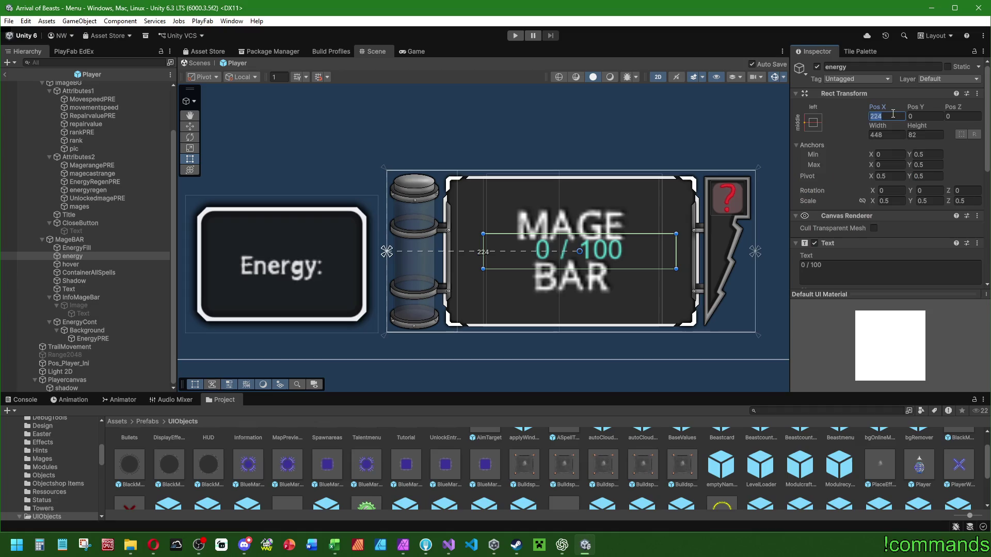
pyautogui.click(855, 268)
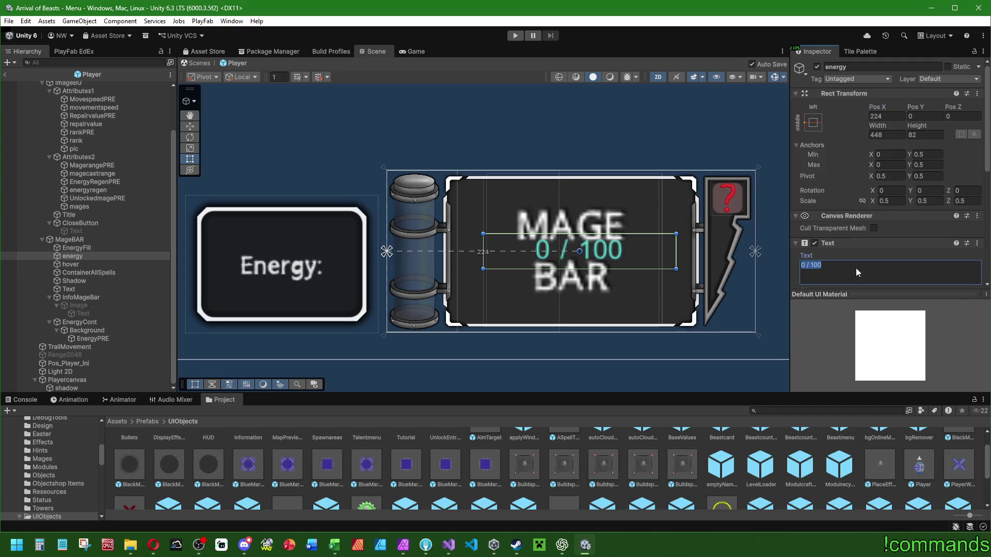
pyautogui.write('100')
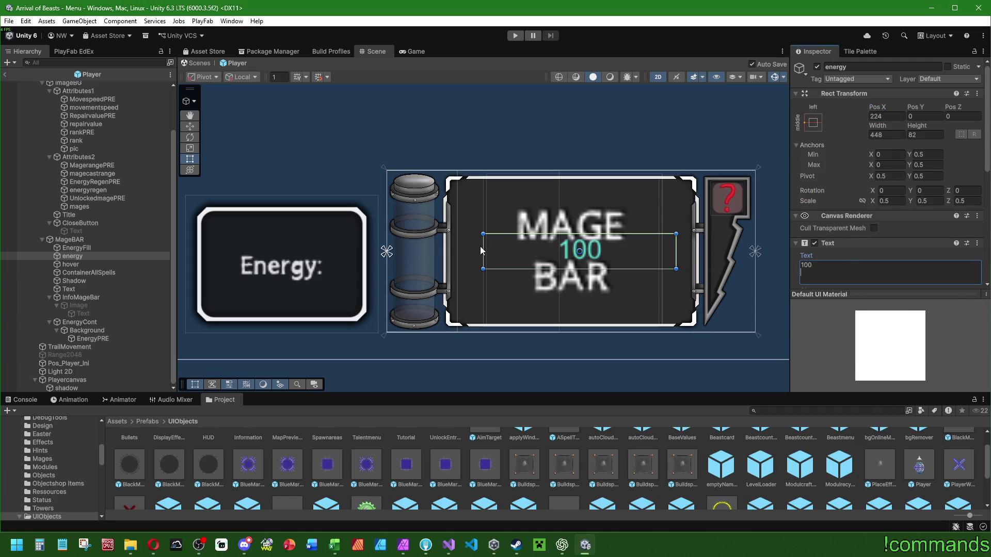
pyautogui.moveTo(483, 248); pyautogui.dragTo(386, 251)
pyautogui.moveTo(676, 252); pyautogui.dragTo(444, 252)
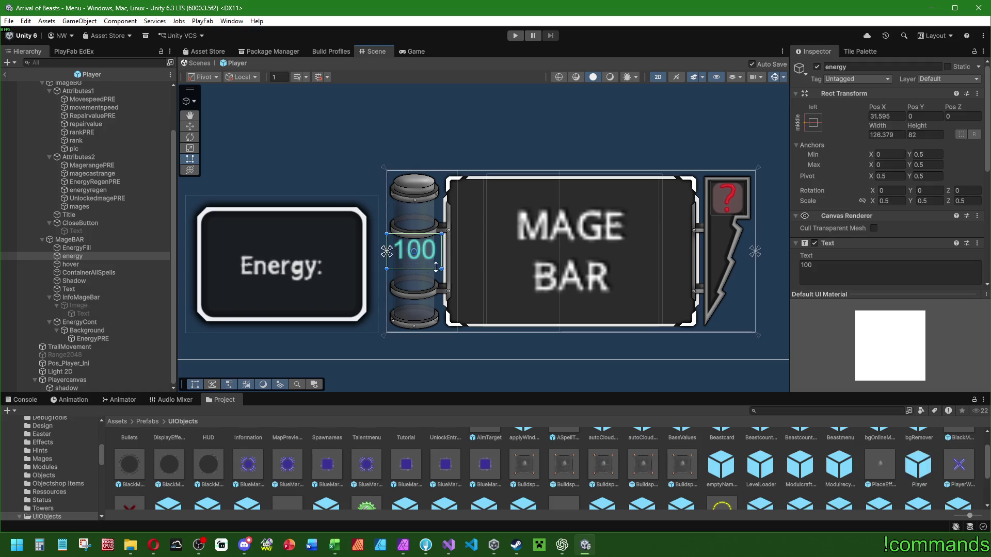
pyautogui.moveTo(922, 111); pyautogui.dragTo(750, 131)
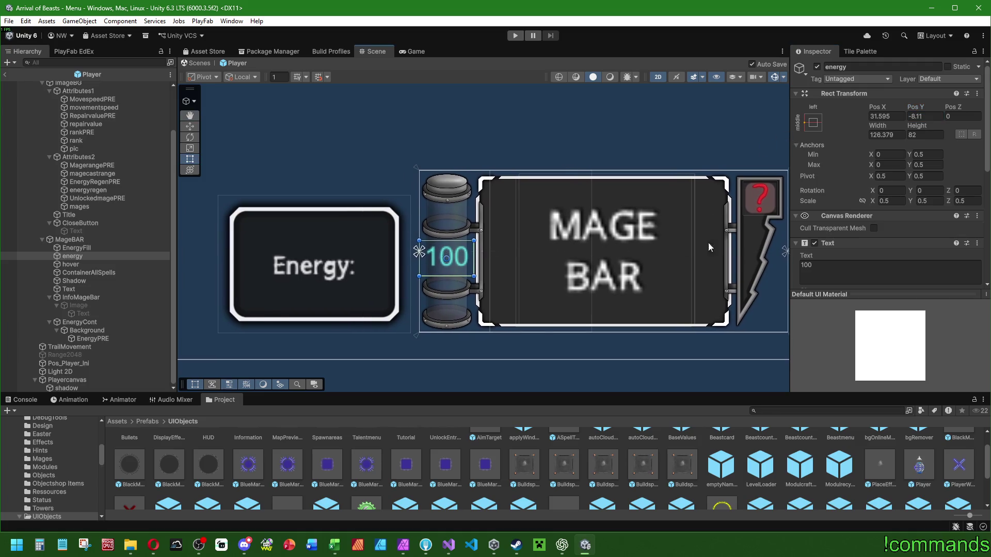
# Make the energy count Bold and colour it black.
pyautogui.scroll(-5, 871, 242)
pyautogui.click(888, 117)
pyautogui.click(889, 136)
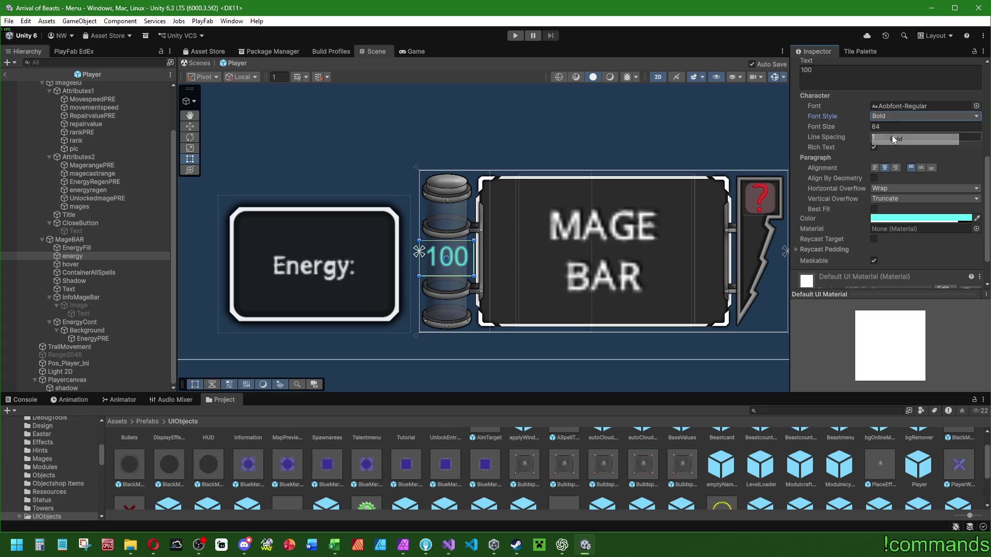
pyautogui.click(883, 220)
pyautogui.moveTo(929, 310); pyautogui.dragTo(857, 357)
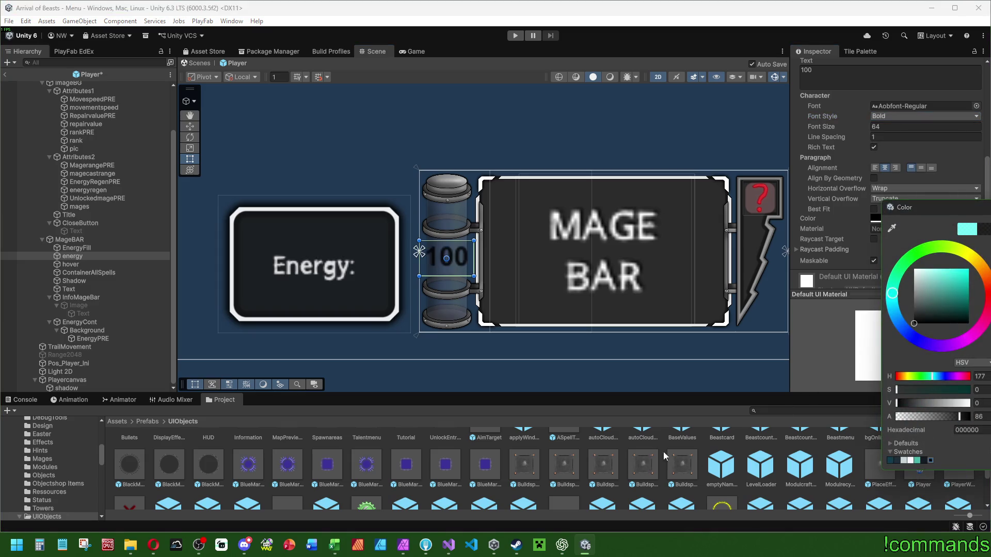
pyautogui.click(975, 418)
pyautogui.moveTo(774, 250); pyautogui.dragTo(687, 268)
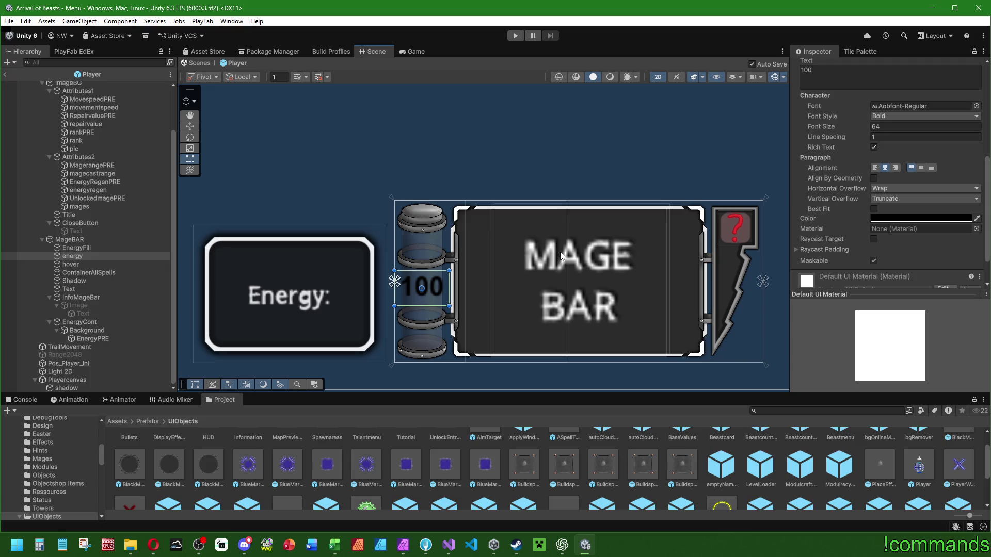
pyautogui.scroll(-5, 567, 254)
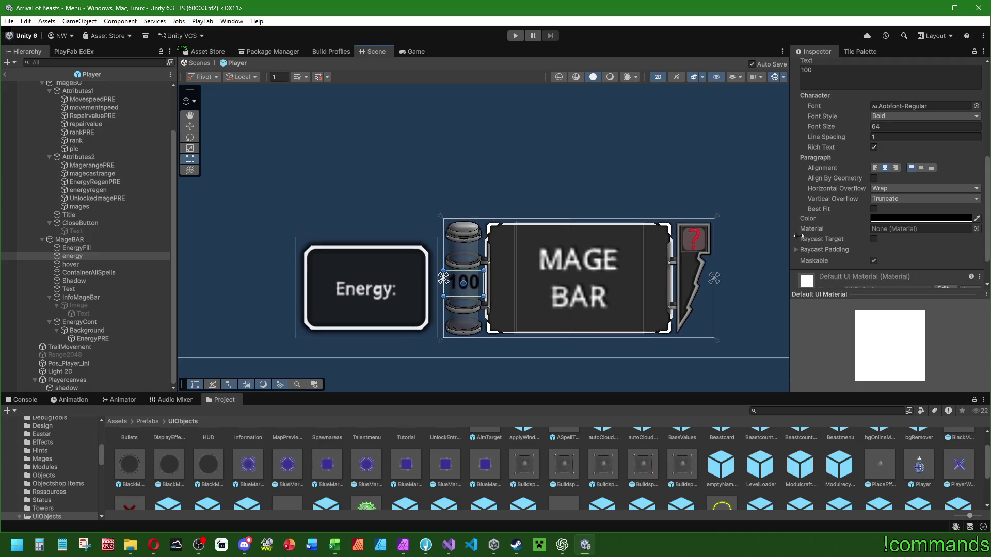
# Set the EnergyCont label box Height to 96.
pyautogui.click(481, 365)
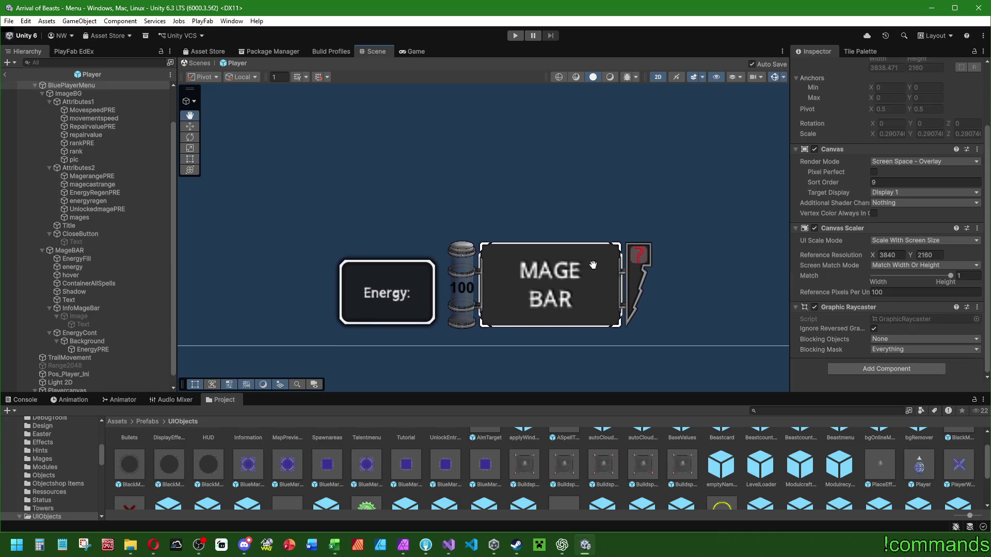
pyautogui.click(92, 335)
pyautogui.click(94, 343)
pyautogui.click(92, 335)
pyautogui.click(92, 334)
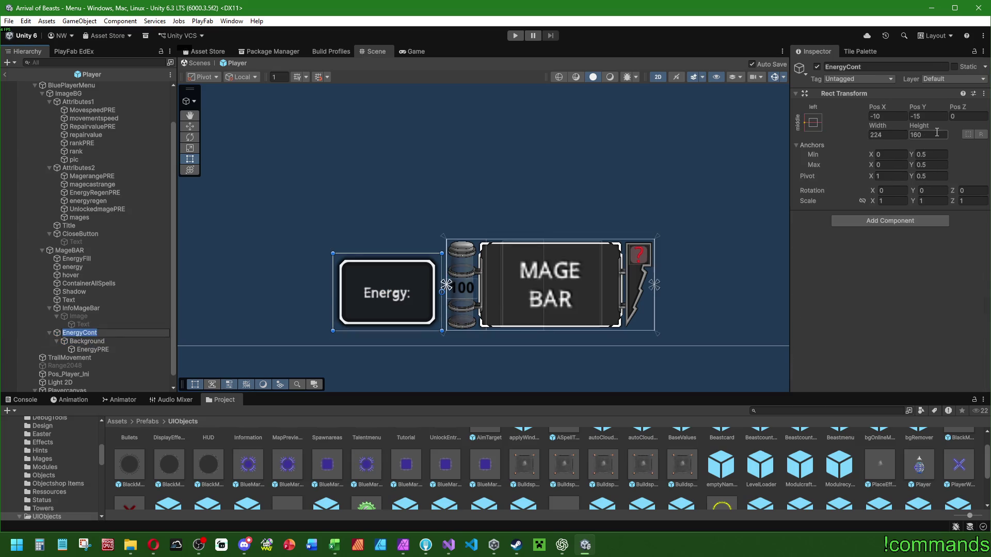
pyautogui.click(915, 135)
pyautogui.write('128')
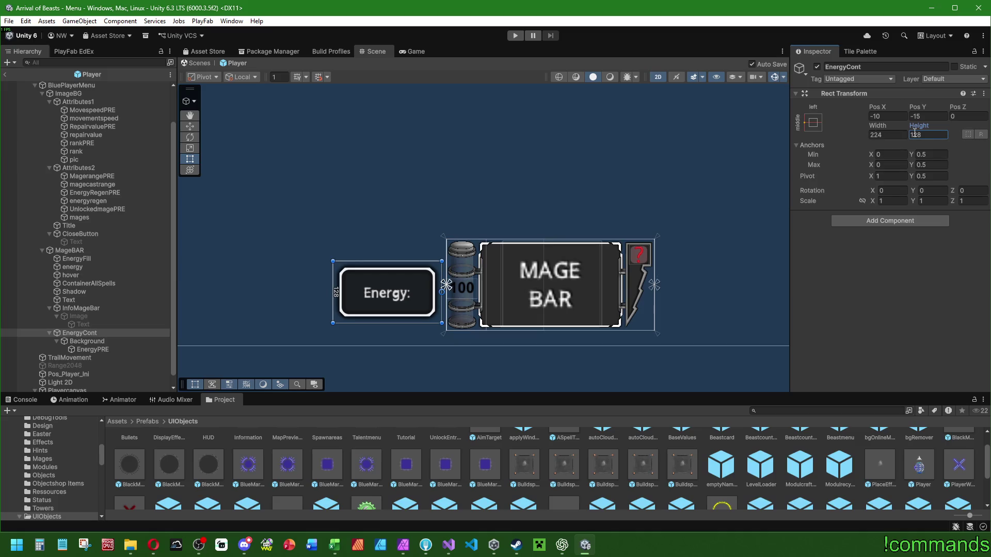
pyautogui.write('96')
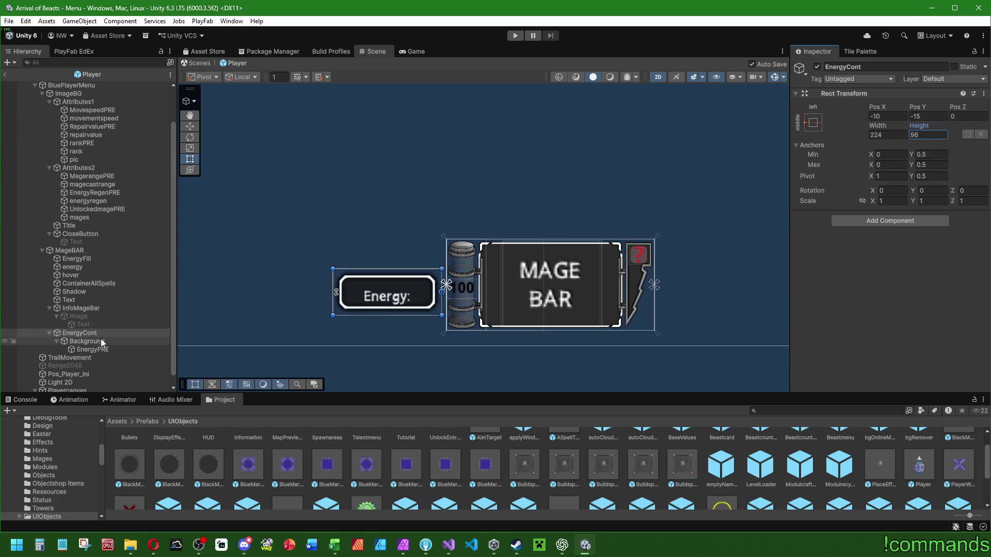
# Give EnergyPRE the stretch/stretch anchor preset so its text fills the label box.
pyautogui.click(100, 339)
pyautogui.click(101, 350)
pyautogui.click(813, 133)
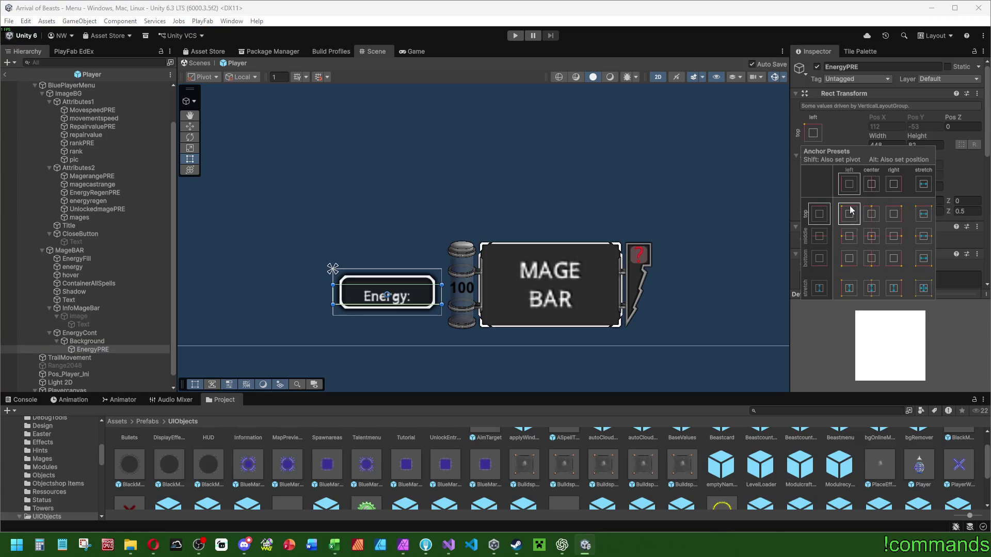
pyautogui.click(876, 237)
pyautogui.scroll(-5, 892, 204)
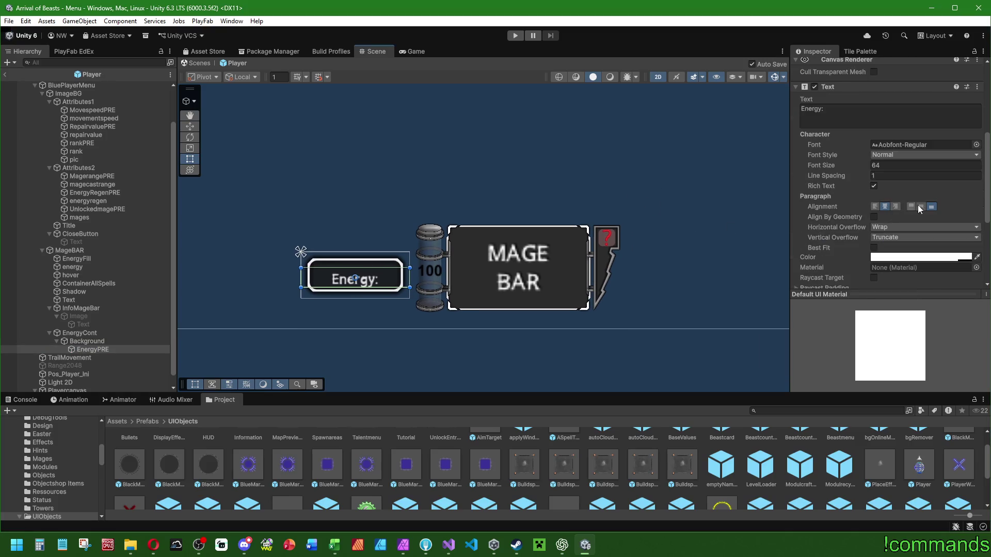
pyautogui.scroll(5, 863, 220)
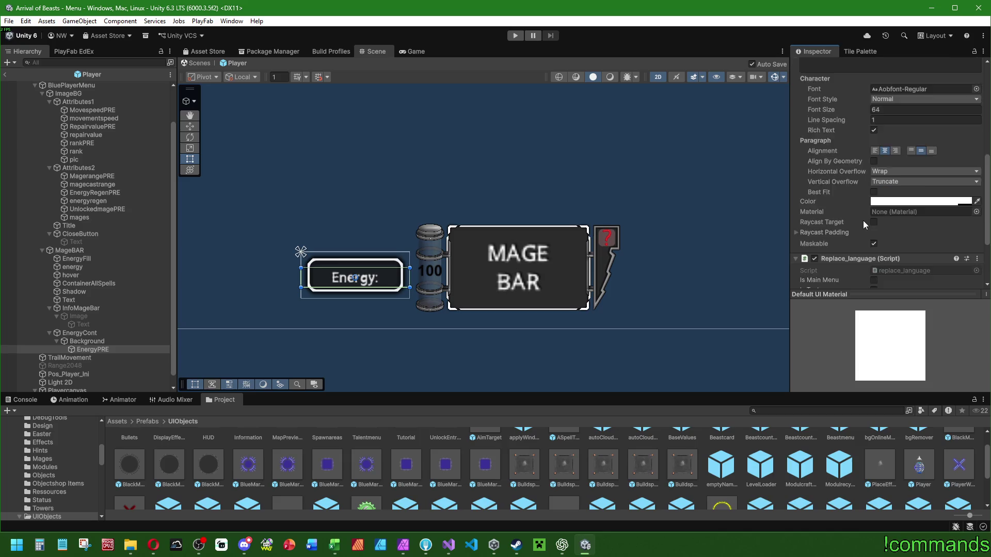
pyautogui.scroll(2, 831, 242)
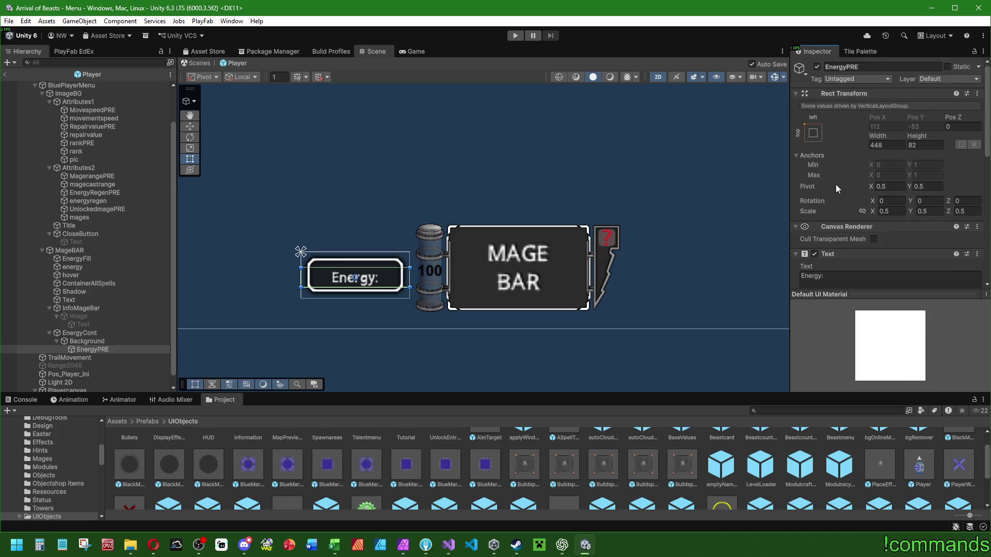
pyautogui.click(813, 133)
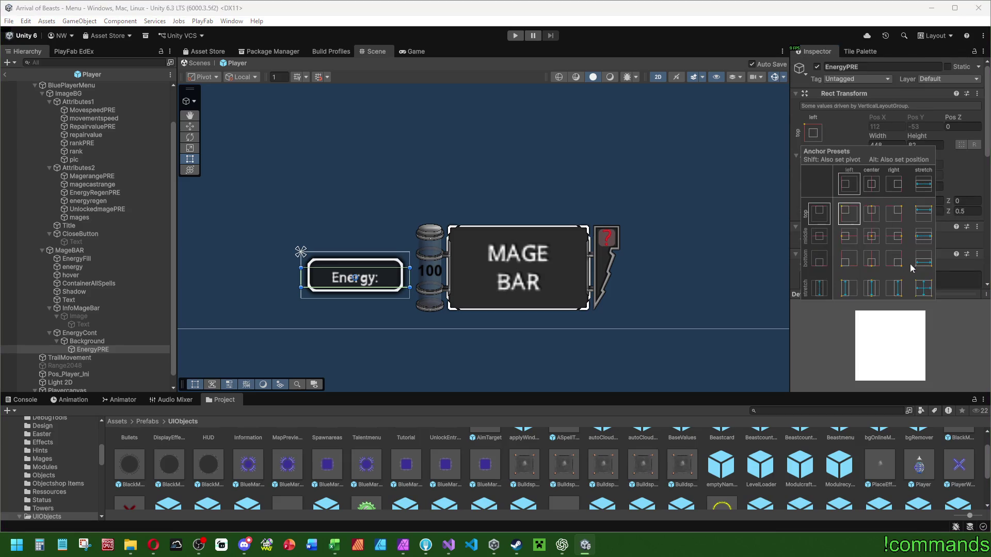
pyautogui.click(91, 342)
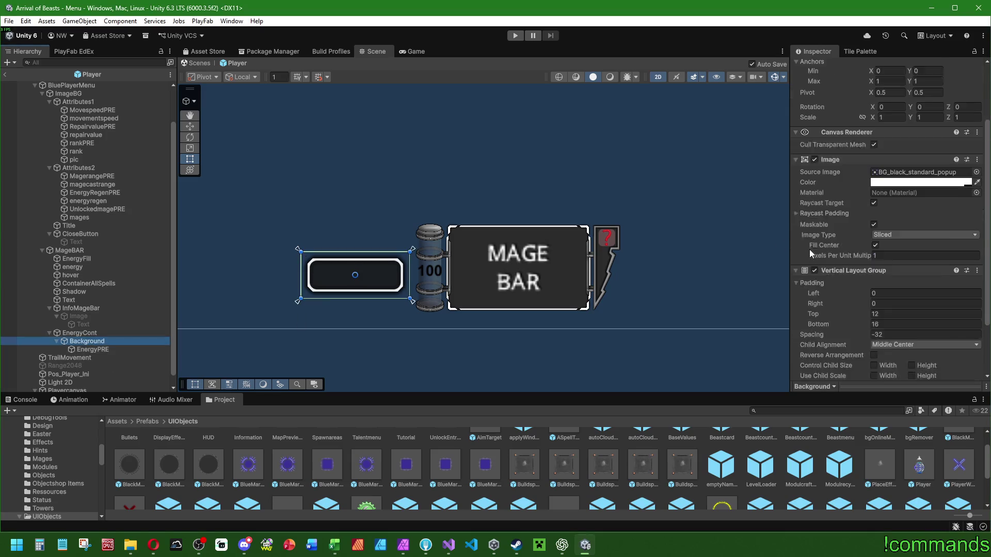
pyautogui.scroll(-1, 852, 242)
pyautogui.rightClick(839, 242)
pyautogui.click(189, 339)
pyautogui.click(103, 349)
pyautogui.click(923, 253)
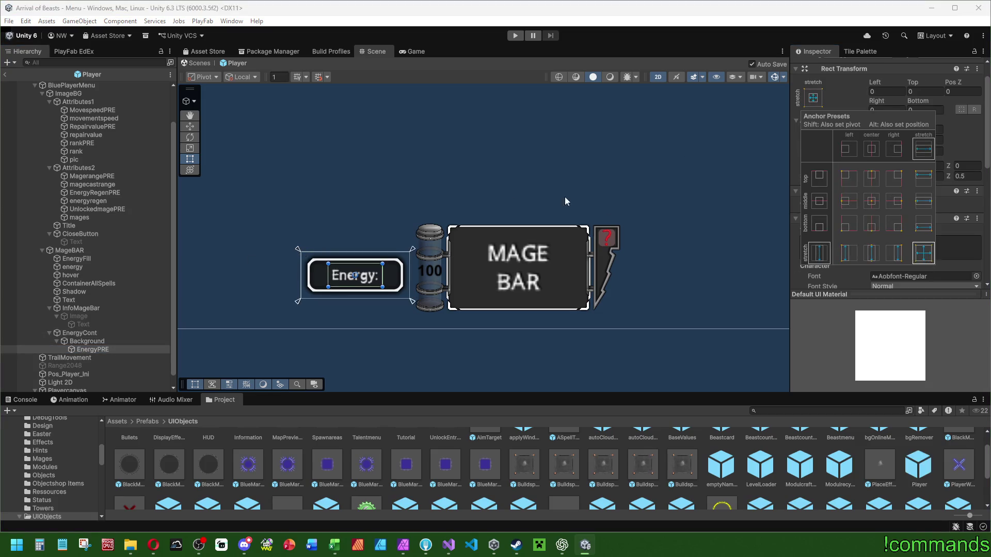
pyautogui.moveTo(400, 288)
pyautogui.mouseDown()
pyautogui.moveTo(430, 289)
pyautogui.moveTo(379, 263)
pyautogui.mouseUp()
# Change the label text from 'Energy:' to 'Energy' and check its energy translation key.
pyautogui.scroll(-10, 837, 232)
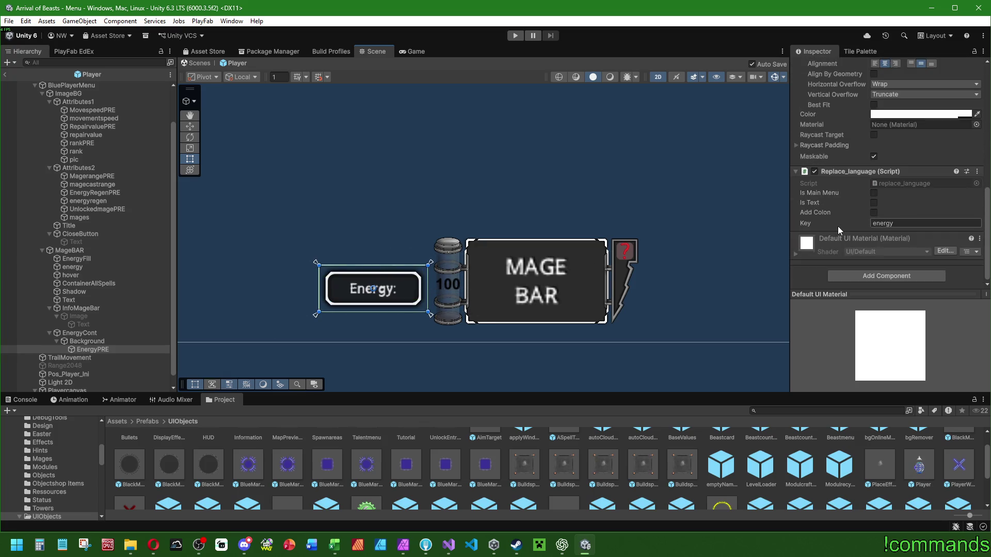
pyautogui.scroll(10, 840, 194)
pyautogui.click(837, 263)
pyautogui.press('BackSpace')
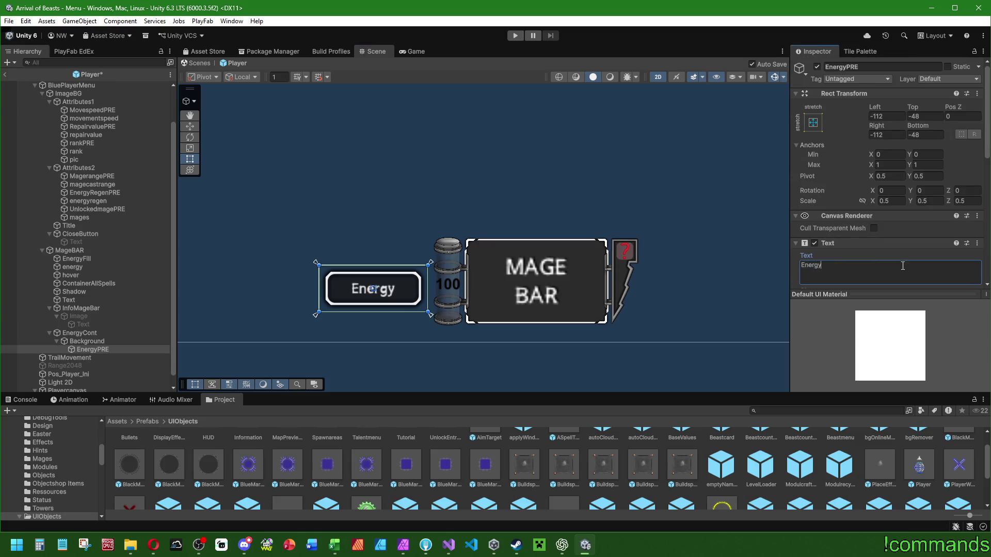
pyautogui.click(103, 342)
pyautogui.click(99, 334)
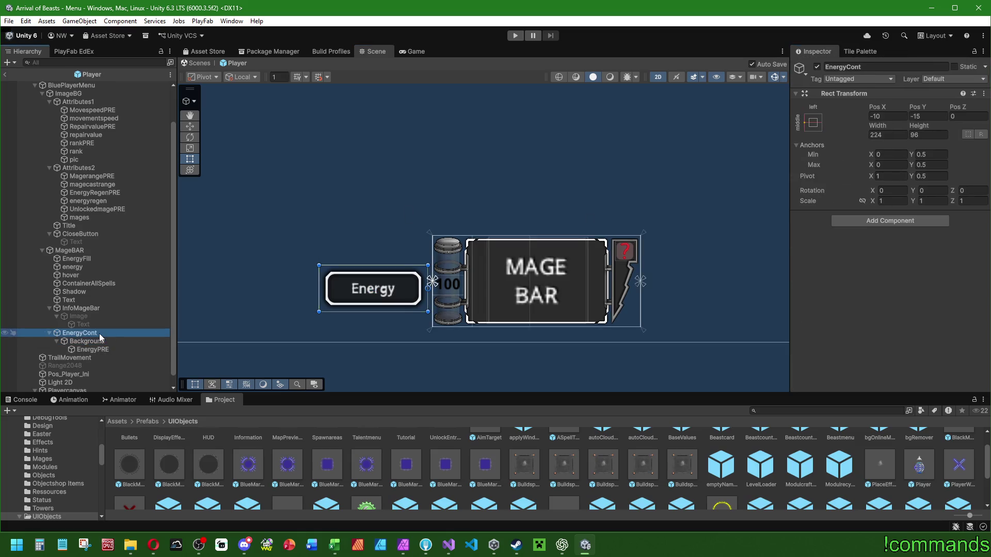
pyautogui.click(93, 349)
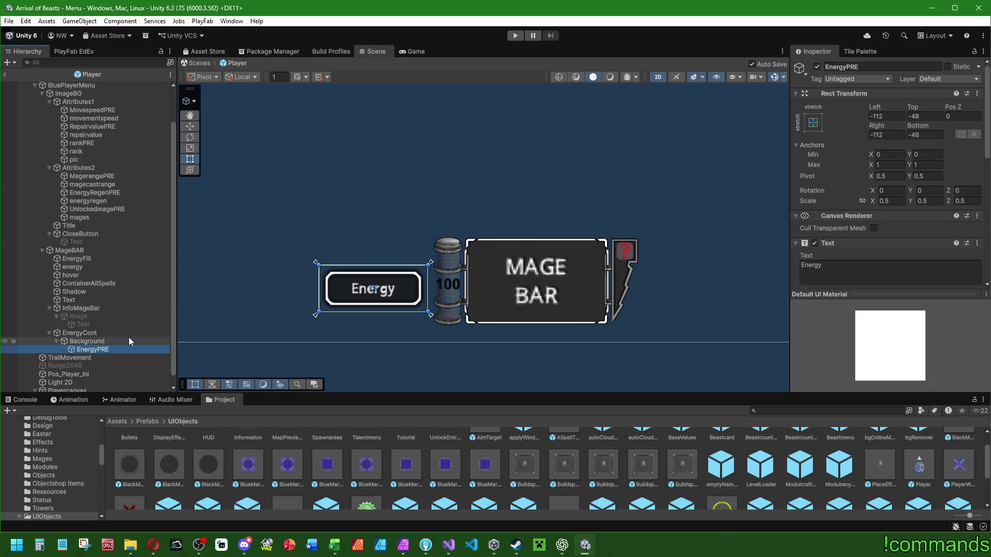
pyautogui.scroll(-10, 858, 246)
pyautogui.click(884, 224)
pyautogui.click(449, 545)
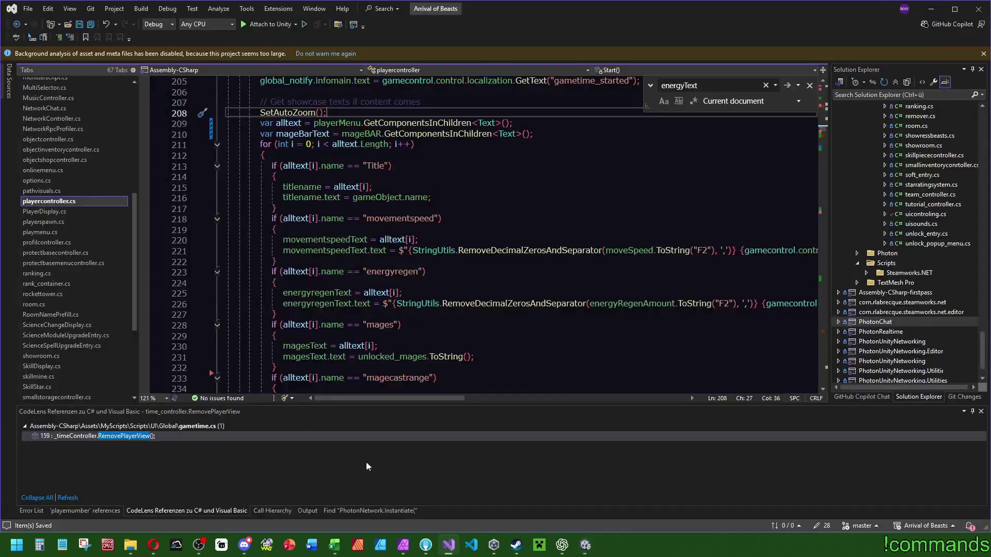
# Open Language_English.json and Language_Russian.json and search for the energy entry.
pyautogui.scroll(-2, 68, 376)
pyautogui.click(63, 377)
pyautogui.hotkey('ctrl', 'f')
pyautogui.write('energy')
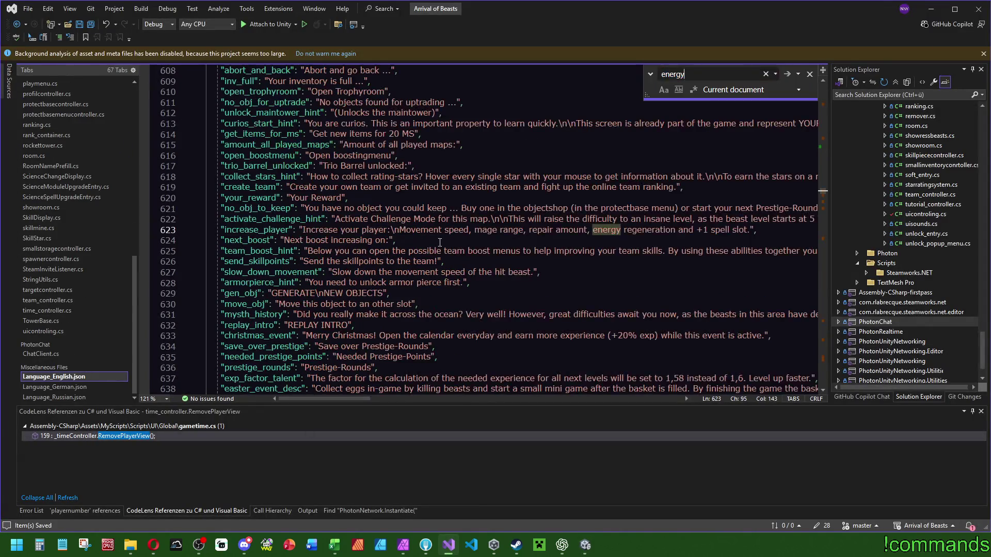
pyautogui.click(54, 387)
pyautogui.click(68, 396)
# Delete the trailing colon from the energy translation, save, and return to Unity.
pyautogui.moveTo(823, 150); pyautogui.dragTo(826, 107)
pyautogui.click(305, 293)
pyautogui.press('BackSpace')
pyautogui.click(325, 271)
pyautogui.click(91, 24)
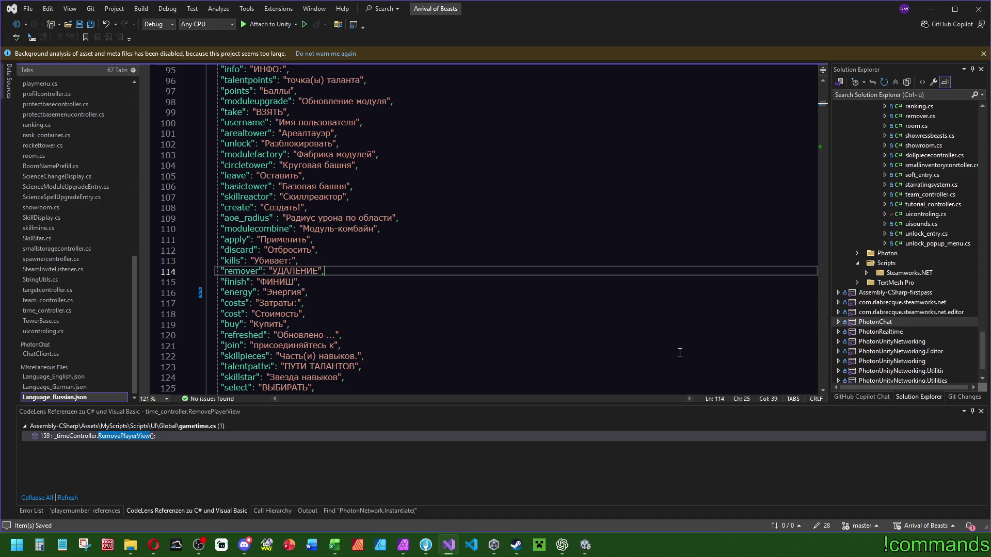
pyautogui.click(584, 545)
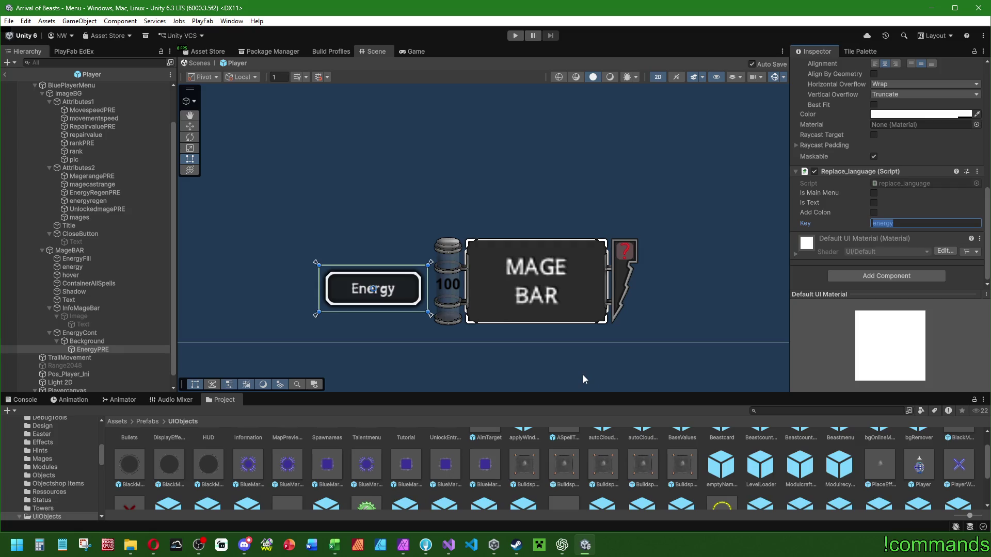
# Place the EnergyCont container at Pos X -16, Pos Y 0 with Width 256.
pyautogui.scroll(-3, 362, 458)
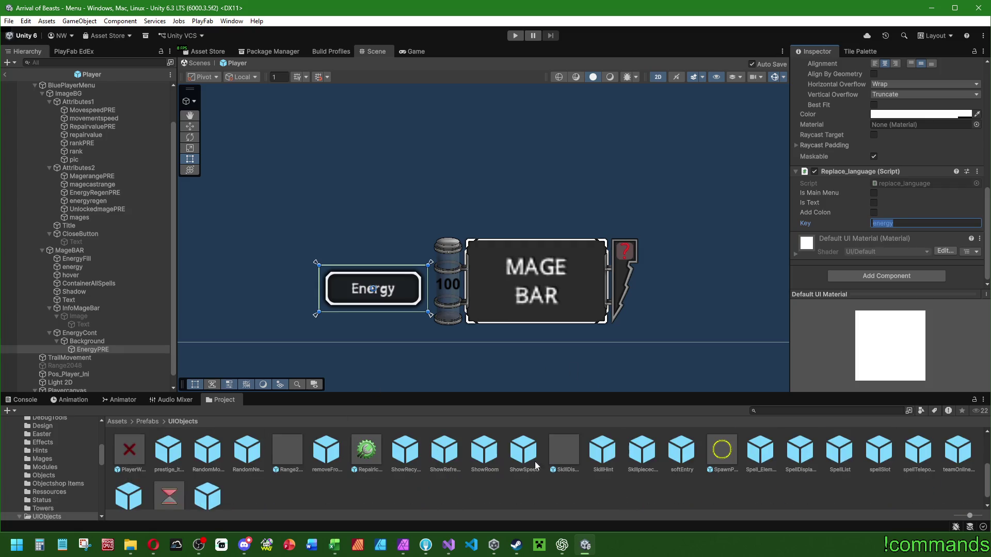
pyautogui.click(98, 343)
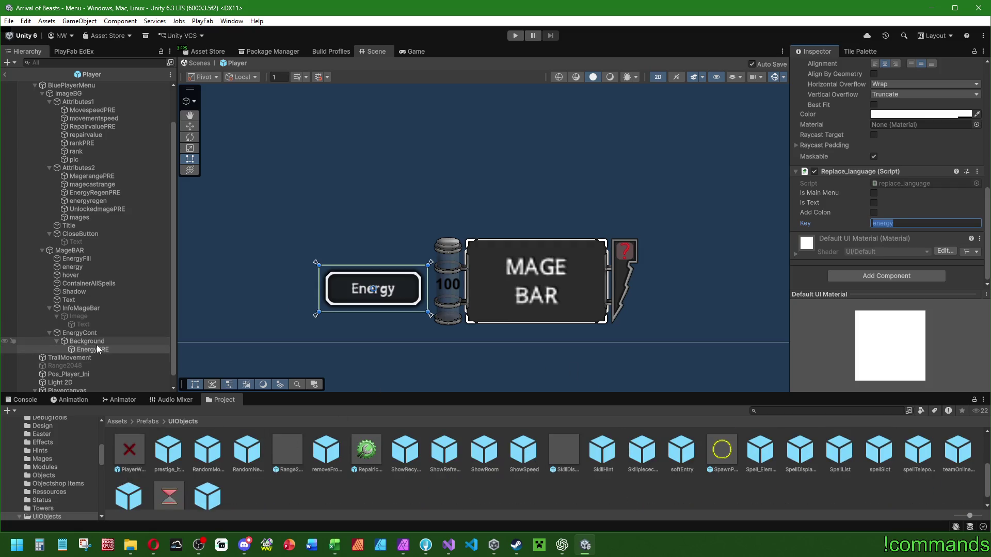
pyautogui.click(98, 336)
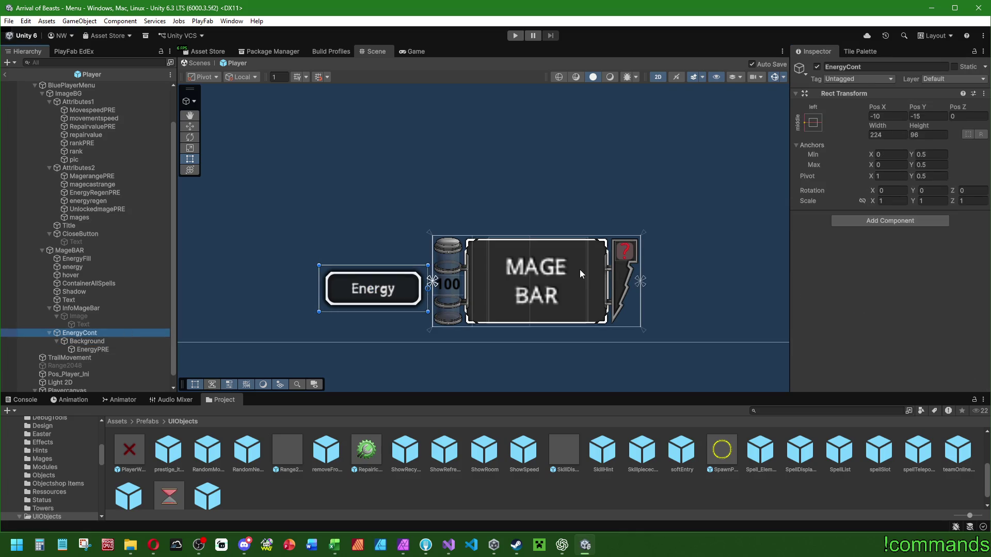
pyautogui.click(892, 116)
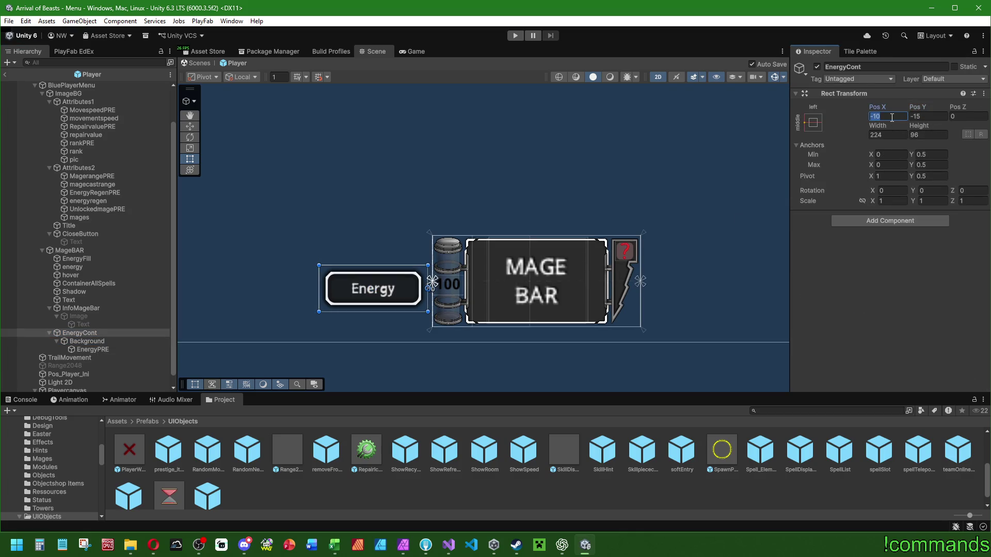
pyautogui.click(926, 116)
pyautogui.write('0')
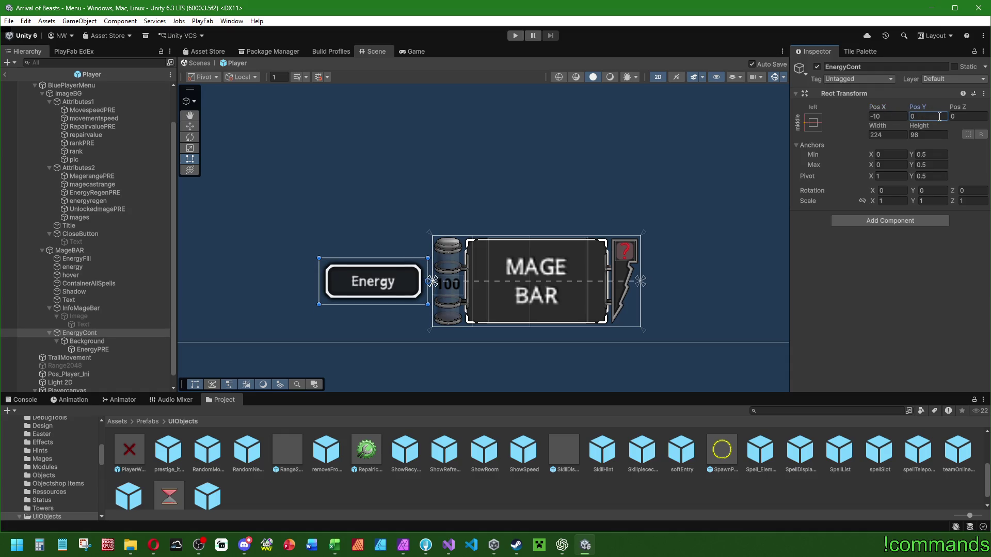
pyautogui.click(890, 117)
pyautogui.write('-16')
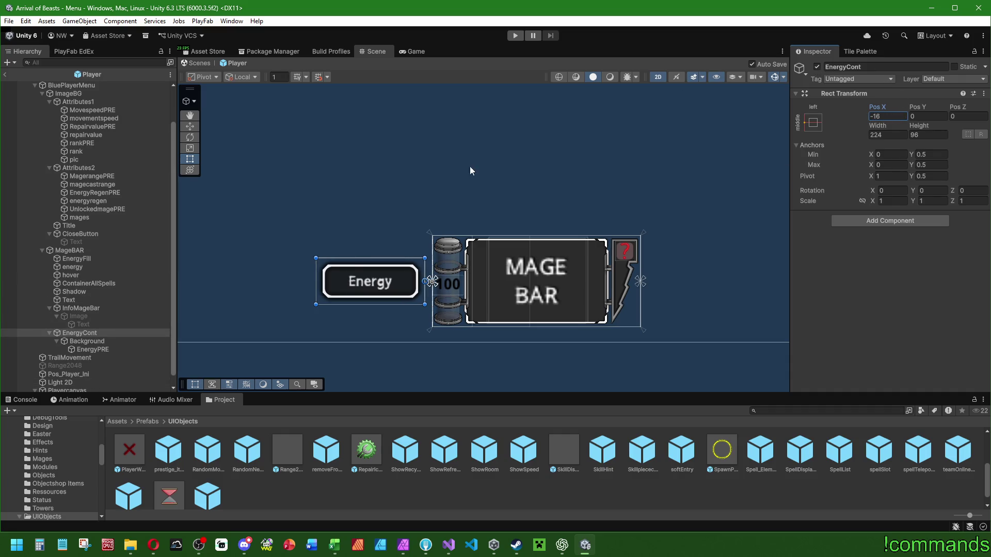
pyautogui.click(887, 135)
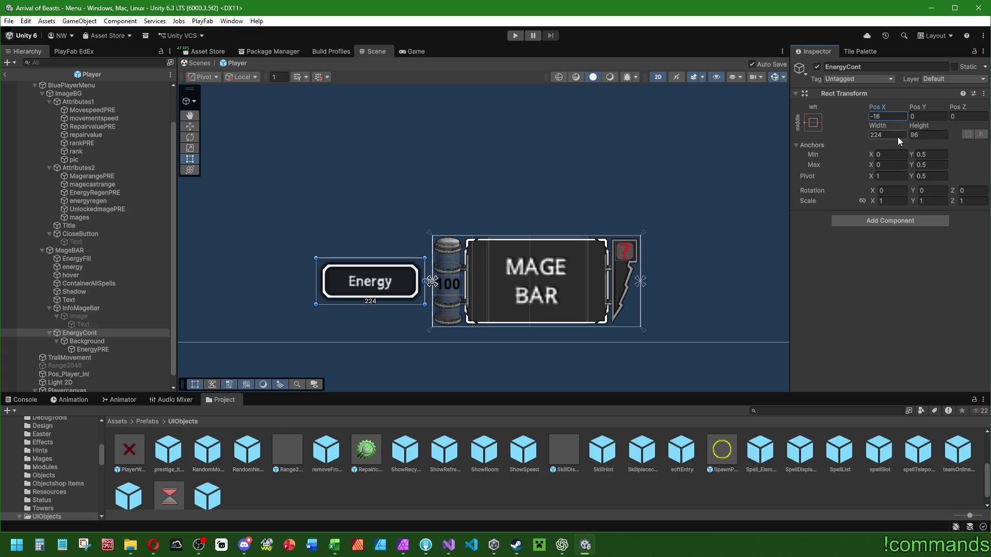
pyautogui.write('256')
# Stretch the EnergyPRE label wider, then deactivate EnergyCont to hide the Energy label.
pyautogui.click(77, 353)
pyautogui.moveTo(419, 273); pyautogui.dragTo(424, 273)
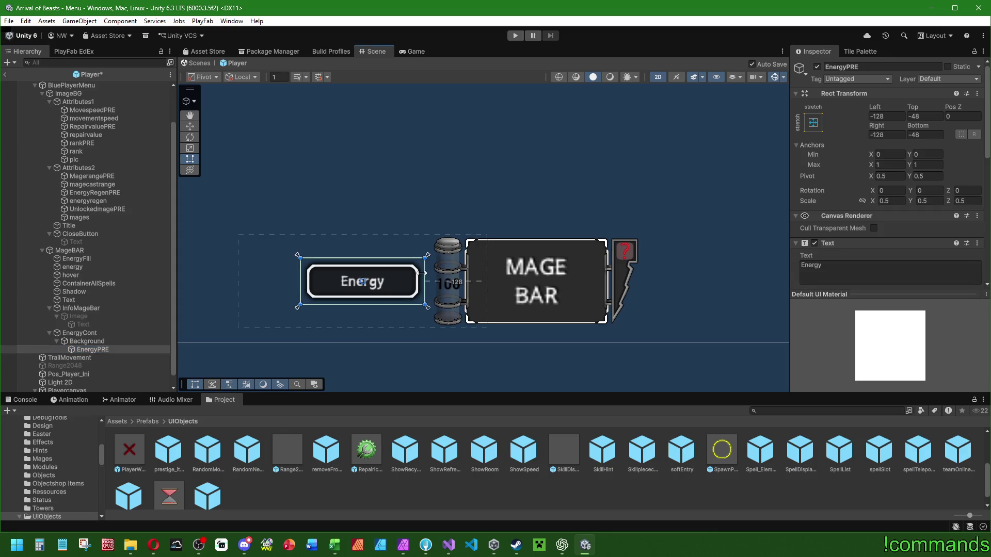
pyautogui.click(79, 333)
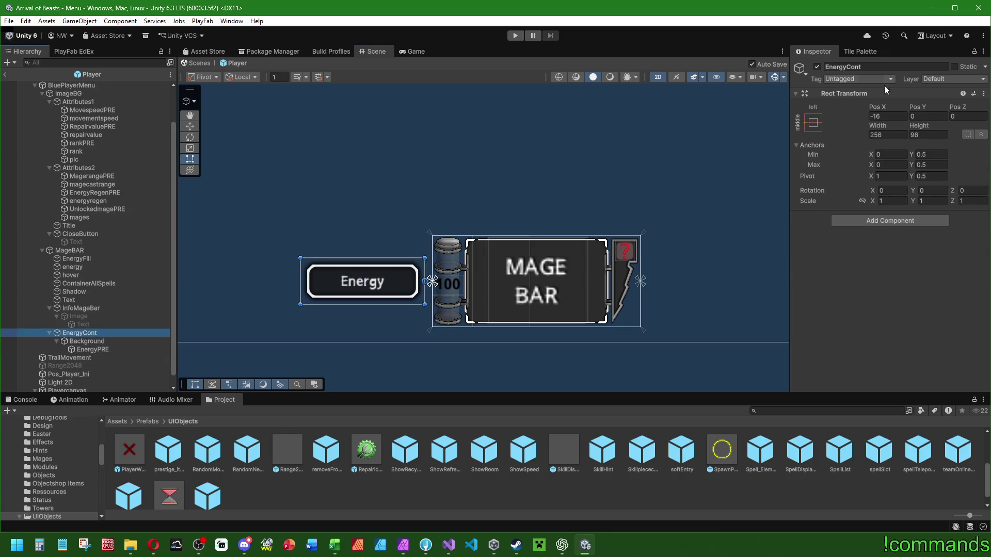
pyautogui.click(816, 67)
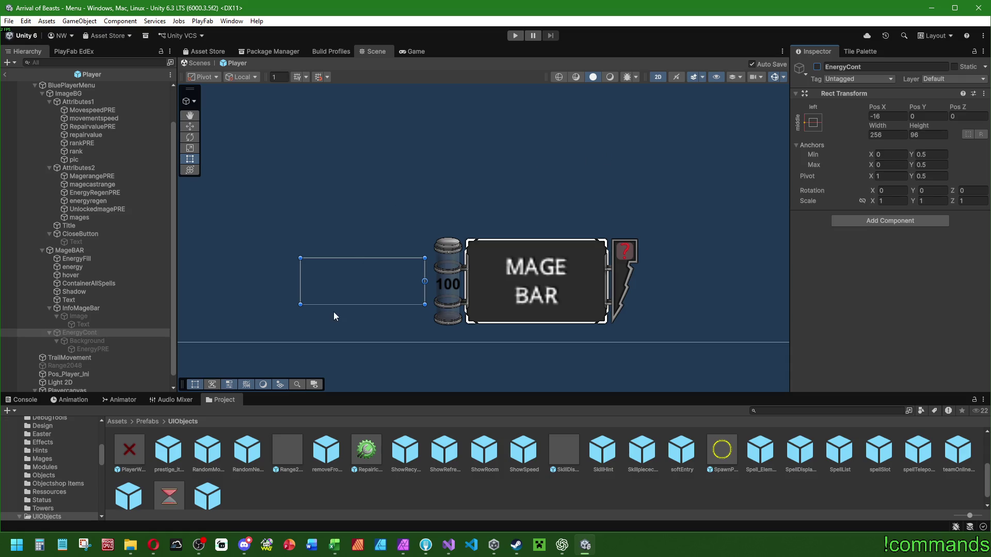
# Anchor the energy "100" text to the bottom-left.
pyautogui.click(89, 253)
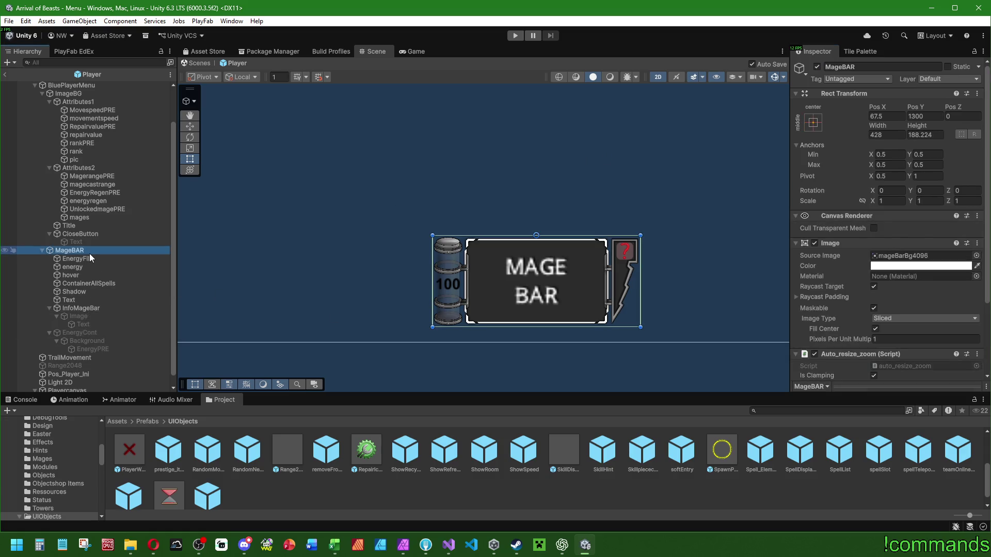
pyautogui.click(80, 267)
pyautogui.scroll(1, 463, 282)
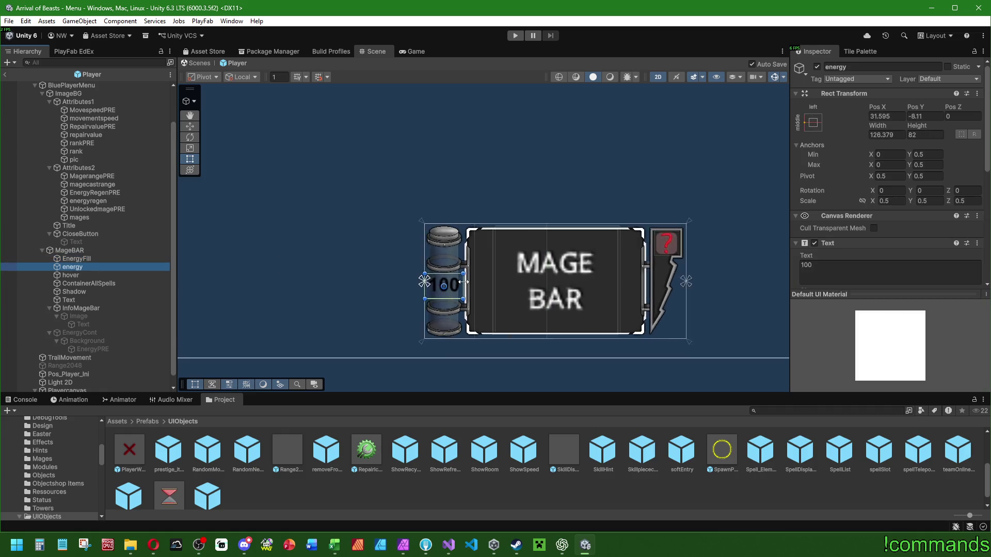
pyautogui.scroll(3, 463, 282)
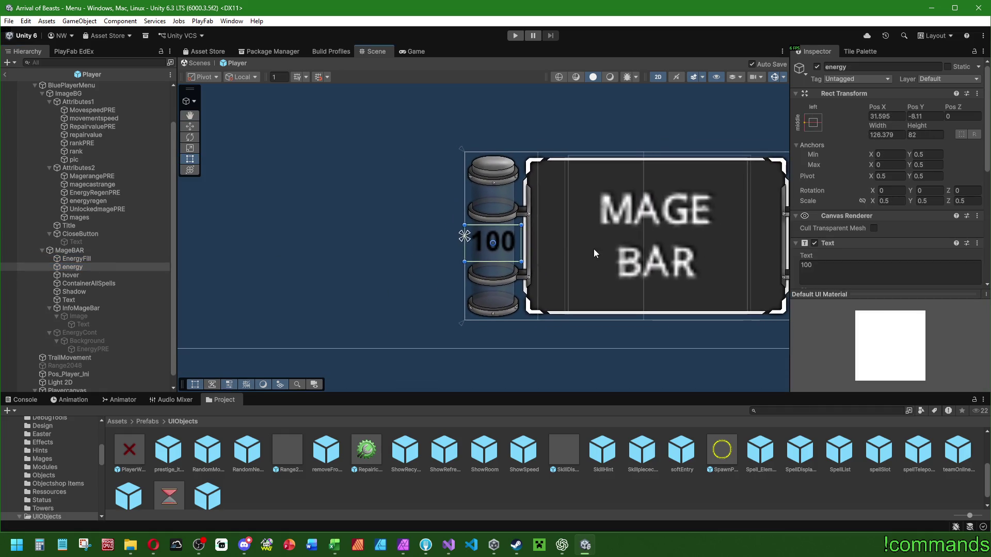
pyautogui.click(813, 122)
pyautogui.keyDown('alt'); pyautogui.click(847, 278); pyautogui.keyUp('alt')
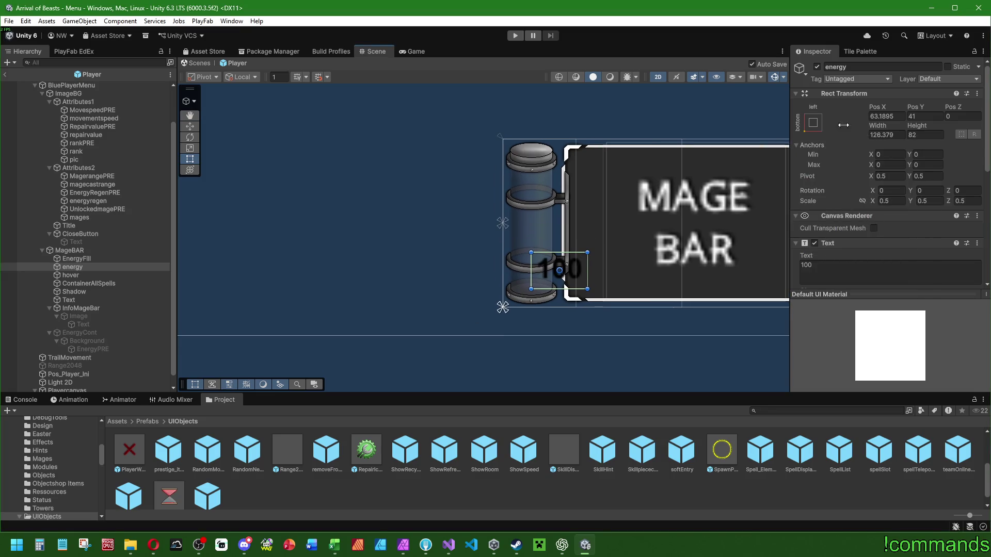
# Make the energy text colour full bright cyan (00FFFF).
pyautogui.scroll(-6, 852, 249)
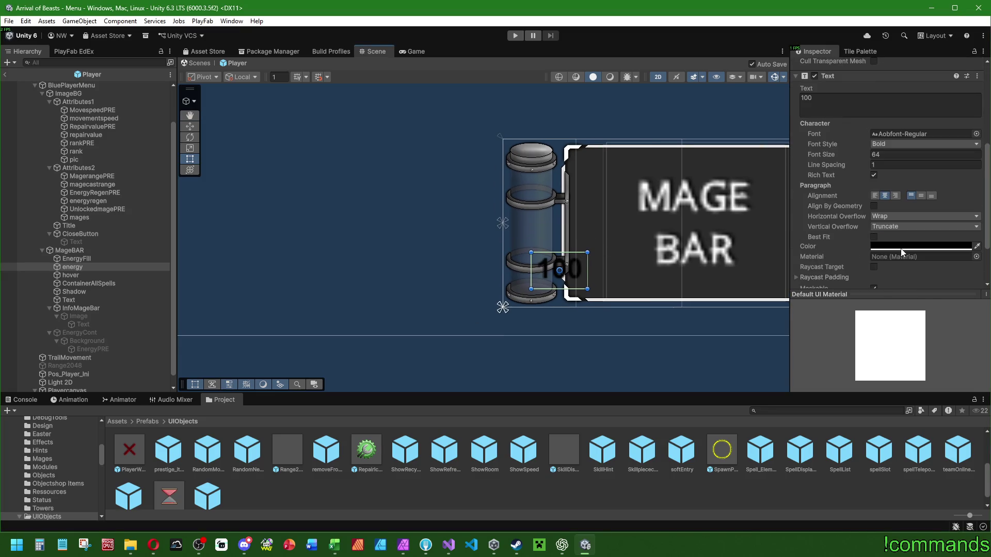
pyautogui.click(898, 246)
pyautogui.click(909, 325)
pyautogui.moveTo(950, 318); pyautogui.dragTo(985, 297)
# Move the 100 text down-left beside the tube with the Move tool.
pyautogui.moveTo(574, 277)
pyautogui.mouseDown()
pyautogui.moveTo(461, 305)
pyautogui.moveTo(397, 305)
pyautogui.mouseUp()
pyautogui.press('w')
pyautogui.moveTo(356, 266)
pyautogui.mouseDown()
pyautogui.moveTo(356, 289)
pyautogui.moveTo(362, 279)
pyautogui.mouseUp()
# Size the energy text box to Width 128 and Height 96.
pyautogui.scroll(3, 854, 162)
pyautogui.scroll(2, 853, 162)
pyautogui.doubleClick(895, 135)
pyautogui.write('128')
pyautogui.press('Return')
pyautogui.doubleClick(928, 135)
pyautogui.write('96')
pyautogui.scroll(-3, 831, 231)
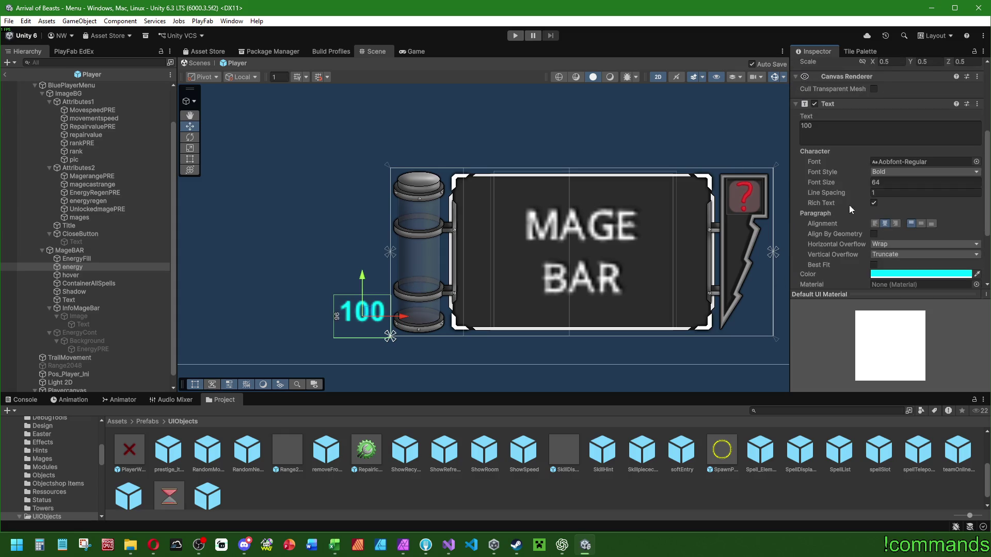
pyautogui.scroll(1, 821, 199)
# Keep the energy text Bold and raise its font size to about 80–85.
pyautogui.moveTo(822, 237); pyautogui.dragTo(829, 236)
pyautogui.click(891, 230)
pyautogui.click(899, 239)
pyautogui.click(884, 230)
pyautogui.click(899, 250)
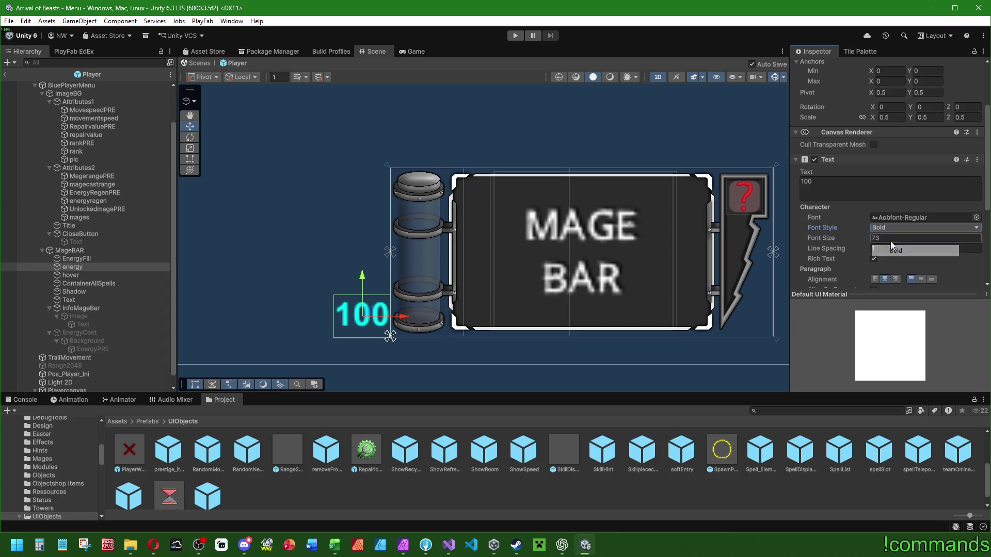
pyautogui.click(950, 238)
pyautogui.write('64')
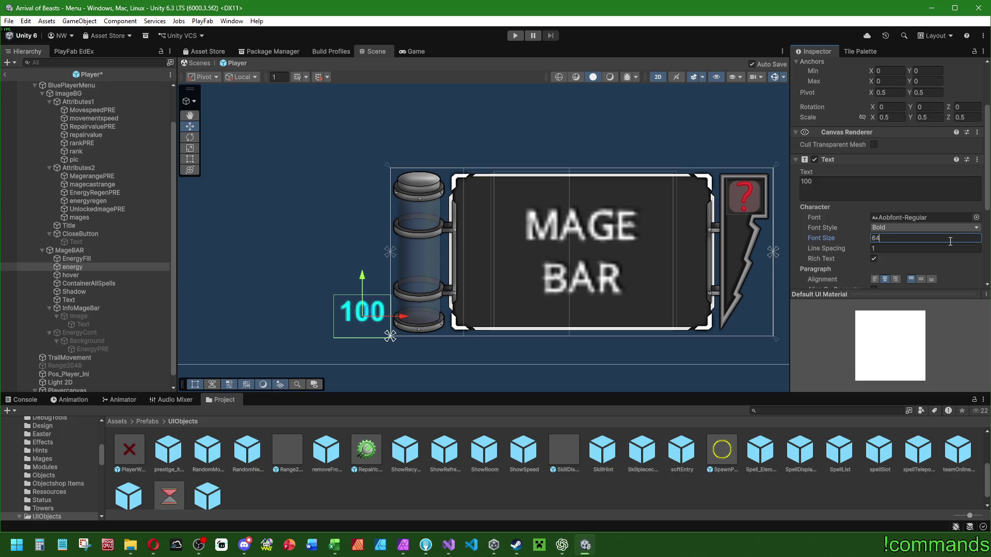
pyautogui.press('BackSpace')
pyautogui.press('BackSpace')
pyautogui.write('85')
pyautogui.press('Return')
# Widen the energy text box to 176 and nudge the text further left.
pyautogui.scroll(2, 932, 237)
pyautogui.doubleClick(883, 134)
pyautogui.write('160')
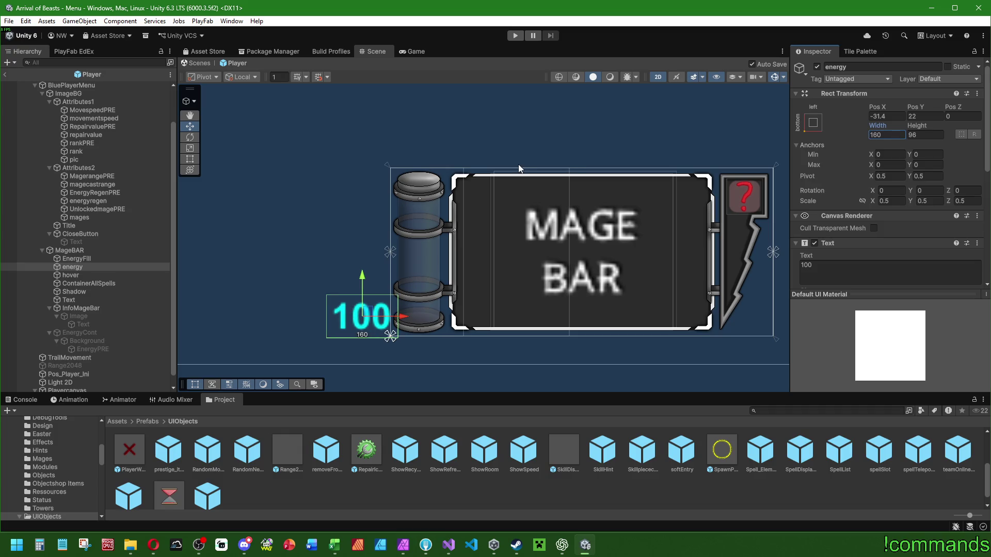
pyautogui.doubleClick(883, 134)
pyautogui.write('176')
pyautogui.moveTo(402, 317); pyautogui.dragTo(389, 318)
pyautogui.moveTo(351, 282); pyautogui.dragTo(352, 277)
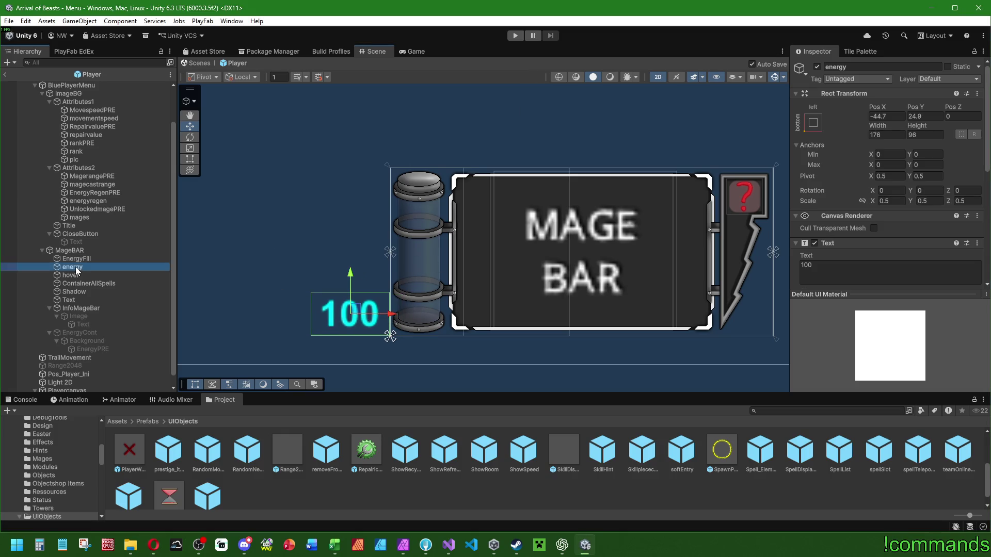
# Duplicate the energy text and name the copy energyS.
pyautogui.hotkey('ctrl', 'd')
pyautogui.press('F2')
pyautogui.write('energyS')
pyautogui.press('Return')
pyautogui.scroll(-5, 833, 250)
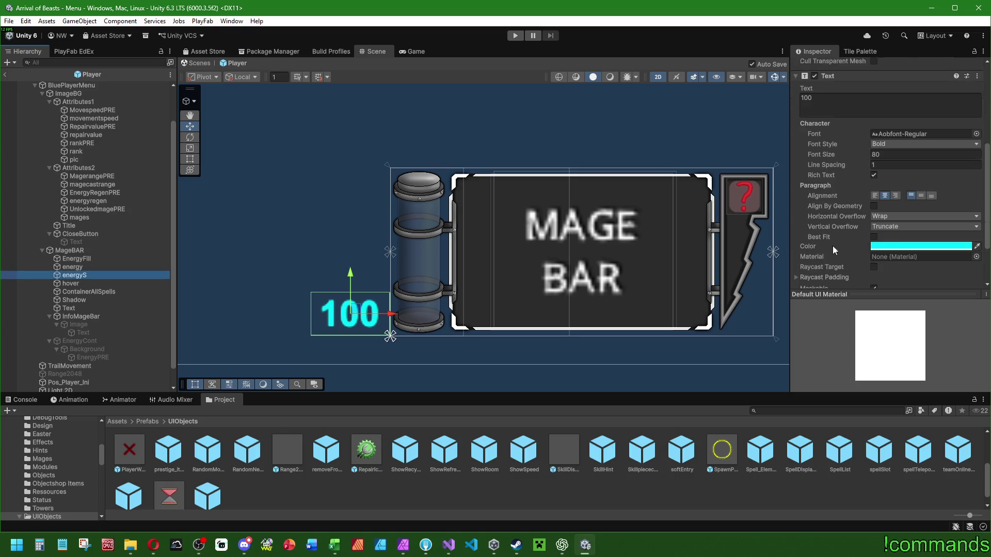
# Make energyS black and place it before energy in the Hierarchy so it renders behind.
pyautogui.click(896, 247)
pyautogui.moveTo(957, 325); pyautogui.dragTo(955, 356)
pyautogui.click(78, 276)
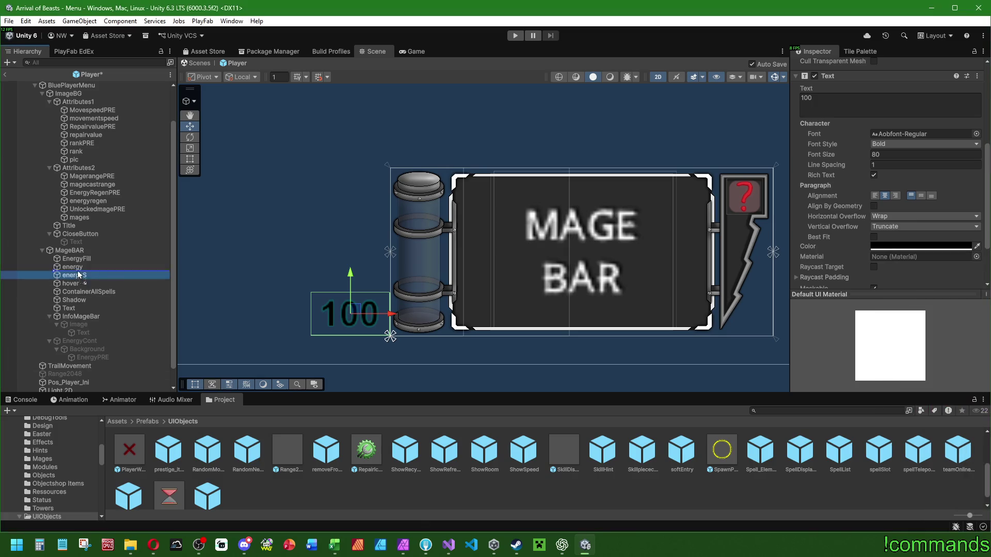
pyautogui.moveTo(82, 276); pyautogui.dragTo(81, 265)
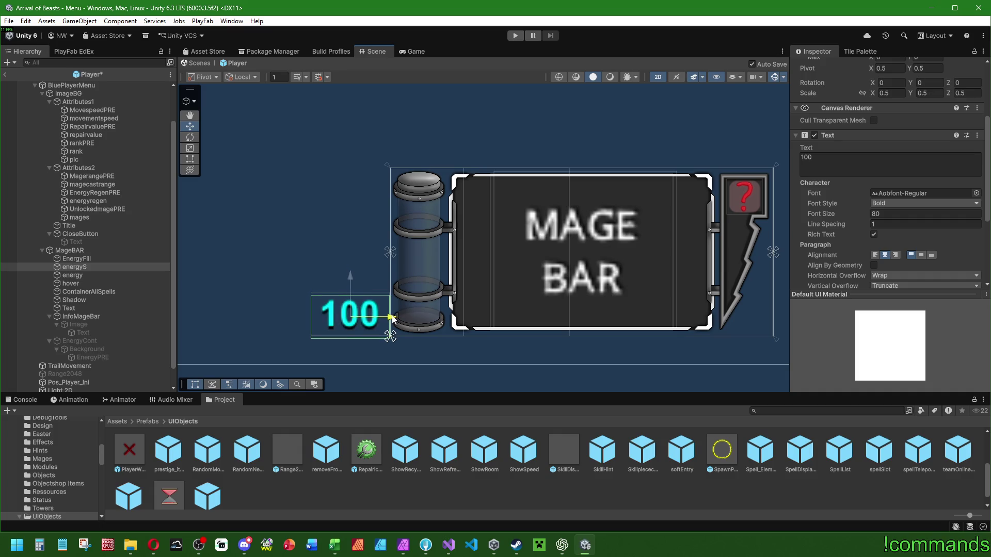
# Set the energyS shadow's font size to 84 and shift it slightly left.
pyautogui.scroll(-3, 884, 206)
pyautogui.click(884, 160)
pyautogui.write('80')
pyautogui.write('82')
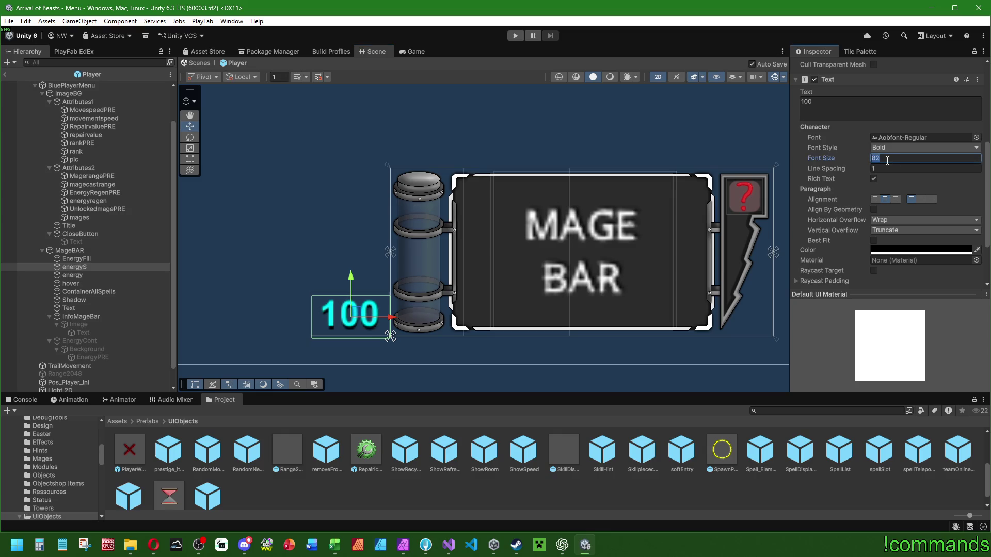
pyautogui.write('84')
pyautogui.moveTo(351, 276); pyautogui.dragTo(351, 273)
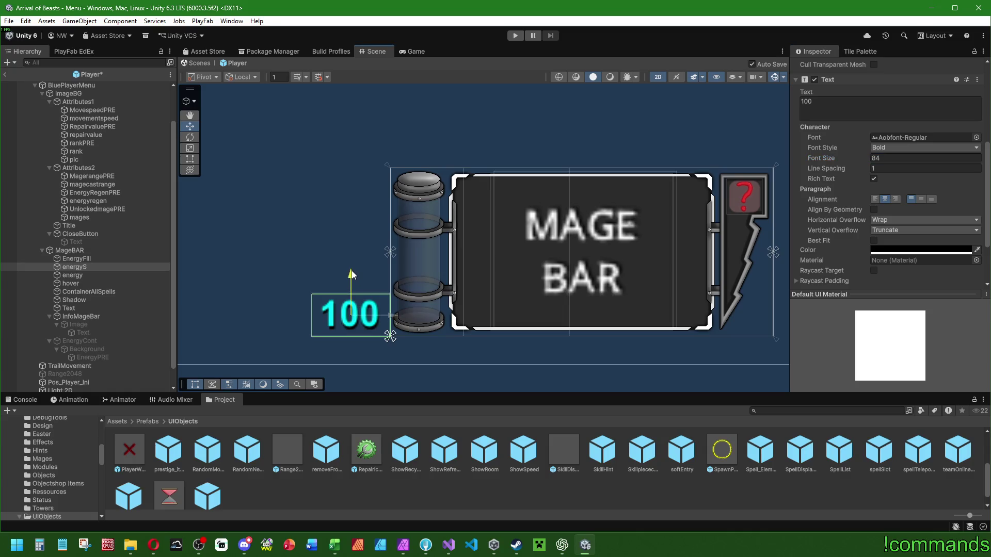
pyautogui.moveTo(390, 316); pyautogui.dragTo(388, 316)
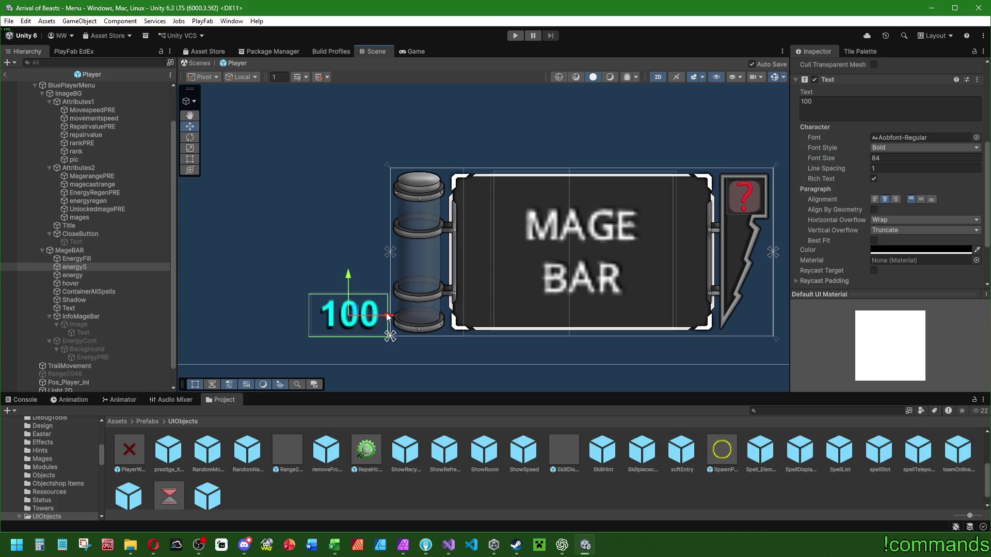
# Select the energyS and energy texts together.
pyautogui.click(76, 260)
pyautogui.keyDown('shift'); pyautogui.click(78, 267); pyautogui.keyUp('shift')
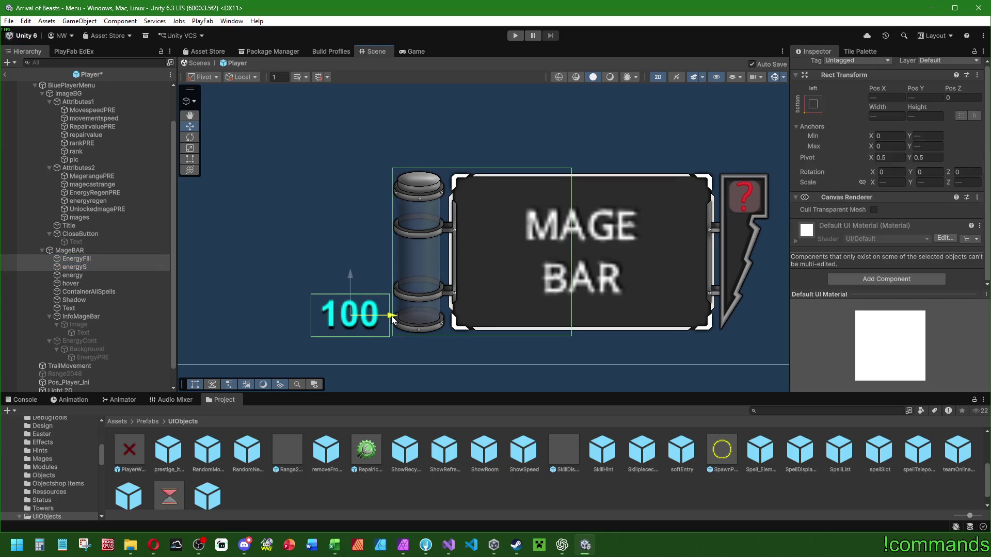
pyautogui.click(91, 267)
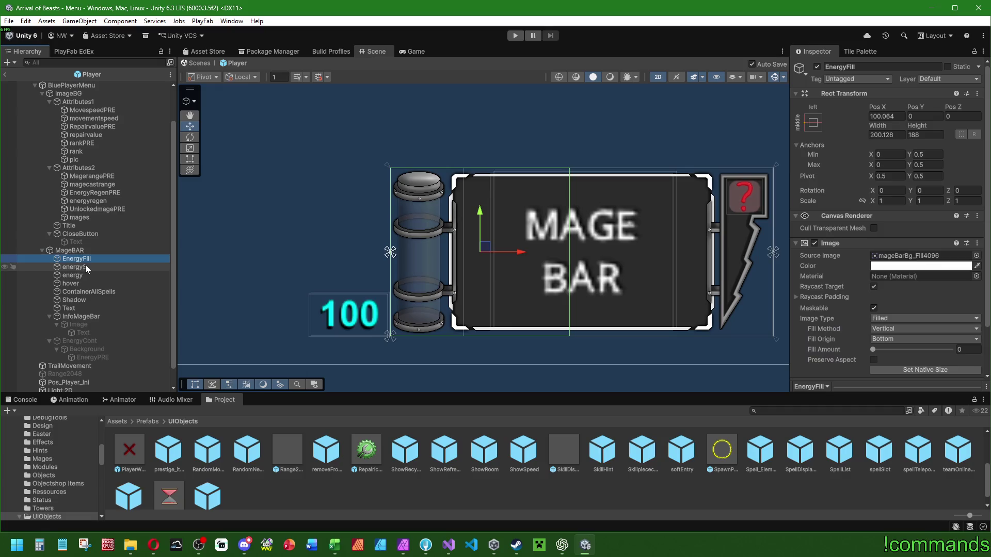
pyautogui.keyDown('shift'); pyautogui.click(77, 275); pyautogui.keyUp('shift')
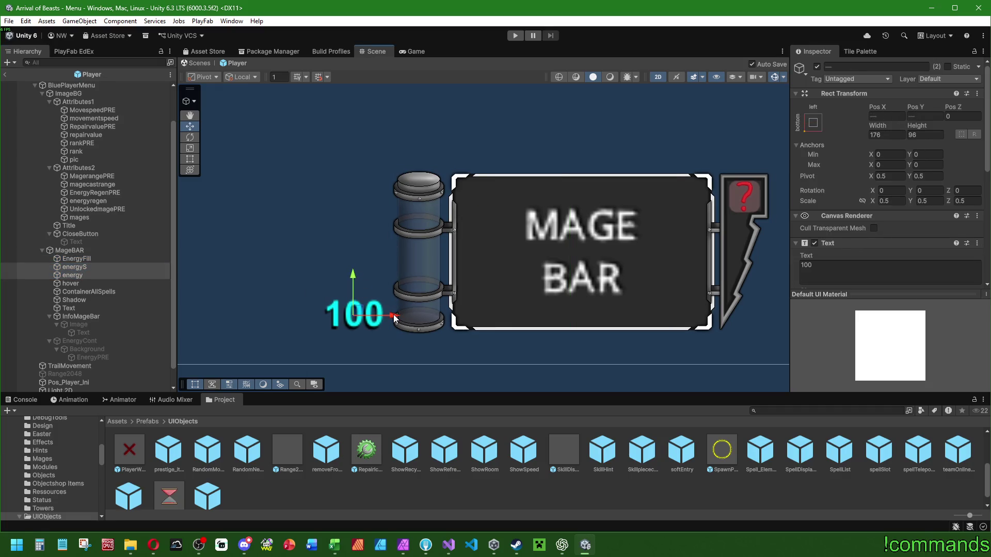
pyautogui.scroll(-2, 433, 302)
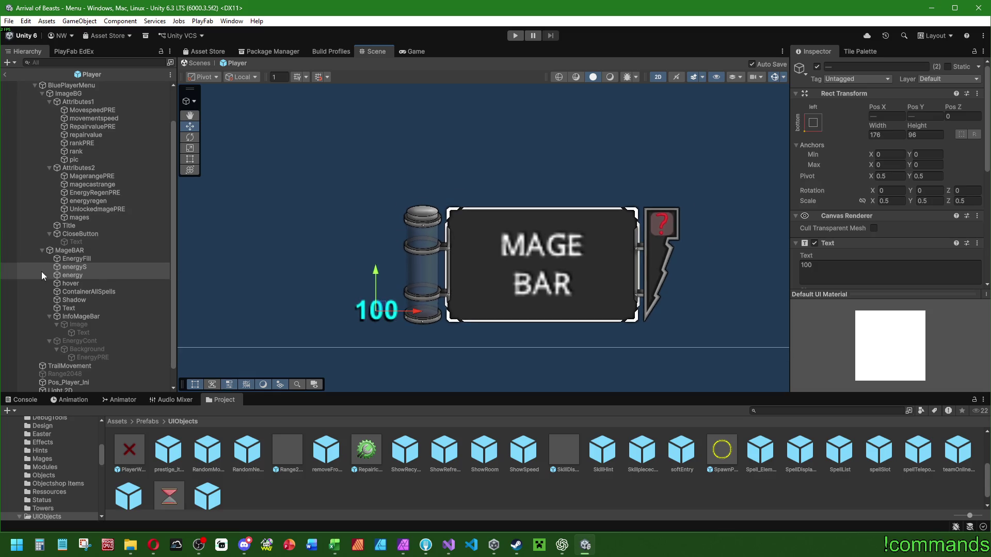
# Locate EnergyFill's source texture mageBarBg_Fill4096 and show its import settings.
pyautogui.click(72, 259)
pyautogui.click(908, 256)
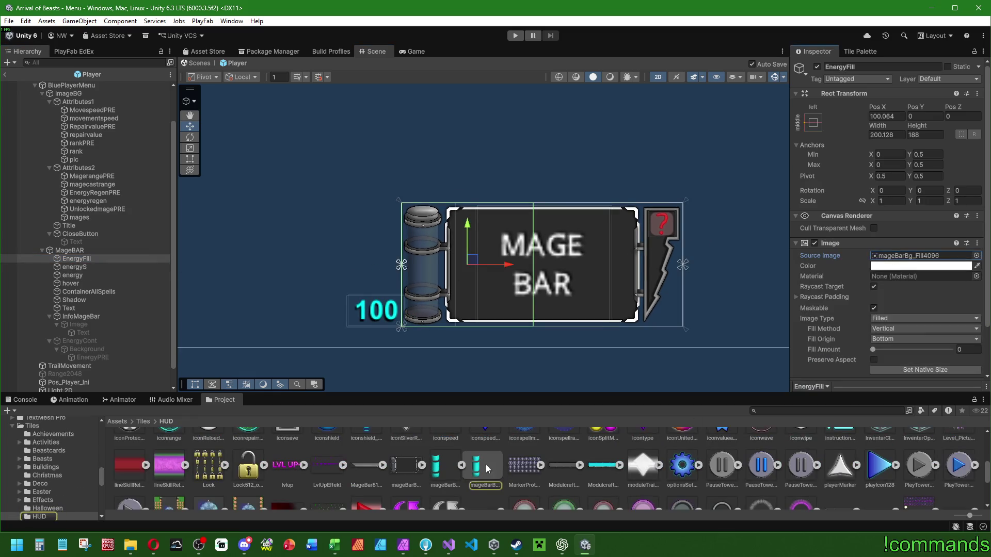
pyautogui.click(445, 467)
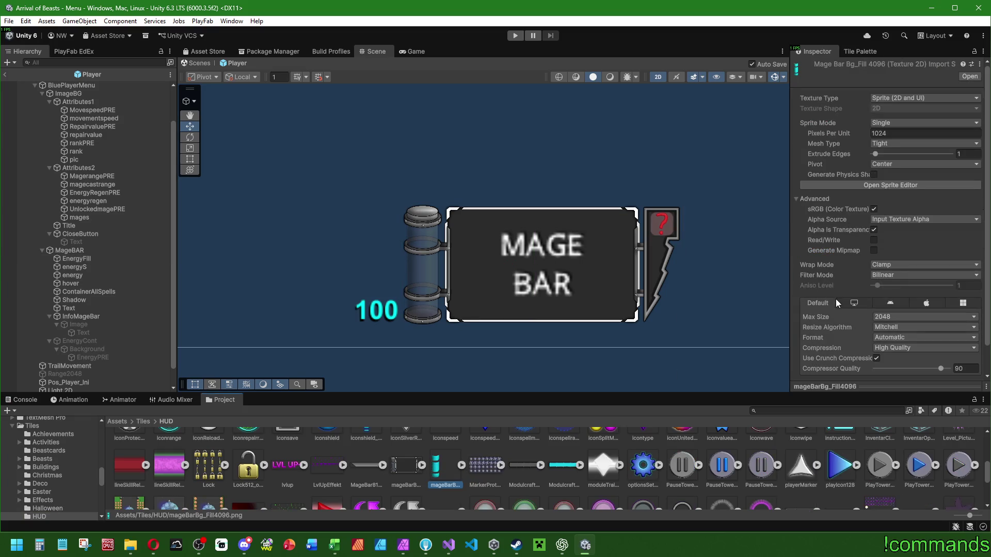
# Try Generate Mipmap with Box filtering, then turn mipmap generation back off.
pyautogui.click(831, 250)
pyautogui.click(874, 251)
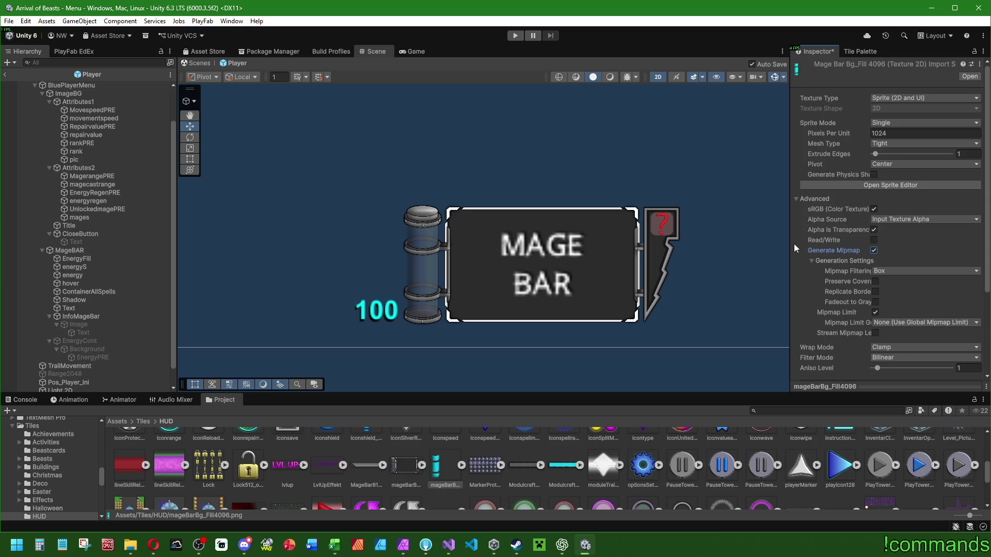
pyautogui.moveTo(791, 243); pyautogui.dragTo(745, 244)
pyautogui.click(873, 270)
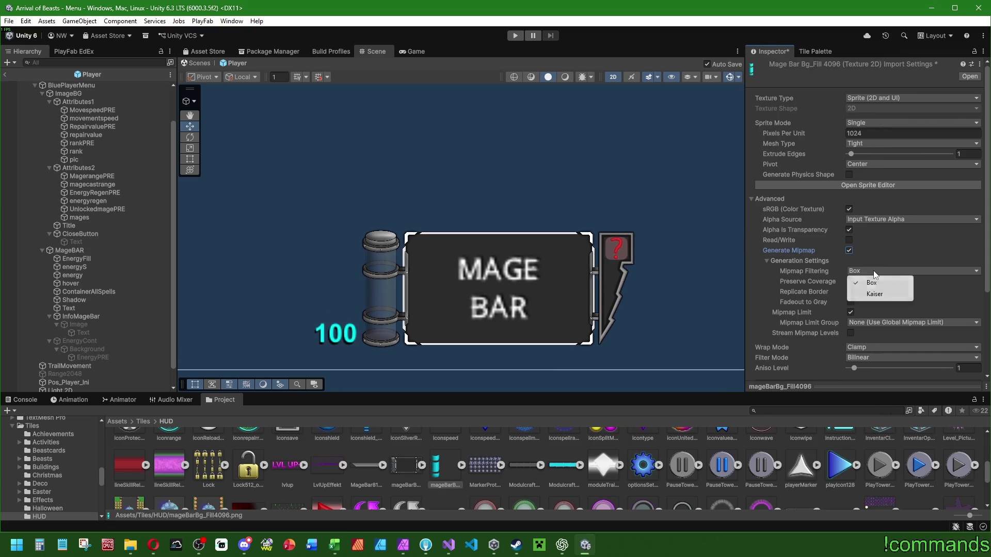
pyautogui.click(783, 272)
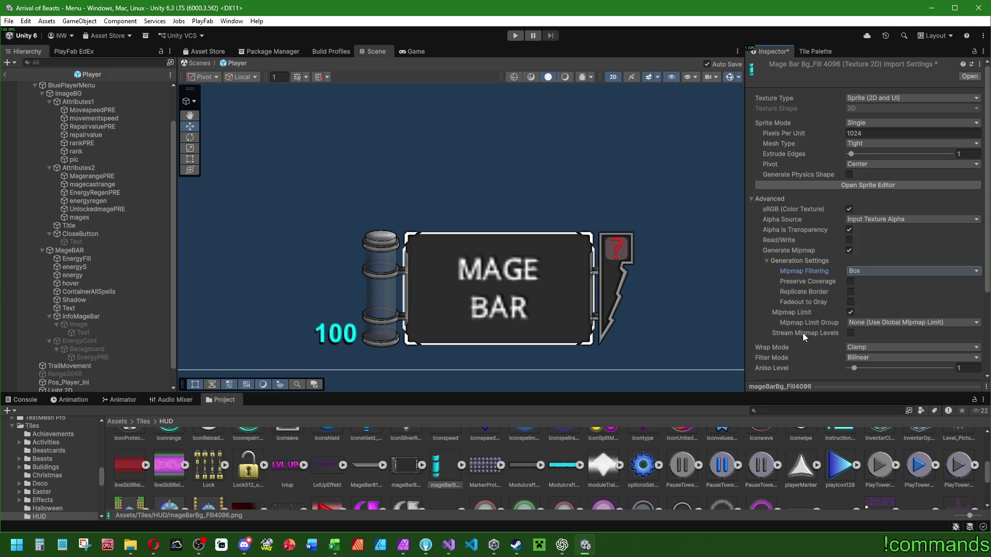
pyautogui.click(849, 250)
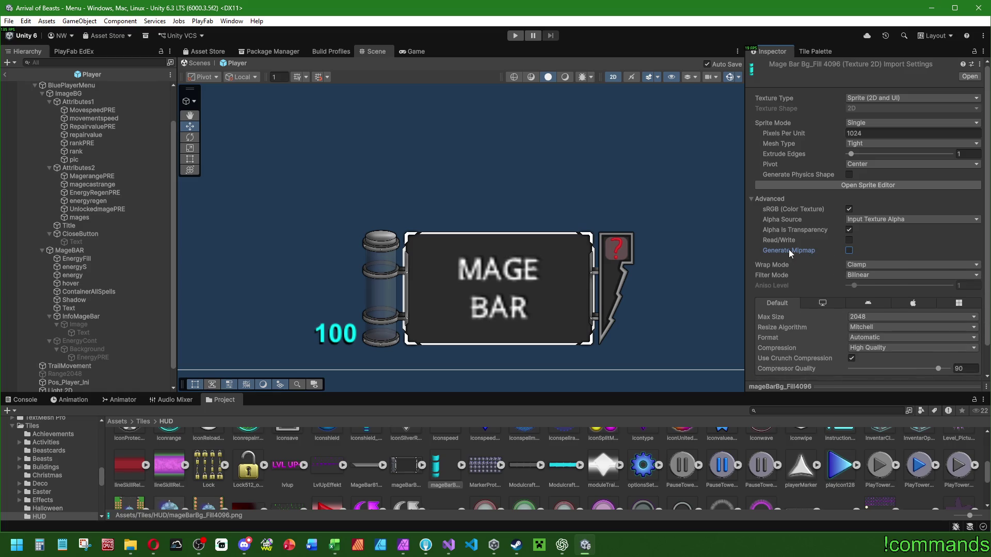
pyautogui.moveTo(789, 249)
pyautogui.click(98, 316)
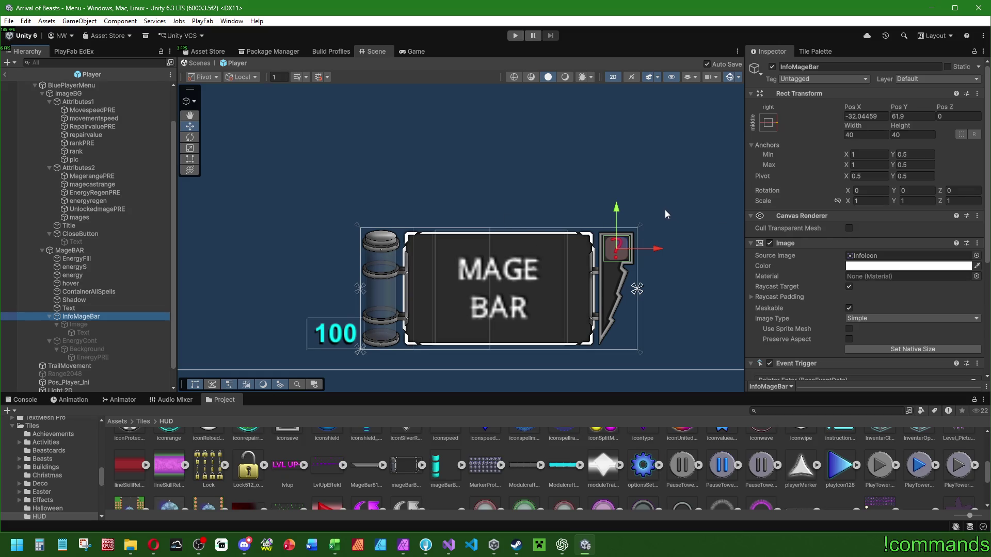
# Resize the InfoMageBar icon to Width 38 and Height 38.
pyautogui.moveTo(668, 210); pyautogui.dragTo(680, 217)
pyautogui.click(863, 135)
pyautogui.write('38')
pyautogui.press('Tab')
pyautogui.write('38')
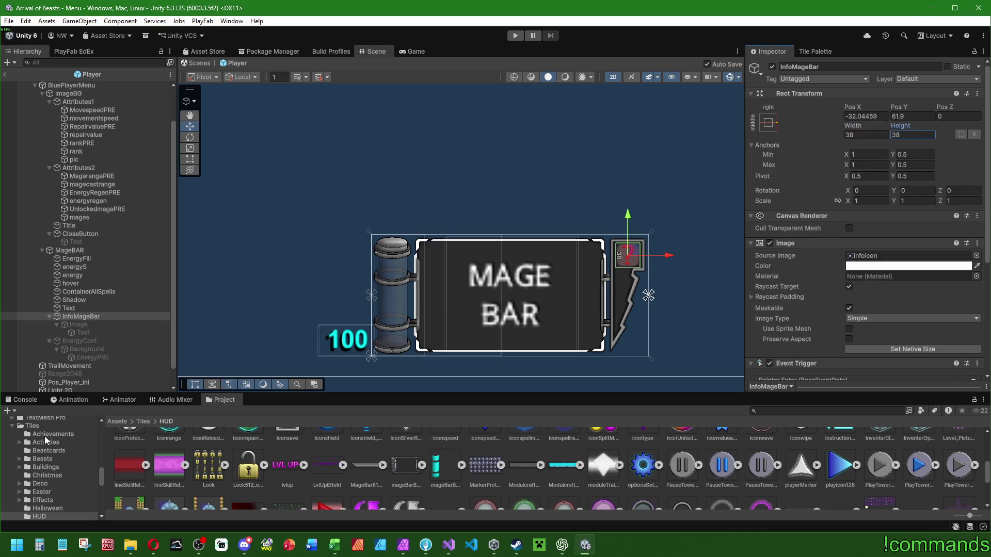
# Enable the info popup Image and move it lower below the mage bar.
pyautogui.click(78, 325)
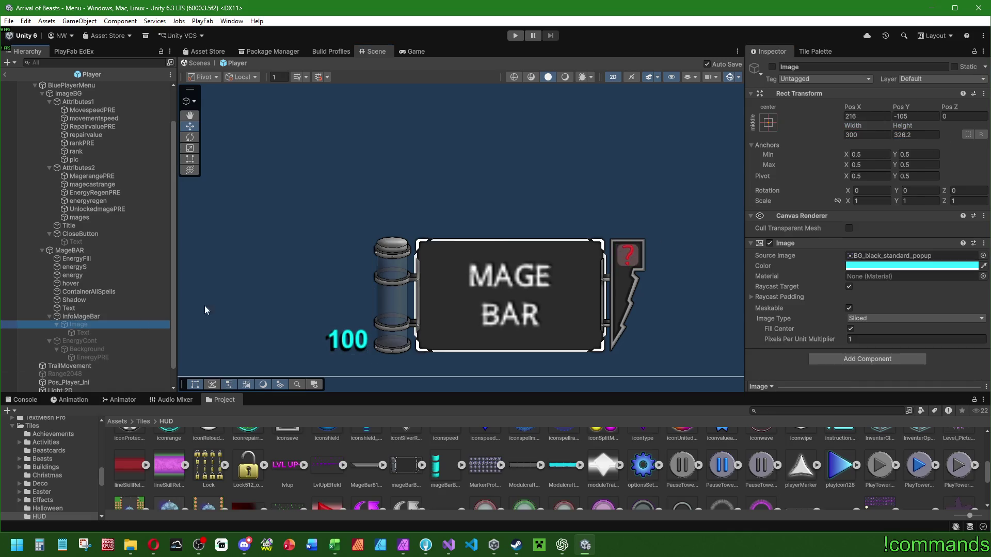
pyautogui.click(772, 66)
pyautogui.press('f')
pyautogui.moveTo(494, 246)
pyautogui.mouseDown()
pyautogui.moveTo(494, 263)
pyautogui.moveTo(476, 261)
pyautogui.mouseUp()
pyautogui.click(475, 262)
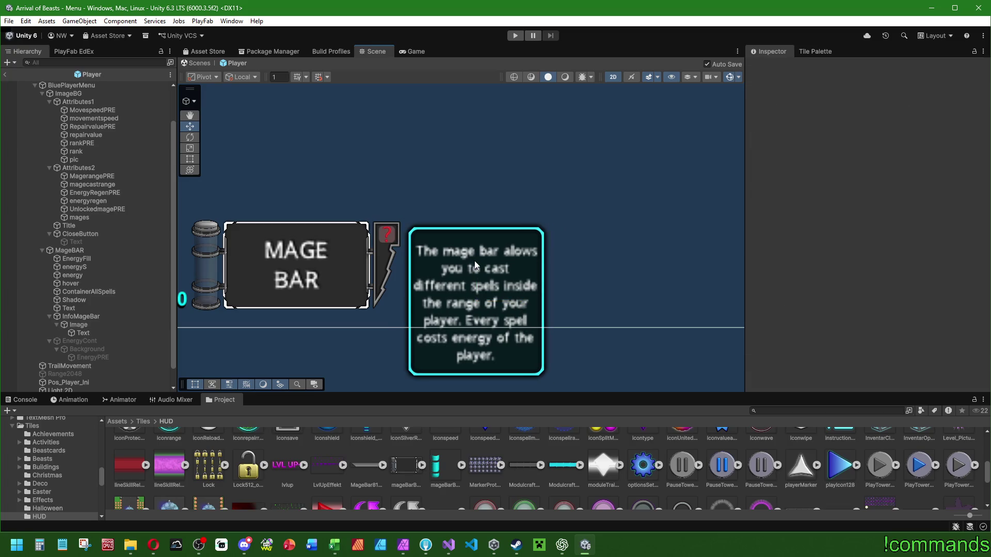
pyautogui.click(88, 318)
pyautogui.click(83, 325)
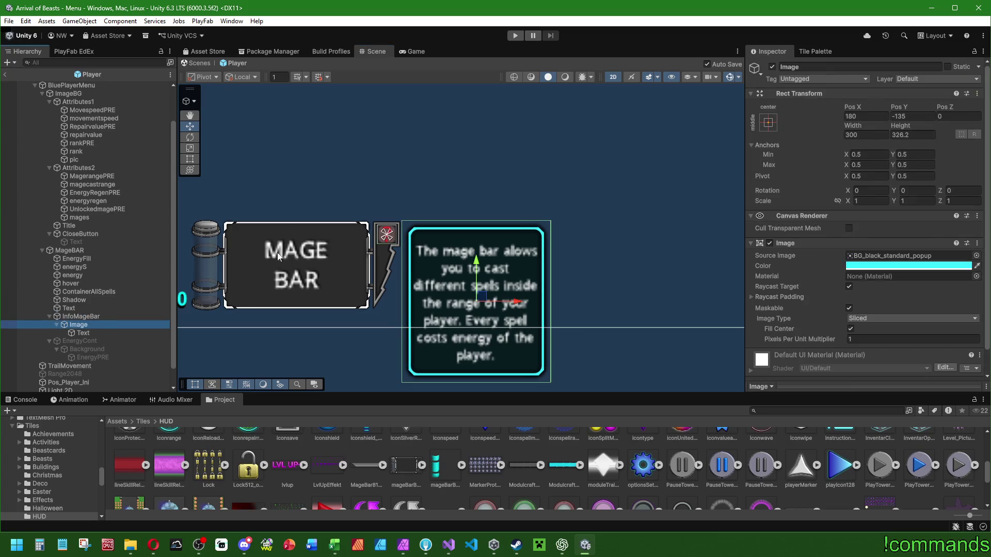
pyautogui.click(772, 66)
pyautogui.scroll(-2, 715, 112)
pyautogui.click(773, 66)
# Make the popup white, set its height to 256+128+64 (448), and move it down further.
pyautogui.hotkey('ctrl', 'z')
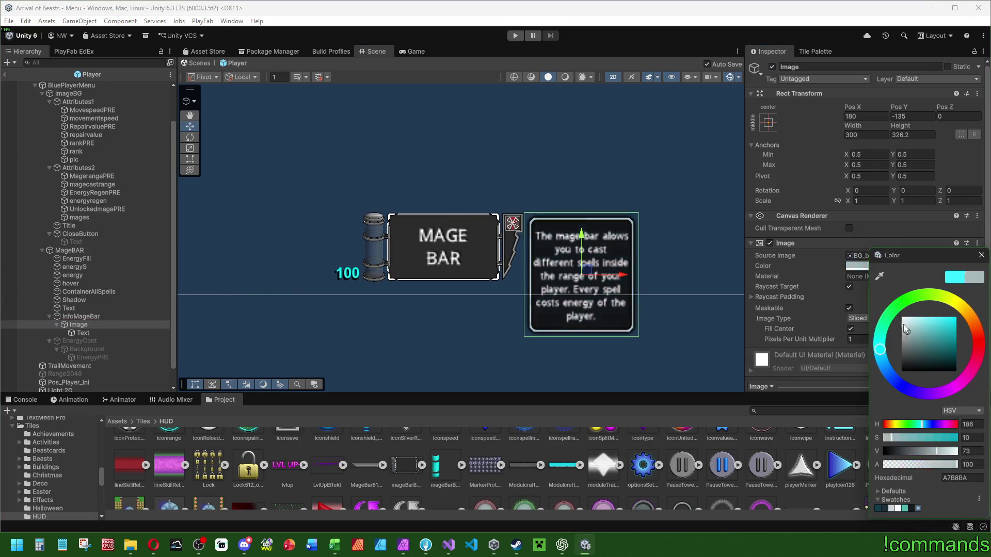
pyautogui.click(981, 255)
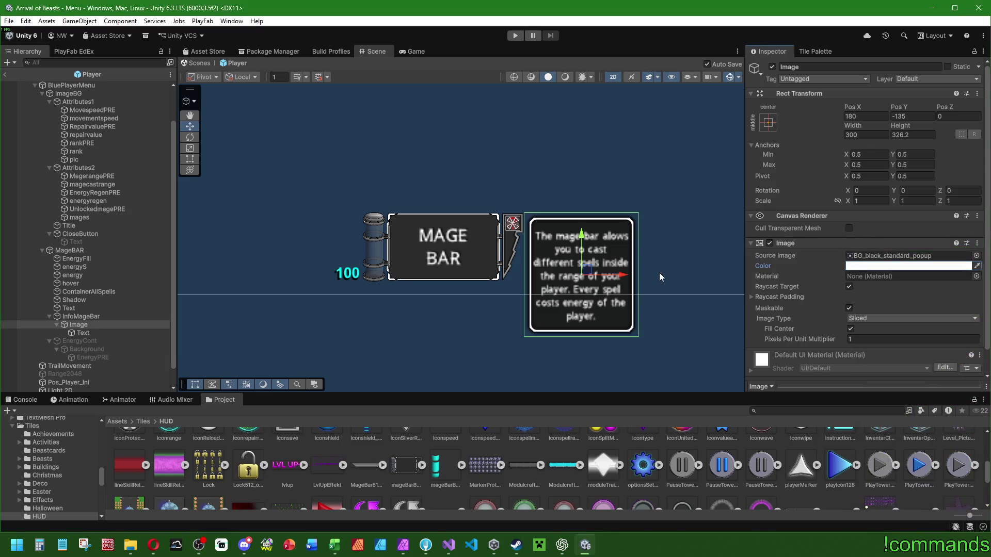
pyautogui.click(917, 135)
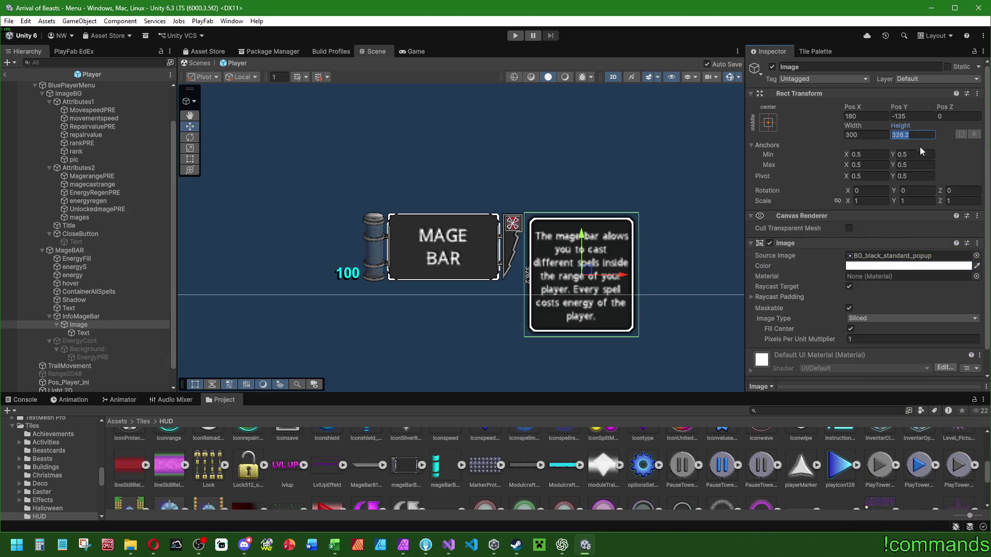
pyautogui.write('256')
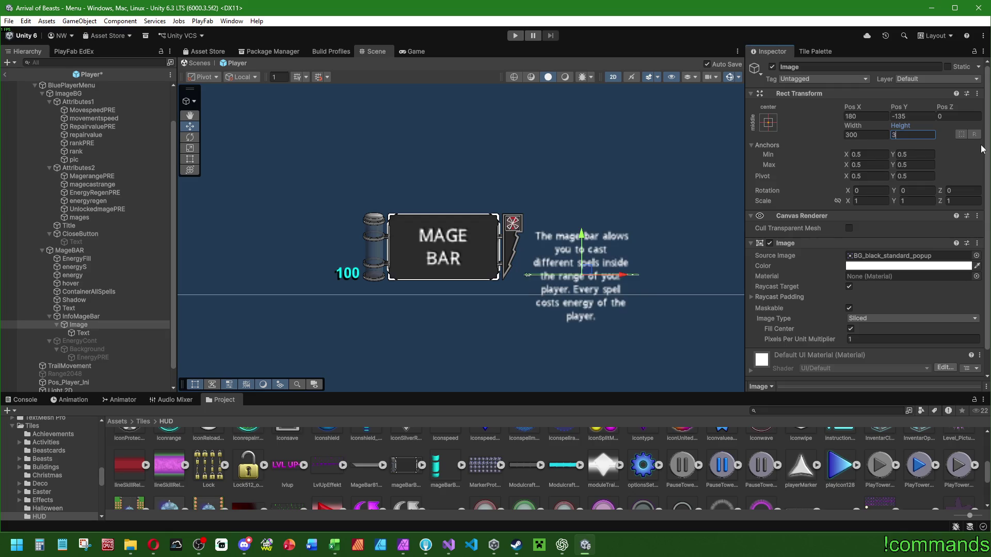
pyautogui.write('+128+')
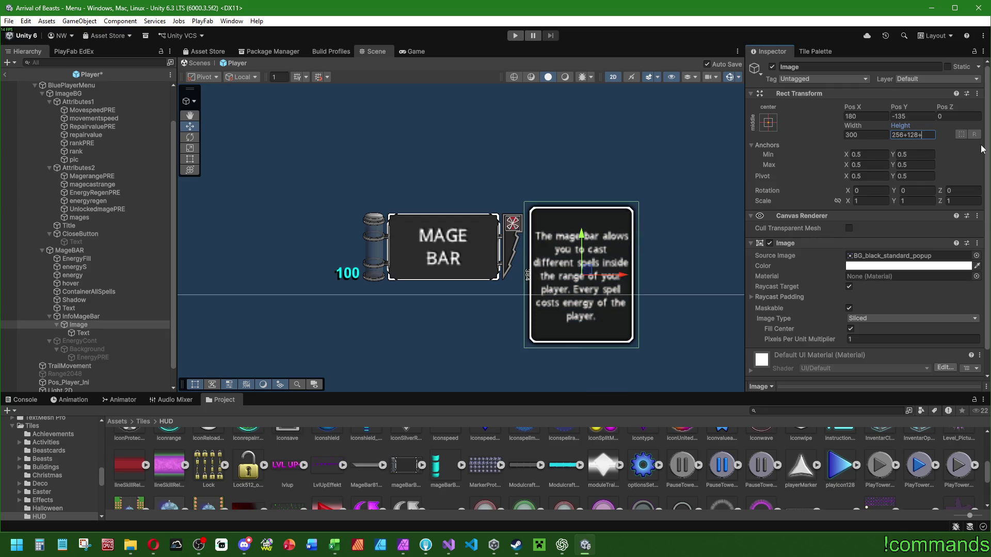
pyautogui.write('64')
pyautogui.press('Return')
pyautogui.moveTo(542, 240)
pyautogui.mouseDown()
pyautogui.moveTo(542, 265)
pyautogui.moveTo(591, 223)
pyautogui.mouseUp()
pyautogui.click(573, 277)
# Set the description Text's Scale X and Y to 0.5.
pyautogui.click(190, 159)
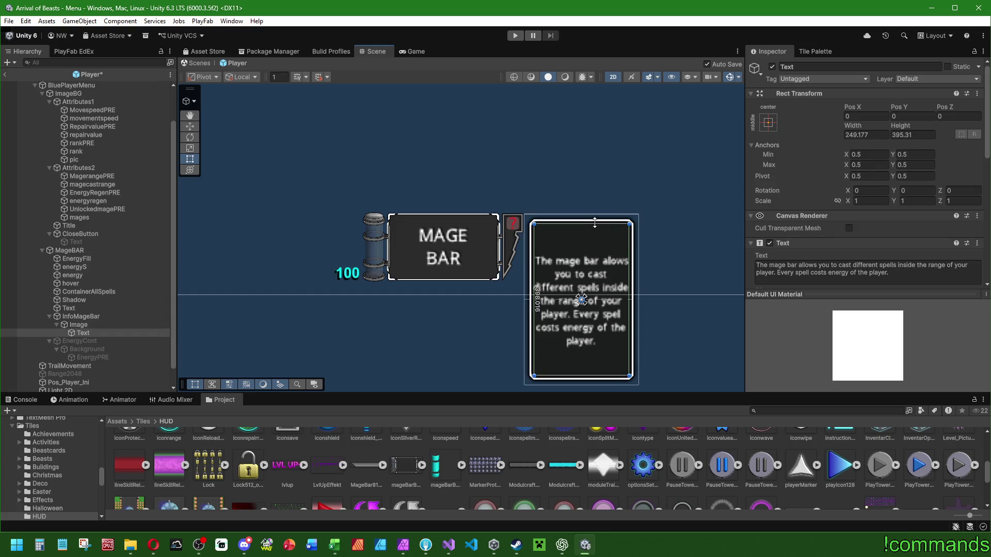
pyautogui.write('0.5')
pyautogui.press('Tab')
pyautogui.write('0.5')
pyautogui.click(958, 201)
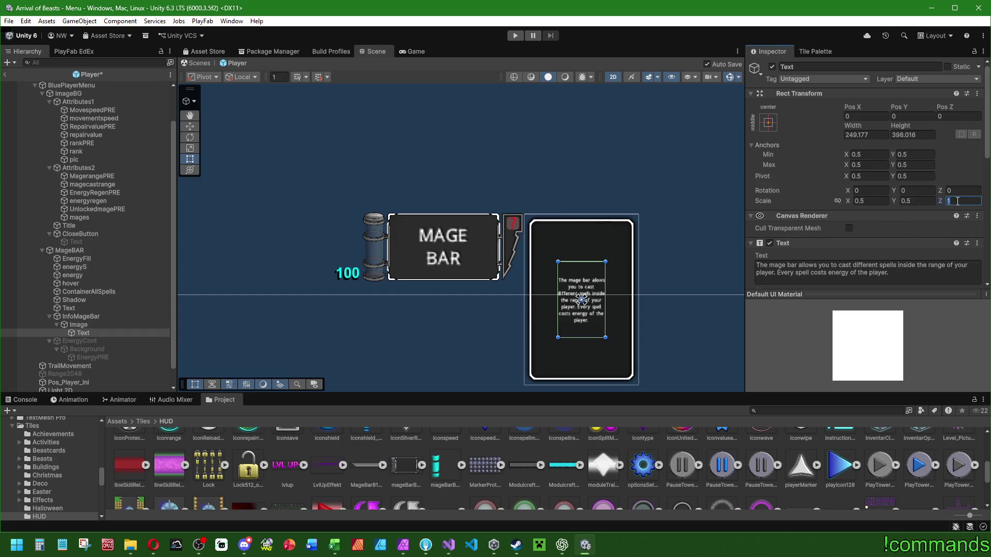
# Resize the description text box to fit the panel and set Font Size 50.
pyautogui.scroll(-8, 871, 154)
pyautogui.click(870, 99)
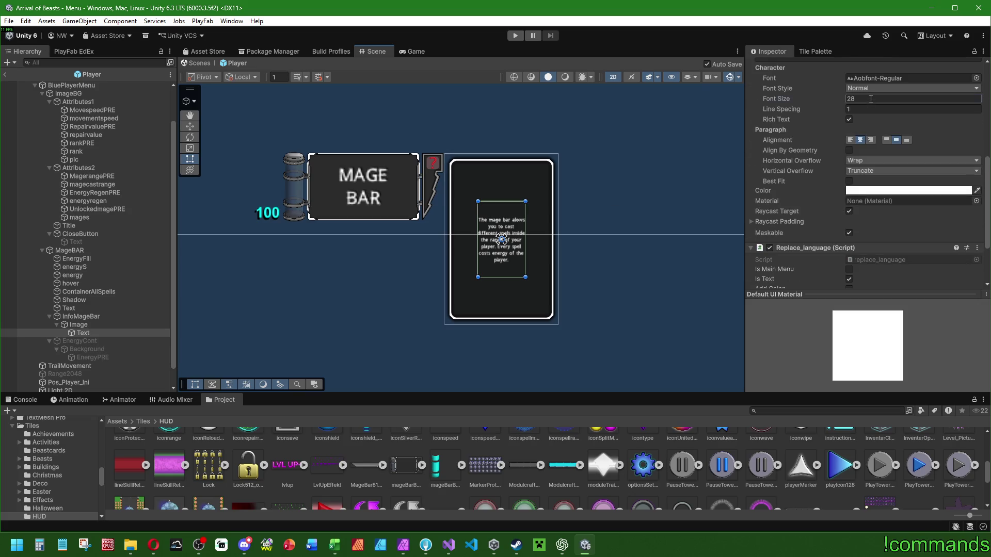
pyautogui.write('40')
pyautogui.moveTo(508, 186)
pyautogui.mouseDown()
pyautogui.moveTo(515, 233)
pyautogui.moveTo(555, 249)
pyautogui.mouseUp()
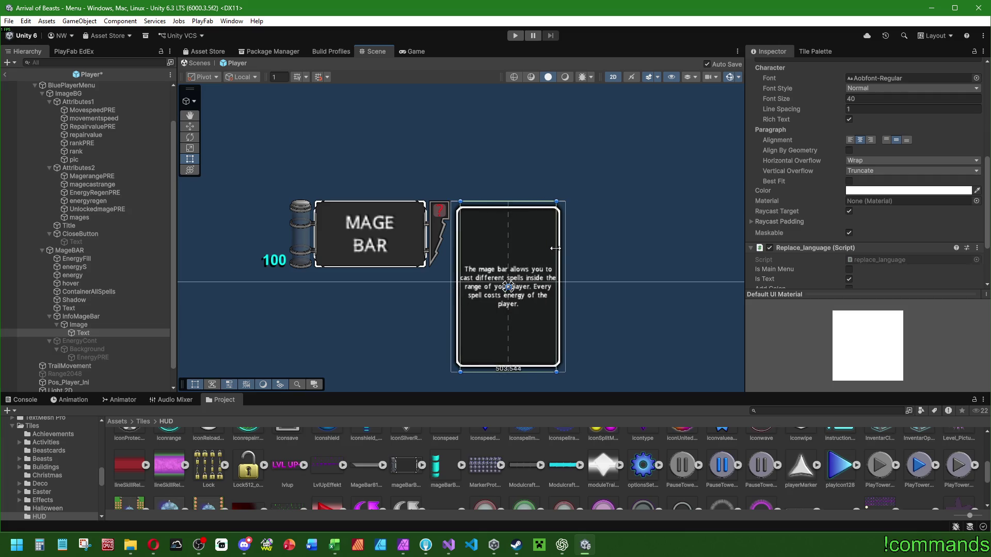
pyautogui.moveTo(519, 203); pyautogui.dragTo(516, 211)
pyautogui.moveTo(785, 101); pyautogui.dragTo(800, 105)
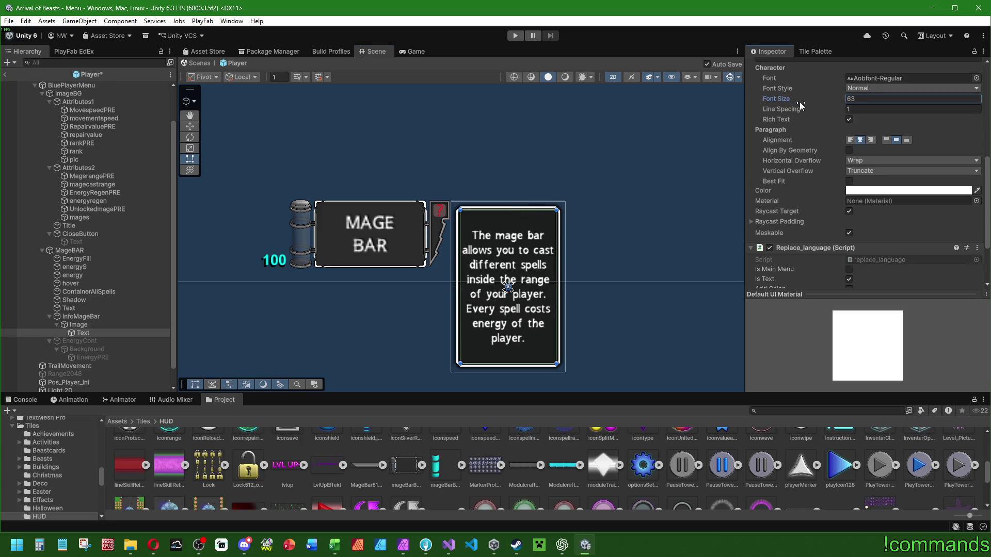
pyautogui.write('50')
pyautogui.scroll(-2, 539, 179)
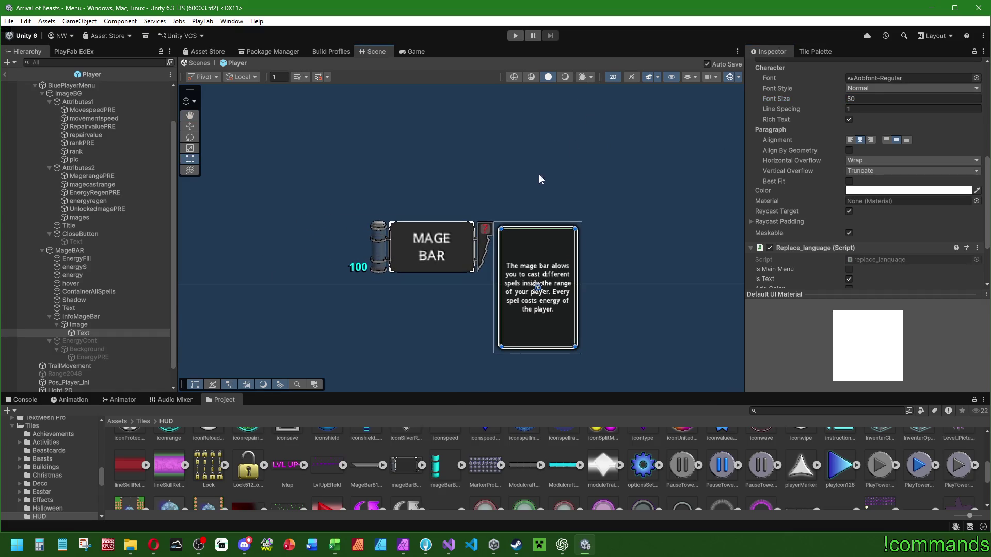
pyautogui.click(98, 317)
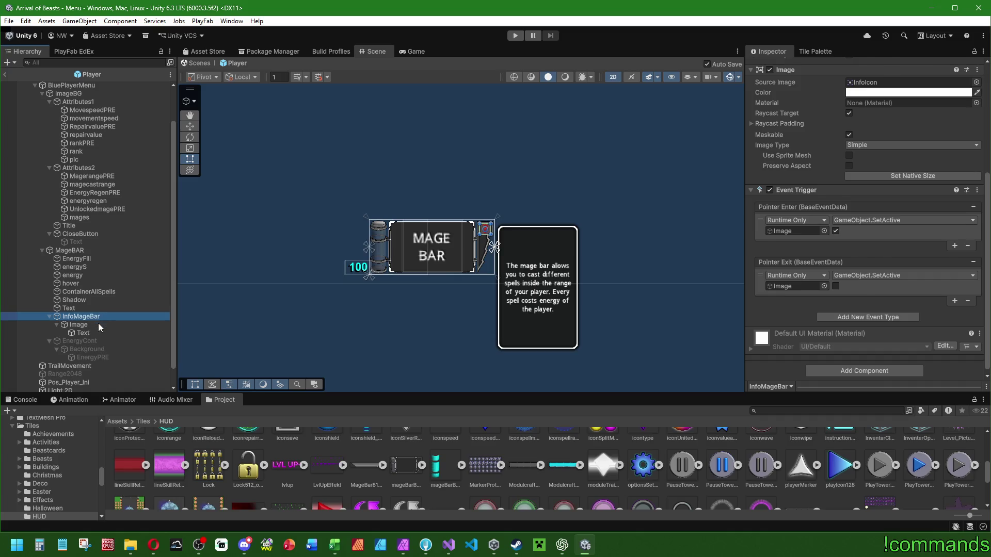
# Deactivate the popup Image to hide the info popup again.
pyautogui.click(98, 325)
pyautogui.scroll(1, 851, 155)
pyautogui.click(772, 66)
pyautogui.scroll(-2, 515, 145)
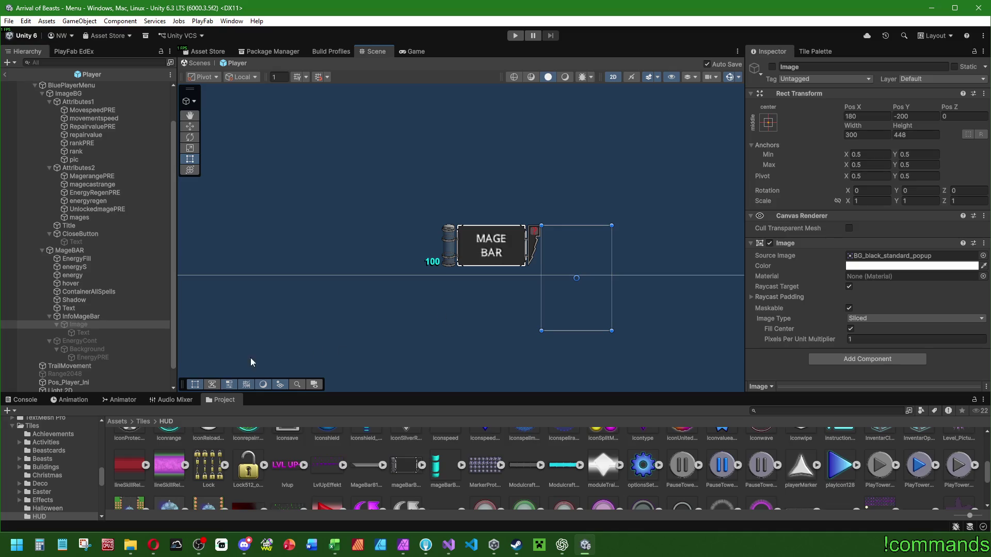
pyautogui.click(88, 316)
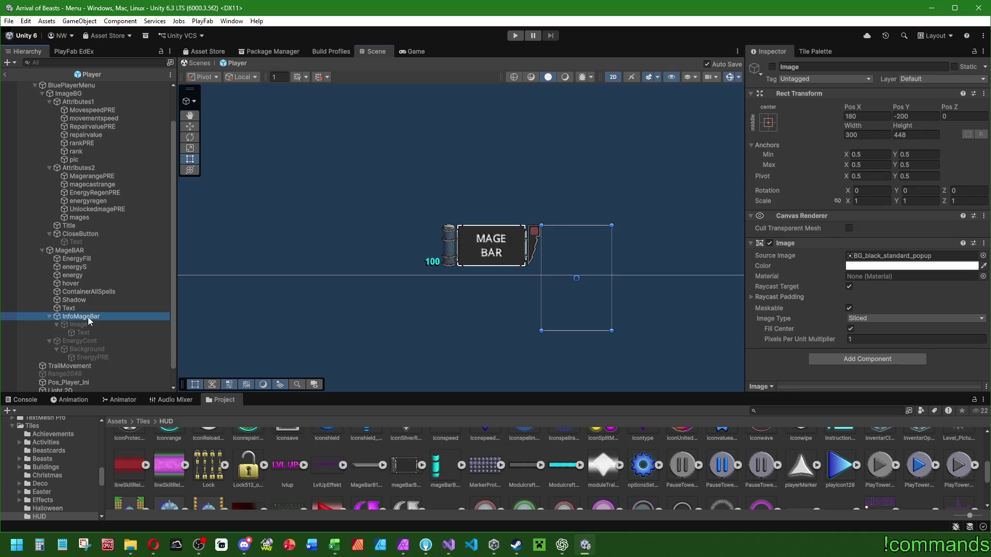
# Set the mageBarBg_Fill4096 texture's compression to None and apply it.
pyautogui.click(80, 259)
pyautogui.click(876, 256)
pyautogui.click(447, 464)
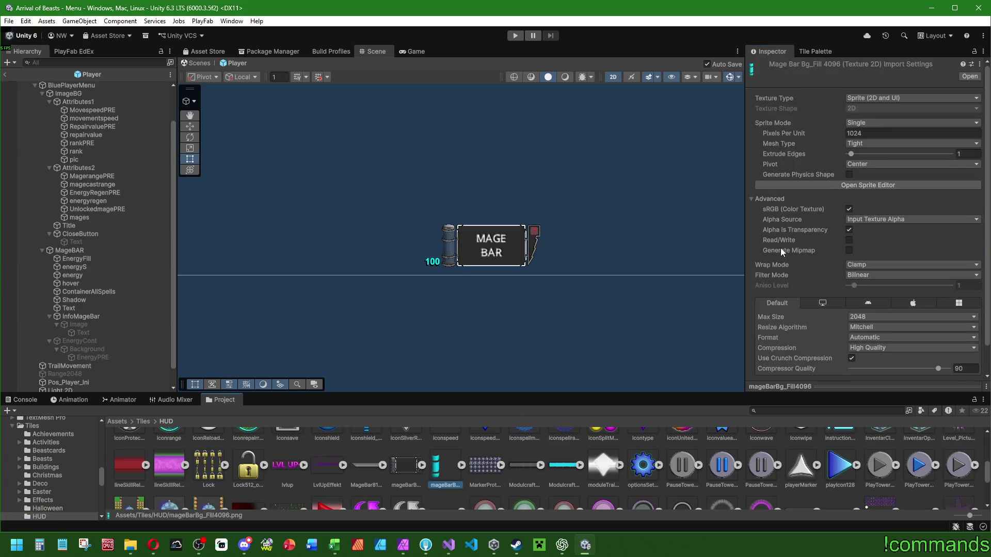
pyautogui.scroll(-2, 781, 255)
pyautogui.click(863, 324)
pyautogui.click(888, 327)
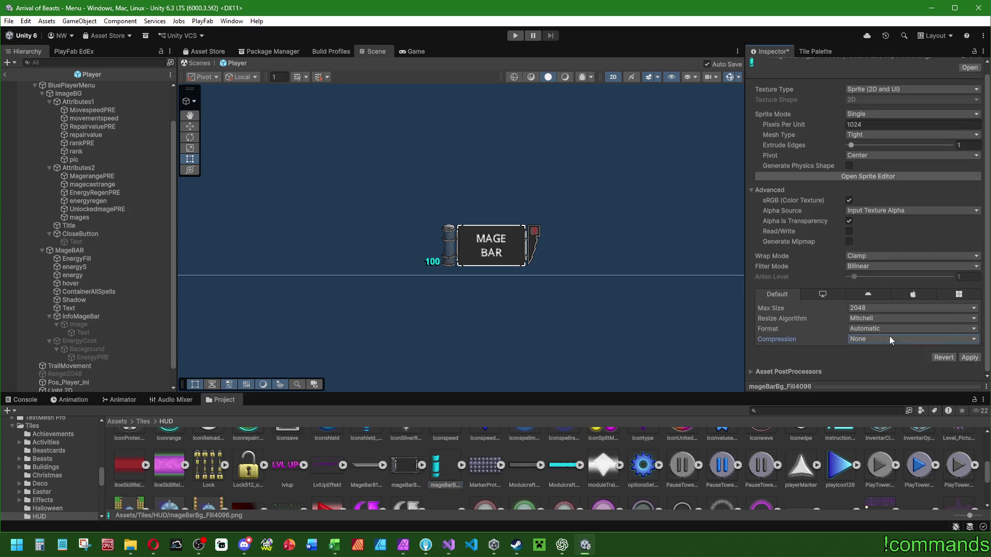
pyautogui.click(970, 358)
# Set the mageBarBg4096 texture's compression to None and apply it.
pyautogui.click(404, 465)
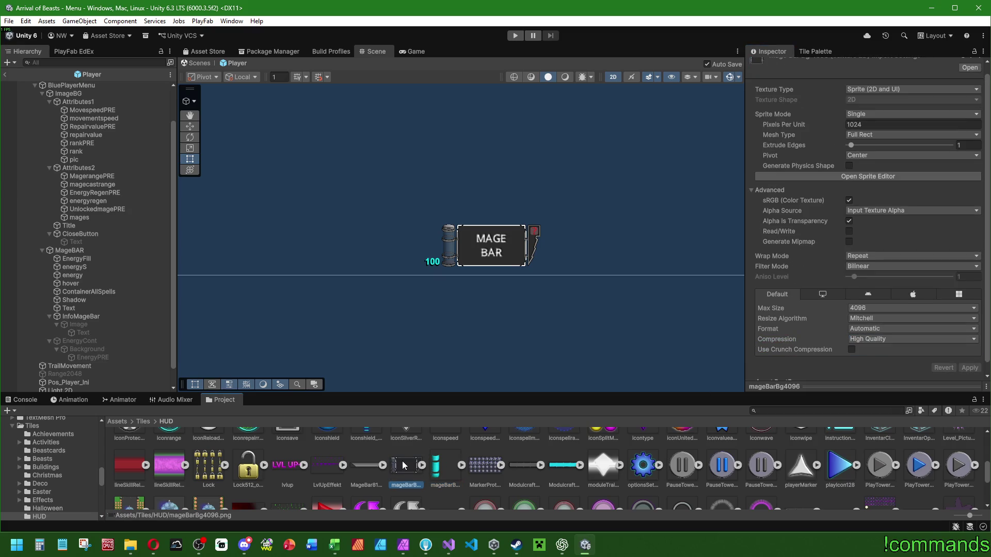
pyautogui.click(870, 339)
pyautogui.click(878, 352)
pyautogui.click(968, 358)
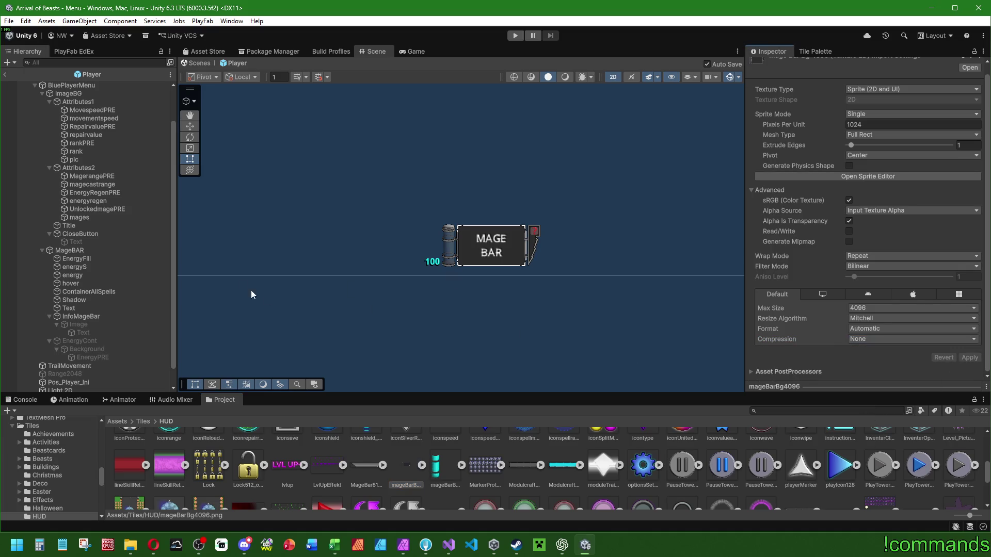
pyautogui.scroll(3, 423, 236)
pyautogui.click(448, 545)
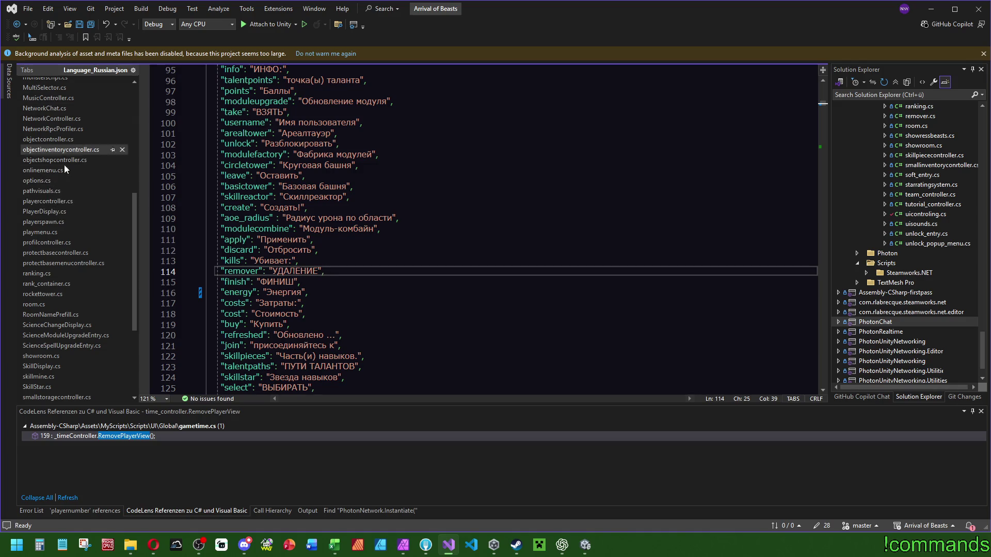
# Duplicate the if-energy block in playercontroller.cs's mageBarText loop.
pyautogui.click(66, 201)
pyautogui.scroll(-12, 360, 271)
pyautogui.scroll(2, 360, 271)
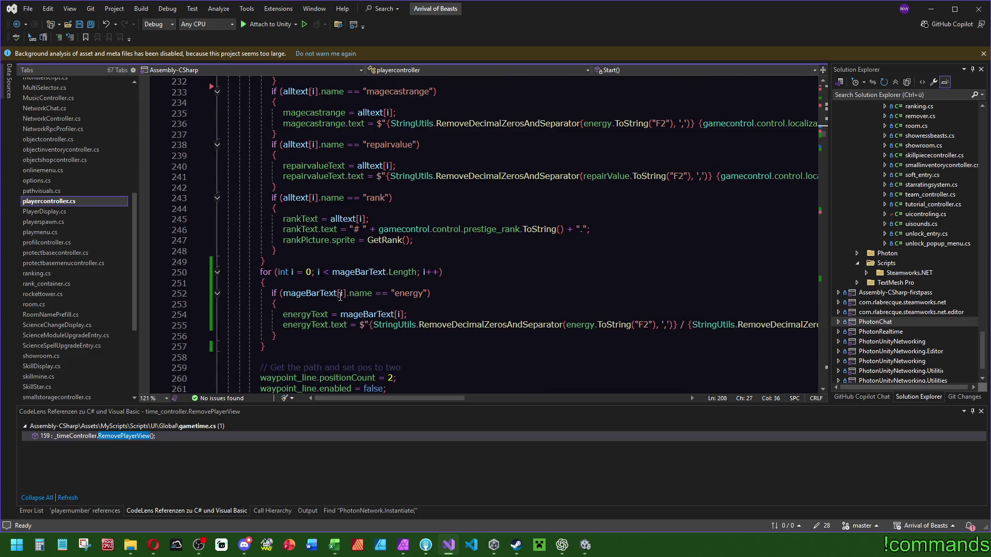
pyautogui.moveTo(298, 336); pyautogui.dragTo(299, 282)
pyautogui.hotkey('ctrl', 'c')
pyautogui.click(299, 335)
pyautogui.hotkey('ctrl', 'v')
# Duplicate the energyText field declaration in playercontroller.cs.
pyautogui.click(327, 367)
pyautogui.press('F12')
pyautogui.click(358, 228)
pyautogui.press('Down')
pyautogui.hotkey('ctrl', 'd')
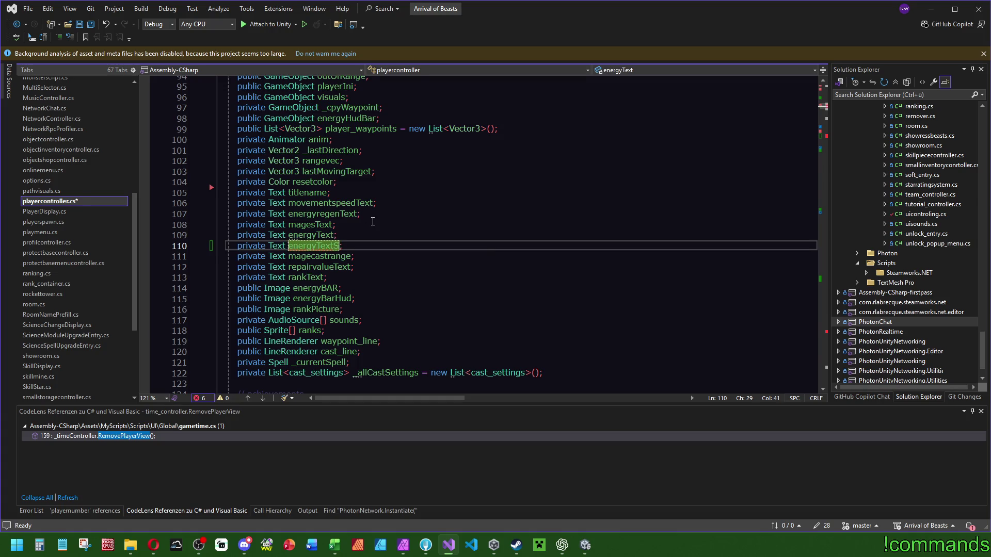
# Change the two energyText references in the energyS branch to energyTextS.
pyautogui.press('Up')
pyautogui.hotkey('ctrl', 'f')
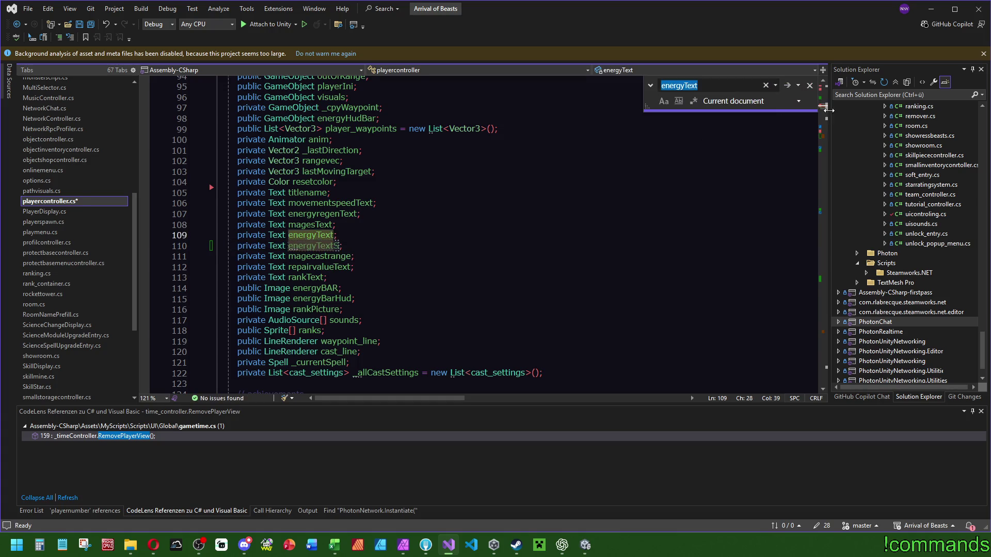
pyautogui.click(829, 135)
pyautogui.scroll(-7, 487, 235)
pyautogui.click(424, 279)
pyautogui.click(328, 304)
pyautogui.write('S')
pyautogui.click(328, 314)
pyautogui.write('S')
pyautogui.click(477, 230)
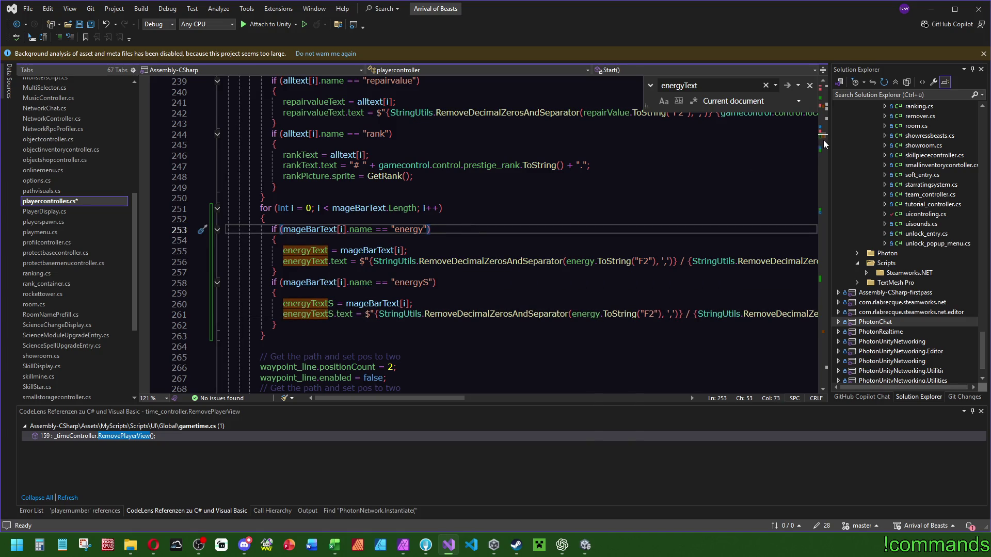
# Scroll down to the RefreshEnergy method body.
pyautogui.click(311, 249)
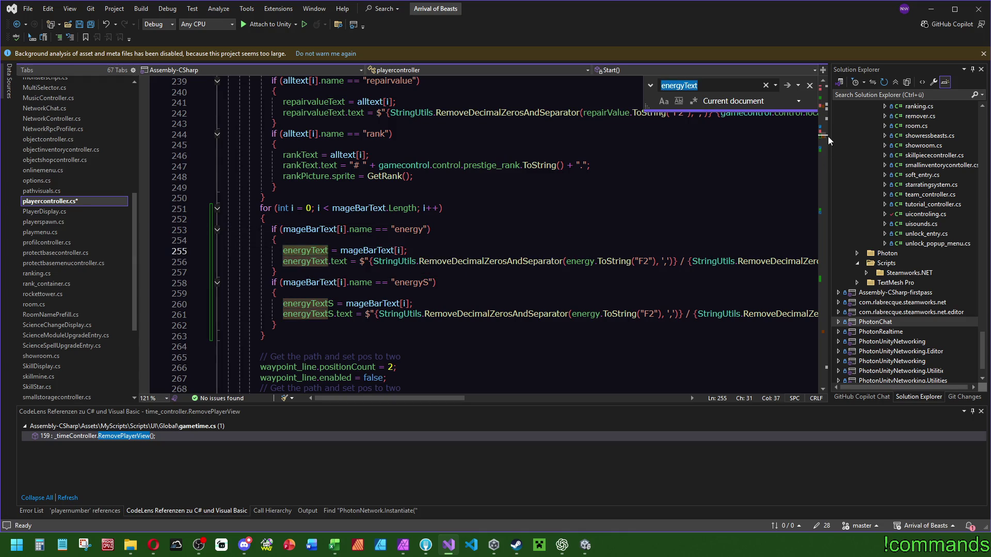
pyautogui.scroll(-15, 830, 174)
pyautogui.moveTo(824, 174); pyautogui.dragTo(827, 332)
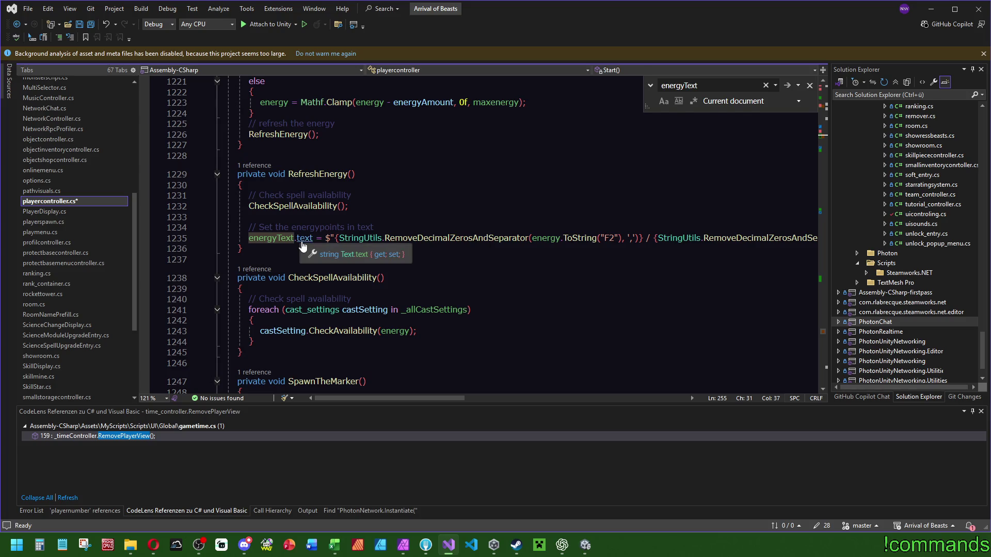
pyautogui.click(430, 220)
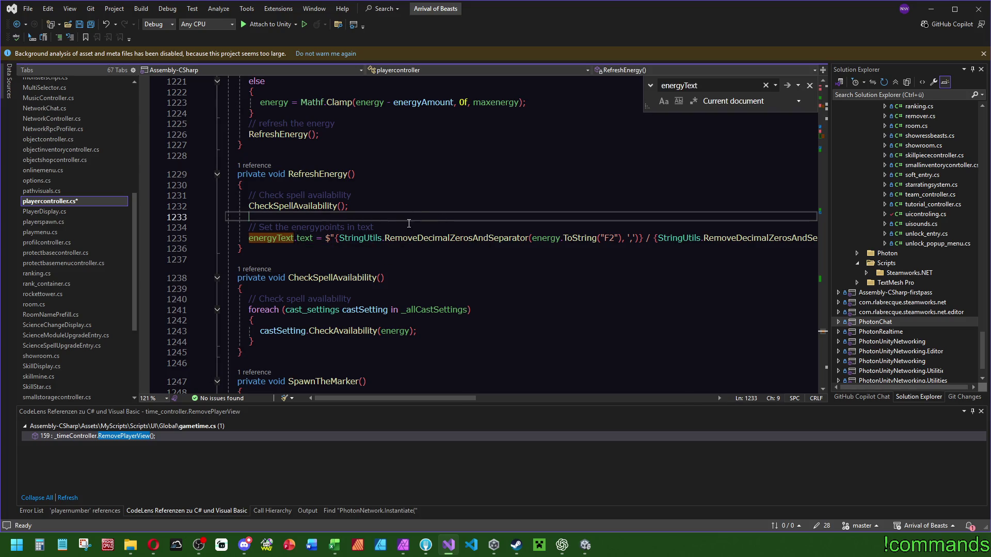
# Store the formatted energy string in var newEnergy and assign it to energyText.text.
pyautogui.click(409, 223)
pyautogui.press('Return')
pyautogui.write('var newEnergy =')
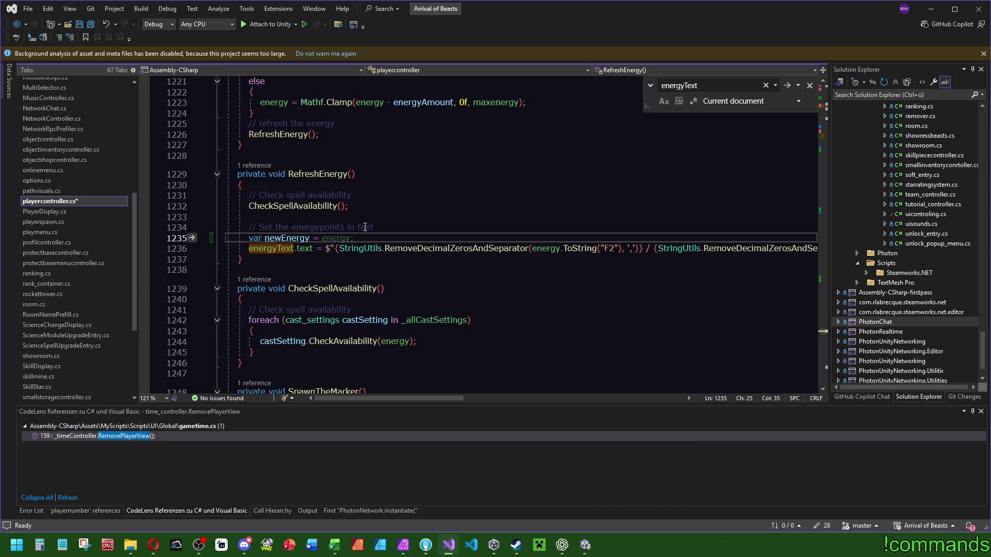
pyautogui.scroll(-5, 336, 243)
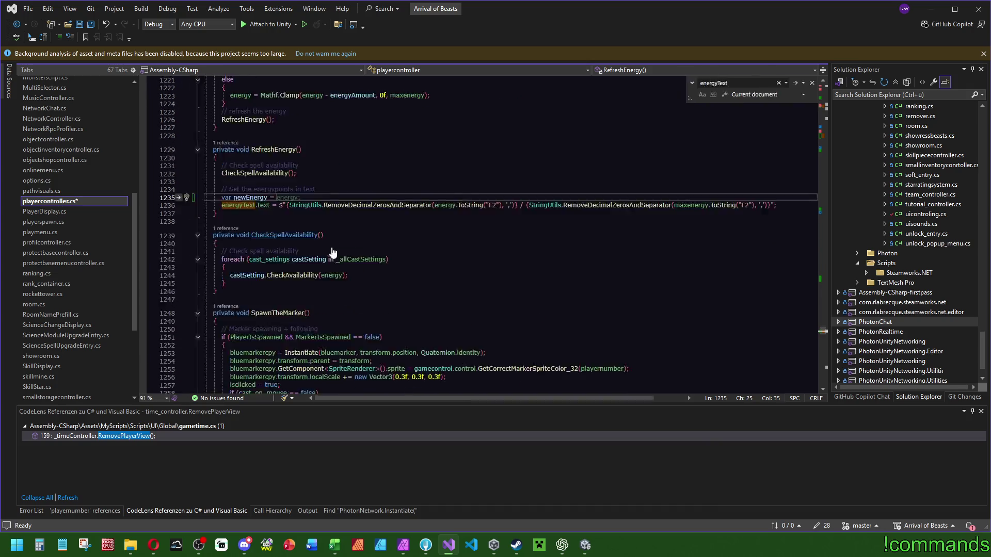
pyautogui.click(248, 173)
pyautogui.moveTo(245, 173); pyautogui.dragTo(248, 167)
pyautogui.scroll(5, 323, 236)
pyautogui.click(323, 236)
pyautogui.write('newEnergy;')
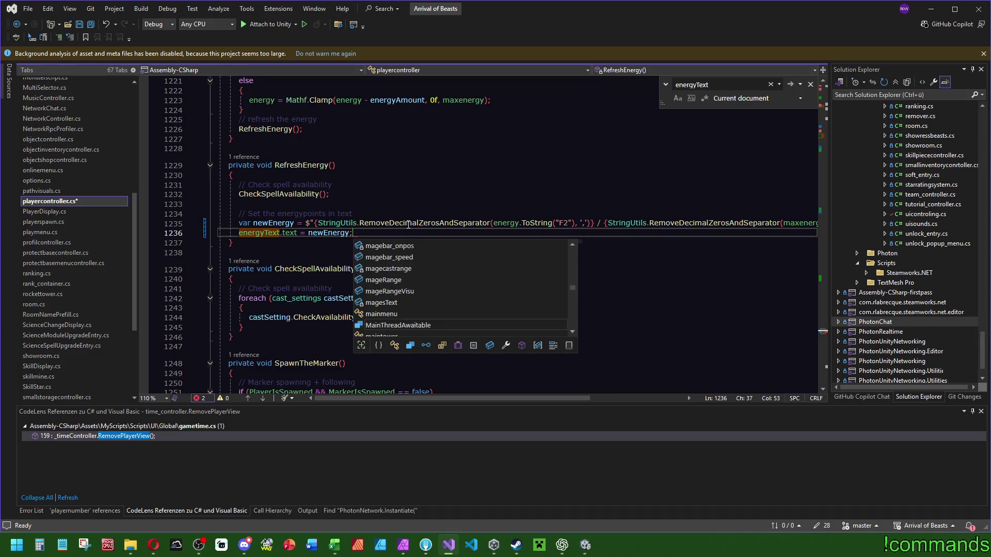
# Set energyTextS.text to newEnergy too, close Find and save the script.
pyautogui.press('Return')
pyautogui.write('ener')
pyautogui.press('Down')
pyautogui.press('Down')
pyautogui.press('Down')
pyautogui.write('.text')
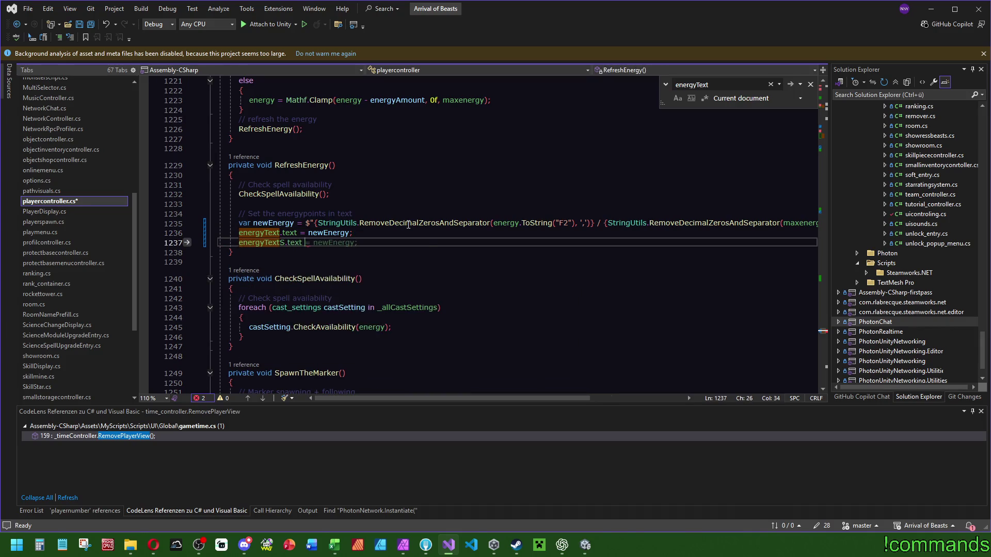
pyautogui.click(476, 188)
pyautogui.press('Escape')
pyautogui.click(446, 157)
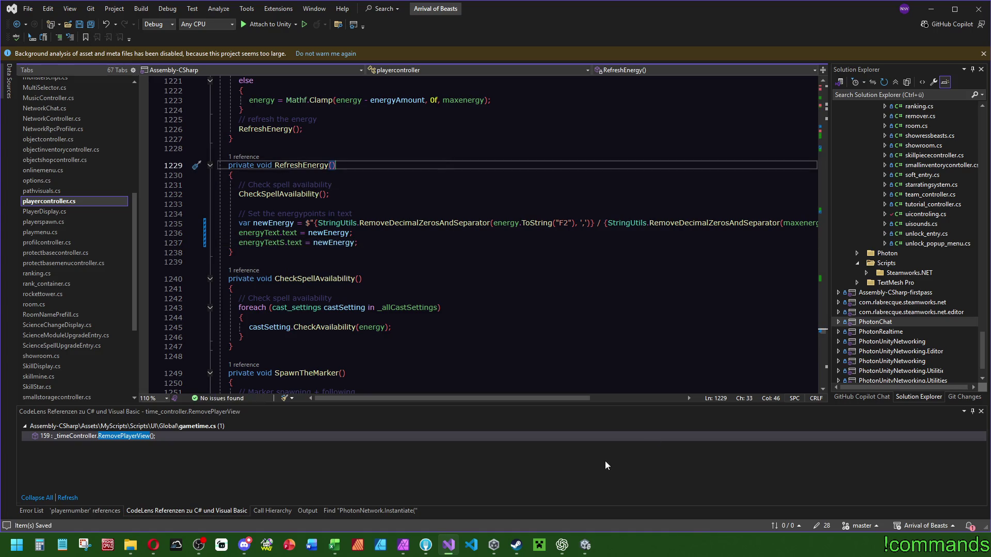
pyautogui.click(585, 545)
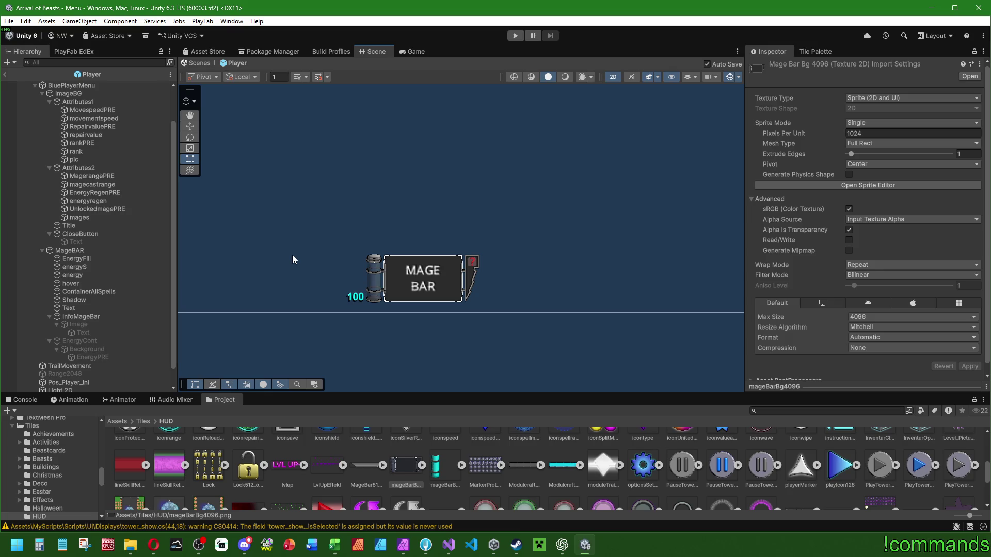
# Select the energy and energyS labels and move them below the cylinder.
pyautogui.scroll(5, 292, 255)
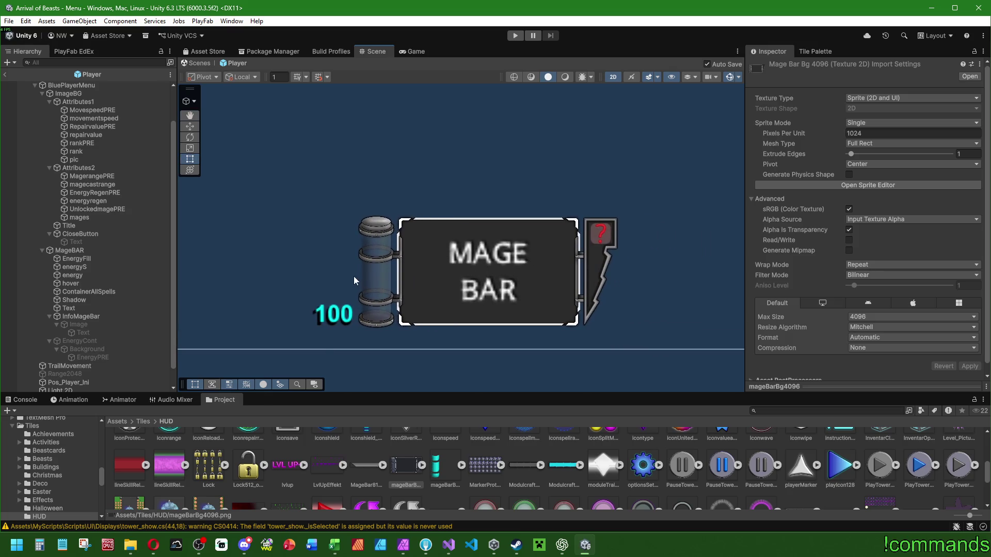
pyautogui.click(88, 317)
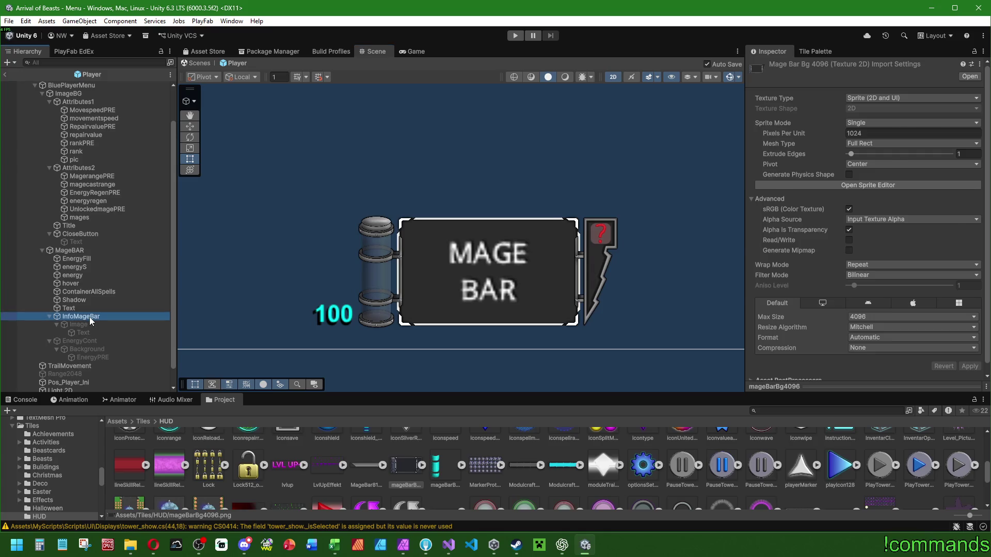
pyautogui.click(85, 267)
pyautogui.keyDown('shift'); pyautogui.click(88, 275); pyautogui.keyUp('shift')
pyautogui.scroll(2, 336, 323)
pyautogui.click(190, 126)
pyautogui.scroll(2, 341, 274)
pyautogui.moveTo(333, 308); pyautogui.dragTo(410, 307)
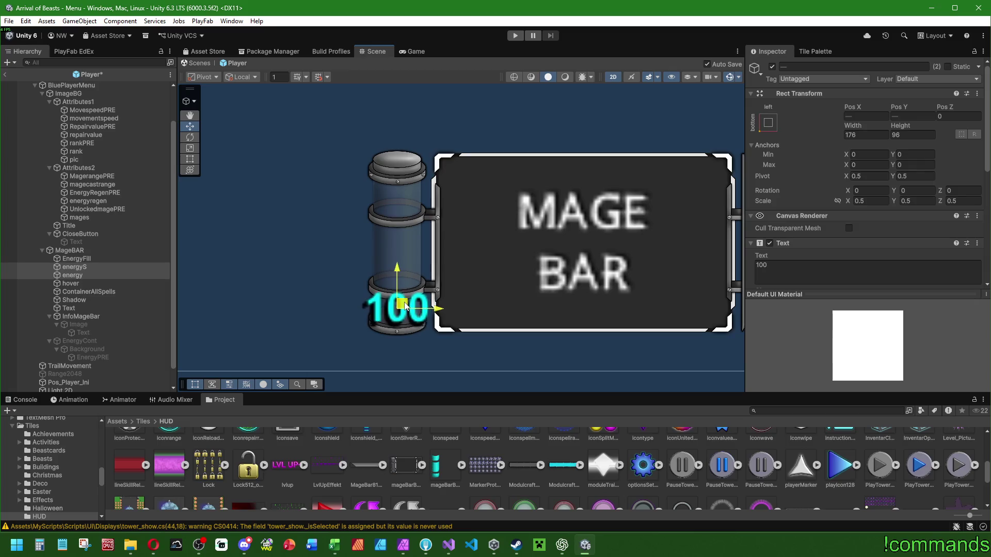
pyautogui.moveTo(401, 271)
pyautogui.mouseDown()
pyautogui.moveTo(395, 327)
pyautogui.moveTo(390, 316)
pyautogui.mouseUp()
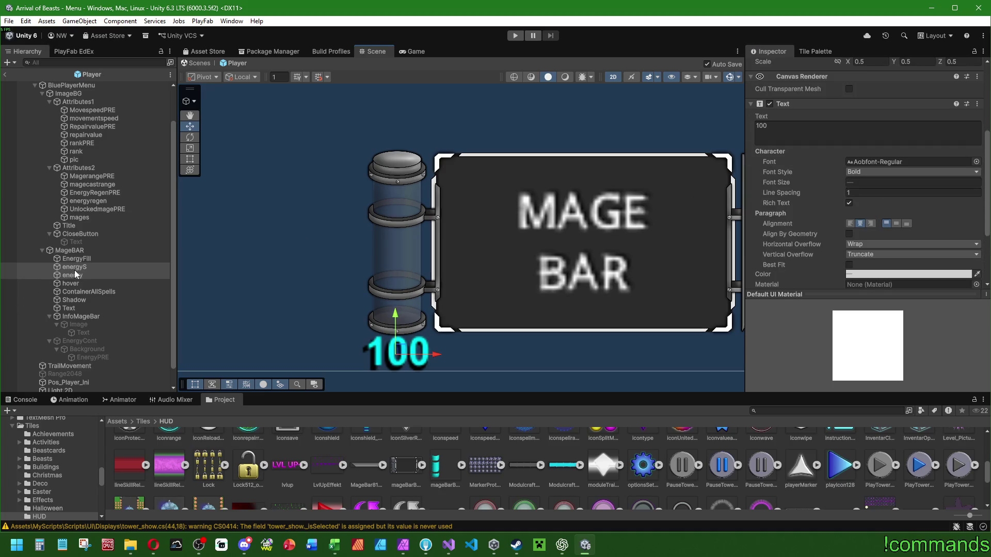
# Set the energy label's font size to 75 and energyS's to 78.
pyautogui.click(76, 274)
pyautogui.click(859, 184)
pyautogui.write('75')
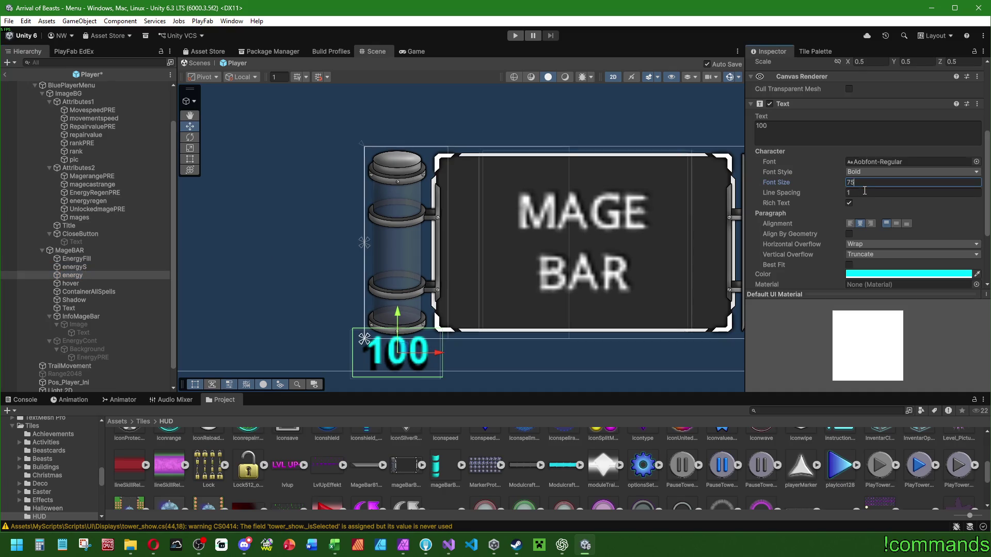
pyautogui.click(77, 266)
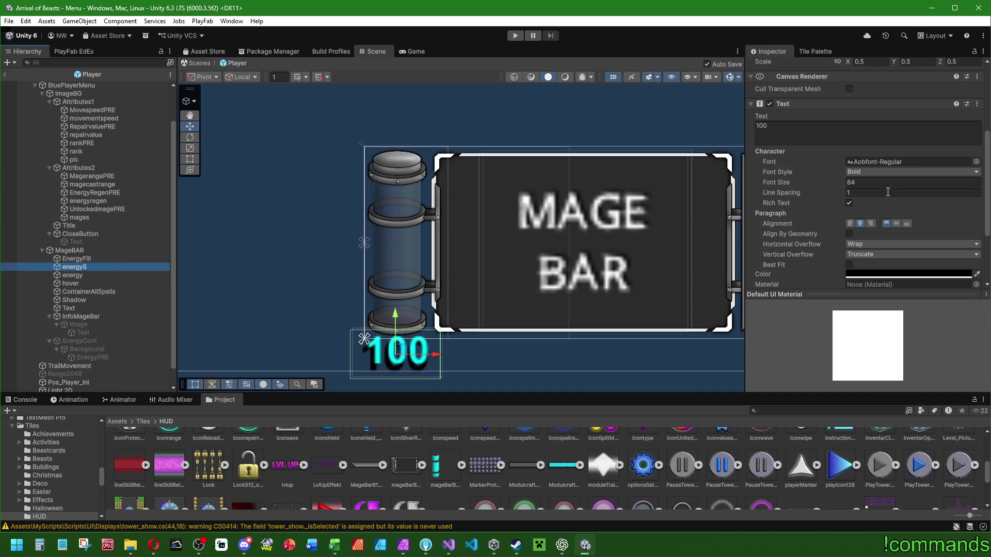
pyautogui.click(873, 182)
pyautogui.write('78')
pyautogui.click(397, 314)
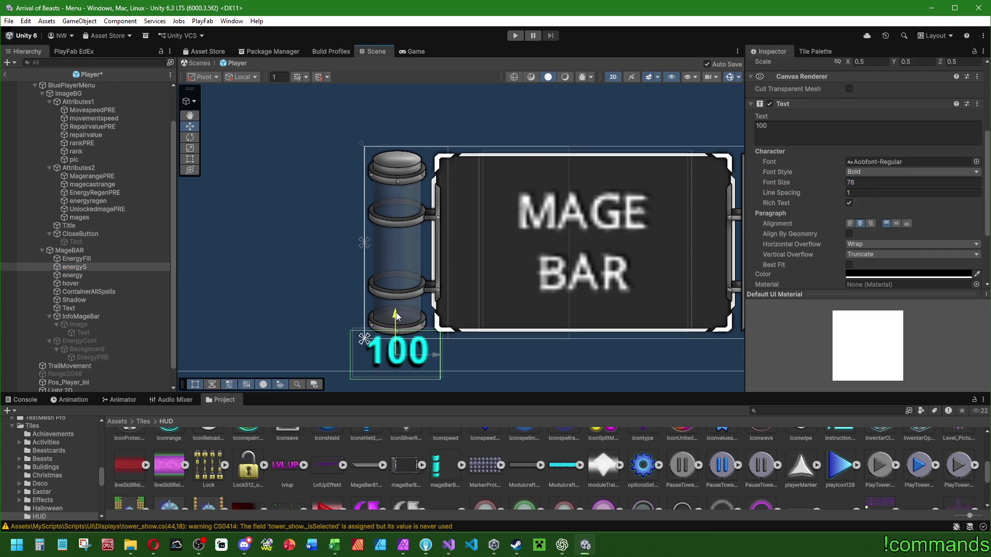
# Nudge the shadow label slightly right, then shift both 100 labels together.
pyautogui.moveTo(435, 360); pyautogui.dragTo(436, 360)
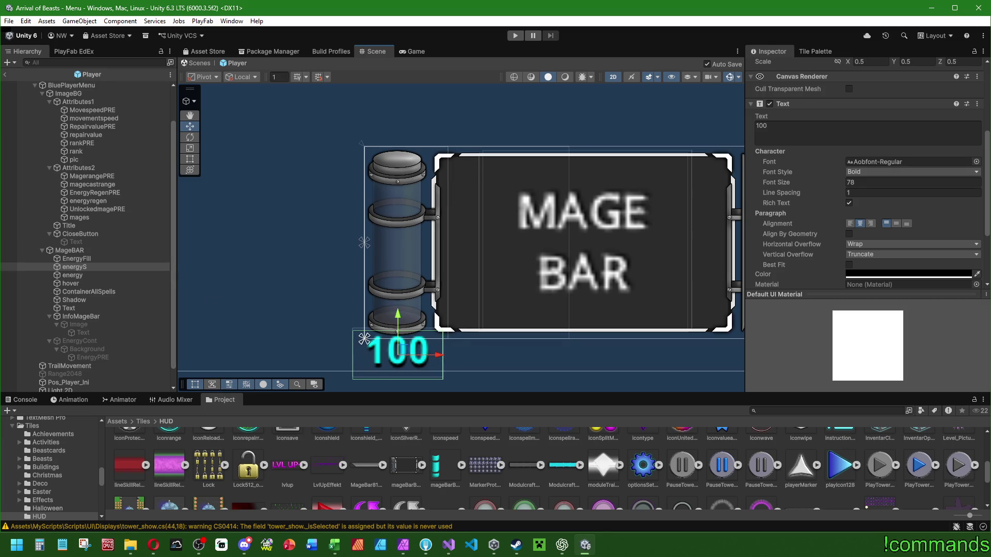
pyautogui.click(82, 275)
pyautogui.keyDown('ctrl'); pyautogui.click(74, 266); pyautogui.keyUp('ctrl')
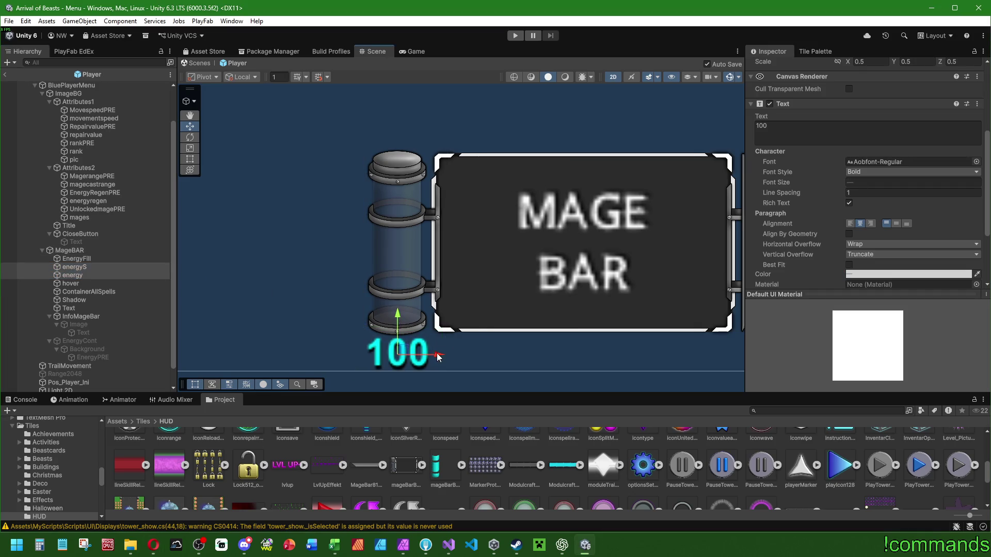
pyautogui.moveTo(438, 357); pyautogui.dragTo(438, 358)
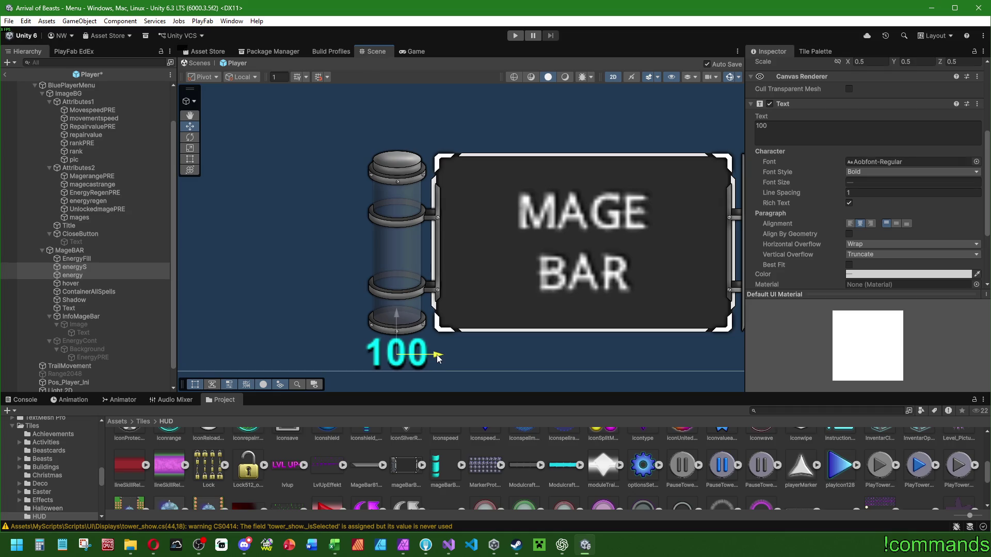
# Show the console and exit the Player prefab back to the Menu scene.
pyautogui.scroll(-3, 434, 325)
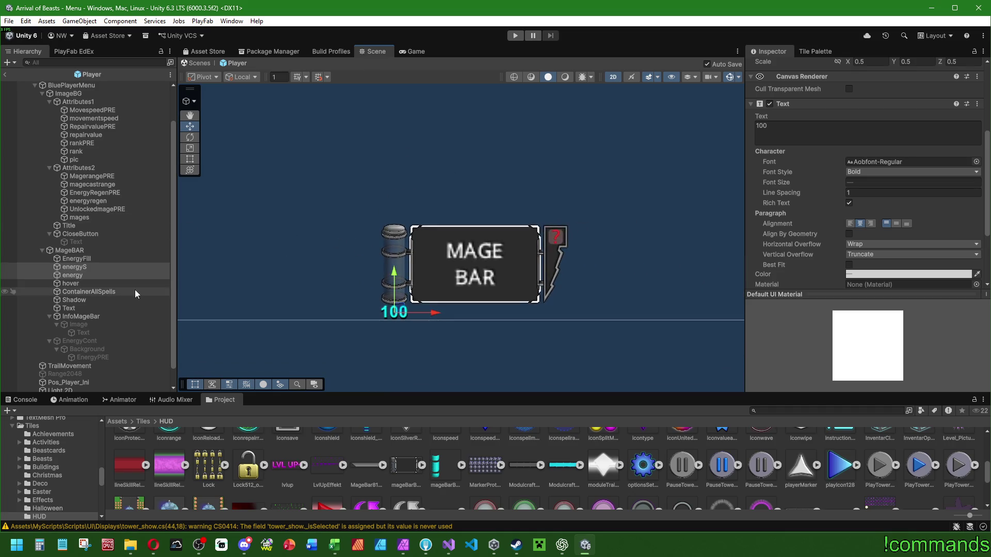
pyautogui.scroll(2, 89, 219)
pyautogui.scroll(-2, 410, 320)
pyautogui.scroll(-2, 410, 320)
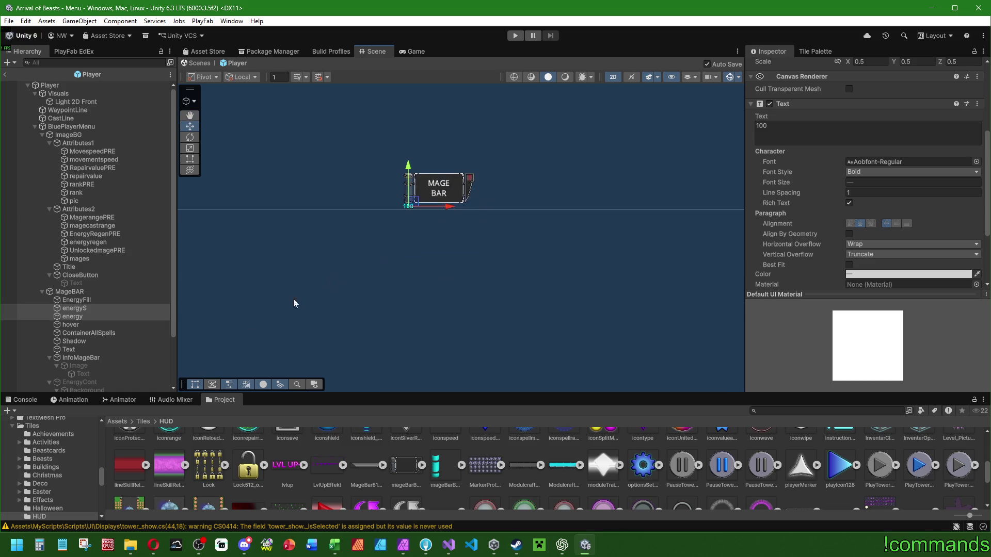
pyautogui.click(216, 526)
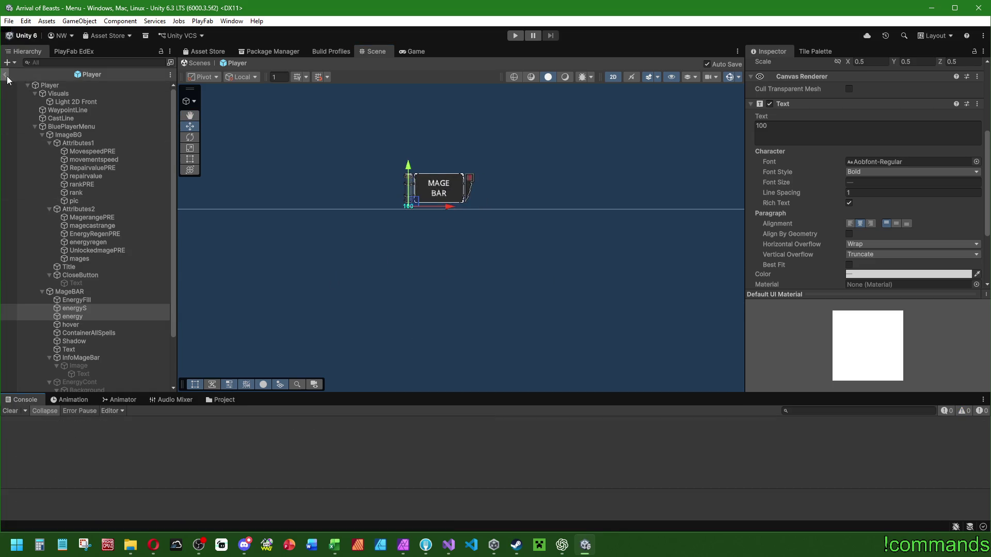
pyautogui.click(6, 75)
pyautogui.click(10, 23)
pyautogui.click(10, 22)
pyautogui.click(8, 21)
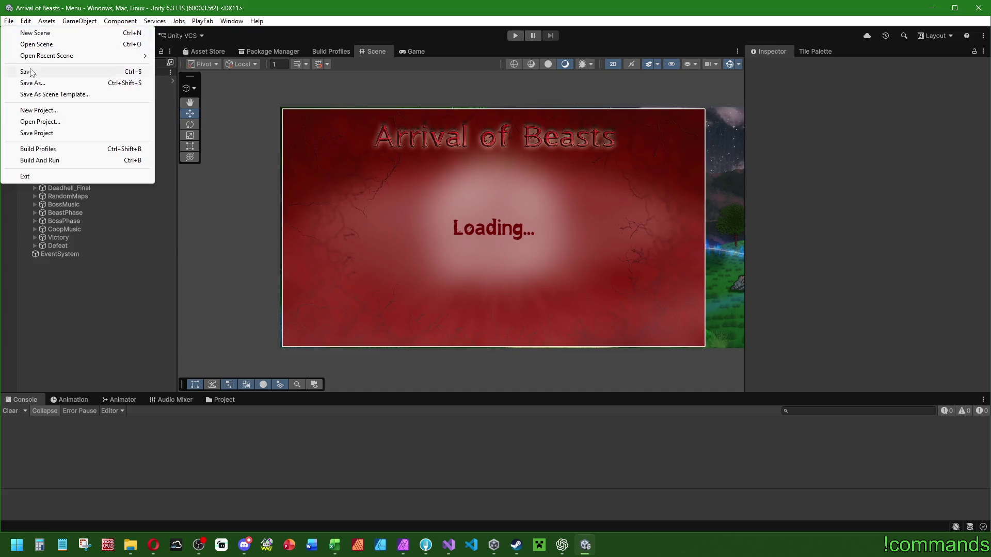
# Start the game, choose online play and continue with the selected profile.
pyautogui.click(515, 36)
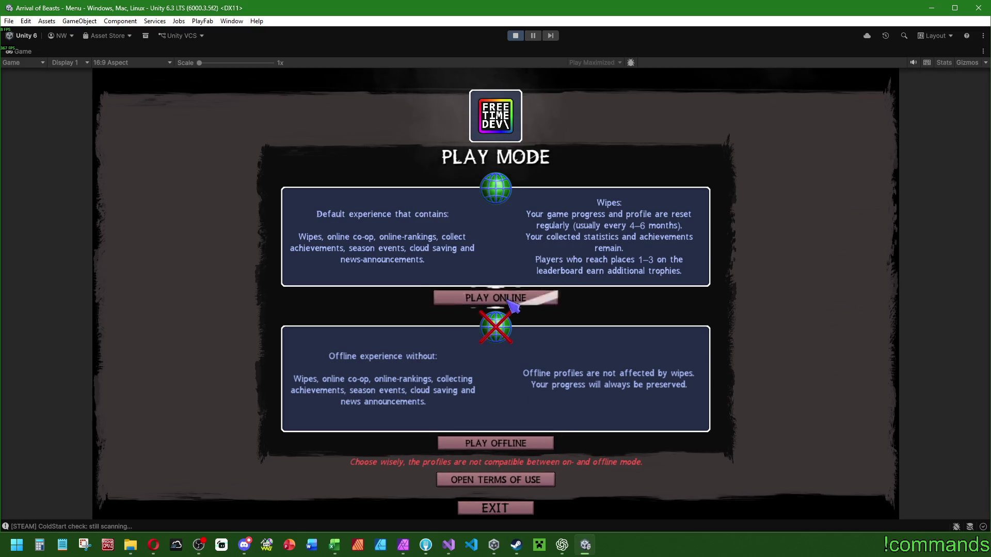
pyautogui.click(510, 294)
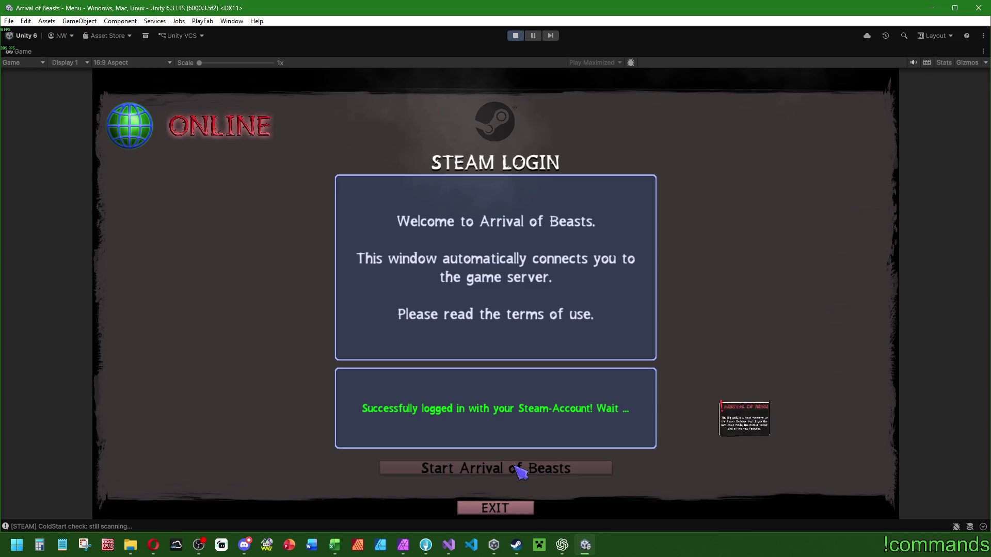
pyautogui.click(523, 470)
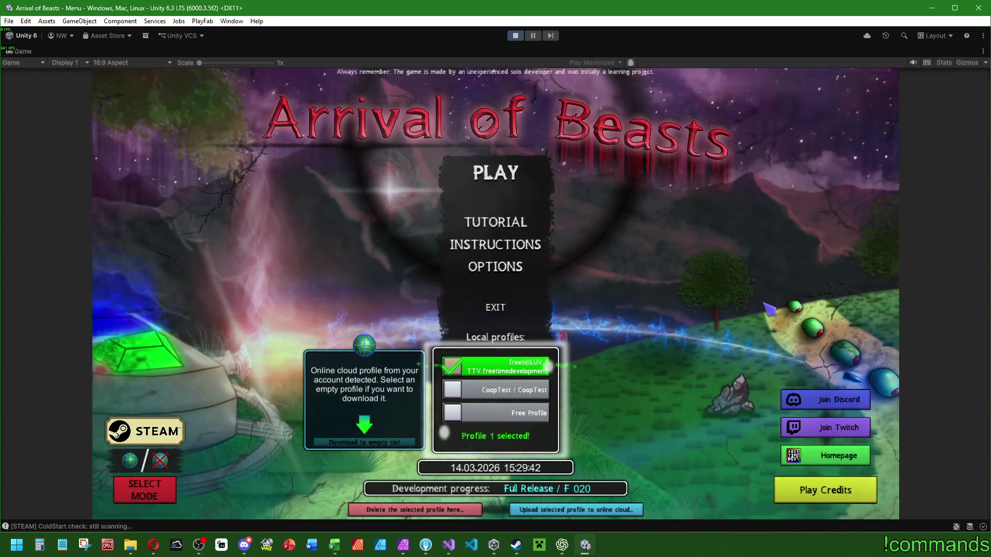
pyautogui.click(496, 172)
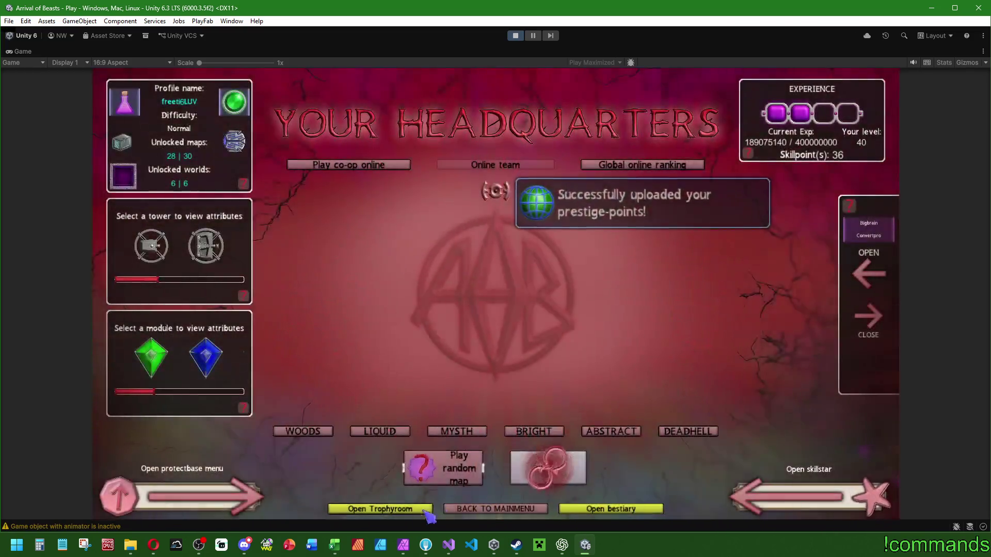
# Deselect the Fill layer in Affinity Photo, then return to the running game.
pyautogui.click(404, 545)
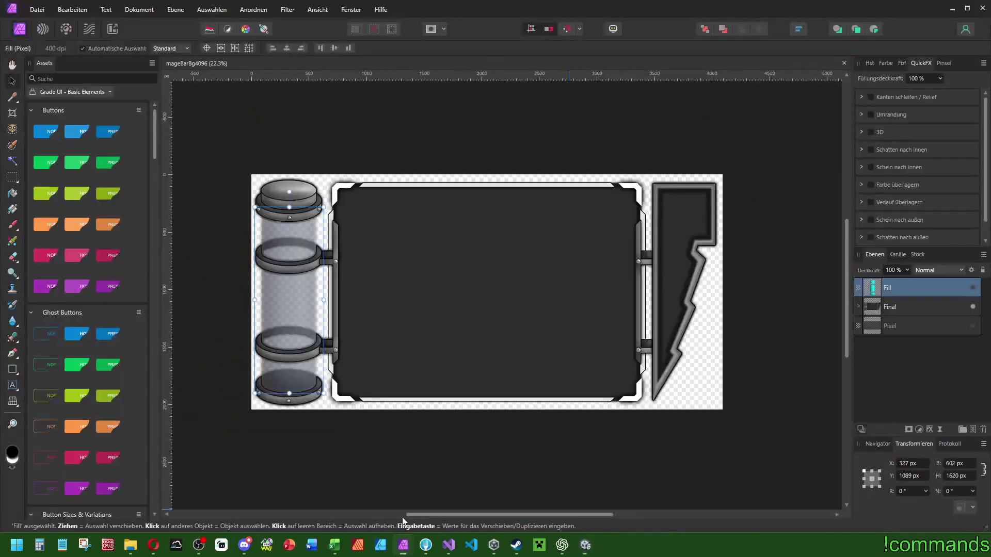
pyautogui.click(748, 265)
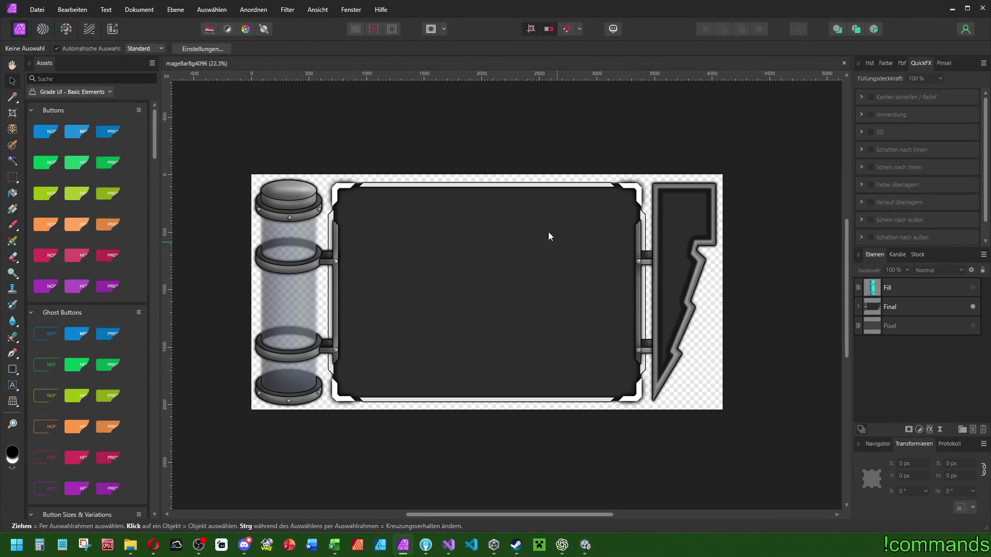
pyautogui.click(586, 545)
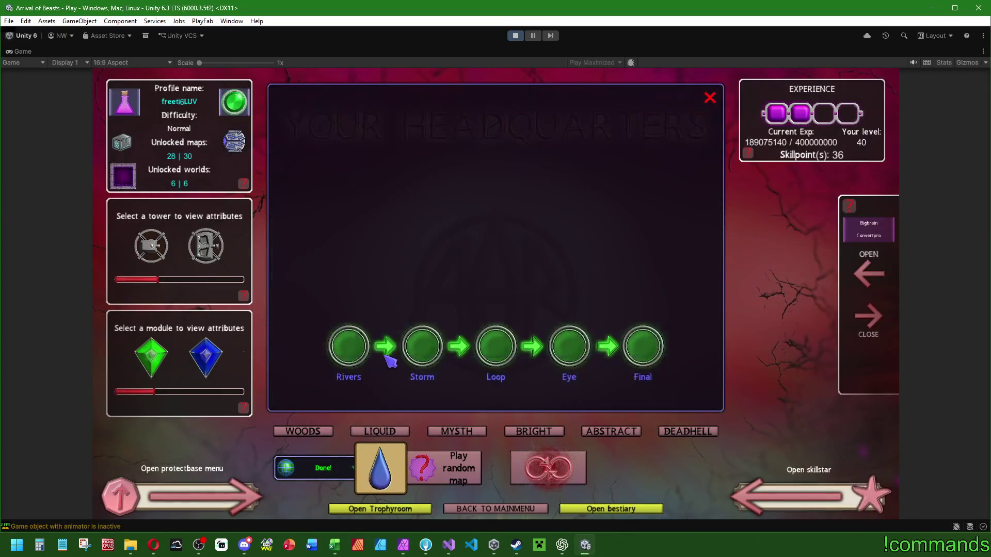
# Choose and start the Woods Lake map, then place the player base.
pyautogui.click(319, 434)
pyautogui.click(479, 488)
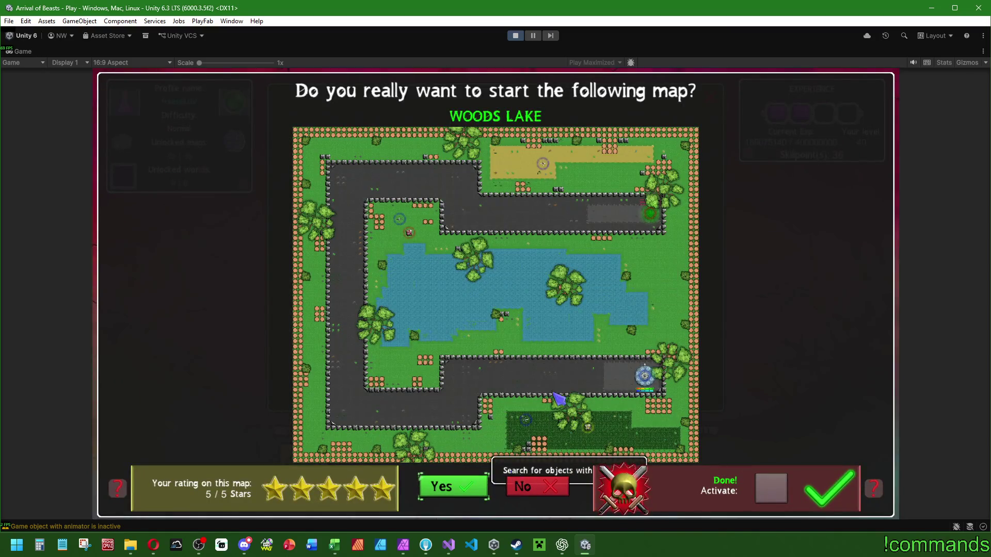
pyautogui.click(210, 414)
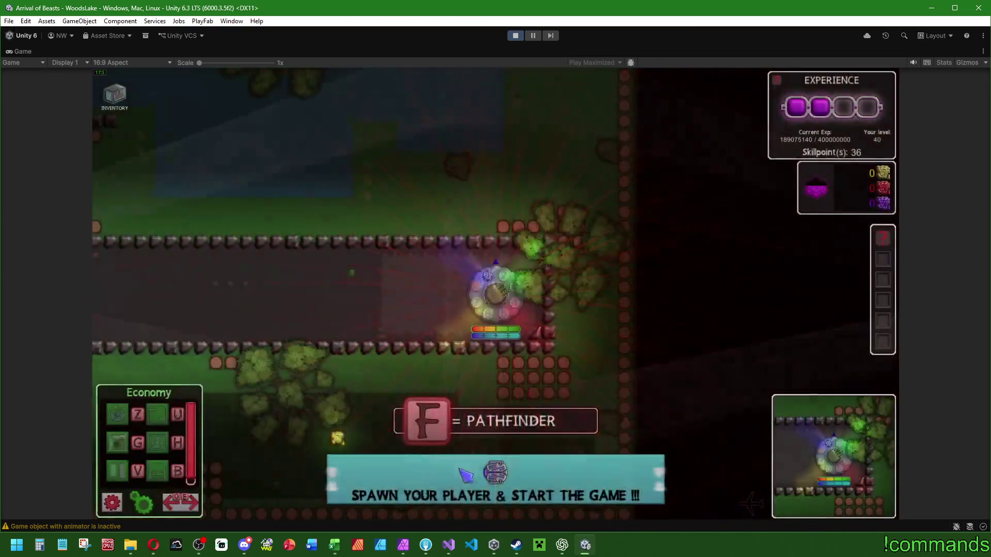
pyautogui.click(488, 289)
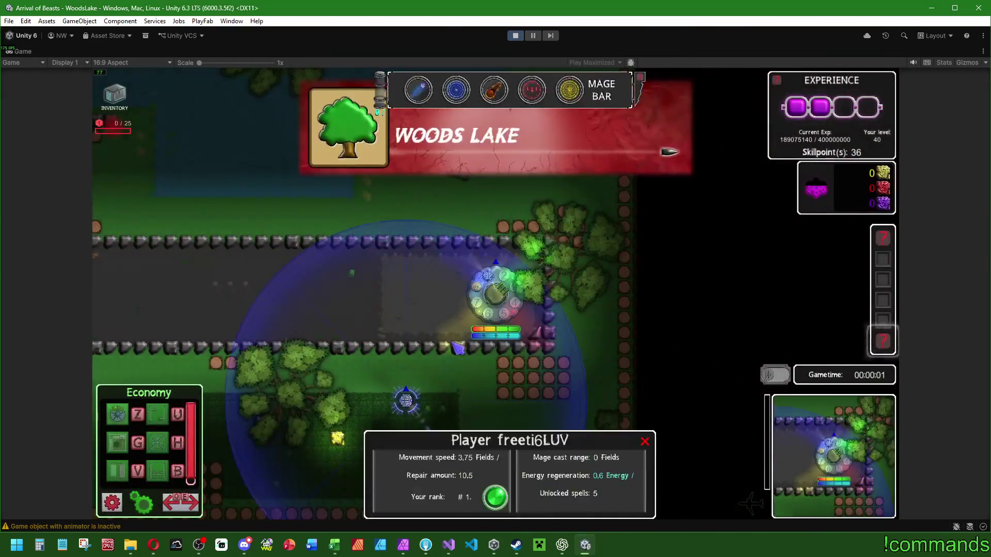
# Show the Mage Bar, cast Teleport at a chosen spot and walk the player elsewhere.
pyautogui.click(587, 391)
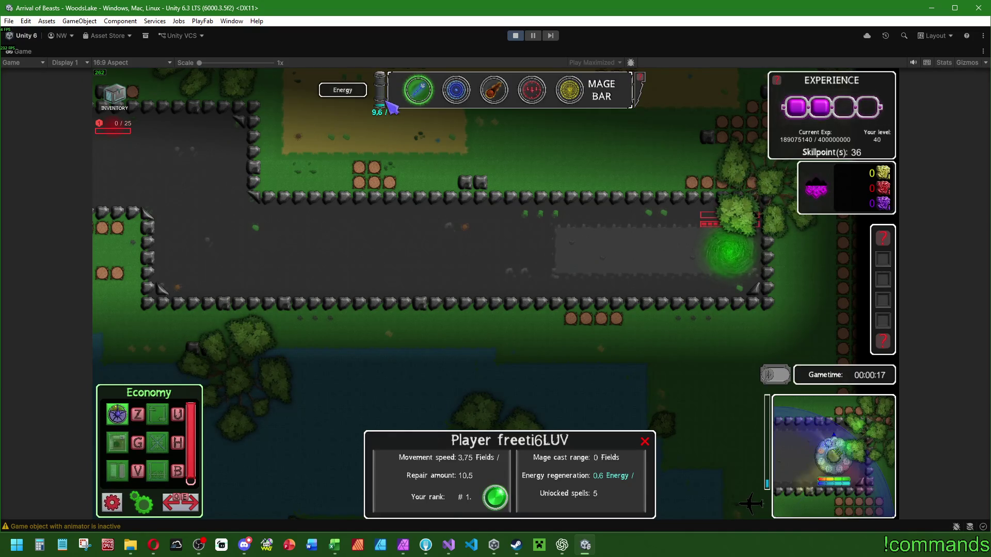
pyautogui.click(419, 90)
pyautogui.click(469, 385)
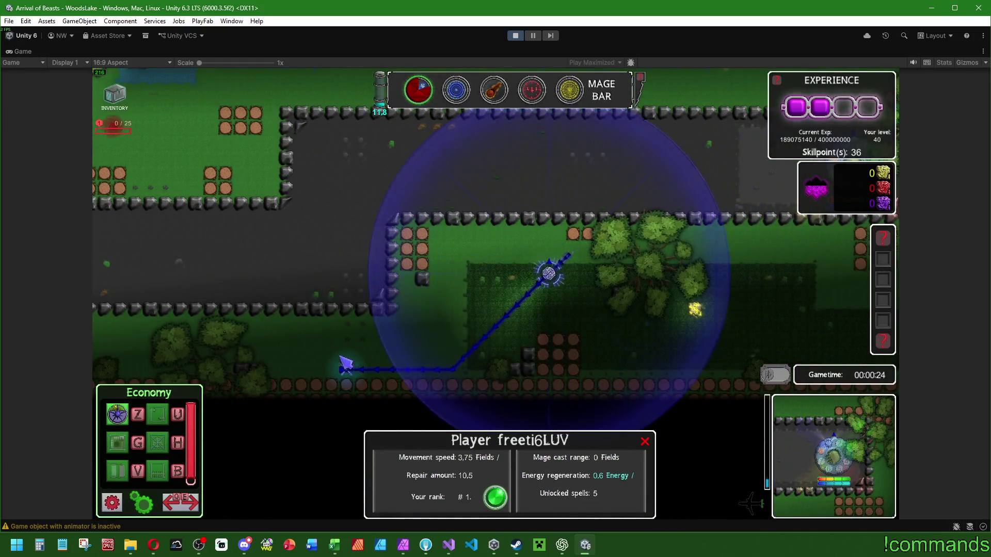
pyautogui.click(345, 367)
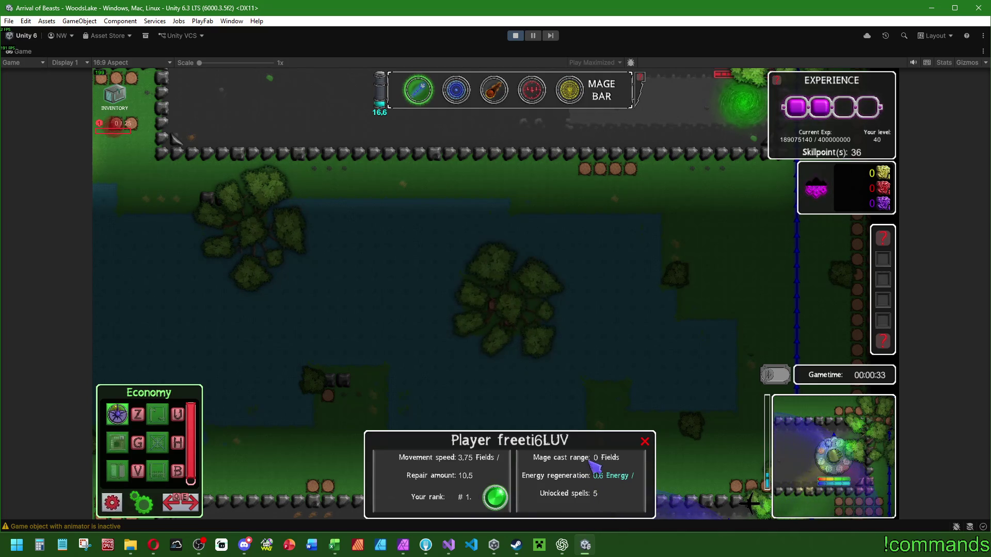
pyautogui.press('Escape')
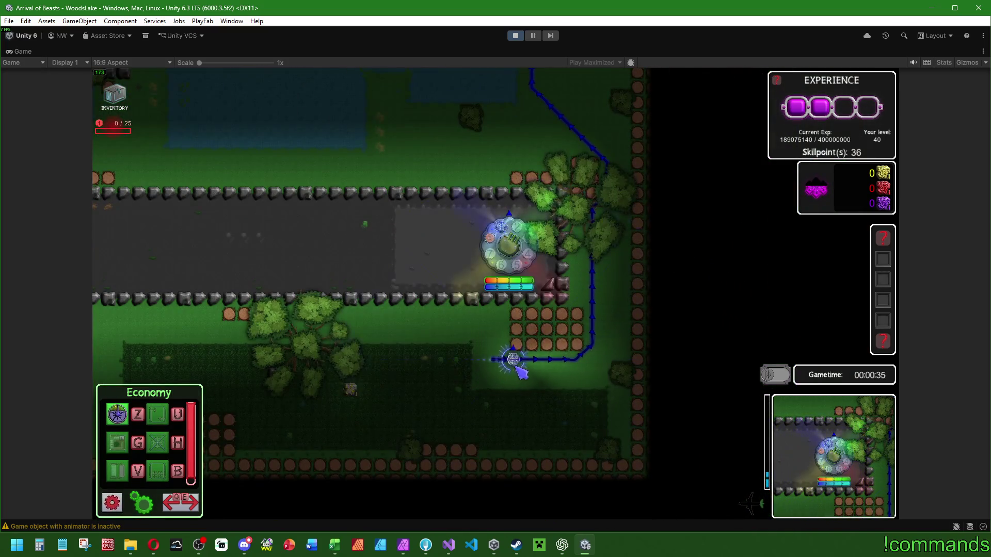
# Reselect the player, check the Teleport and Ice spell cards, and move to a new spot.
pyautogui.click(514, 362)
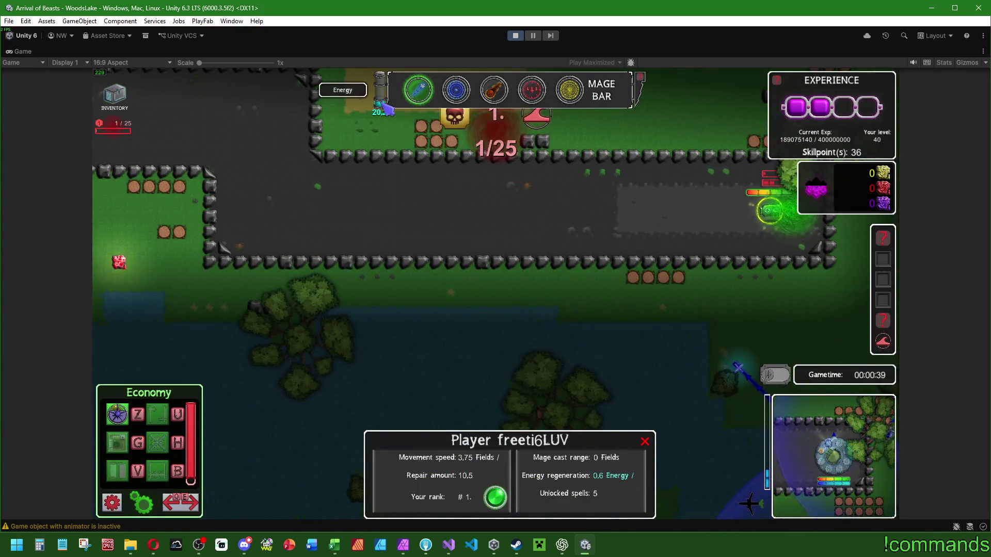
pyautogui.moveTo(417, 93)
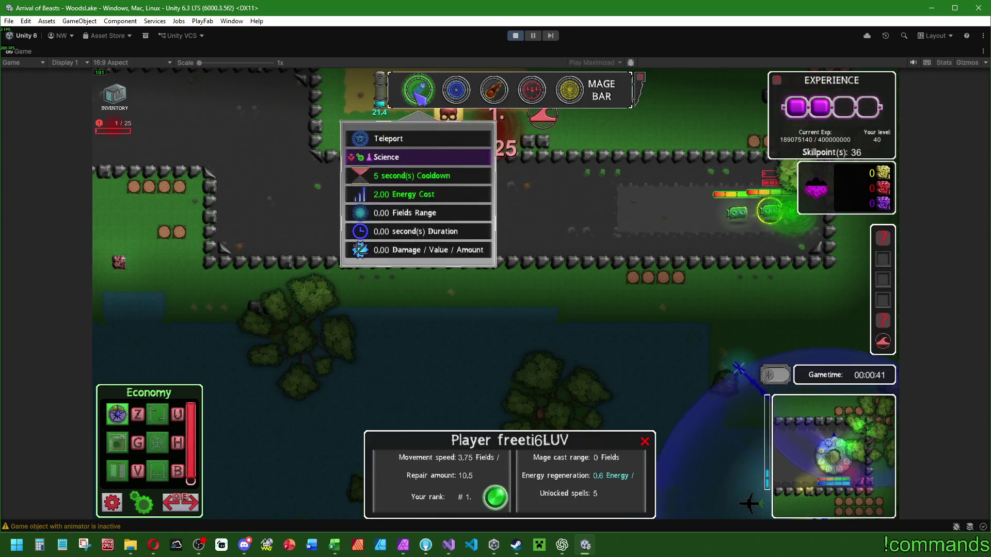
pyautogui.moveTo(472, 92)
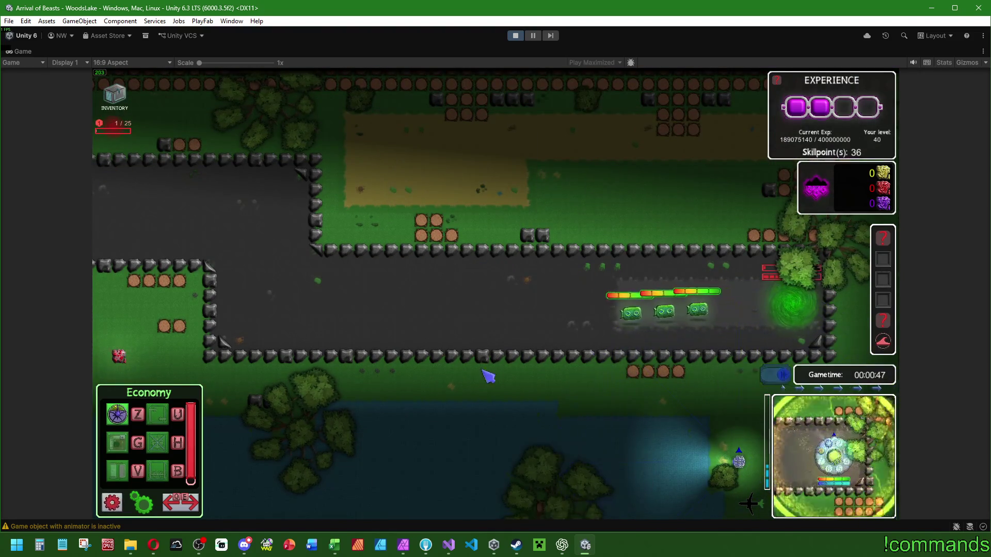
pyautogui.click(453, 372)
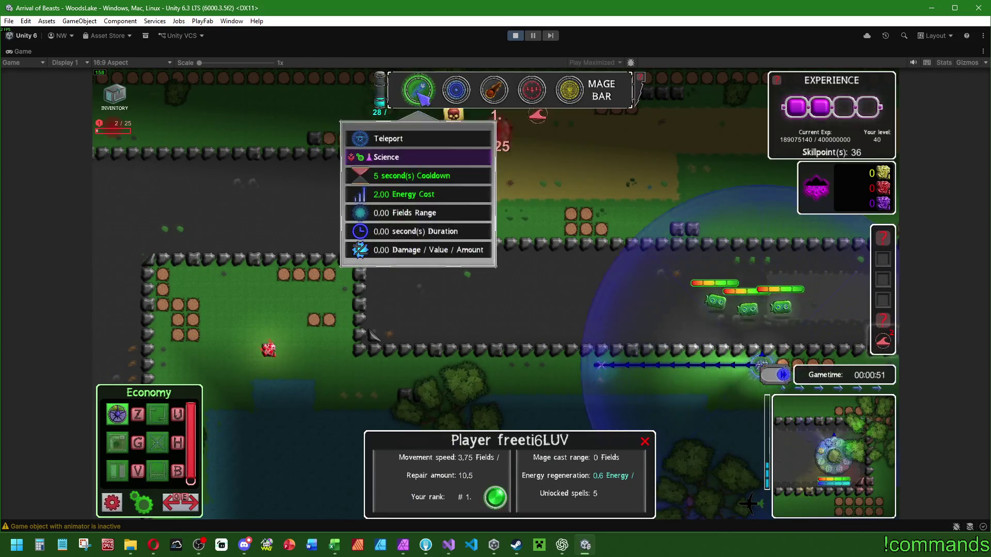
# Pan the camera across the map, reselect the player, and open the Start menu.
pyautogui.moveTo(469, 92)
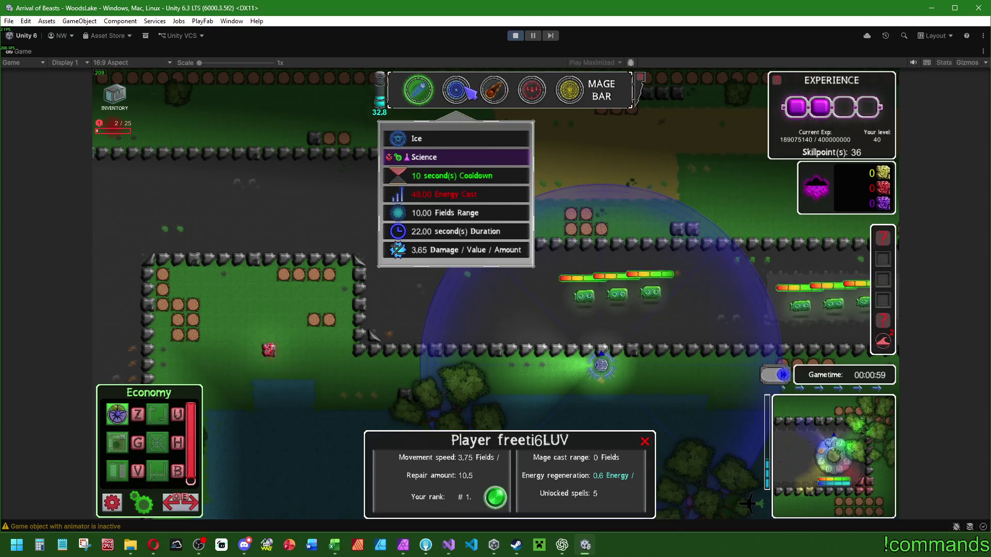
pyautogui.press('Left')
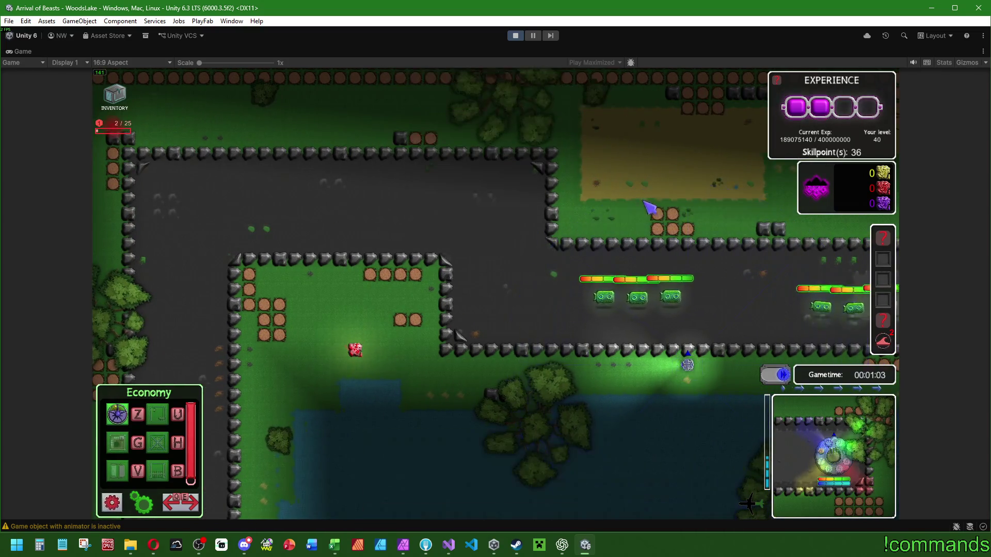
pyautogui.press('Up')
pyautogui.press('Right')
pyautogui.click(687, 418)
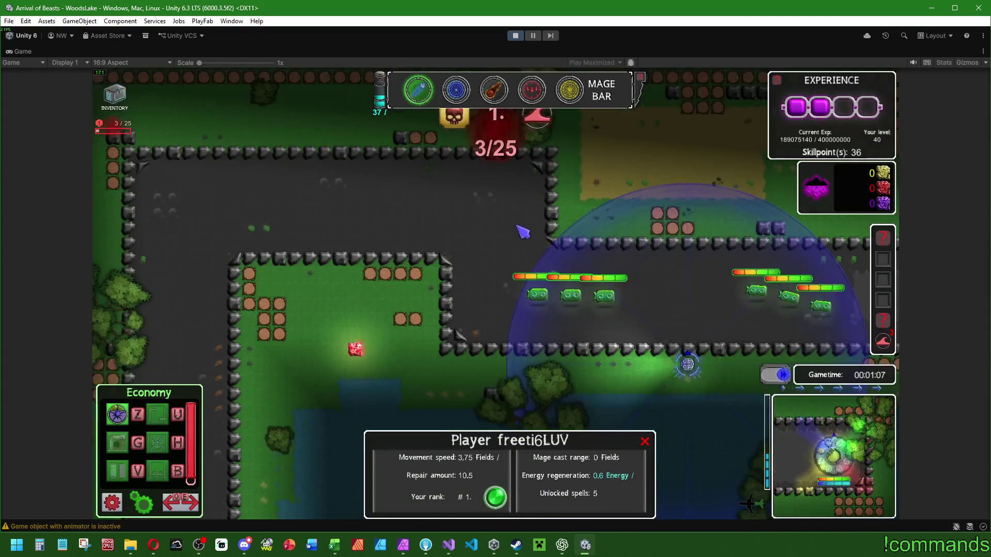
pyautogui.press('Up')
pyautogui.press('super')
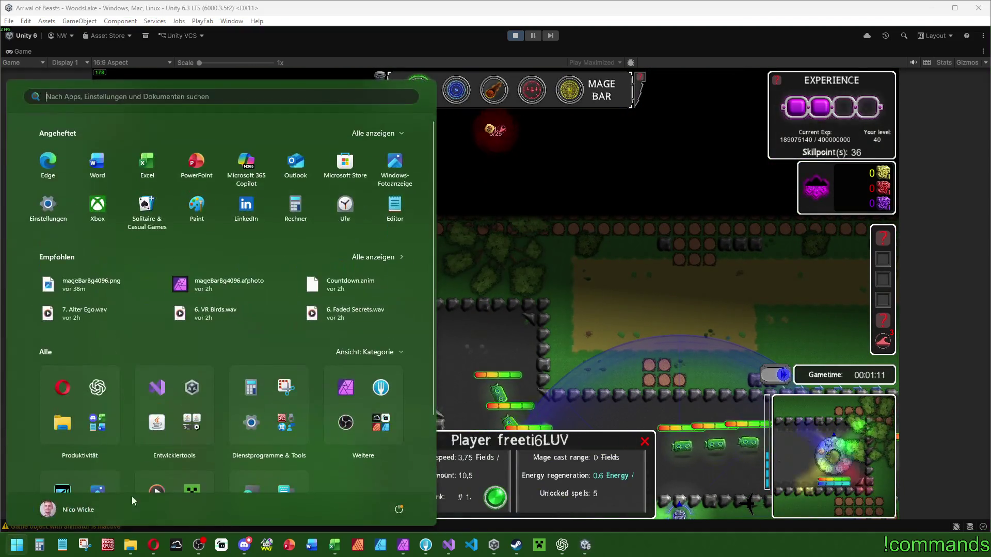
# Launch Snipping Tool and capture a region of the game screen.
pyautogui.click(85, 545)
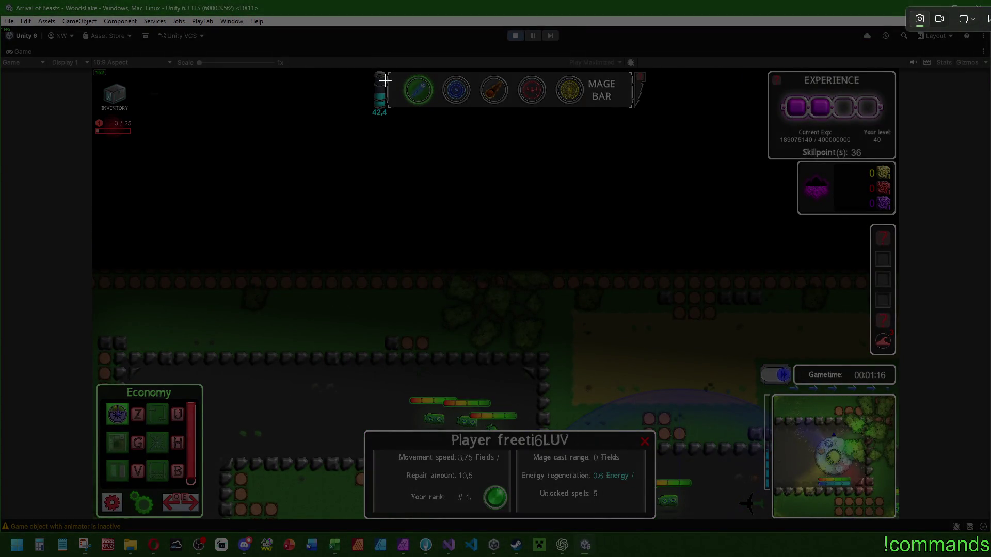
pyautogui.moveTo(408, 141); pyautogui.dragTo(574, 231)
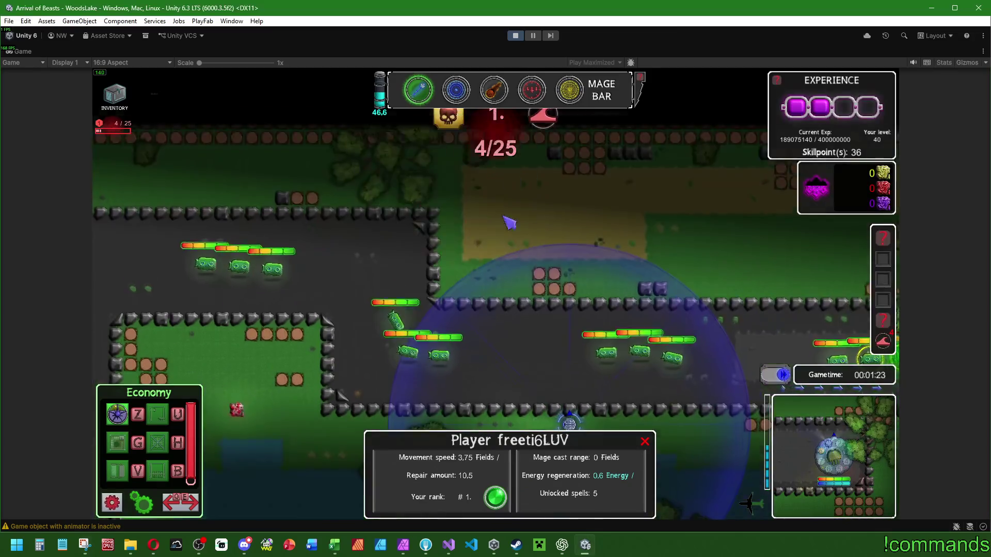
pyautogui.press('s')
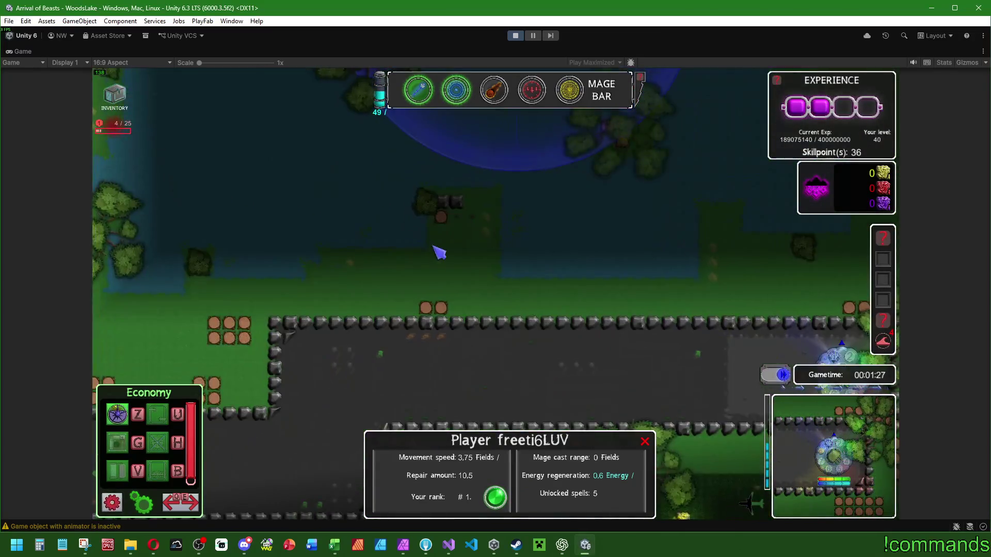
pyautogui.press('s')
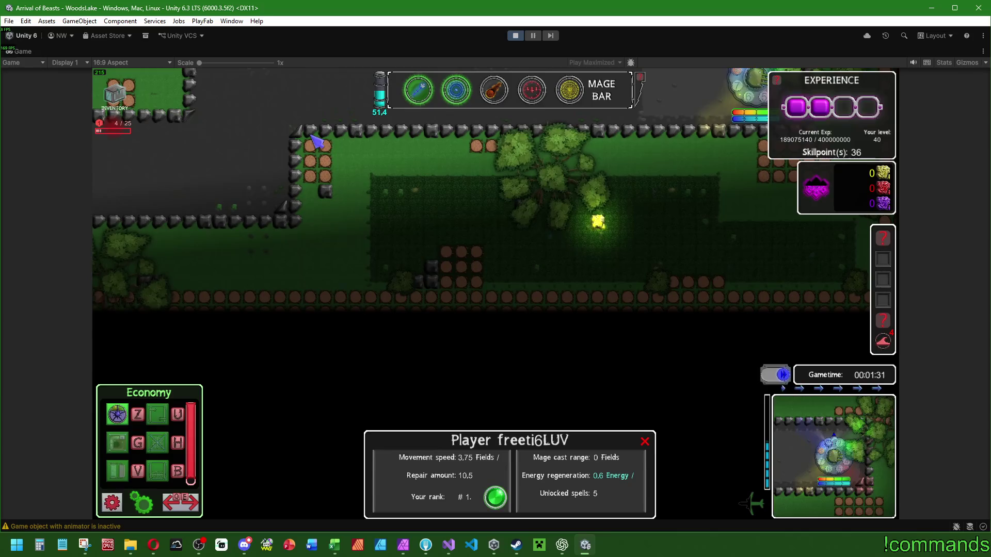
# Snip the Mage Bar's energy tube and first spell icon, then stop play mode.
pyautogui.press('super')
pyautogui.press('super+shift+s')
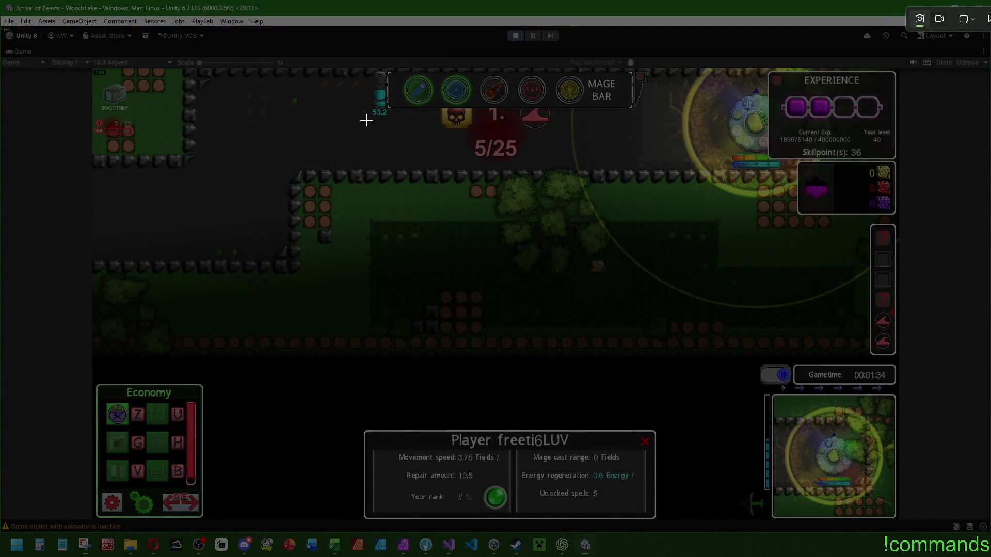
pyautogui.moveTo(366, 120); pyautogui.dragTo(443, 68)
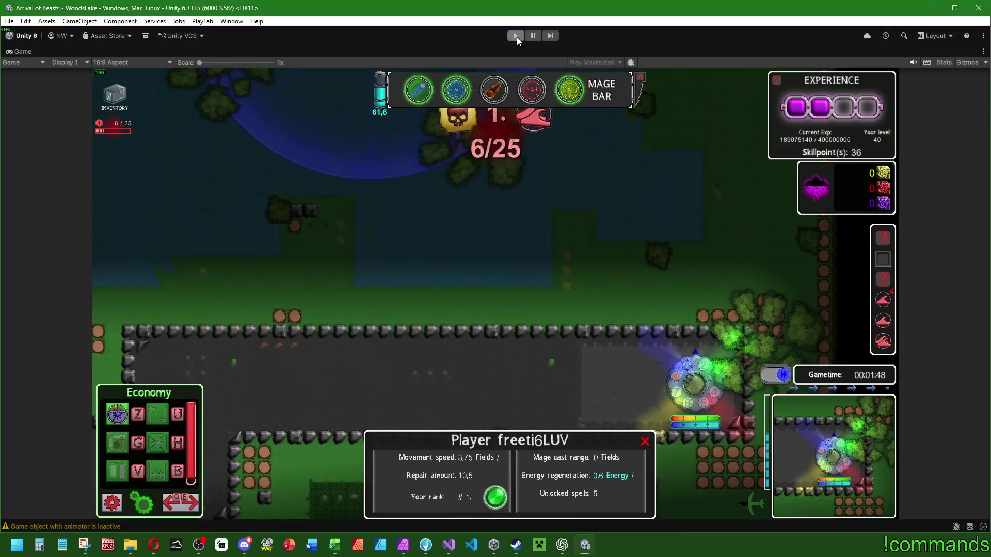
pyautogui.click(515, 36)
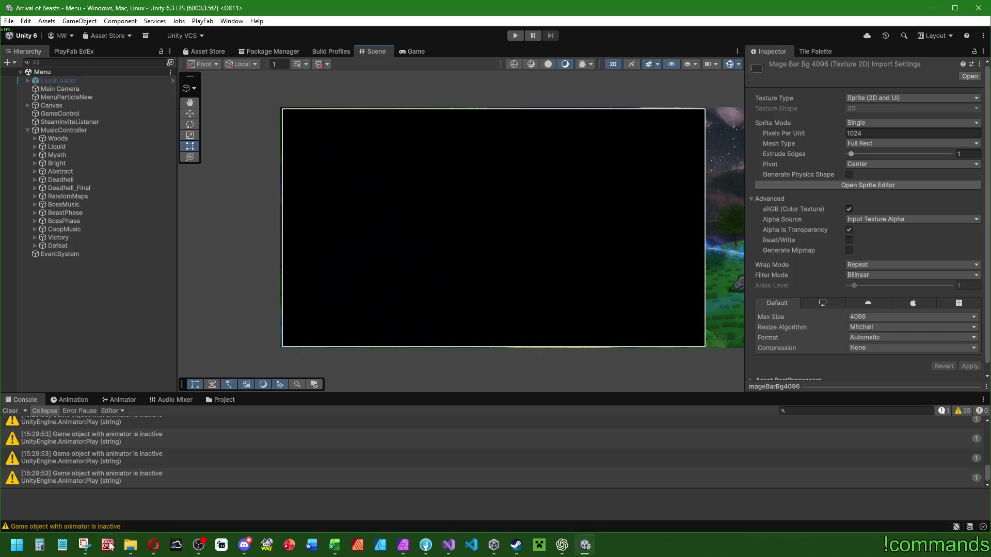
# Open the Visual_Raw Menu art folder, close the extra window and minimize the media player.
pyautogui.click(127, 545)
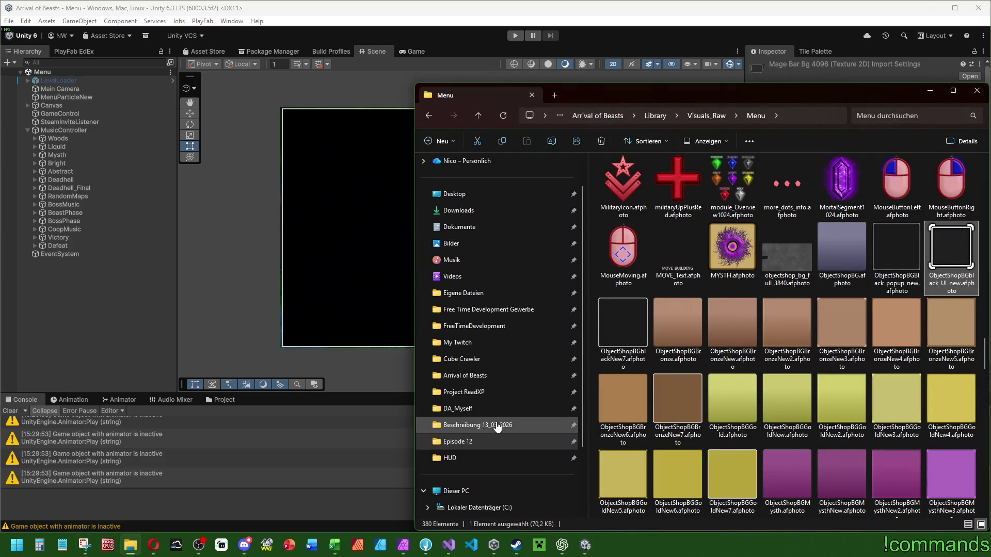
pyautogui.hotkey('ctrl', 'n')
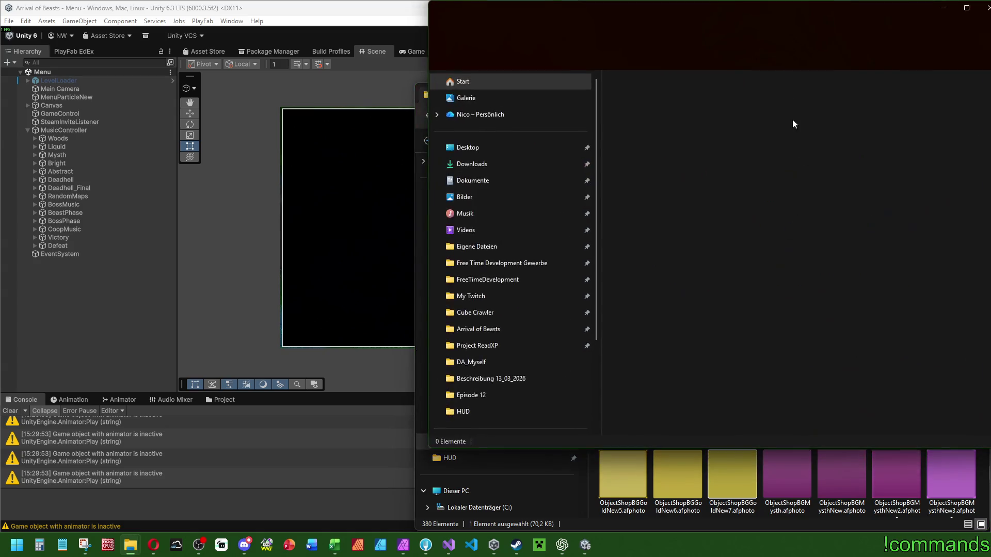
pyautogui.hotkey('ctrl', 'w')
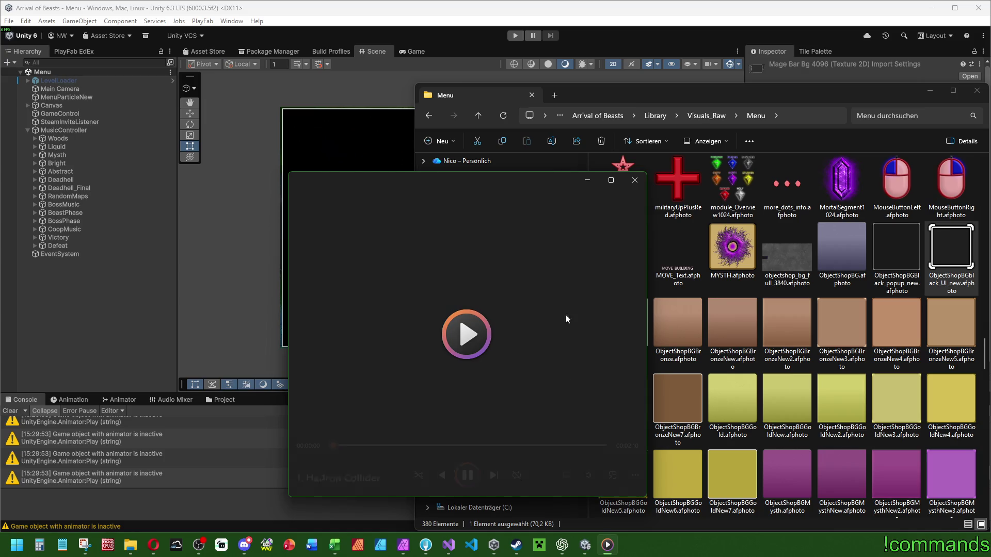
pyautogui.click(586, 180)
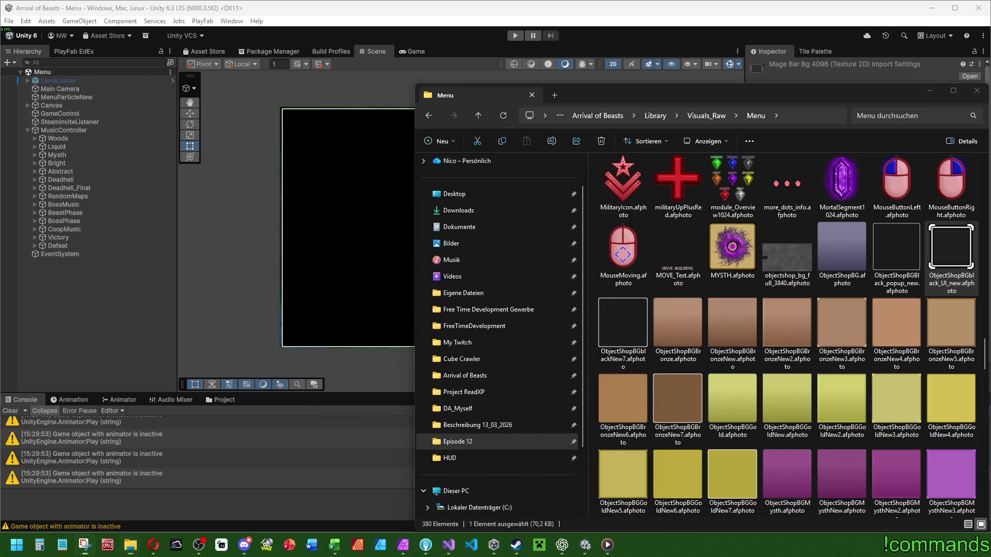
pyautogui.click(405, 547)
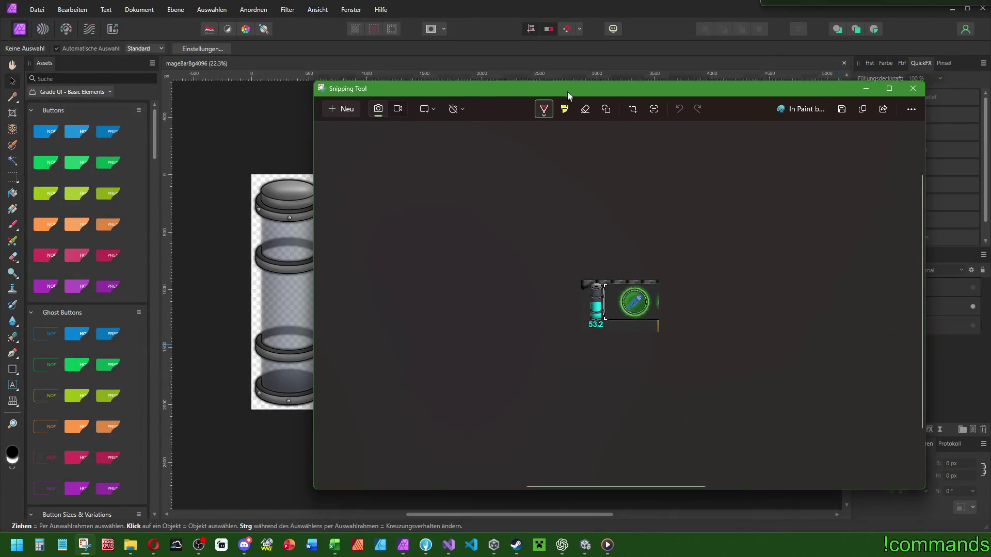
# Paste the HUD snip into the artwork and enlarge it to 2155×1470 px.
pyautogui.hotkey('ctrl', 'v')
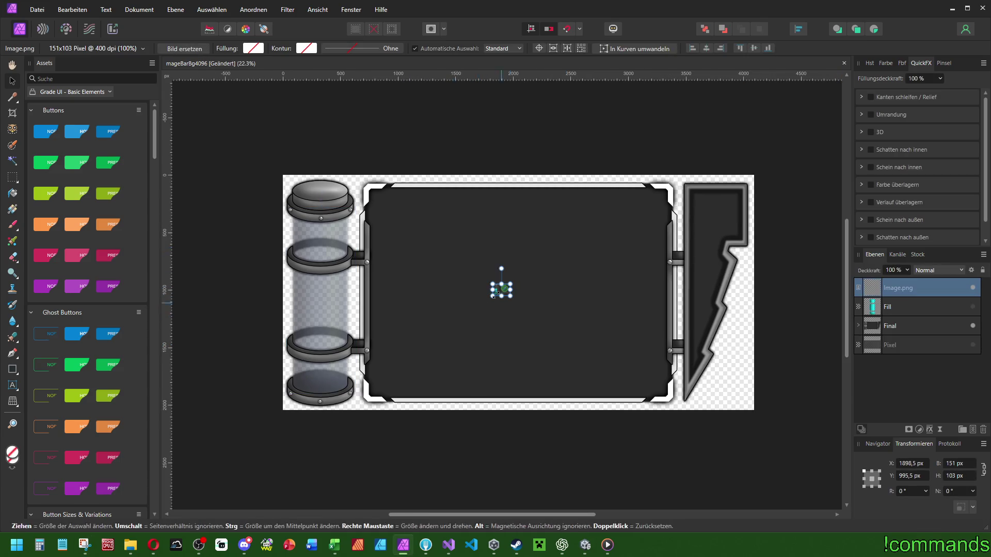
pyautogui.scroll(5, 480, 312)
pyautogui.scroll(-3, 573, 316)
pyautogui.moveTo(572, 316)
pyautogui.mouseDown()
pyautogui.moveTo(511, 317)
pyautogui.moveTo(402, 348)
pyautogui.mouseUp()
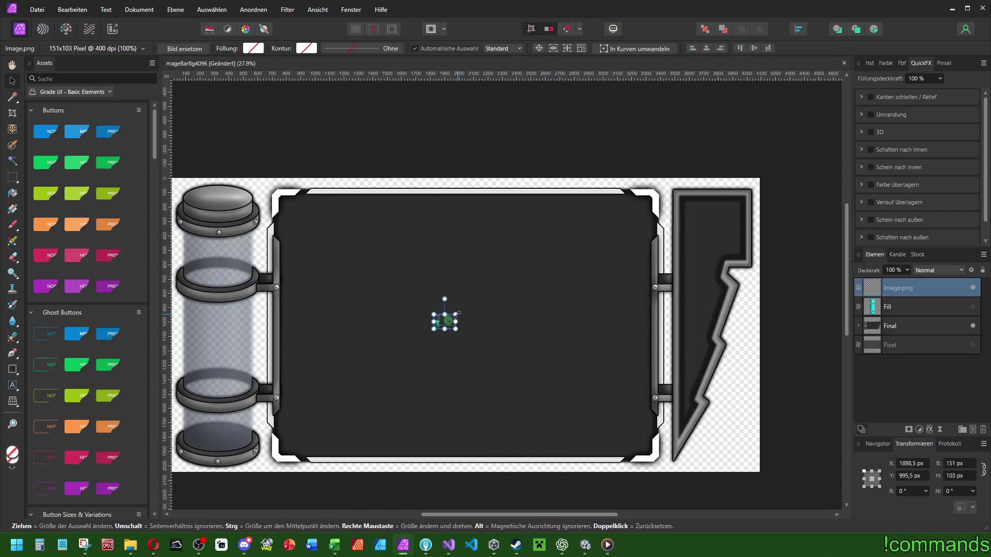
pyautogui.moveTo(457, 313)
pyautogui.mouseDown()
pyautogui.moveTo(559, 268)
pyautogui.moveTo(625, 245)
pyautogui.moveTo(627, 254)
pyautogui.mouseUp()
pyautogui.moveTo(411, 280); pyautogui.dragTo(560, 271)
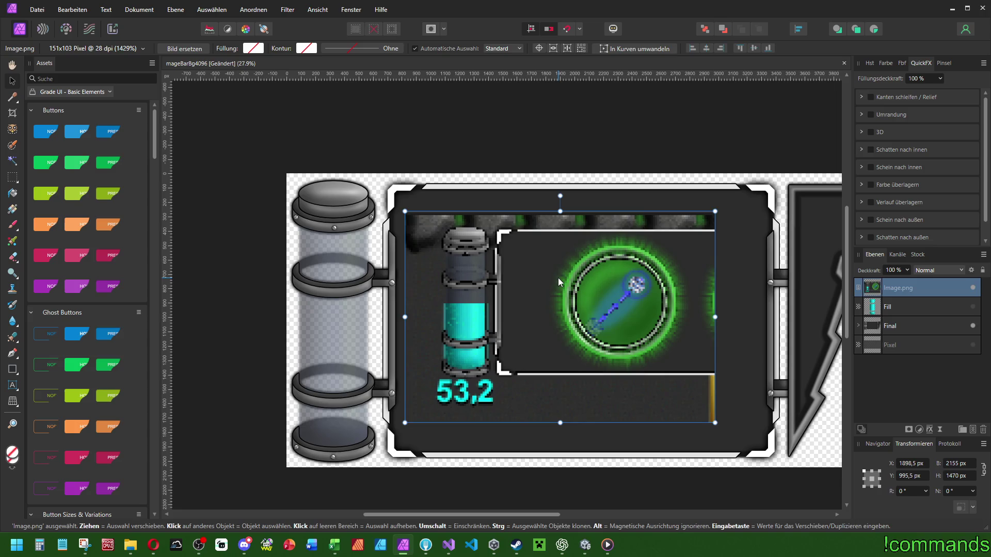
# Delete the Image.png layer and deselect the Fill layer.
pyautogui.press('Delete')
pyautogui.hscroll(3, 545, 285)
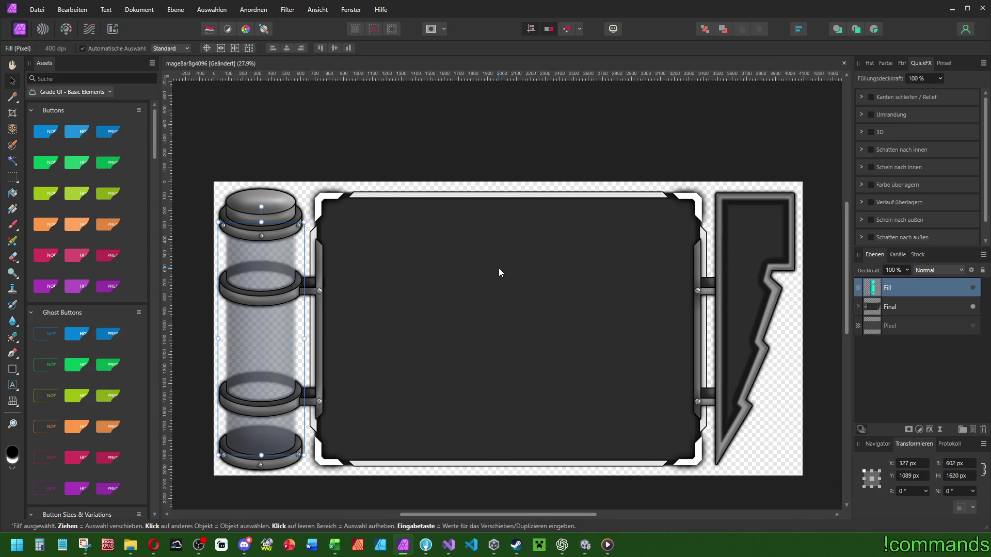
pyautogui.scroll(-5, 501, 279)
pyautogui.scroll(-2, 508, 271)
pyautogui.scroll(-1, 509, 152)
pyautogui.click(596, 225)
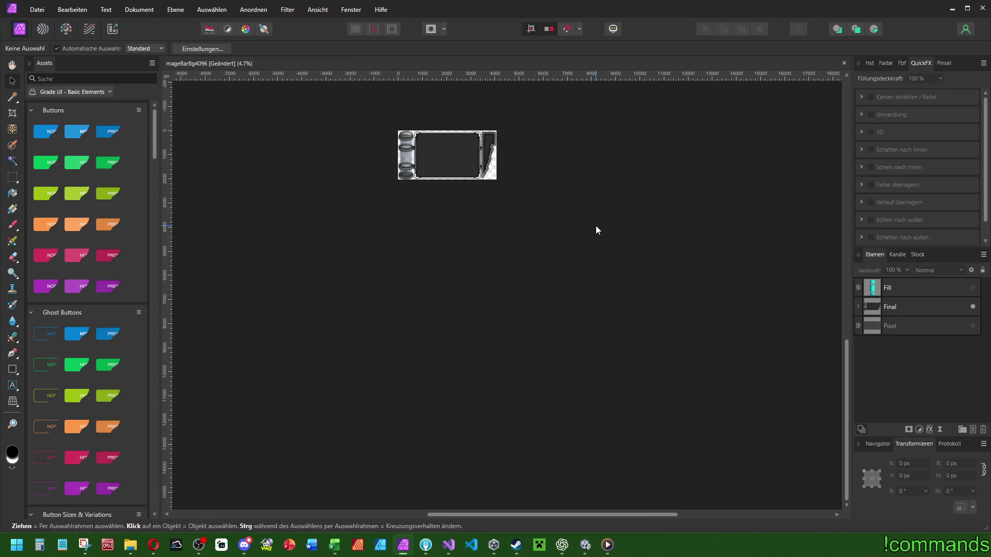
pyautogui.hscroll(1, 535, 202)
pyautogui.scroll(4, 407, 152)
pyautogui.scroll(2, 448, 283)
pyautogui.scroll(-1, 404, 237)
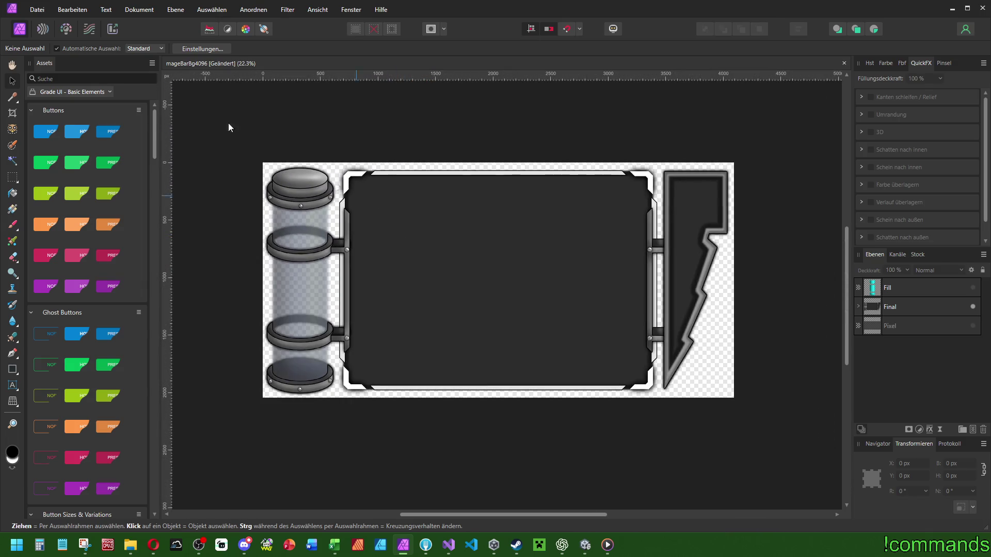
# Close the mageBarBg4096 document and quit Affinity Photo.
pyautogui.click(37, 9)
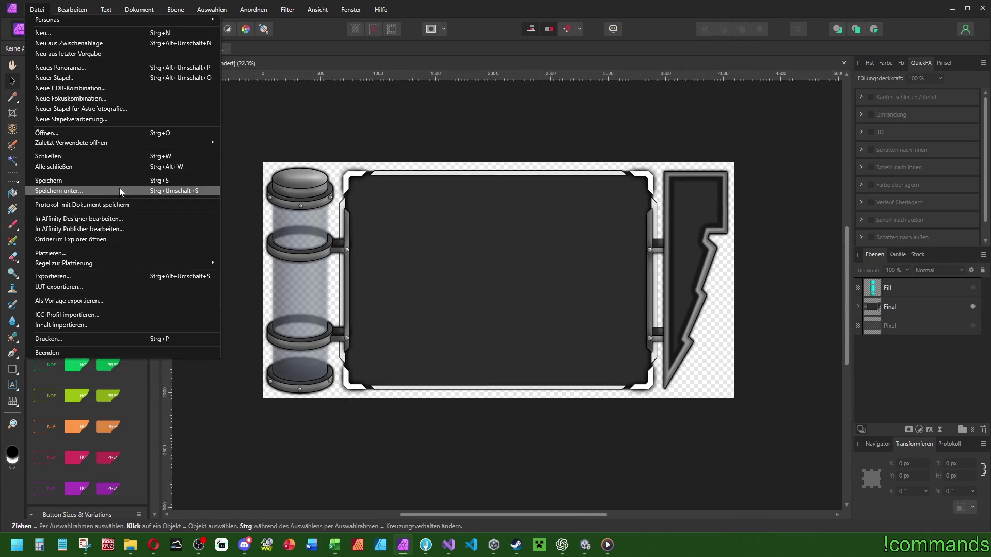
pyautogui.click(469, 196)
pyautogui.click(983, 9)
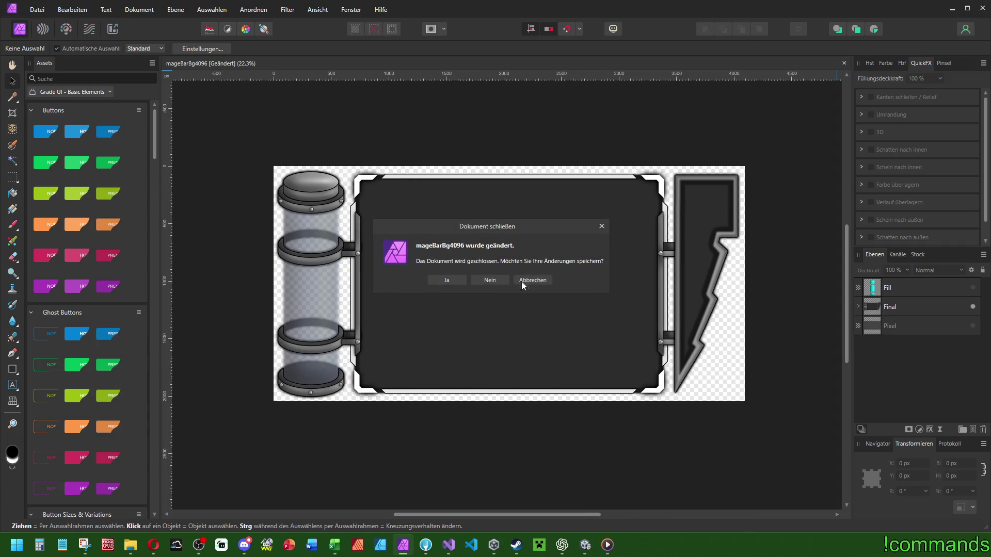
pyautogui.click(531, 282)
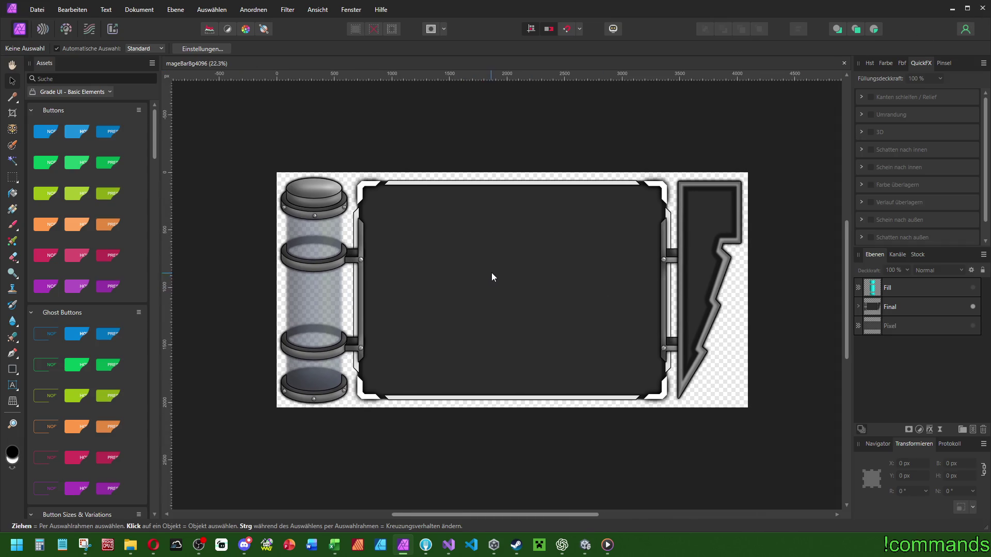
pyautogui.click(983, 9)
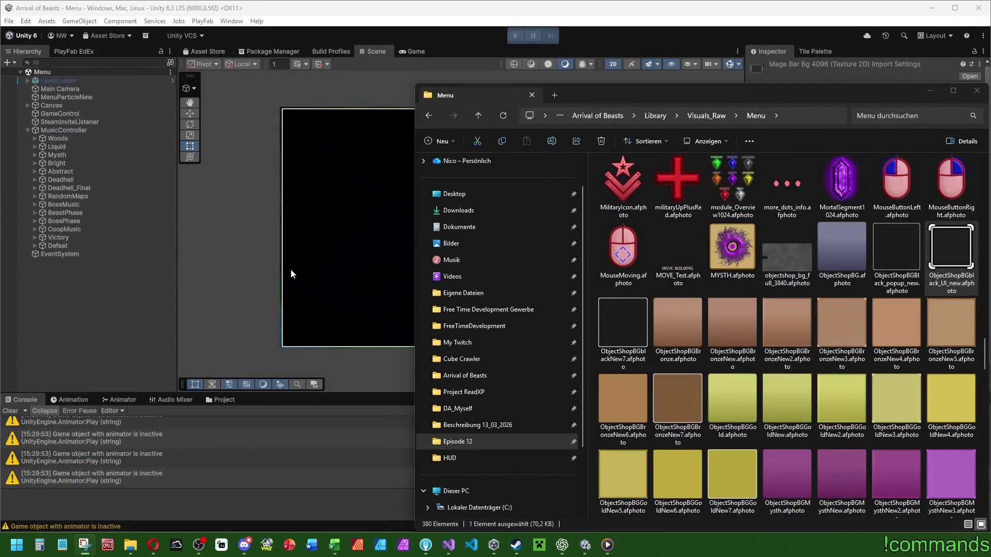
# Bring Unity forward, clear the Console and show the HUD assets in the Project window.
pyautogui.click(51, 369)
pyautogui.click(12, 411)
pyautogui.click(221, 400)
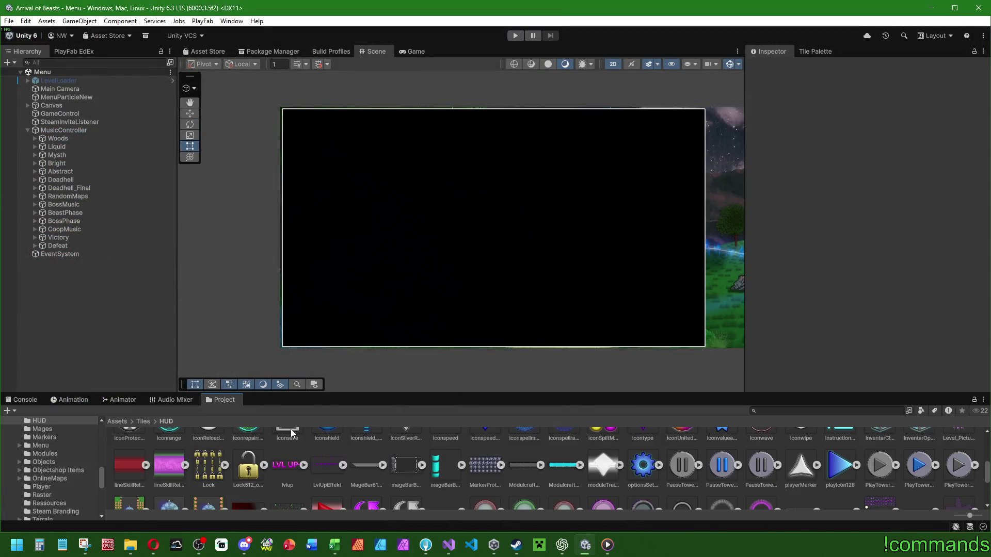
# Search playercontroller.cs for maxenergy to find its declaration and where it is assigned.
pyautogui.click(449, 545)
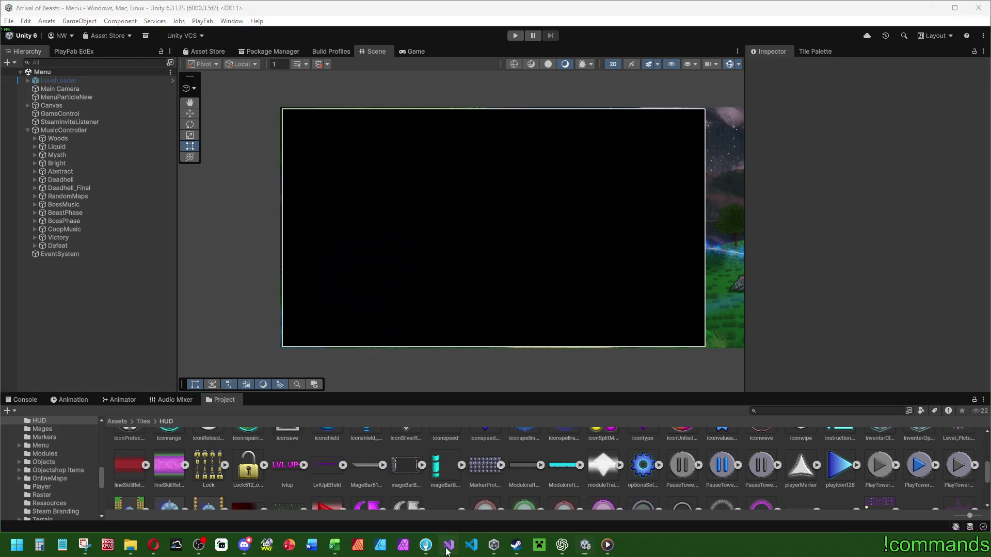
pyautogui.scroll(3, 431, 357)
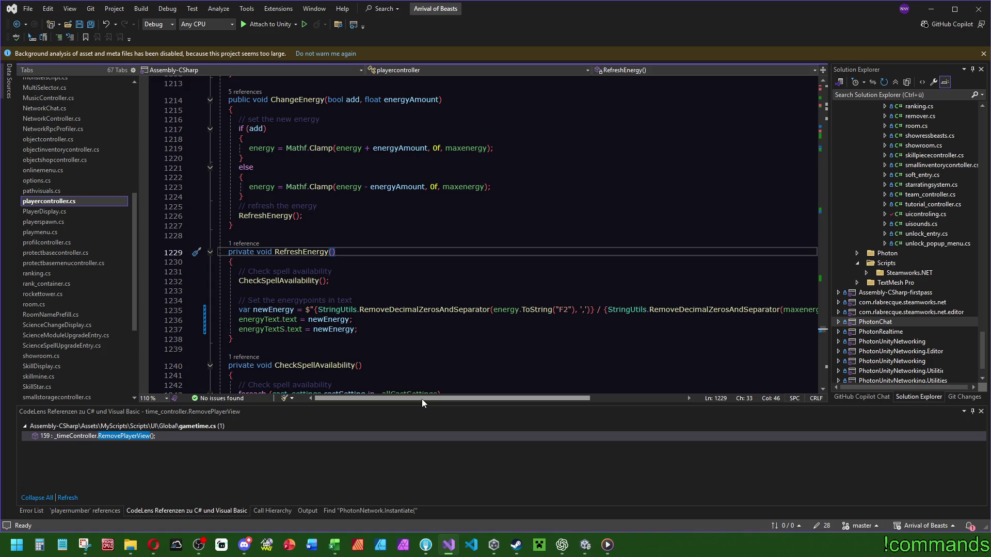
pyautogui.moveTo(423, 399); pyautogui.dragTo(507, 397)
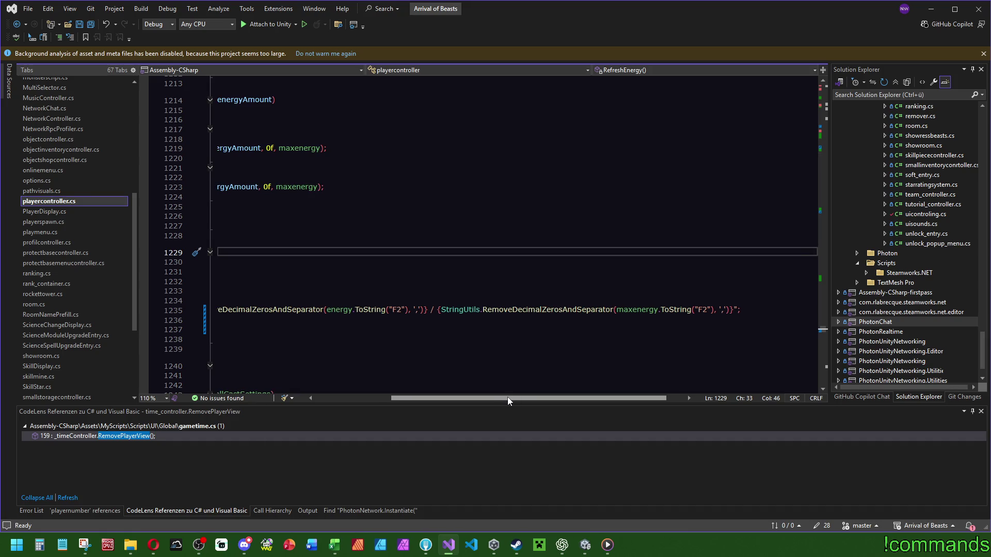
pyautogui.click(633, 310)
pyautogui.hotkey('ctrl', 'f')
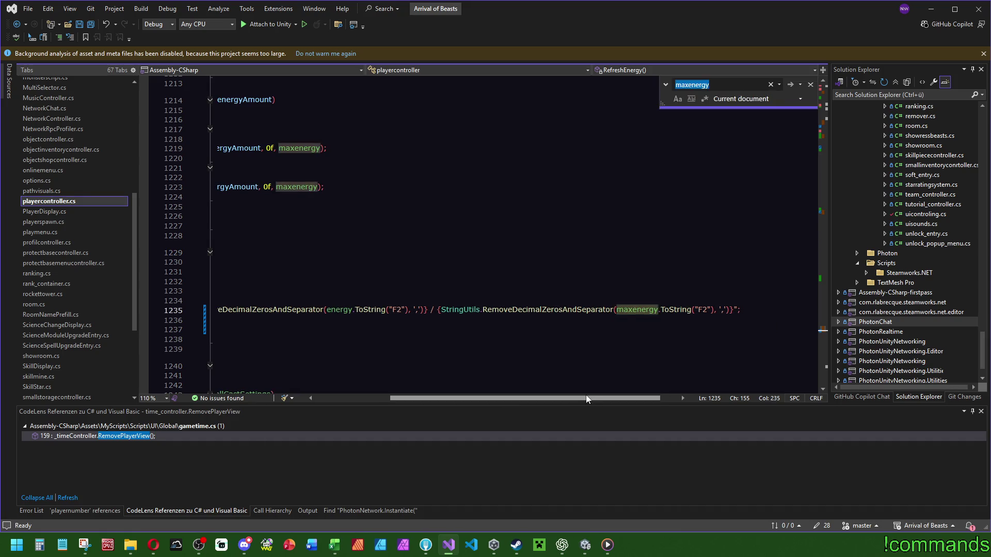
pyautogui.press('Return')
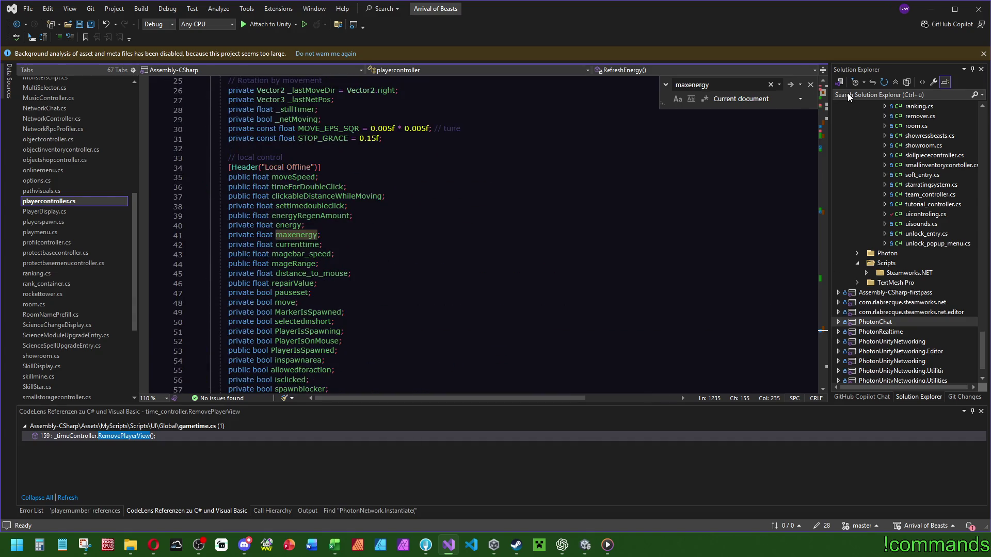
pyautogui.press('Return')
pyautogui.press('Return')
pyautogui.press('Return')
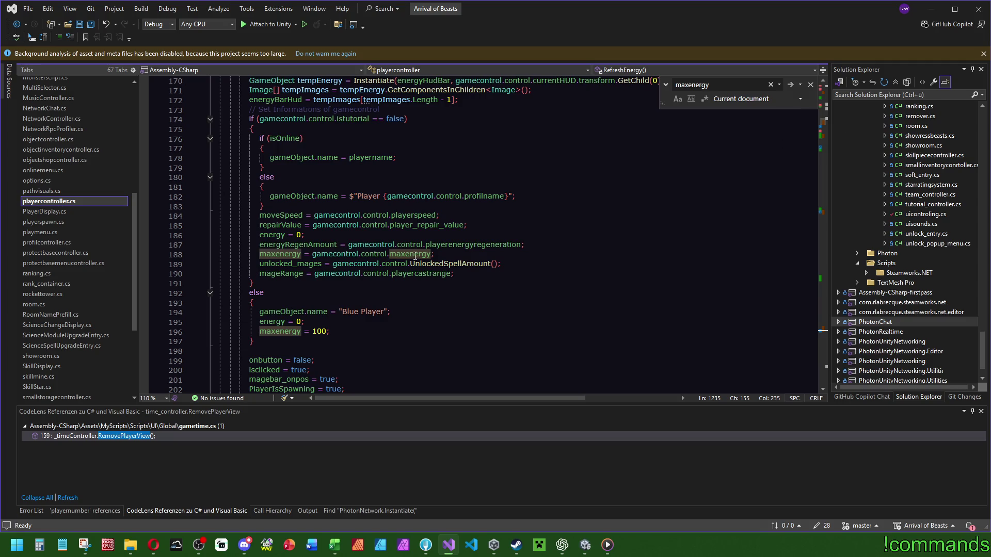
pyautogui.moveTo(415, 256)
pyautogui.click(583, 546)
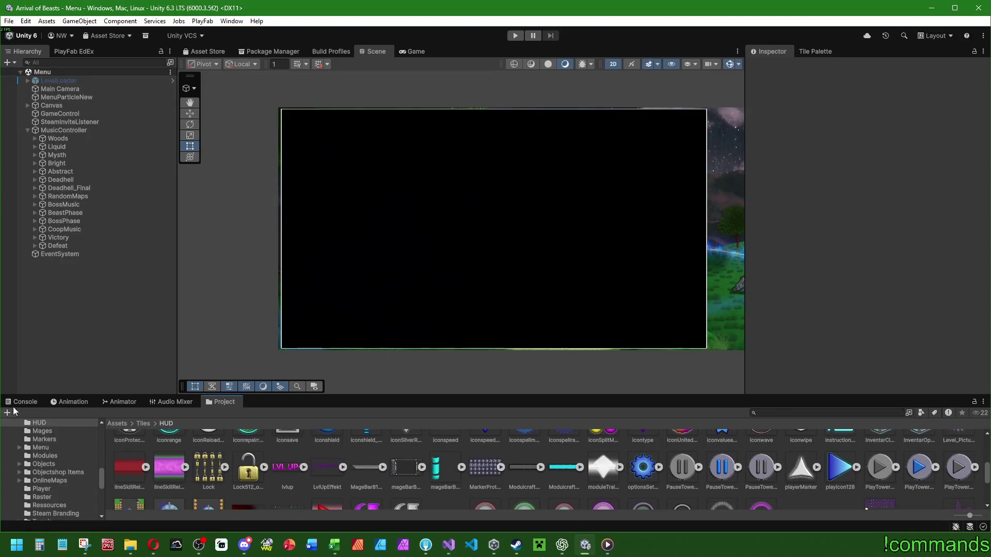
# Open the Player prefab from Assets > Prefabs > UIObjects and select both energy labels under MageBAR.
pyautogui.click(121, 423)
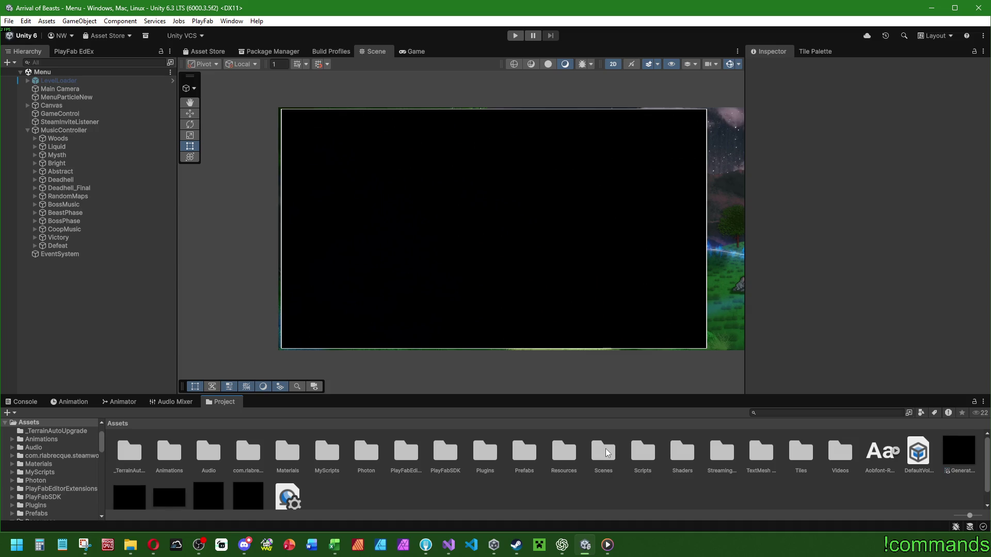
pyautogui.doubleClick(525, 452)
pyautogui.doubleClick(751, 454)
pyautogui.scroll(-1, 882, 462)
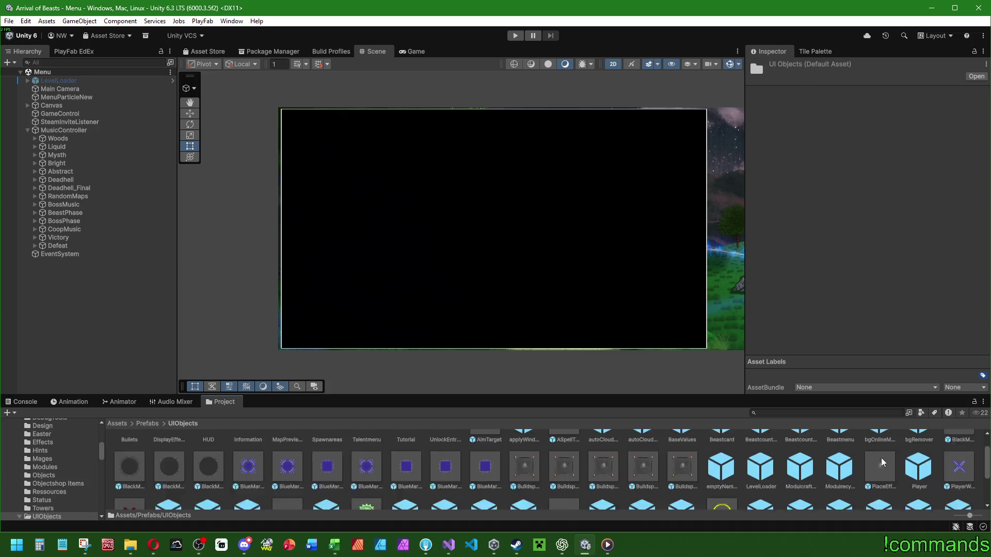
pyautogui.doubleClick(919, 466)
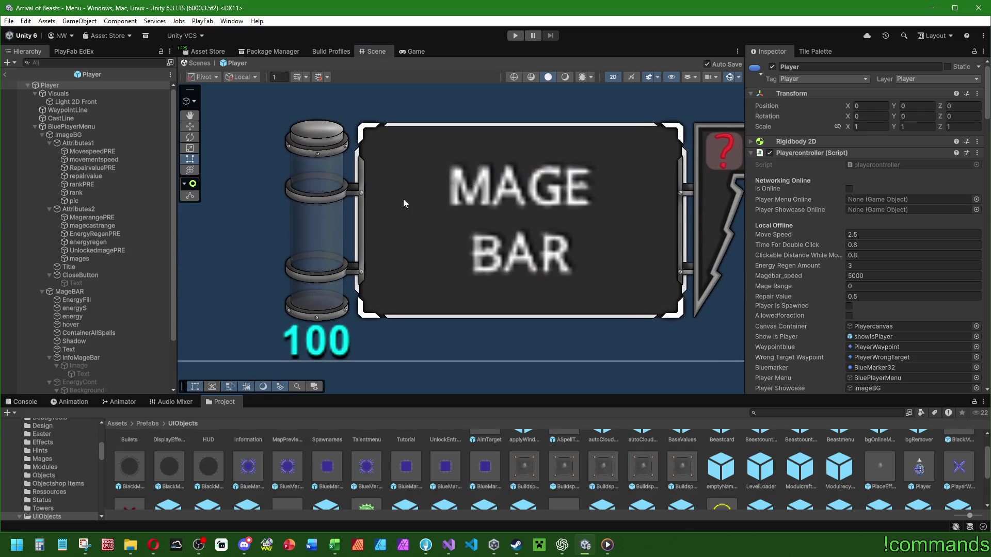
pyautogui.scroll(4, 409, 204)
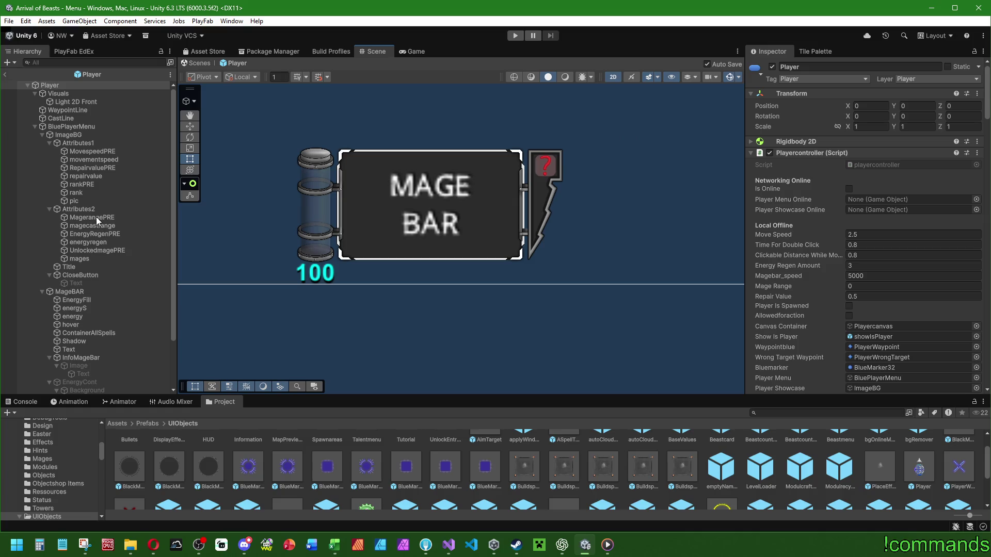
pyautogui.scroll(-5, 94, 282)
pyautogui.click(80, 250)
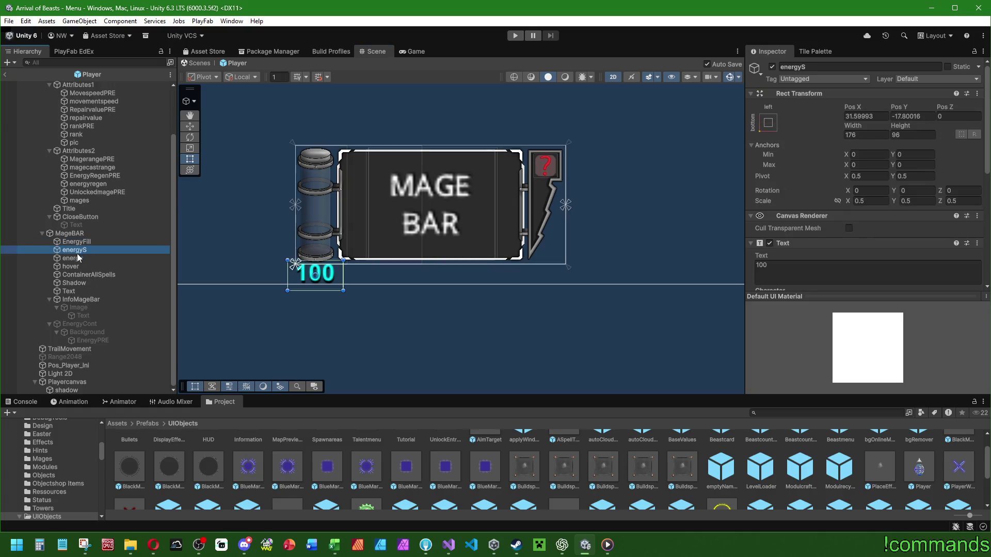
pyautogui.keyDown('ctrl'); pyautogui.click(74, 259); pyautogui.keyUp('ctrl')
# Edit the width and text of both energy labels, entering 100.
pyautogui.click(867, 135)
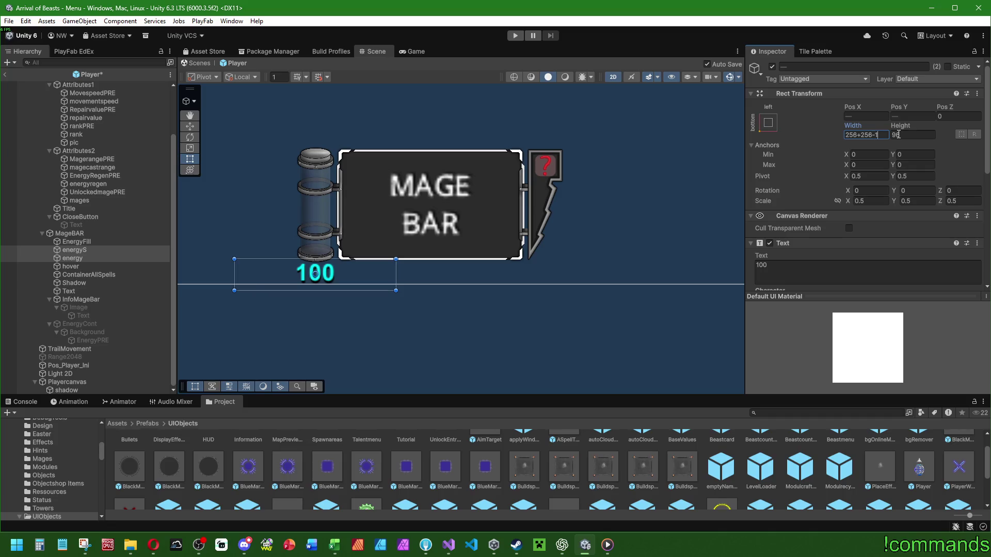
pyautogui.click(836, 279)
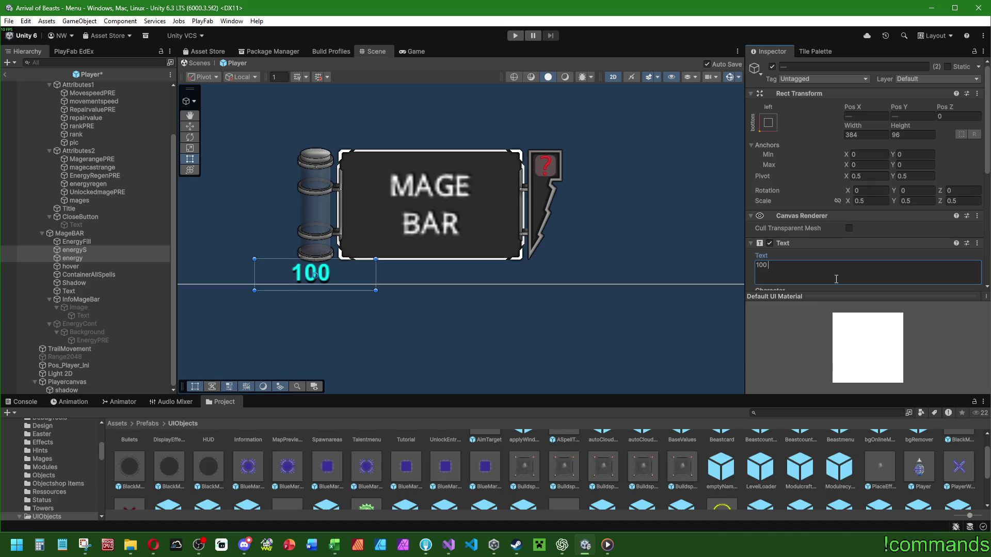
pyautogui.write('/100')
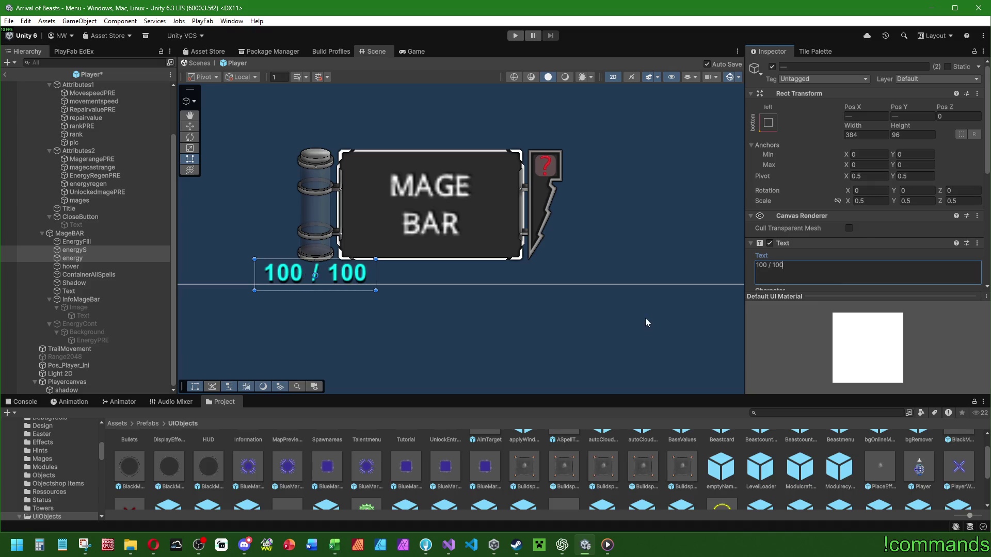
pyautogui.scroll(-5, 791, 202)
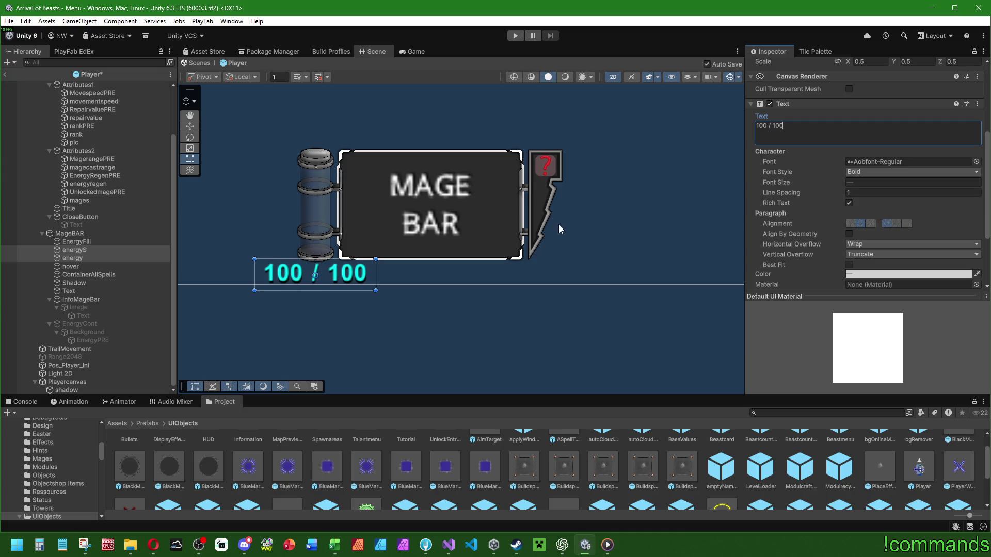
pyautogui.scroll(4, 268, 287)
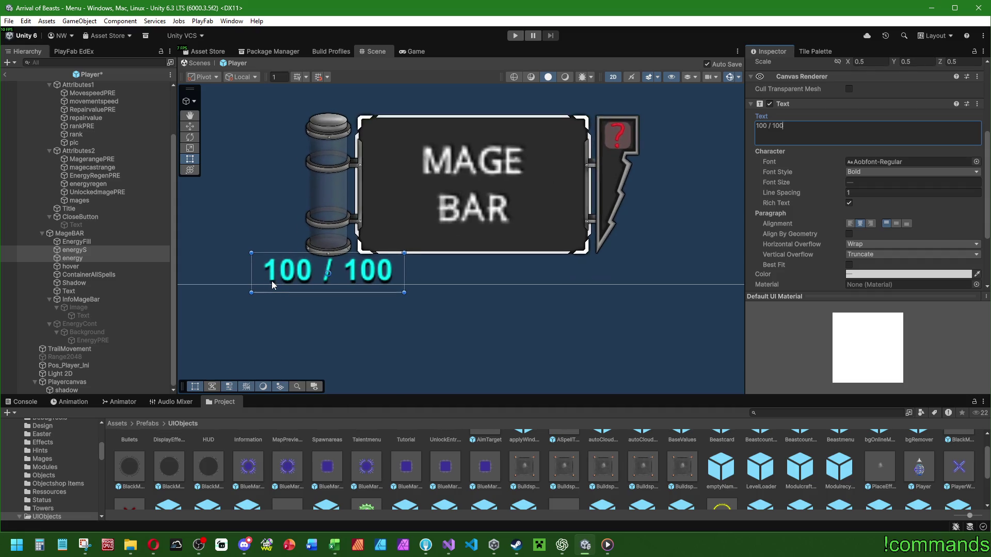
pyautogui.moveTo(442, 204); pyautogui.dragTo(429, 230)
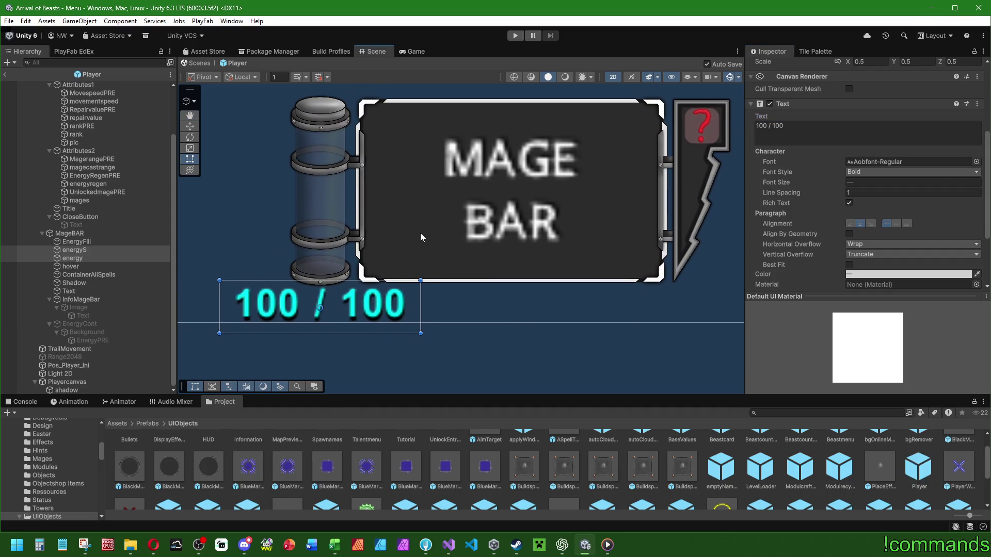
pyautogui.scroll(-3, 850, 228)
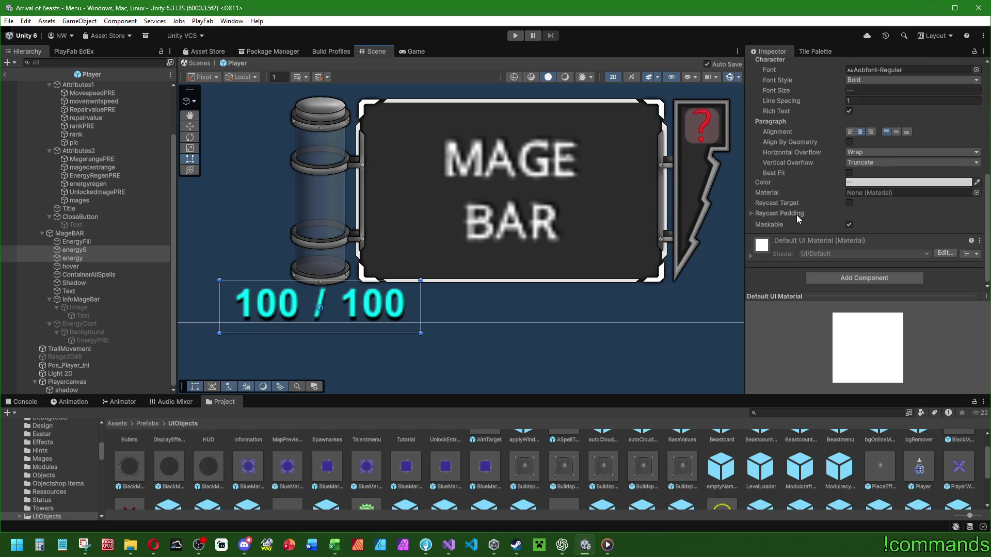
pyautogui.scroll(1, 798, 214)
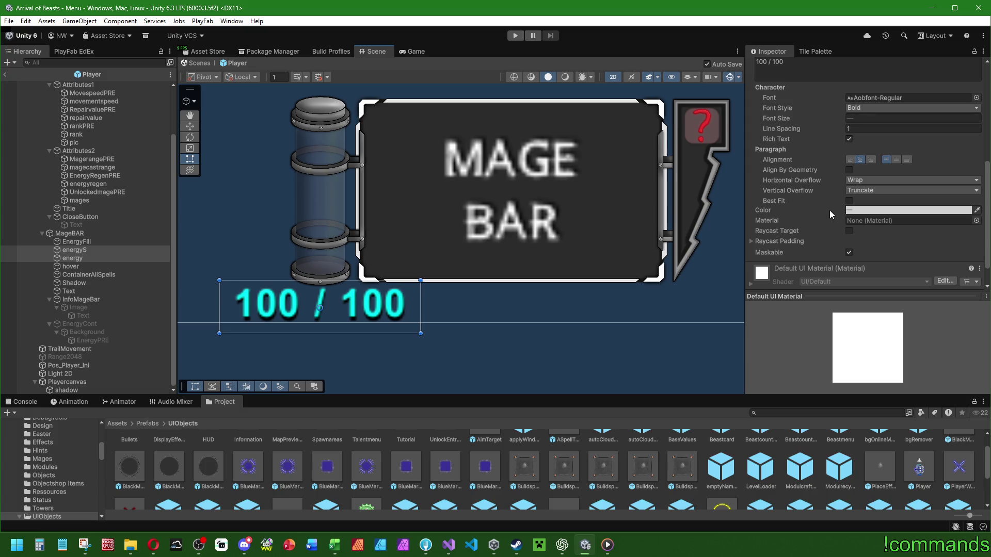
pyautogui.scroll(-1, 831, 202)
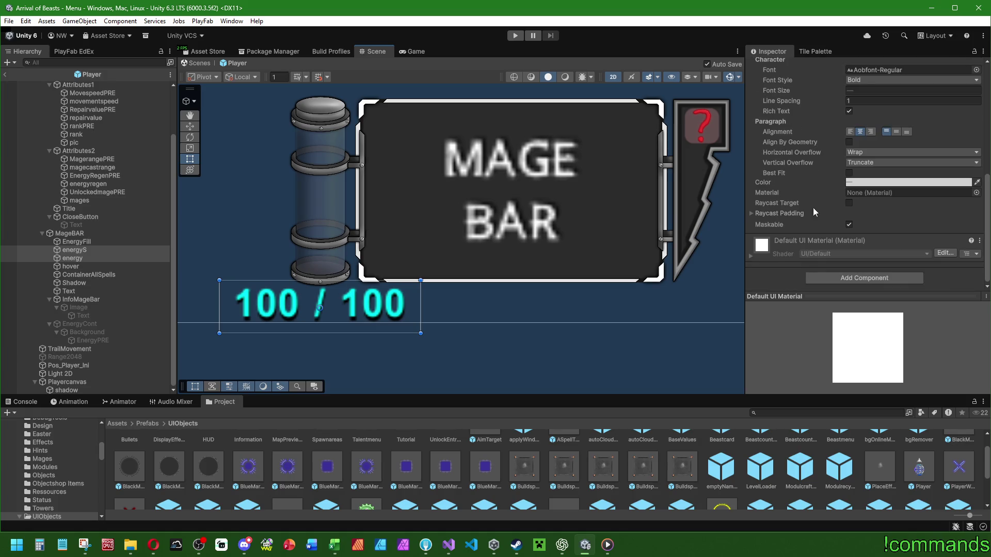
pyautogui.scroll(-10, 597, 264)
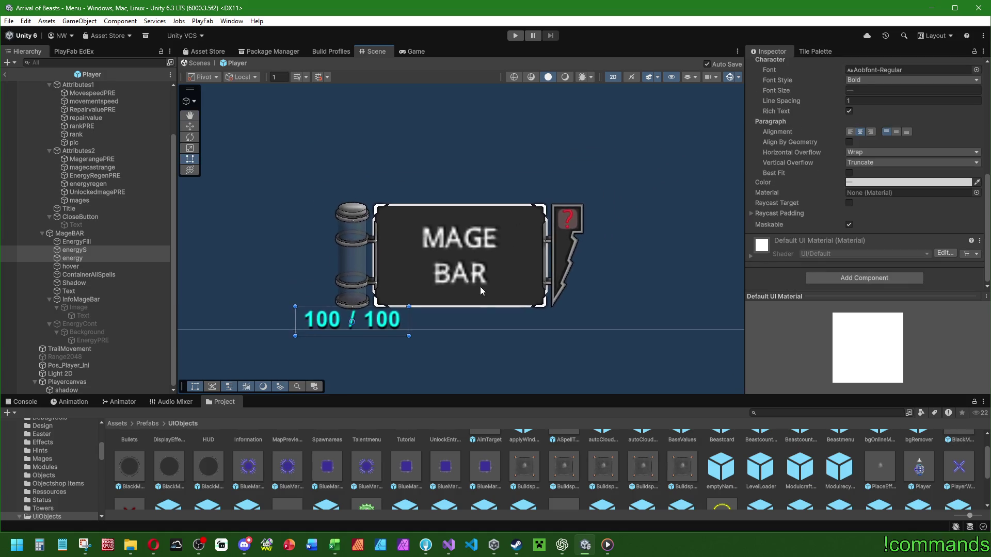
pyautogui.scroll(5, 804, 138)
# Change the energy label text from 100 / 100 to 0/0, then show the Console and select MageBAR.
pyautogui.click(815, 183)
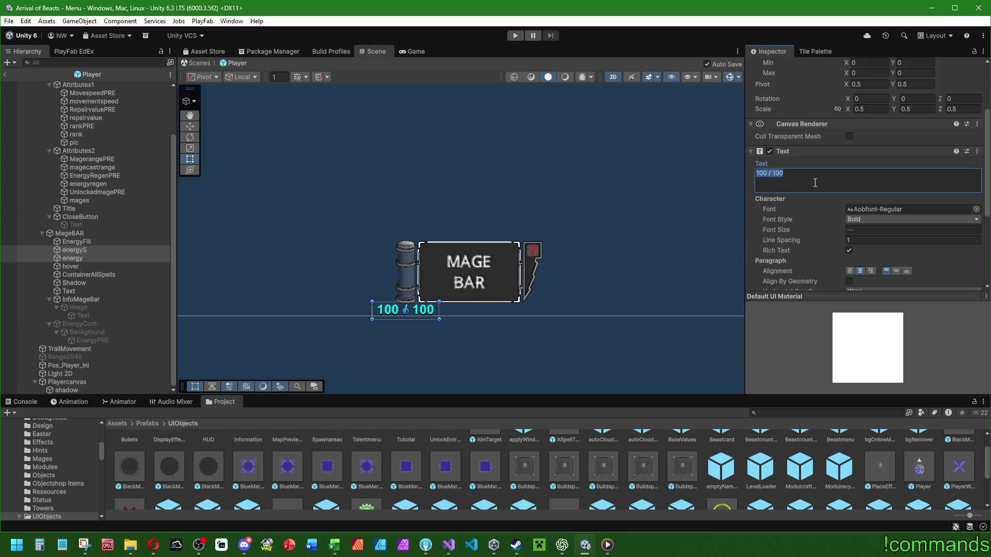
pyautogui.write('0/0')
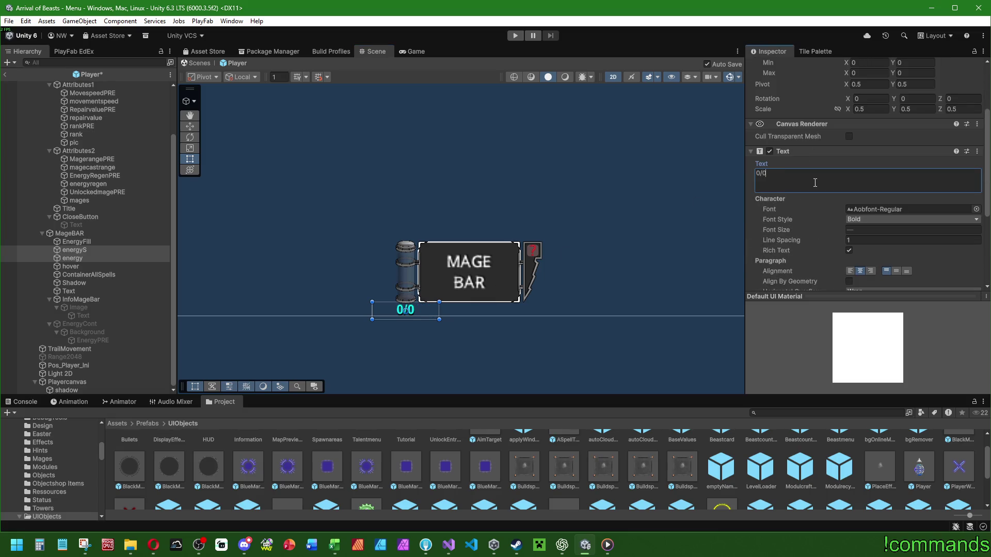
pyautogui.scroll(-3, 353, 281)
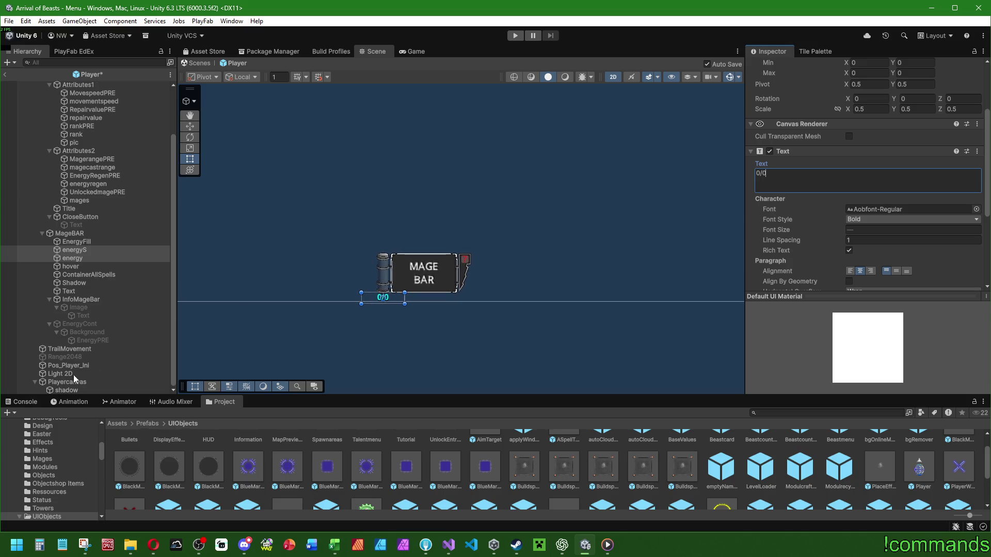
pyautogui.click(13, 403)
pyautogui.click(190, 126)
pyautogui.scroll(3, 333, 243)
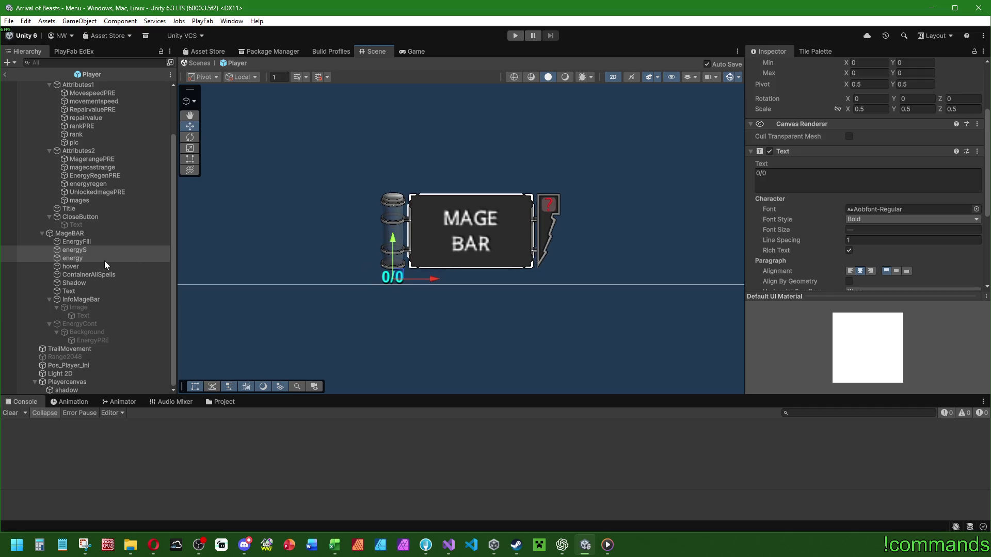
pyautogui.click(70, 232)
# Resize the MageBAR frame with the Rect tool, making it taller and about 466 wide.
pyautogui.click(190, 158)
pyautogui.scroll(2, 456, 270)
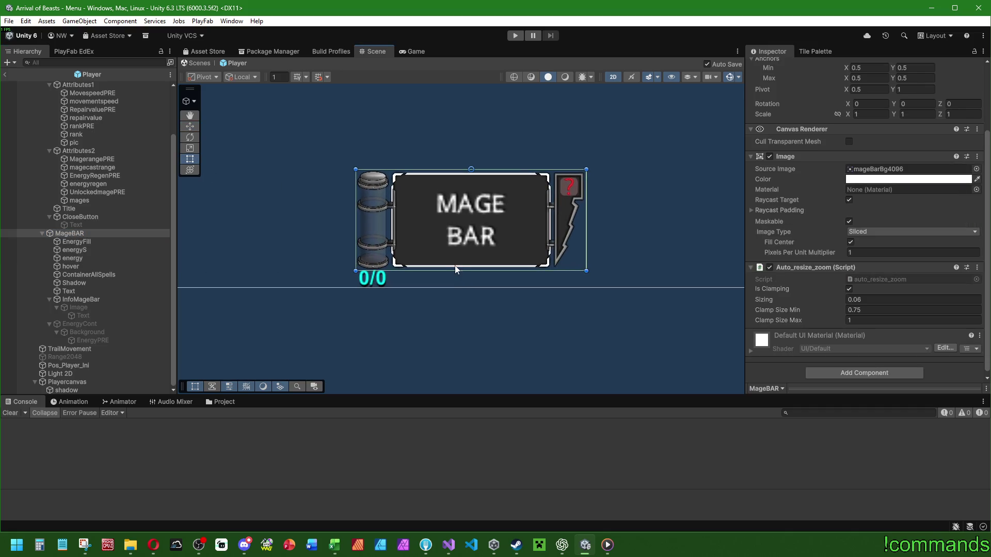
pyautogui.moveTo(455, 169); pyautogui.dragTo(465, 120)
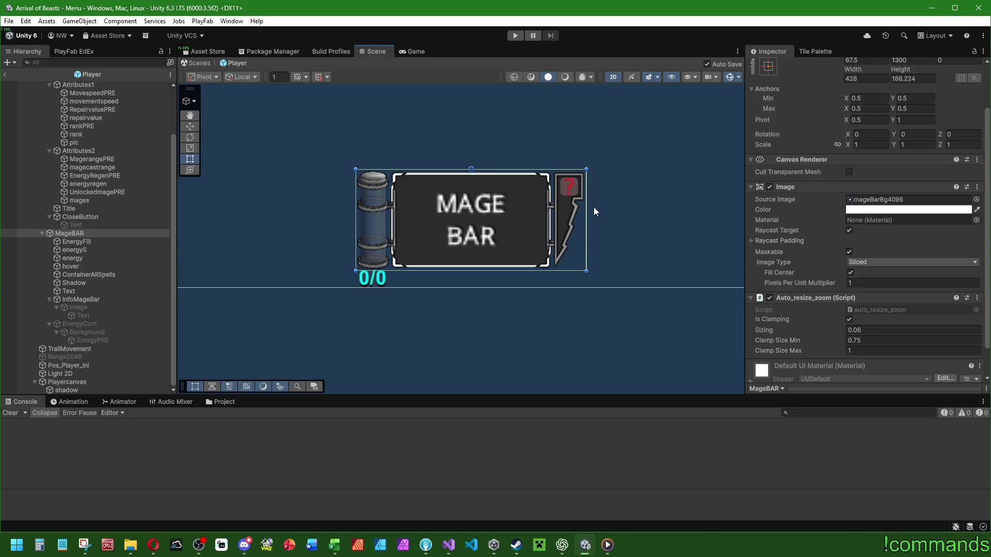
pyautogui.moveTo(586, 207); pyautogui.dragTo(597, 207)
pyautogui.scroll(-5, 501, 245)
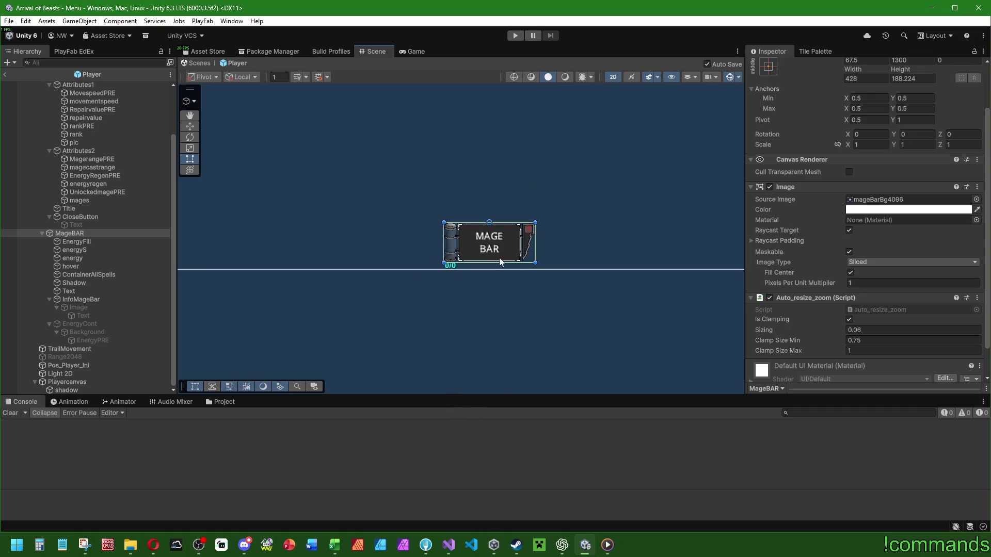
pyautogui.moveTo(502, 260); pyautogui.dragTo(457, 254)
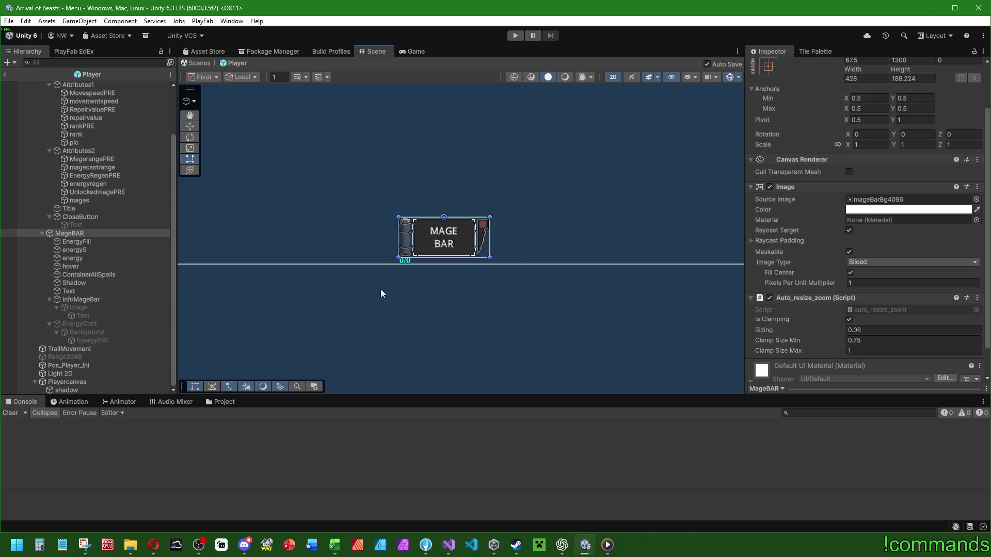
# Exit prefab mode back to the Menu scene, save, and start play mode.
pyautogui.click(6, 76)
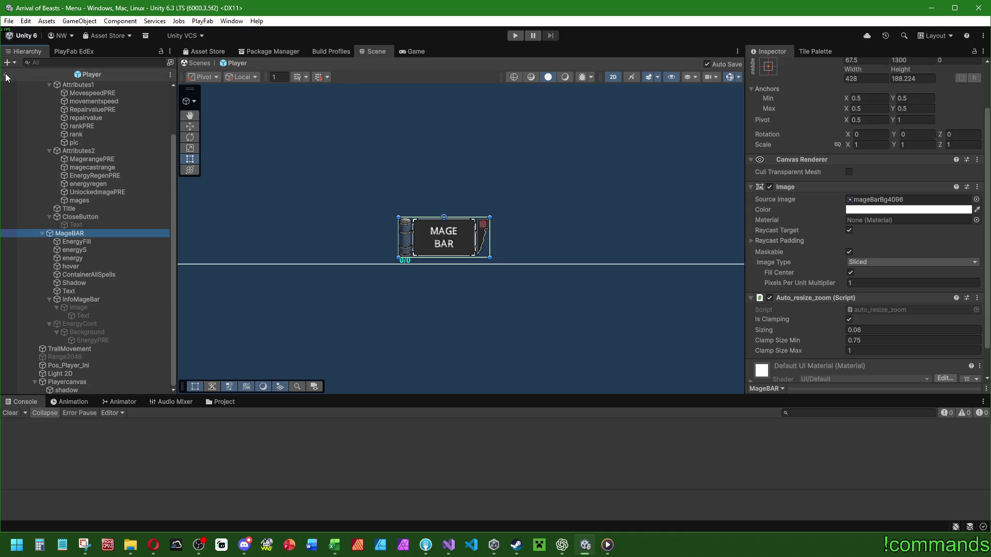
pyautogui.click(9, 21)
pyautogui.click(31, 133)
pyautogui.click(9, 21)
pyautogui.click(31, 72)
pyautogui.click(515, 36)
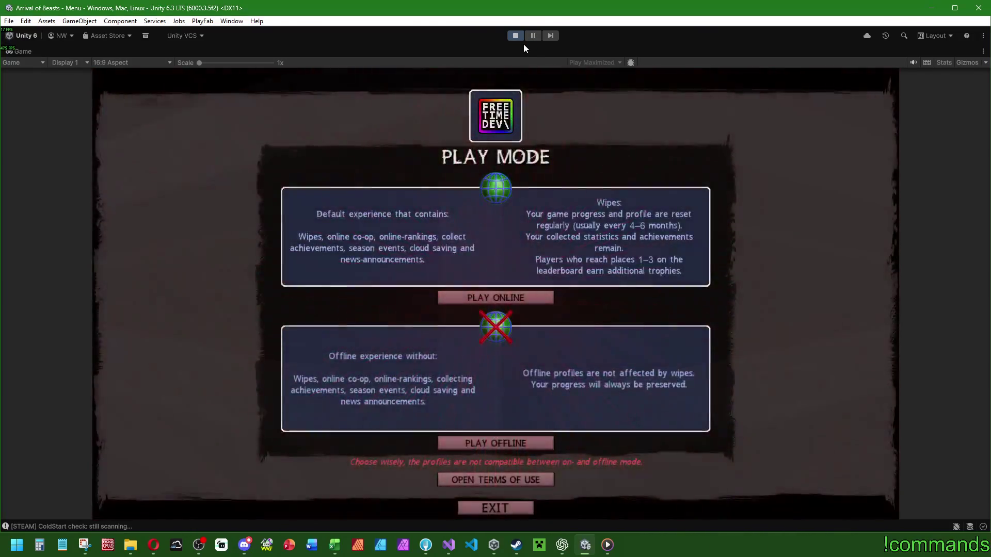
# Play online with the first local profile on the MYSTH EQUAL map and spawn the player.
pyautogui.click(524, 299)
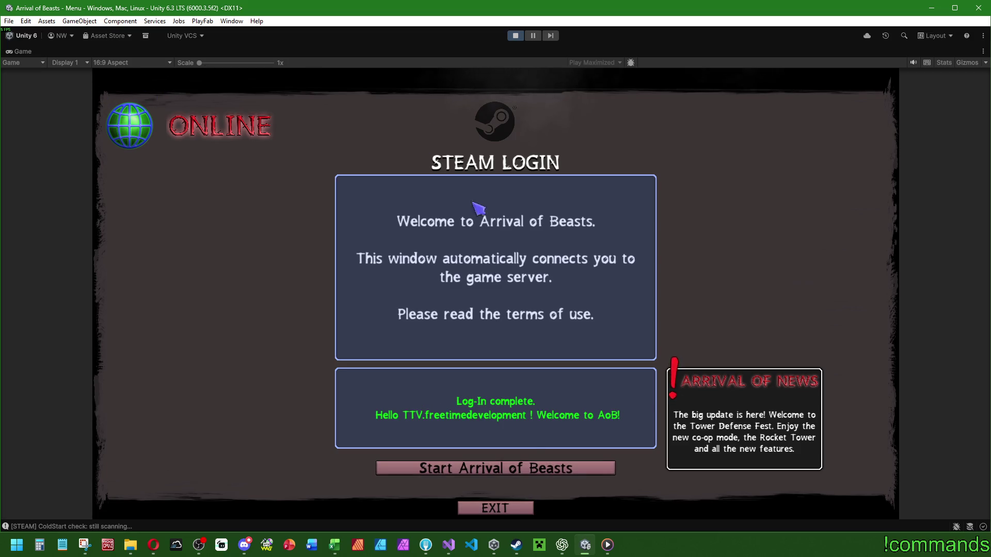
pyautogui.click(508, 468)
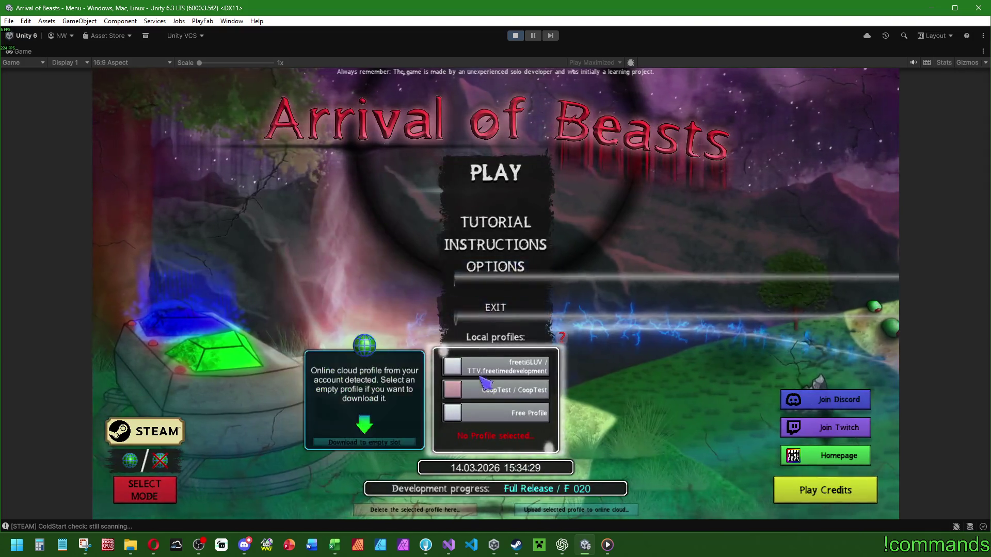
pyautogui.click(464, 367)
pyautogui.click(499, 172)
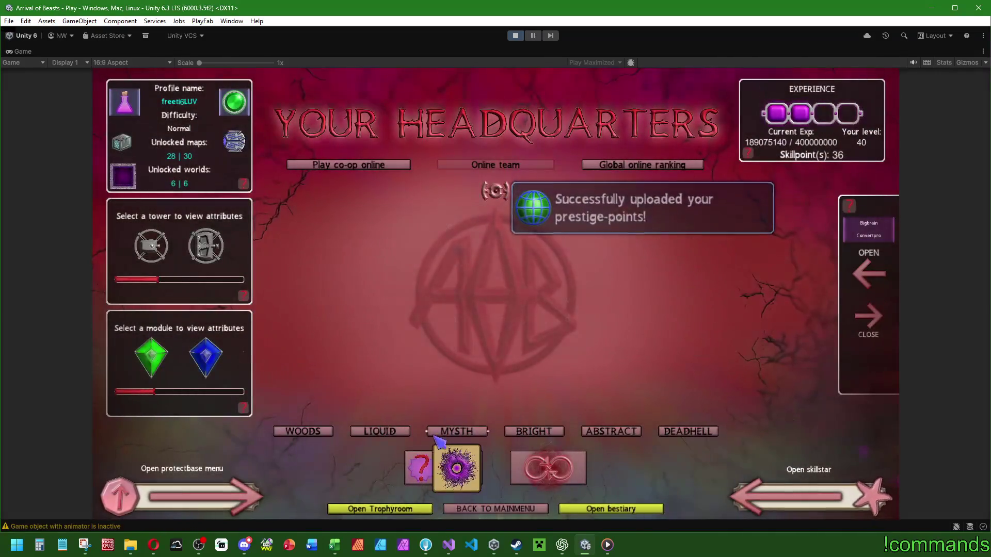
pyautogui.click(457, 431)
pyautogui.click(444, 478)
pyautogui.click(445, 492)
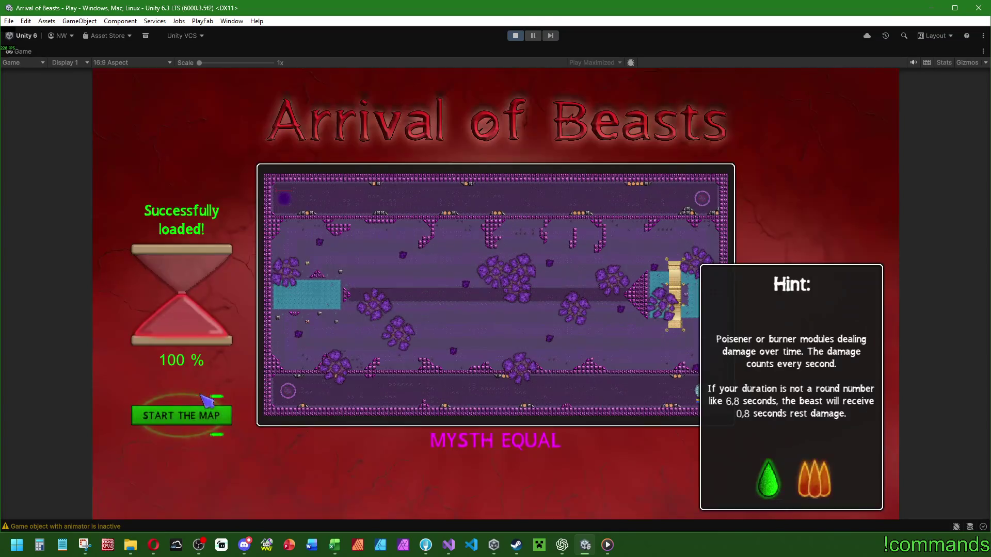
pyautogui.click(196, 410)
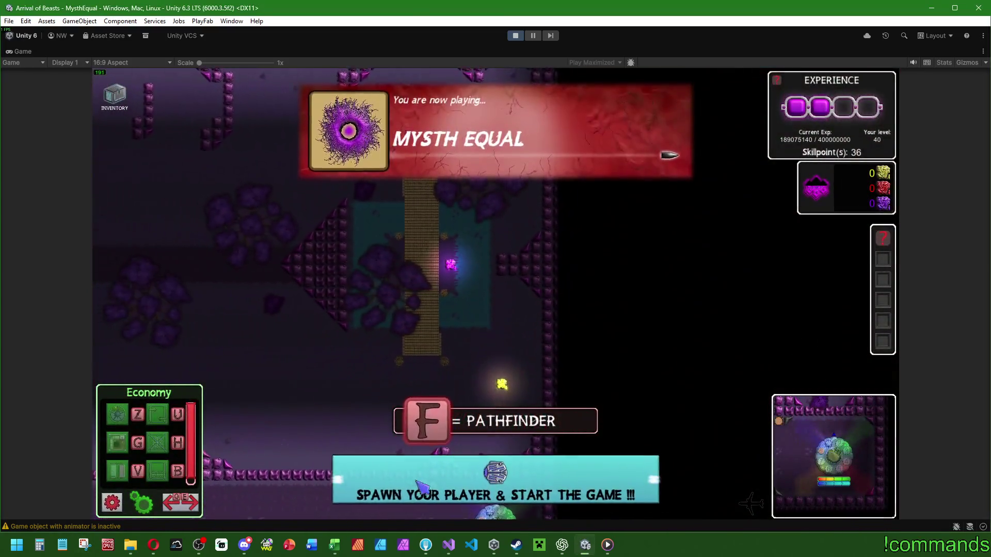
pyautogui.click(420, 485)
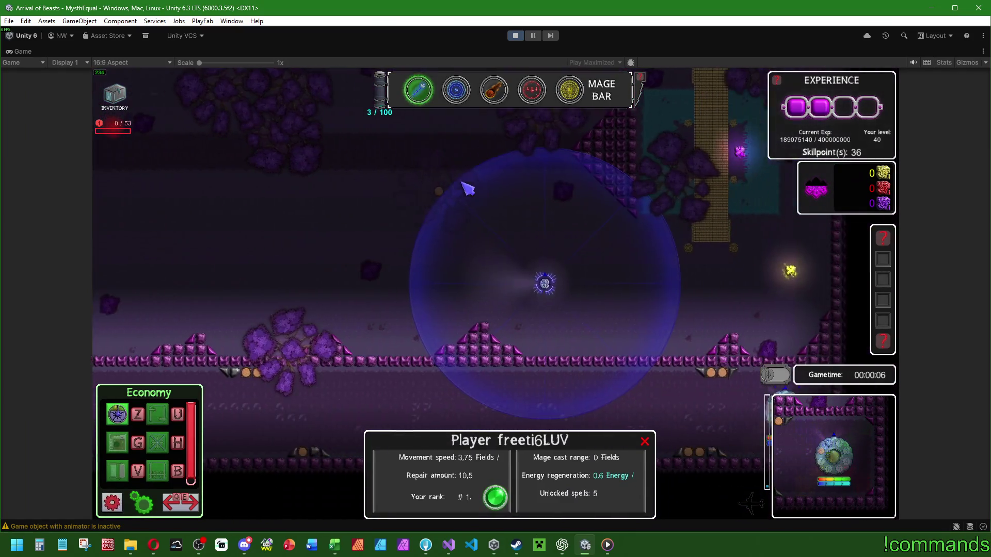
# Enable UI AUTO SIZE in the in-game settings, check the mage bar spells, then stop play mode.
pyautogui.moveTo(413, 89)
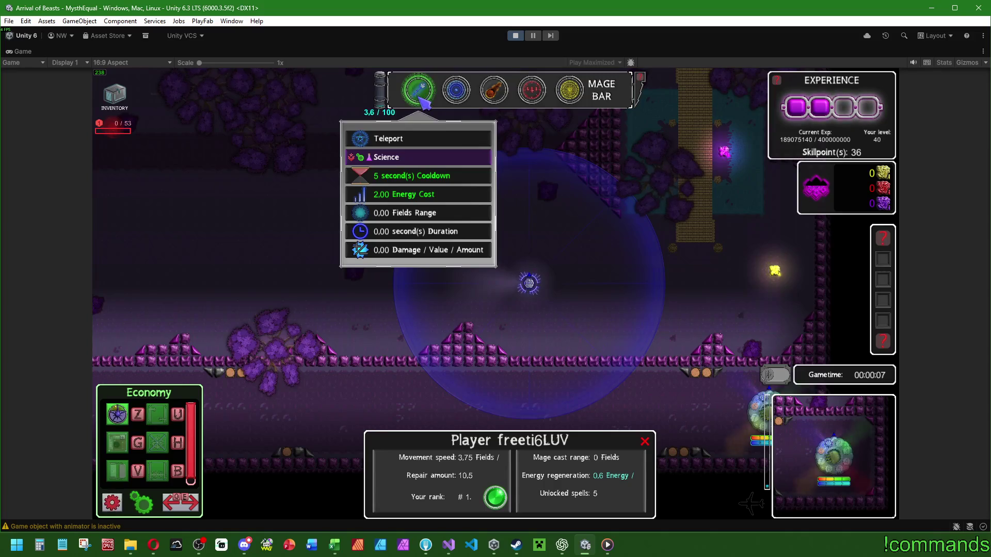
pyautogui.press('Escape')
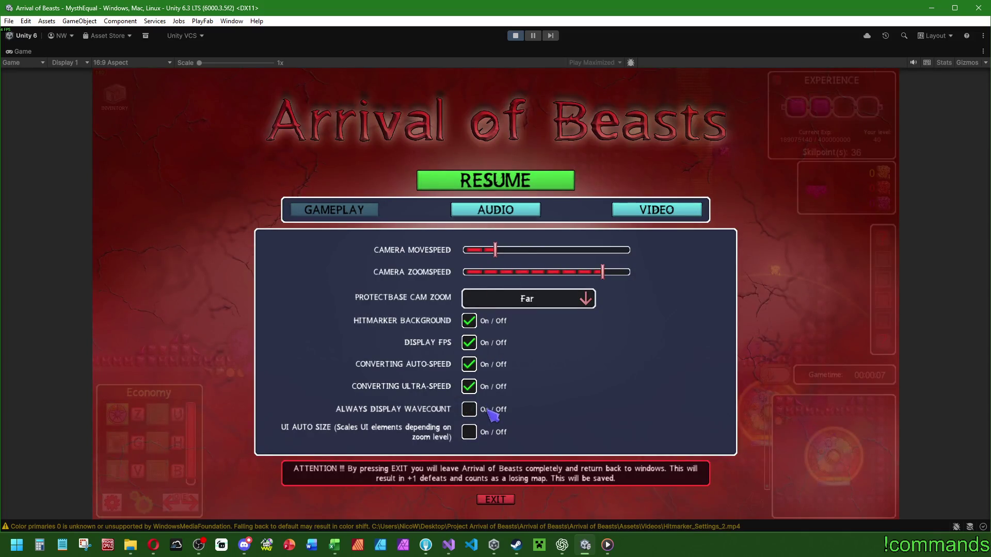
pyautogui.click(469, 432)
pyautogui.click(492, 187)
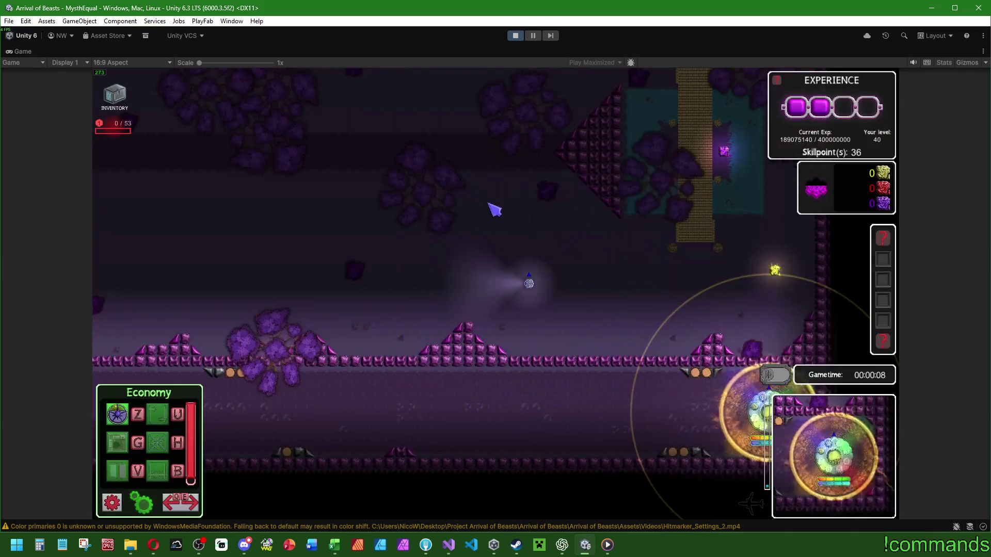
pyautogui.click(503, 283)
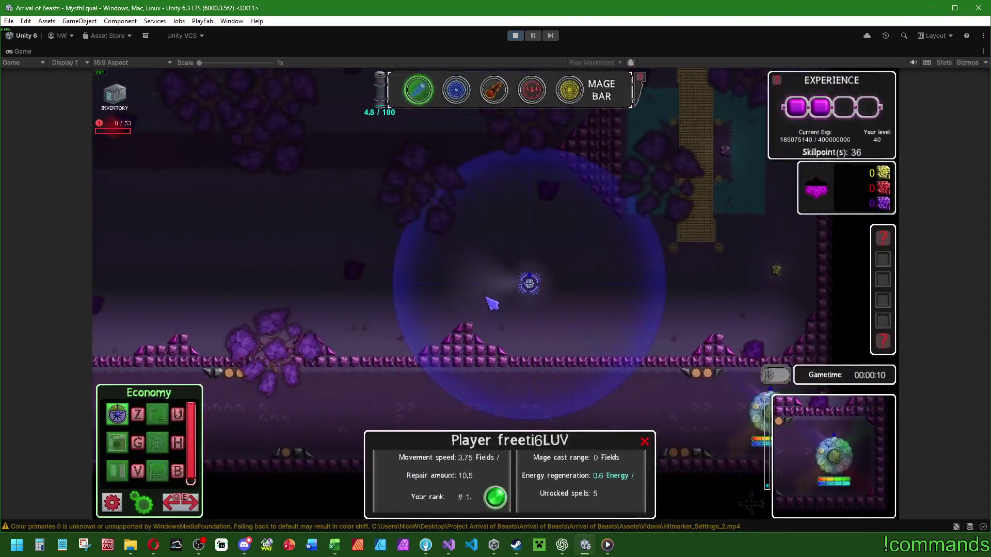
pyautogui.scroll(5, 495, 299)
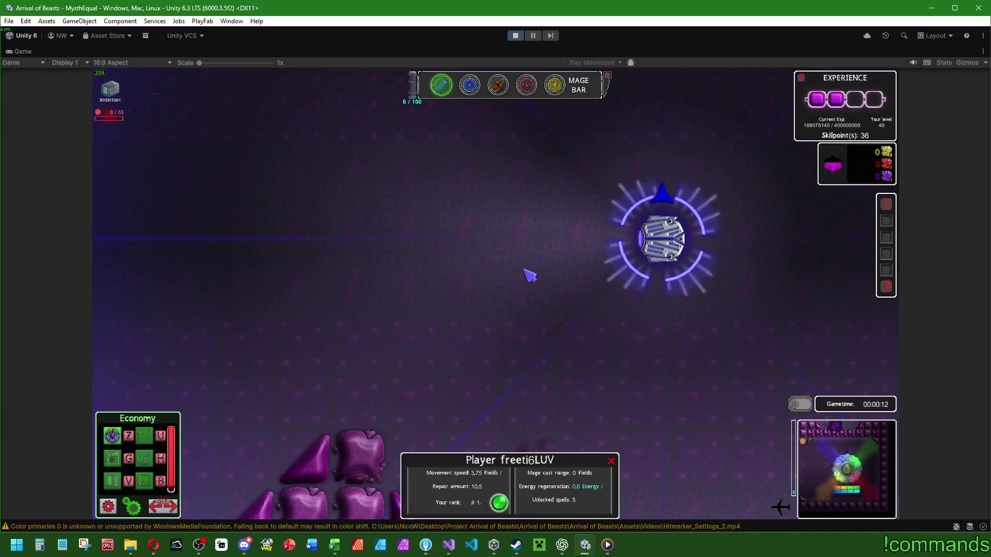
pyautogui.moveTo(502, 89)
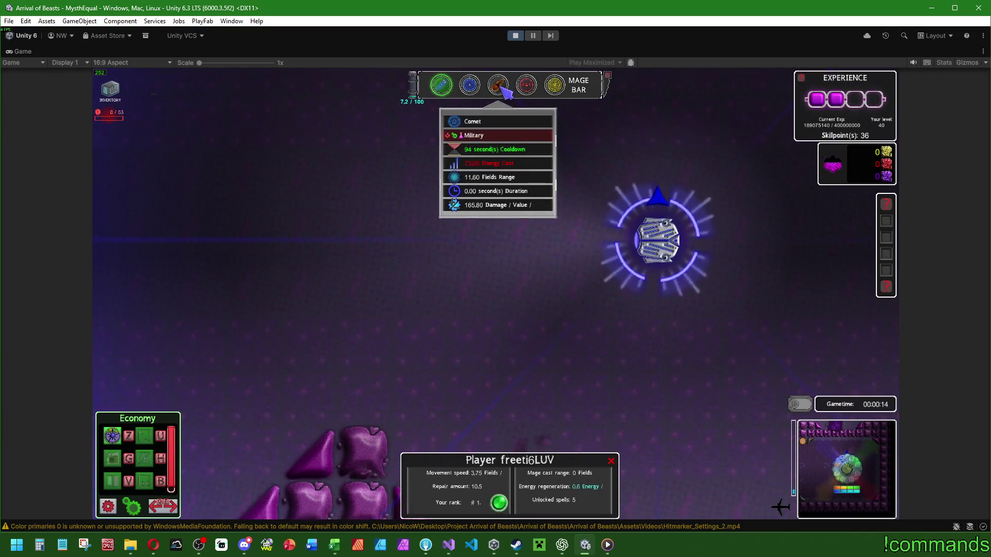
pyautogui.scroll(-5, 503, 92)
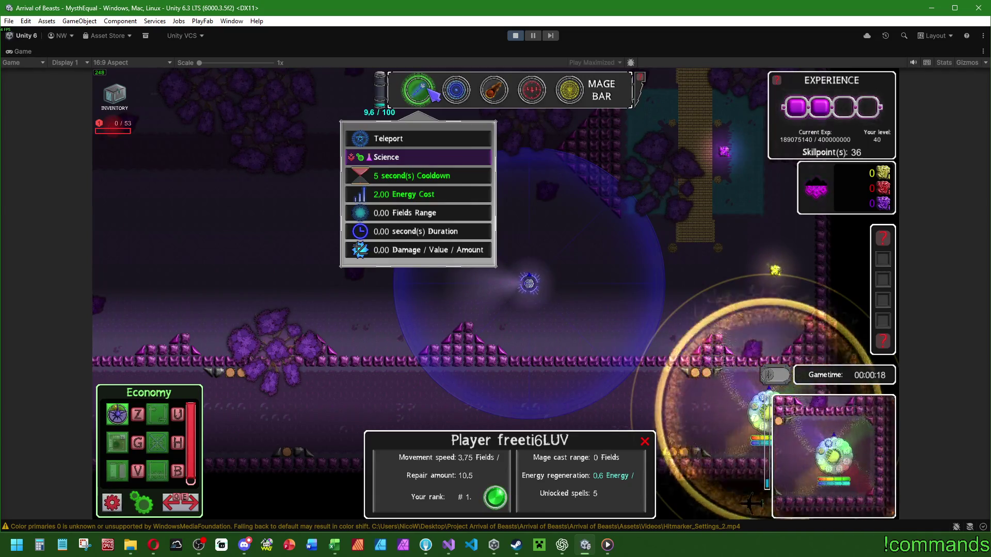
pyautogui.moveTo(642, 78)
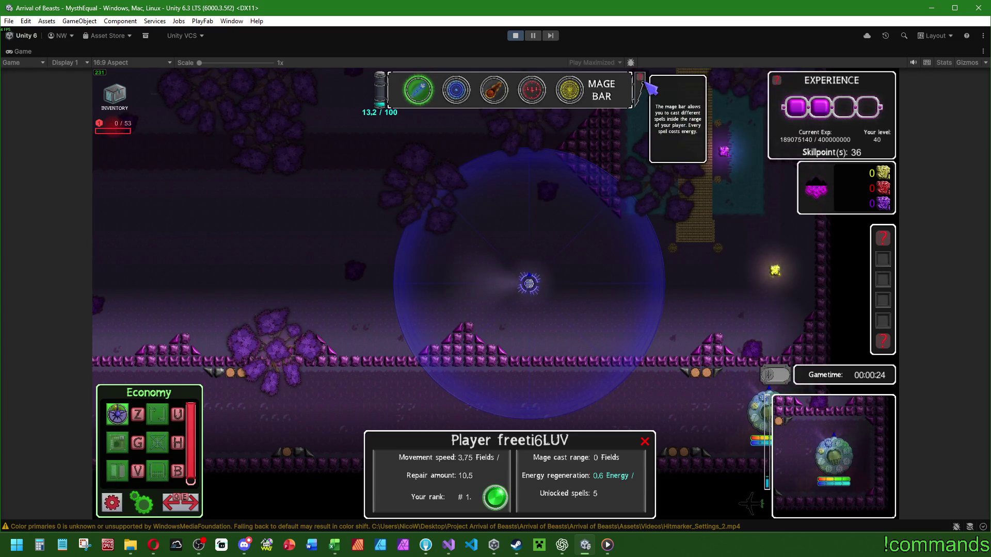
pyautogui.click(512, 35)
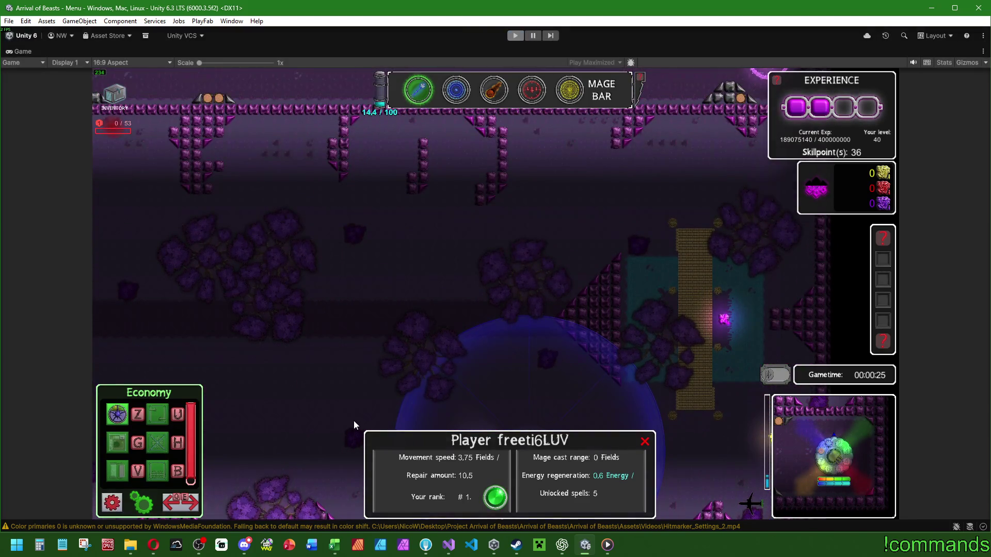
# Open mageBarBg_Fill4096 from Affinity Photo's recent files, then close it.
pyautogui.click(607, 545)
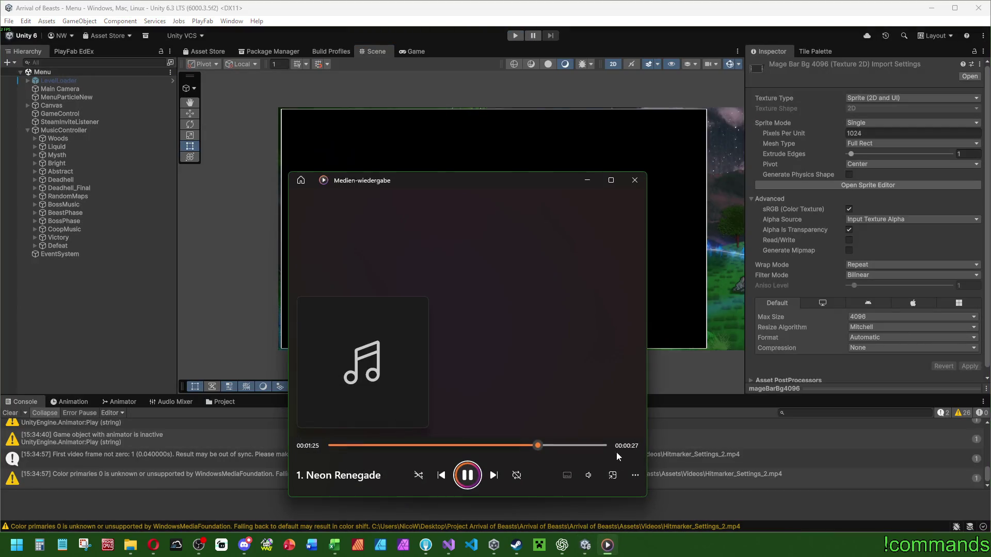
pyautogui.click(587, 180)
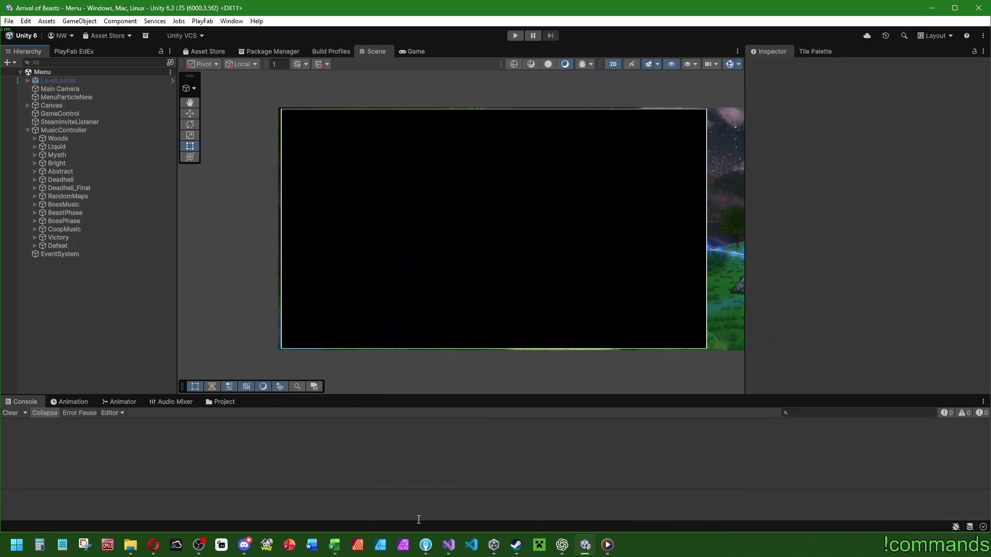
pyautogui.click(403, 547)
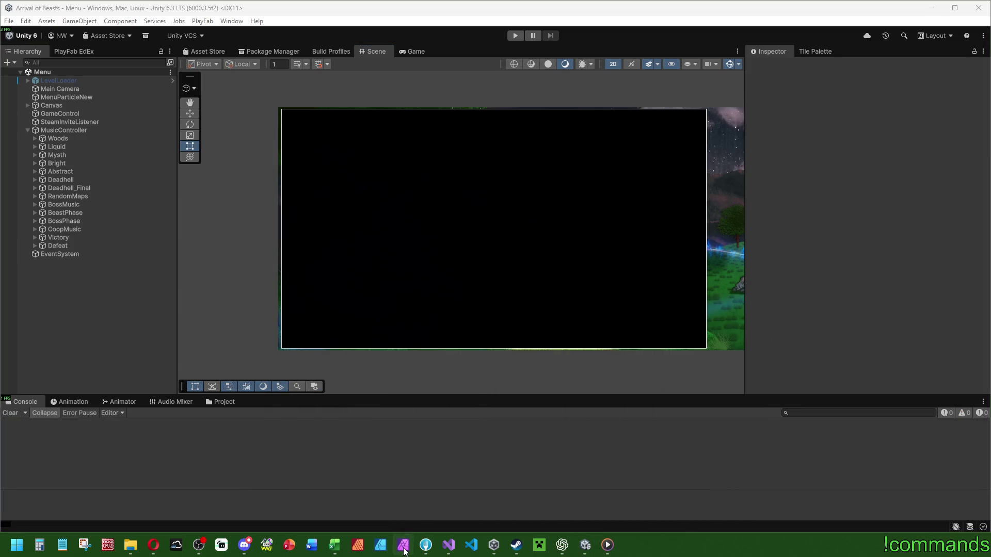
pyautogui.rightClick(405, 551)
pyautogui.click(407, 300)
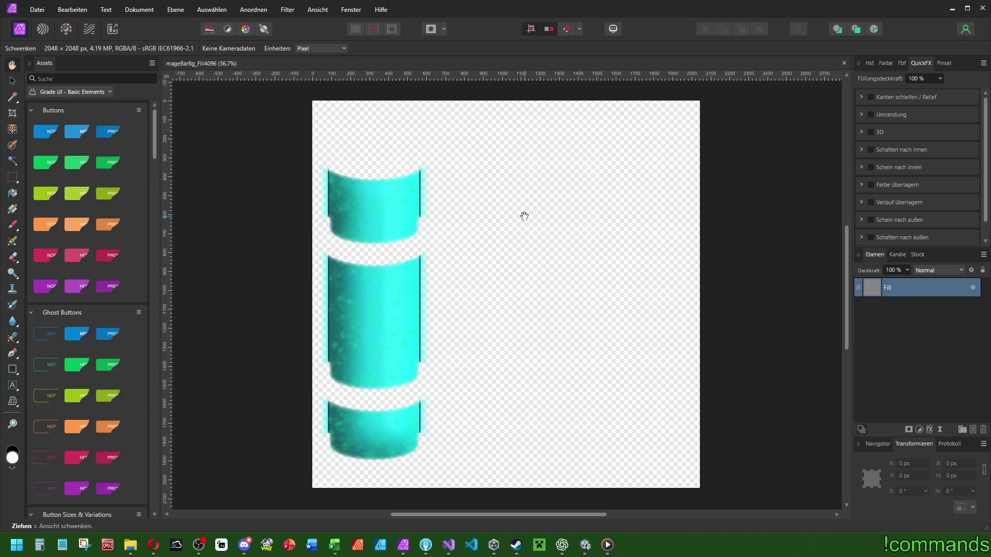
pyautogui.scroll(-3, 575, 212)
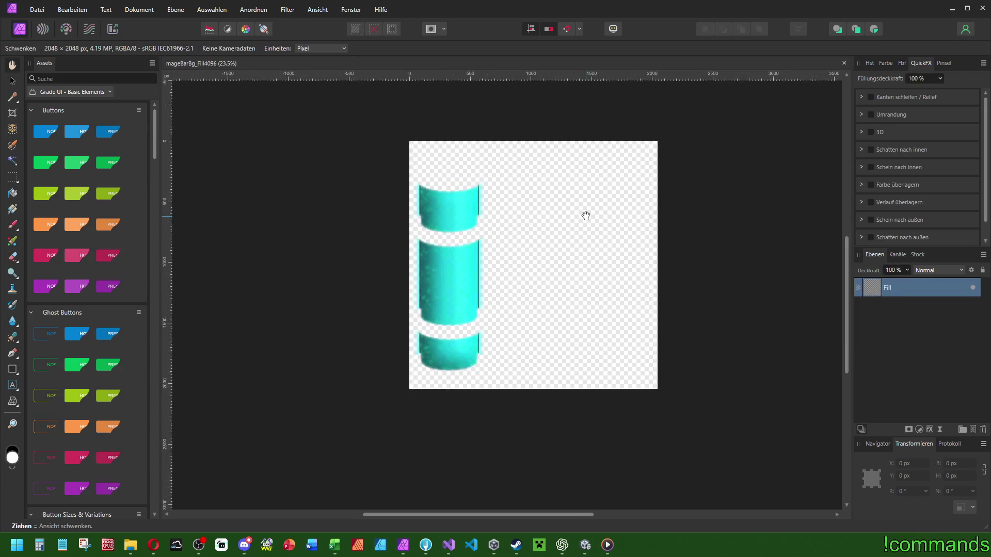
pyautogui.click(844, 63)
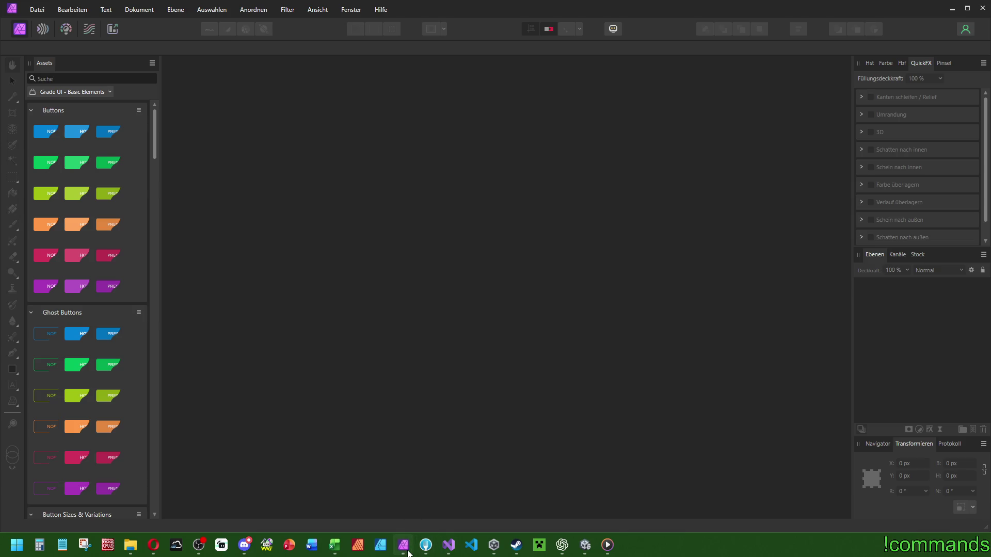
# Open mageBarBg4096.afphoto from the recent files list.
pyautogui.rightClick(408, 552)
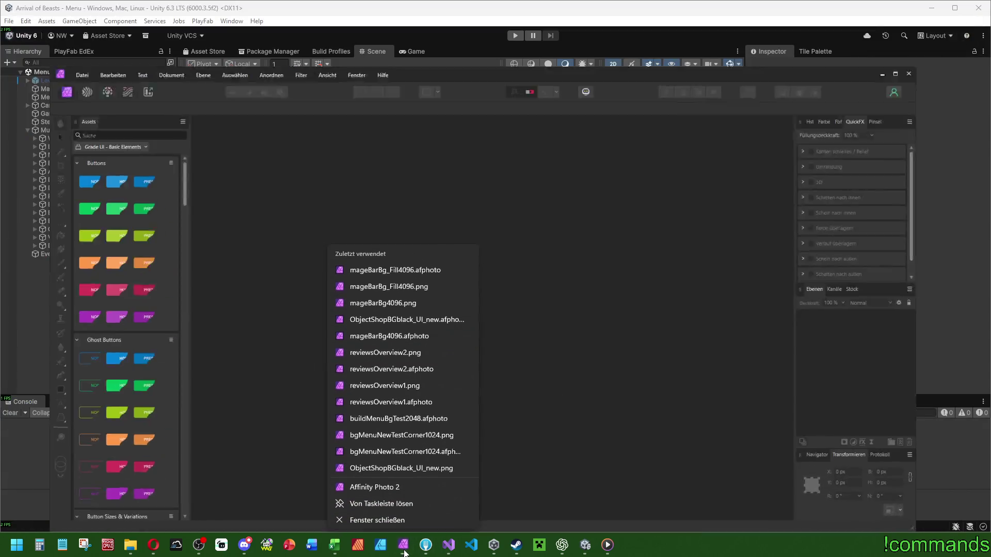
pyautogui.click(411, 440)
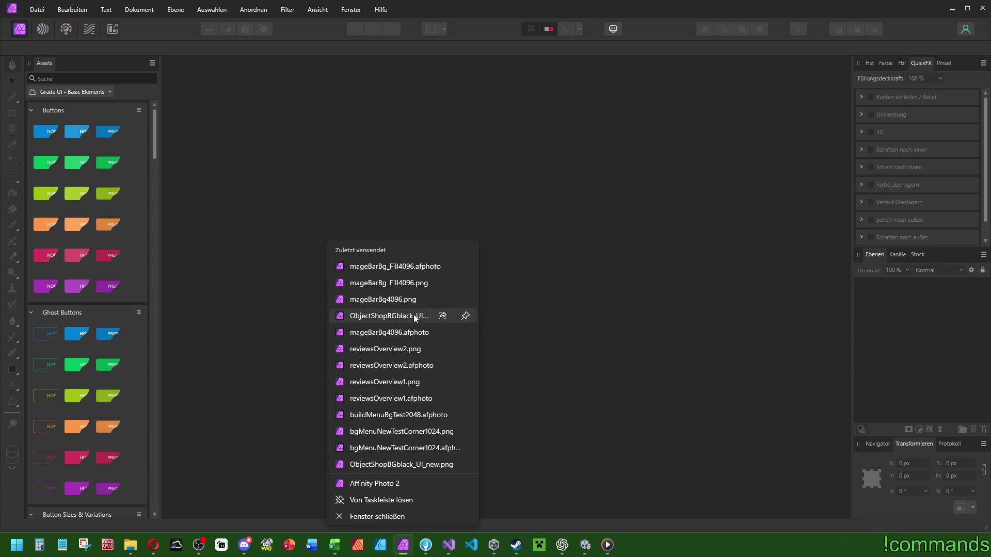
pyautogui.click(402, 332)
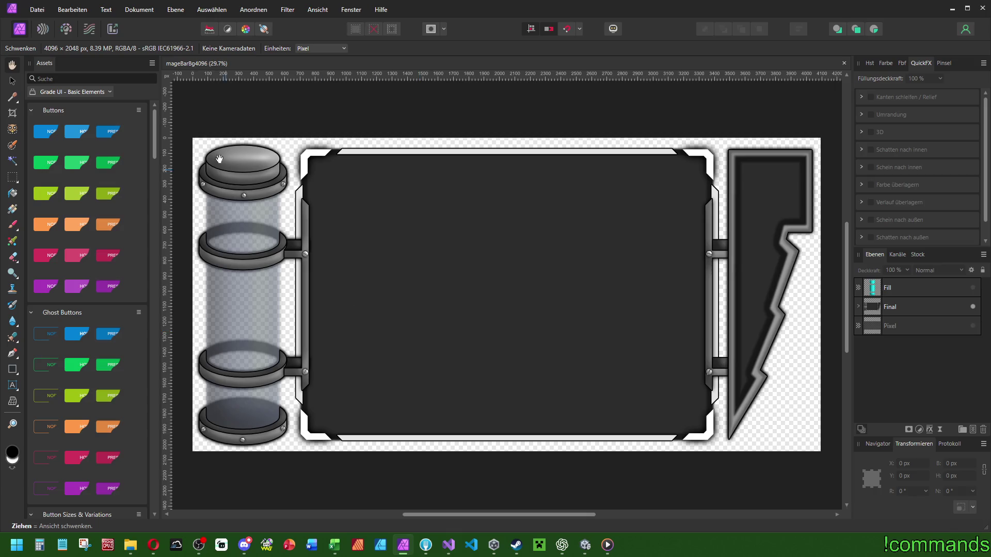
# Resize the document to 2048 × 1024 px (4096/2), close it past the save prompt, and quit Affinity Photo.
pyautogui.click(139, 10)
pyautogui.click(155, 68)
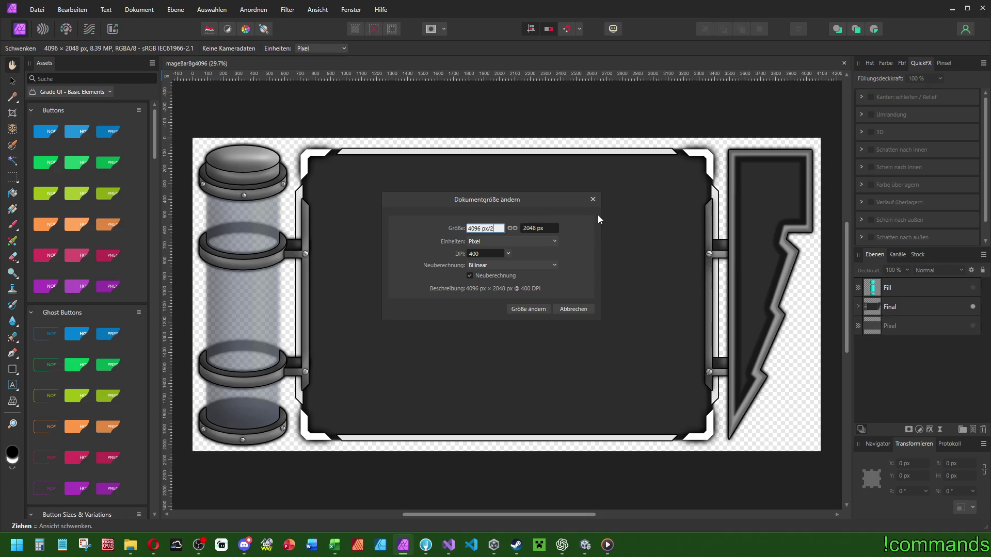
pyautogui.press('Escape')
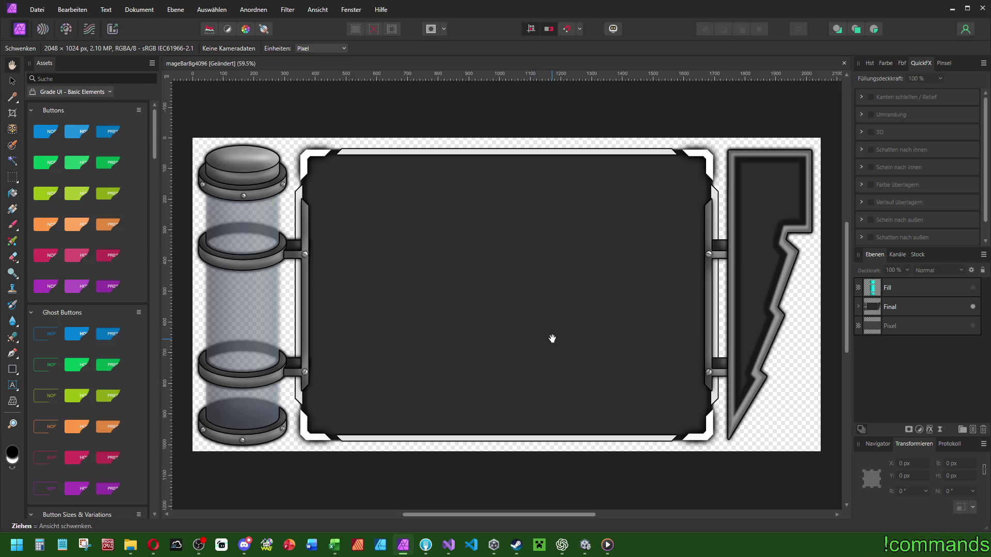
pyautogui.click(845, 63)
pyautogui.click(489, 281)
pyautogui.click(983, 8)
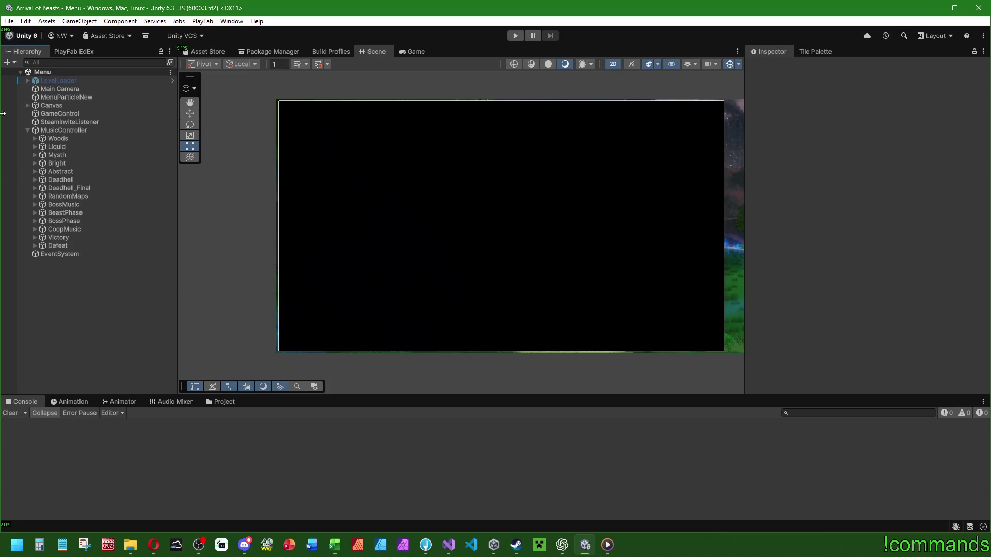
# Save the project and the open scene.
pyautogui.click(9, 21)
pyautogui.click(46, 130)
pyautogui.click(8, 21)
pyautogui.click(50, 72)
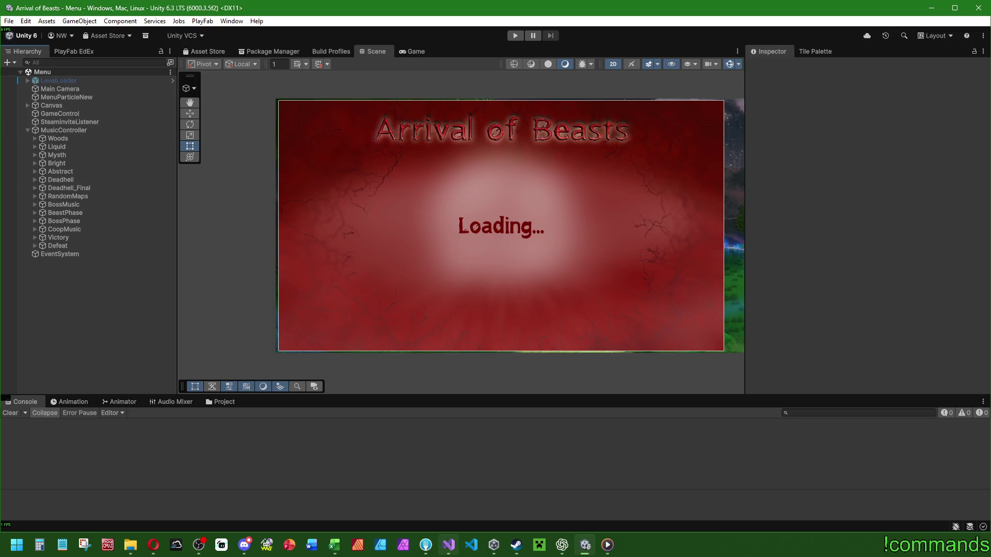
# Open the Player prefab, inspect MageBAR under BluePlayerMenu, then return to the Menu scene.
pyautogui.moveTo(446, 555)
pyautogui.click(220, 401)
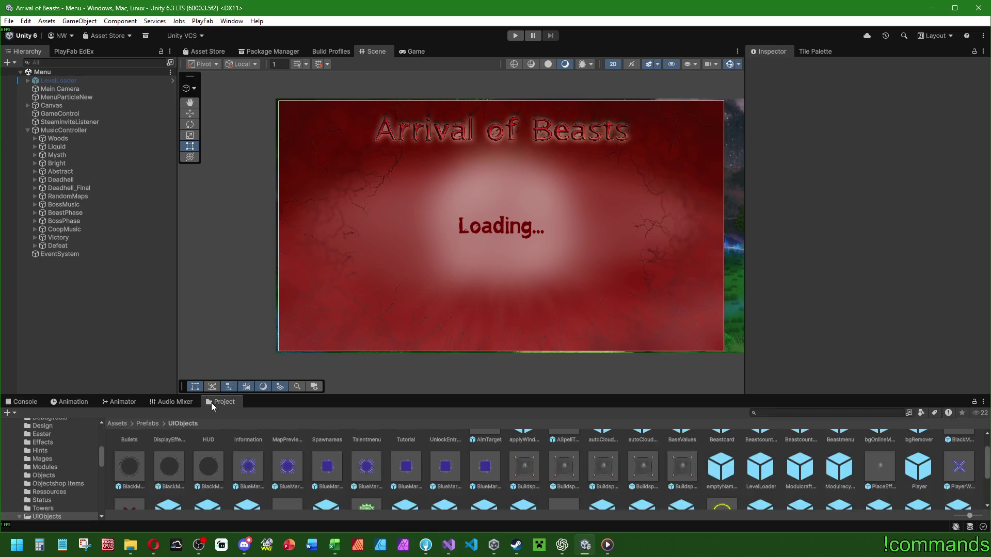
pyautogui.click(915, 472)
pyautogui.doubleClick(915, 473)
pyautogui.click(71, 127)
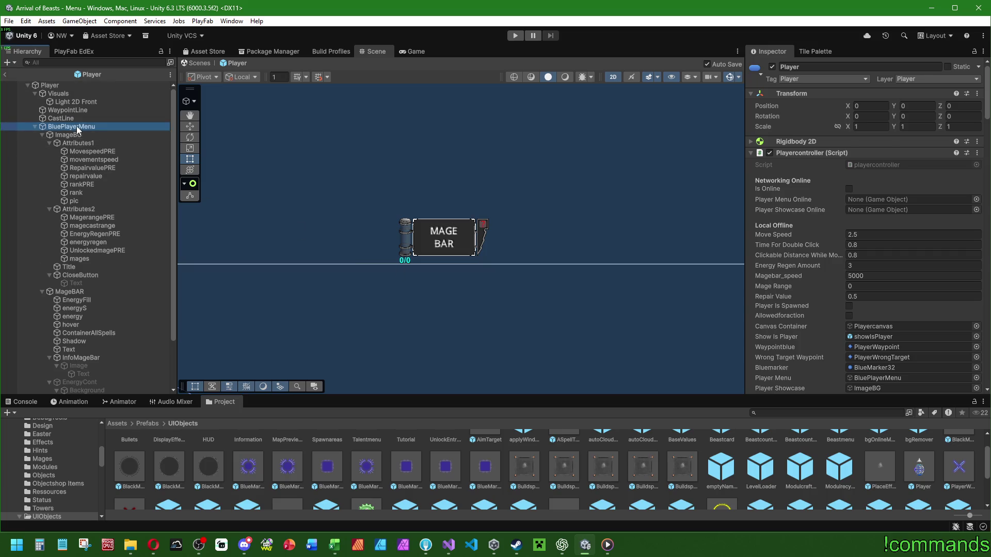
pyautogui.click(49, 143)
pyautogui.click(50, 151)
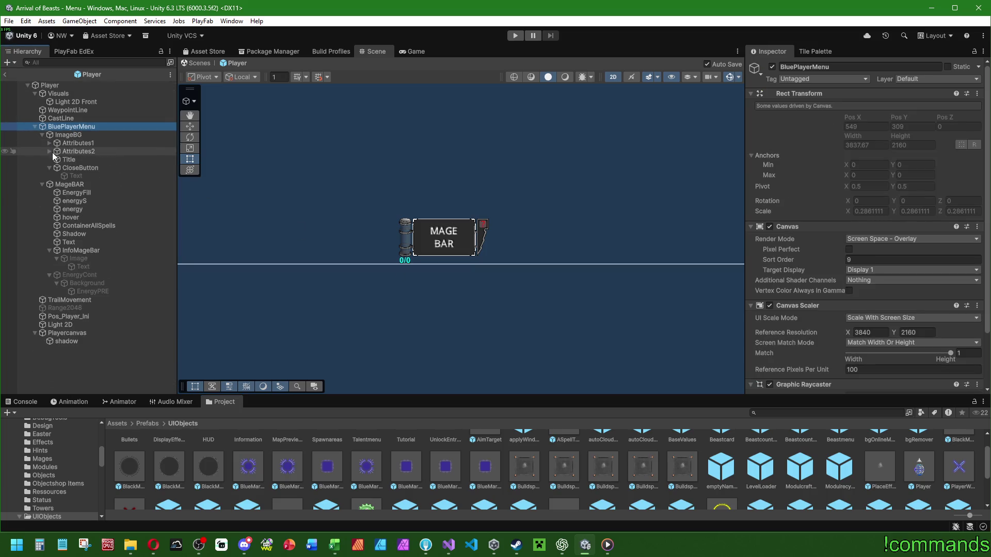
pyautogui.click(83, 184)
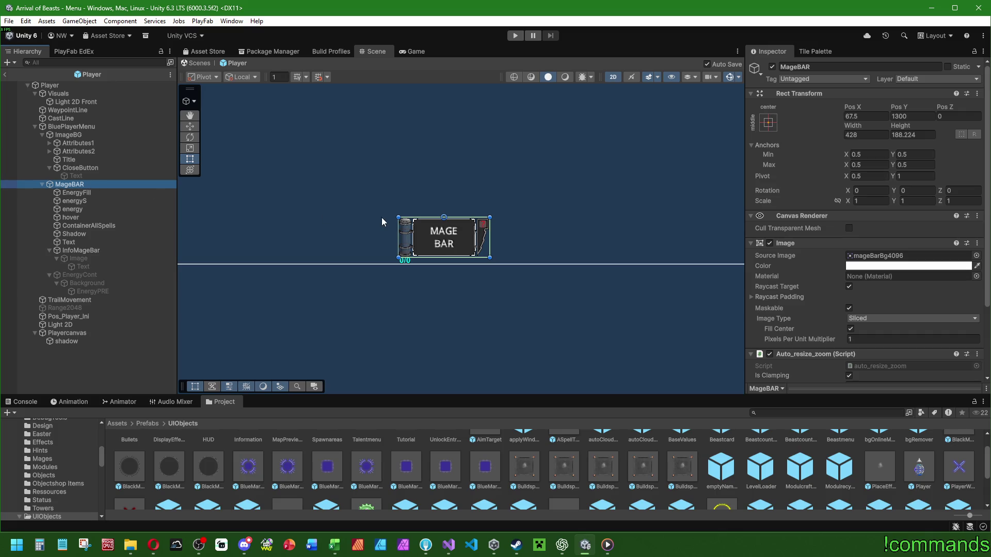
pyautogui.scroll(-5, 381, 222)
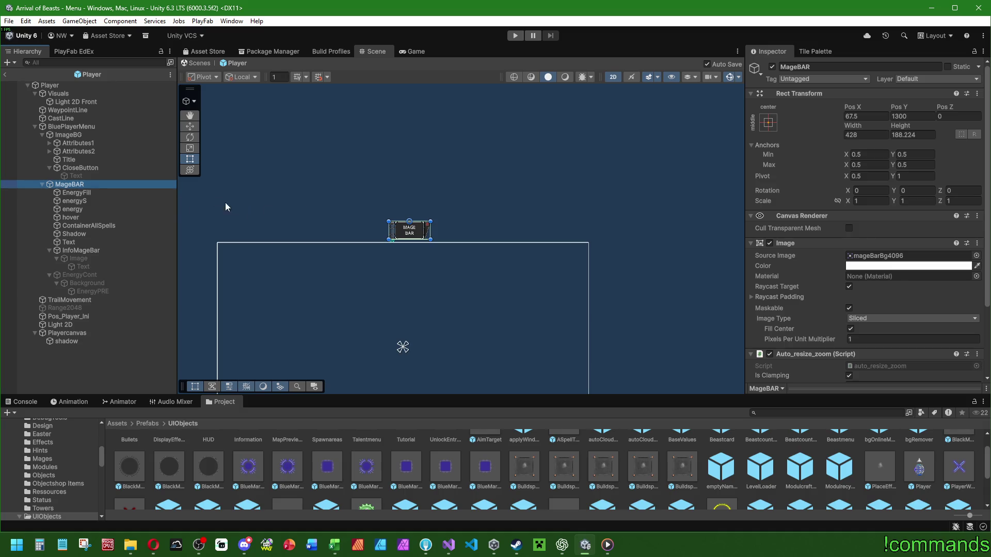
pyautogui.click(5, 75)
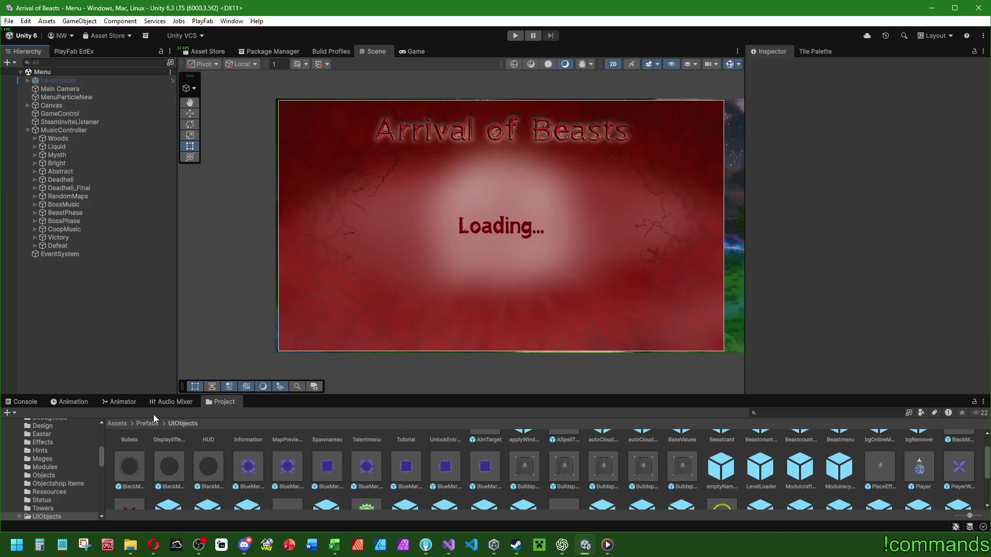
# Open the OnlinePlayer prefab from Assets/Resources/OnlinePrefabs.
pyautogui.click(128, 424)
pyautogui.doubleClick(531, 457)
pyautogui.click(145, 452)
pyautogui.doubleClick(145, 452)
pyautogui.doubleClick(408, 483)
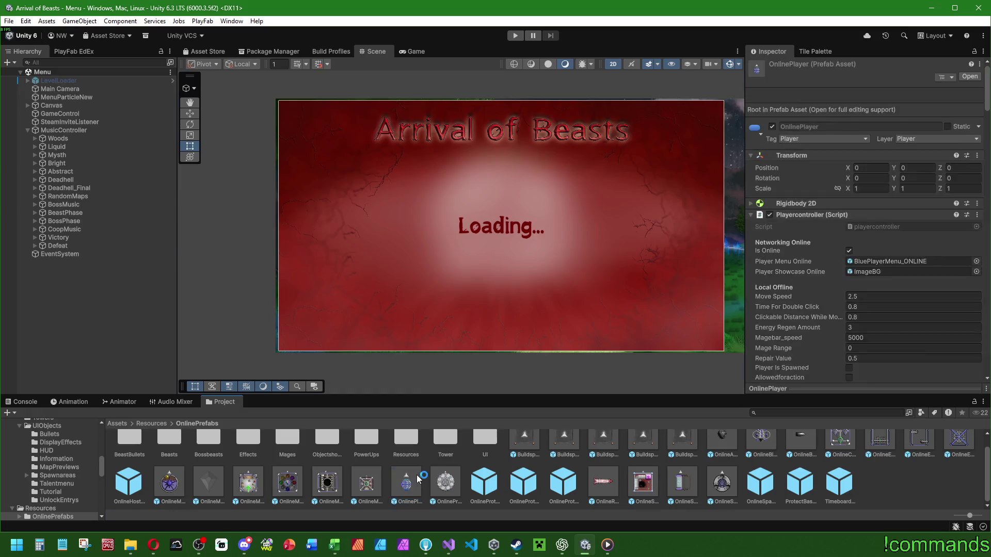
# Check MageBAR under BluePlayerMenu by deleting and restoring it, then frame it in the scene.
pyautogui.doubleClick(82, 136)
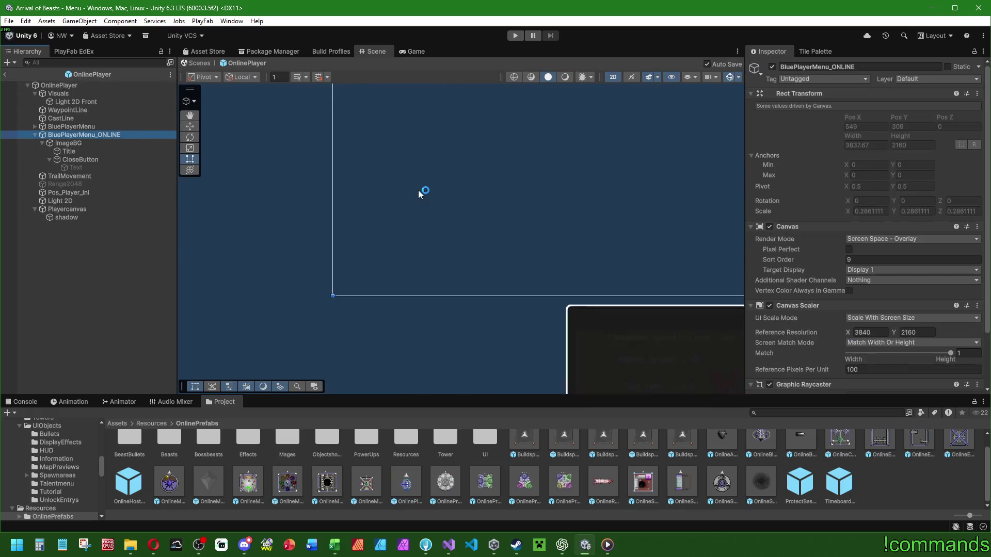
pyautogui.click(63, 126)
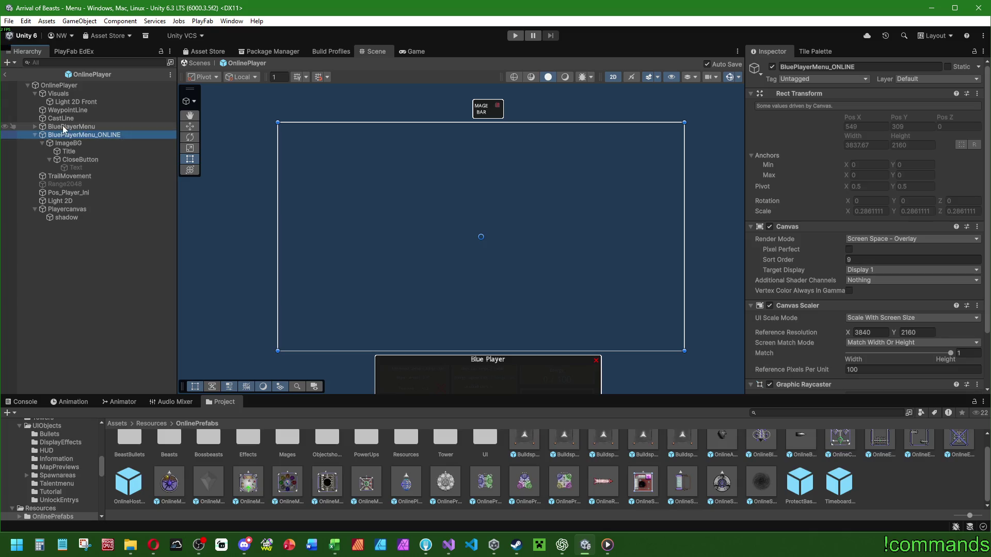
pyautogui.click(35, 127)
pyautogui.click(42, 143)
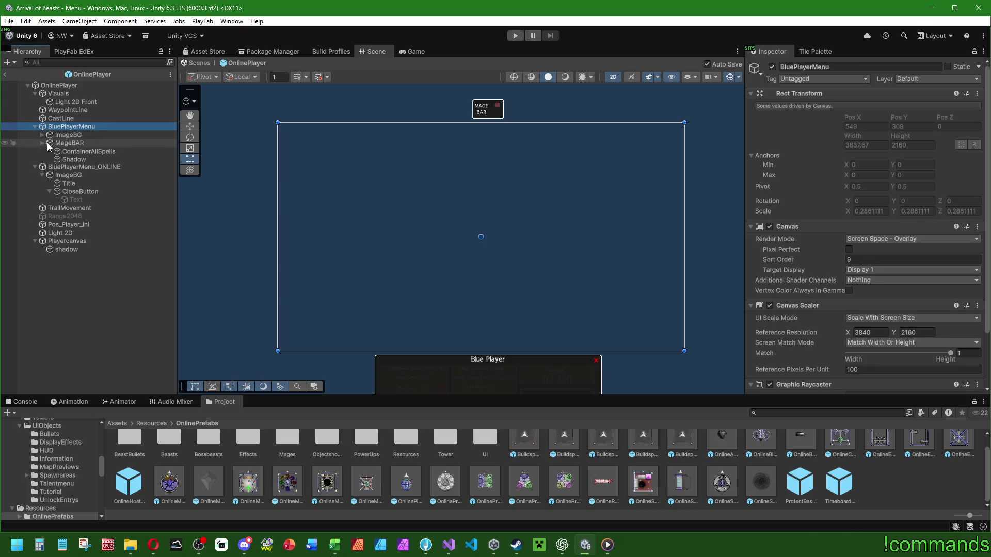
pyautogui.click(61, 144)
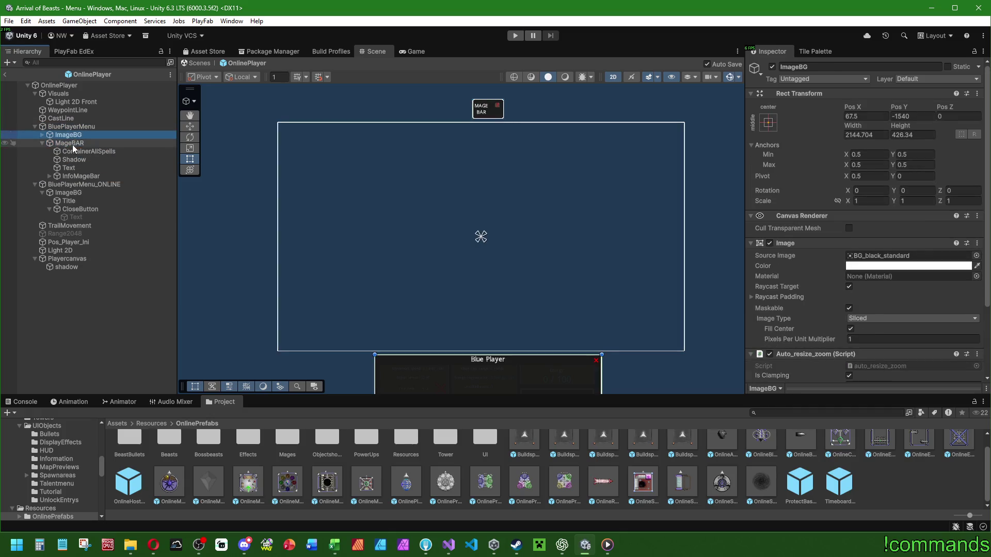
pyautogui.press('Delete')
pyautogui.click(71, 128)
pyautogui.hotkey('ctrl', 'z')
pyautogui.hotkey('ctrl', 'z')
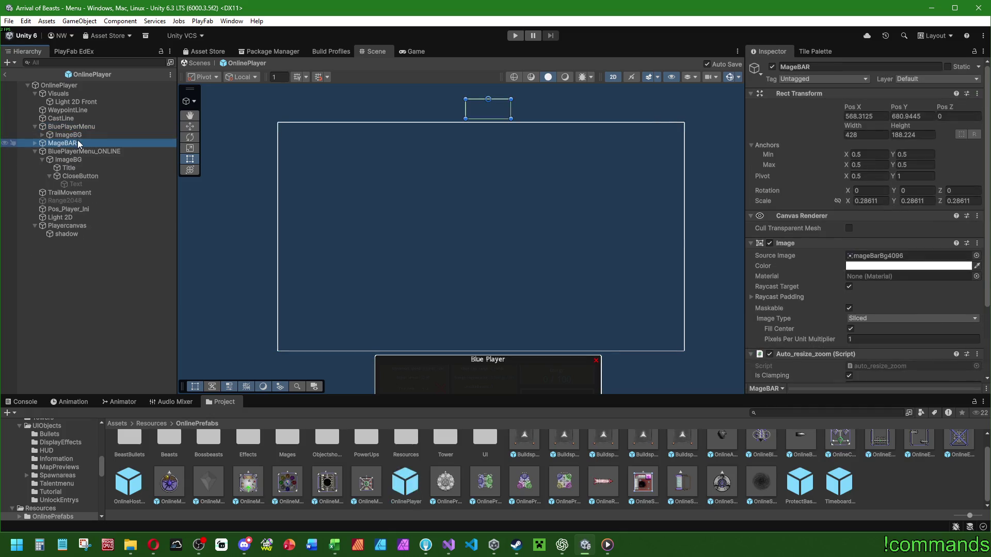
pyautogui.doubleClick(94, 142)
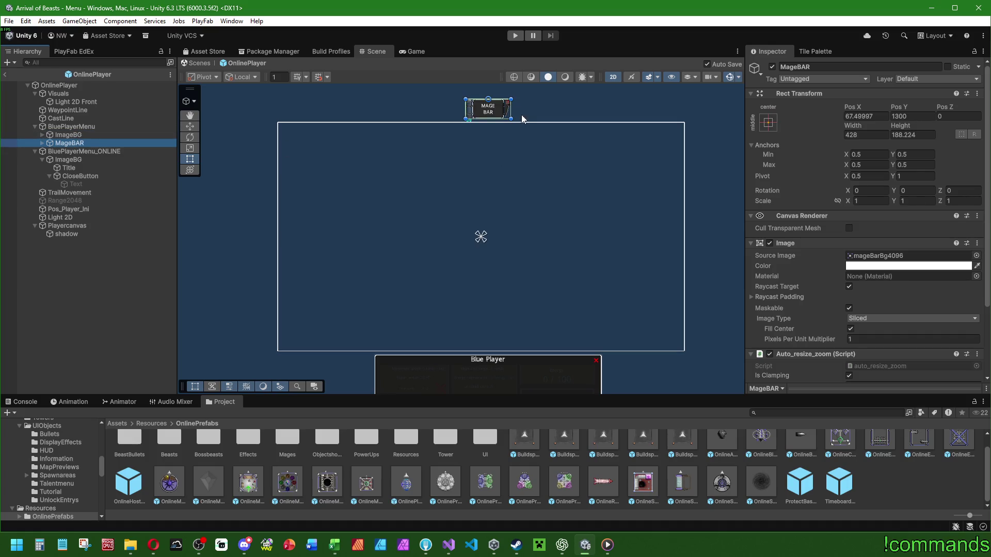
pyautogui.click(110, 83)
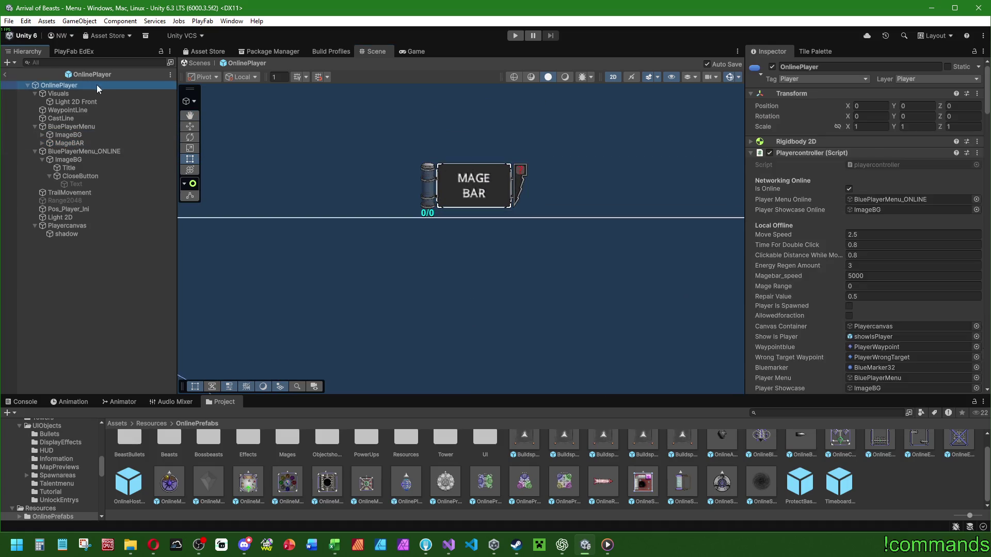
# Assign MageBAR to the Mage BAR field and ContainerAllSpells to Mage Bar Spell Container.
pyautogui.scroll(-5, 822, 217)
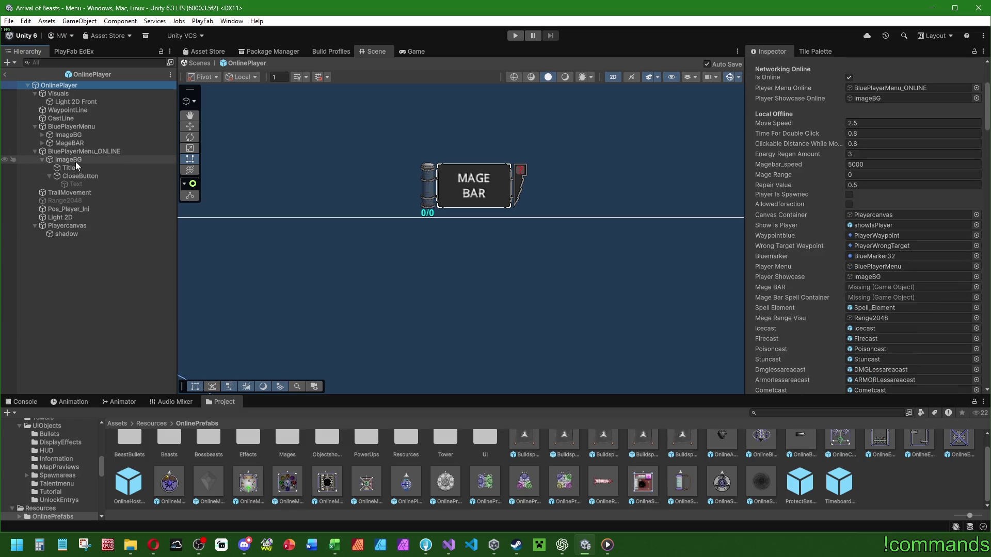
pyautogui.moveTo(75, 140)
pyautogui.mouseDown()
pyautogui.moveTo(769, 287)
pyautogui.moveTo(852, 293)
pyautogui.mouseUp()
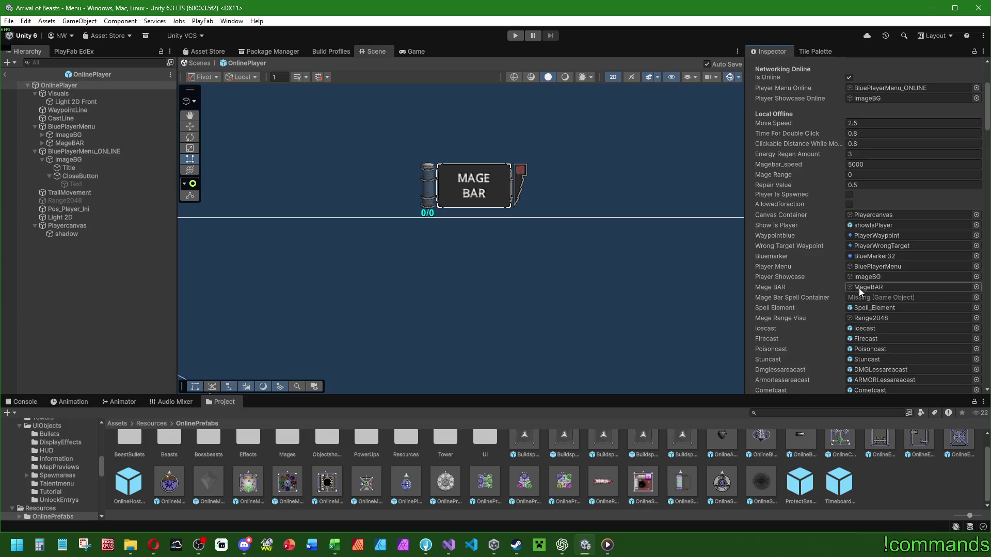
pyautogui.click(43, 143)
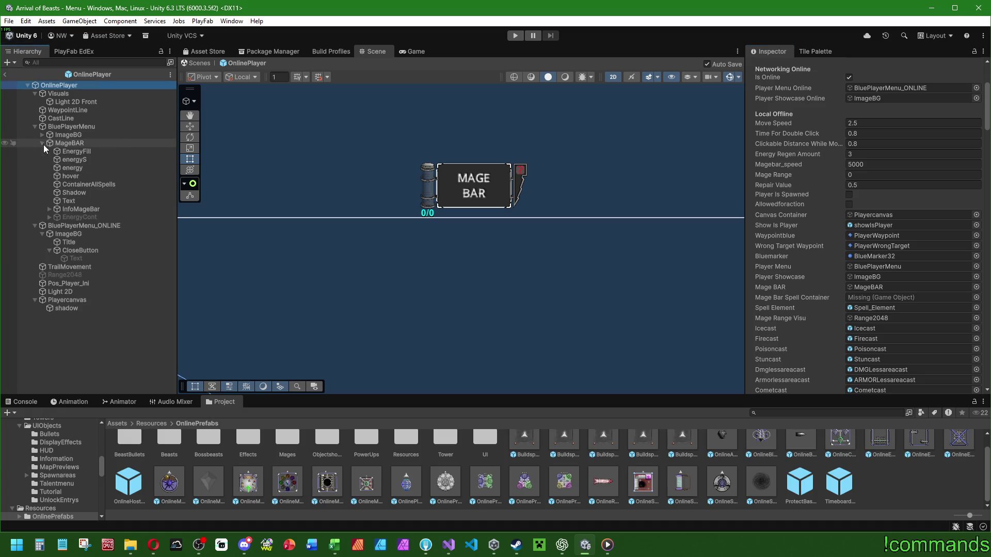
pyautogui.click(49, 209)
pyautogui.click(49, 210)
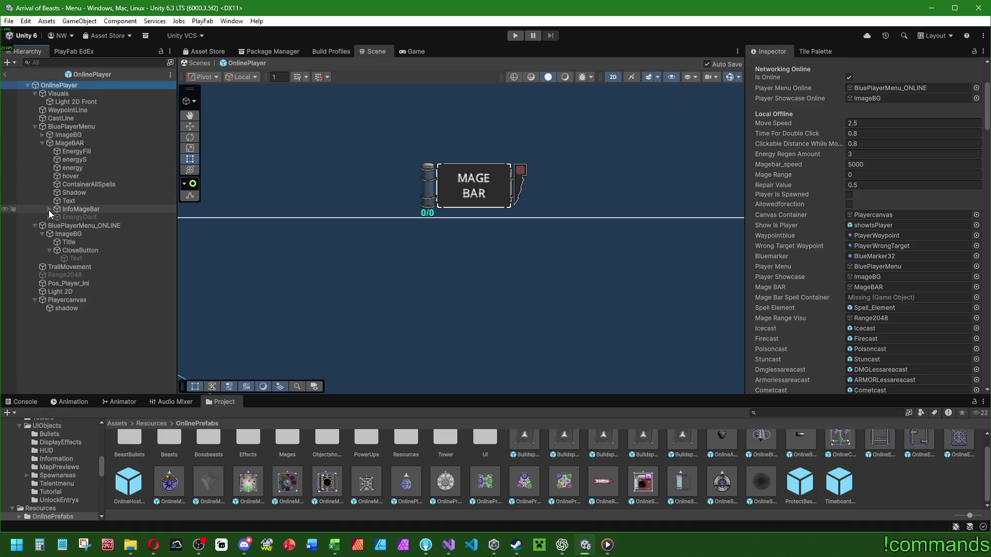
pyautogui.moveTo(87, 184); pyautogui.dragTo(881, 299)
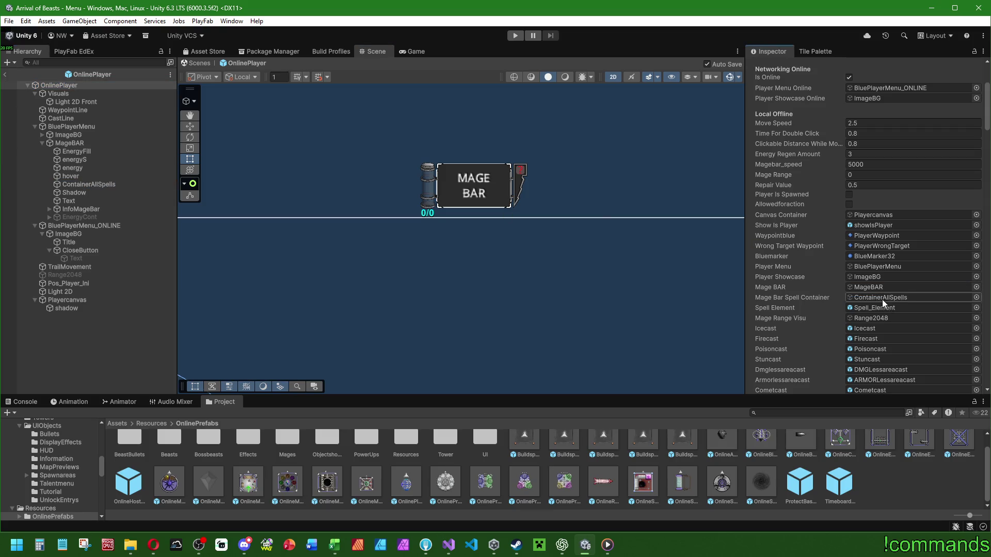
pyautogui.scroll(3, 837, 290)
pyautogui.scroll(-10, 836, 290)
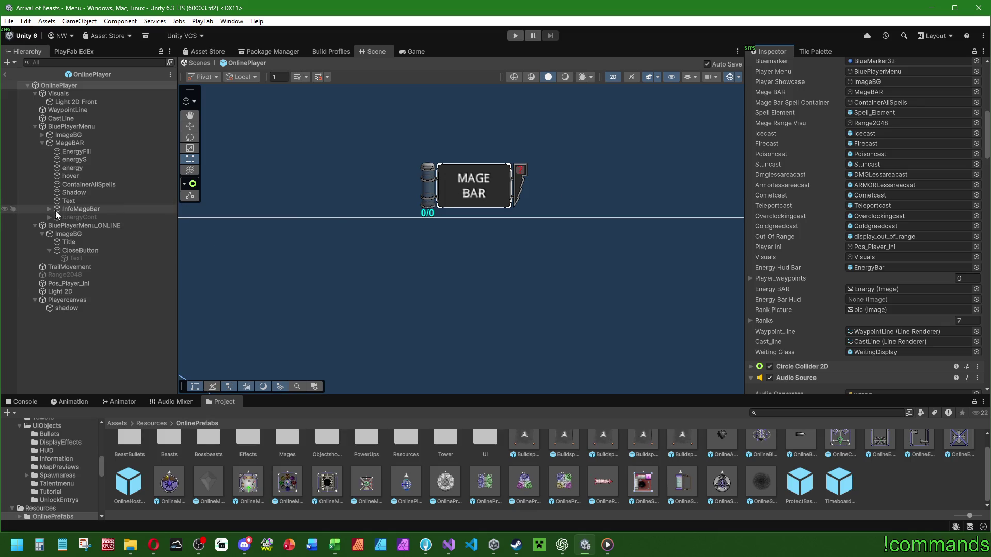
# Preview EnergyFill's Fill Amount at full, then undo it back to empty.
pyautogui.click(72, 151)
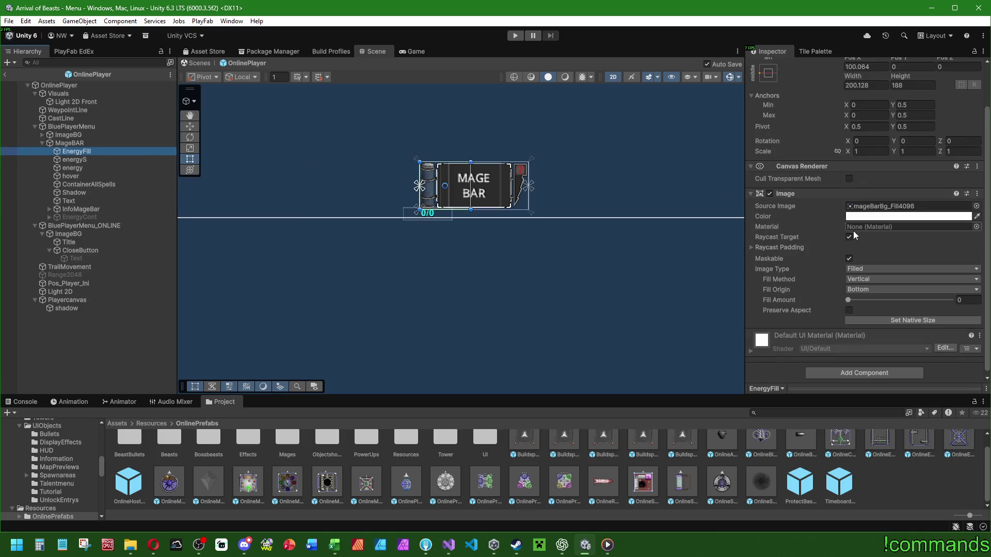
pyautogui.moveTo(849, 300); pyautogui.dragTo(951, 300)
pyautogui.hotkey('ctrl', 'z')
pyautogui.hotkey('ctrl', 'z')
pyautogui.hotkey('ctrl', 'z')
pyautogui.scroll(-5, 325, 296)
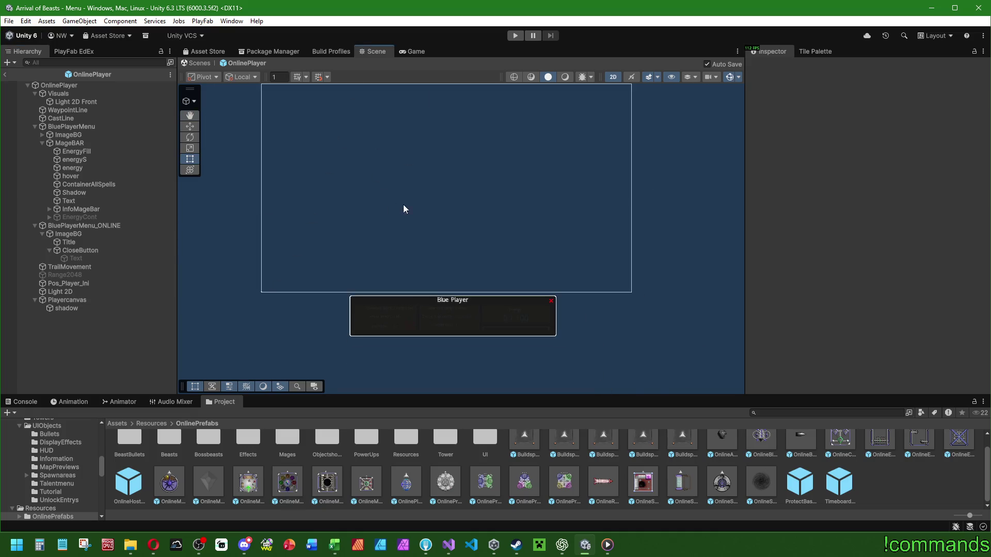
# Collapse BluePlayerMenu, check BluePlayerMenu_ONLINE, then clear the Hierarchy selection.
pyautogui.scroll(-2, 189, 225)
pyautogui.click(35, 127)
pyautogui.click(85, 135)
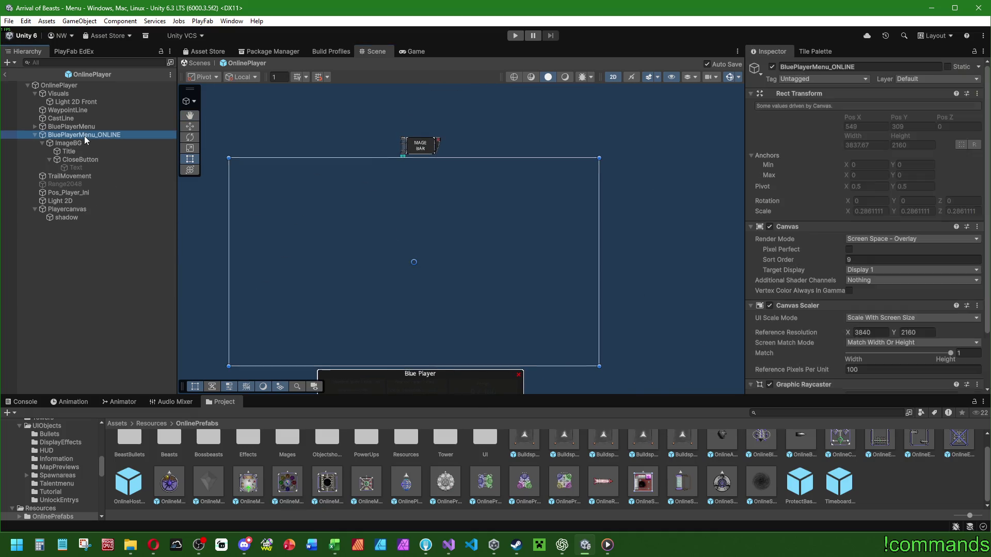
pyautogui.scroll(2, 460, 258)
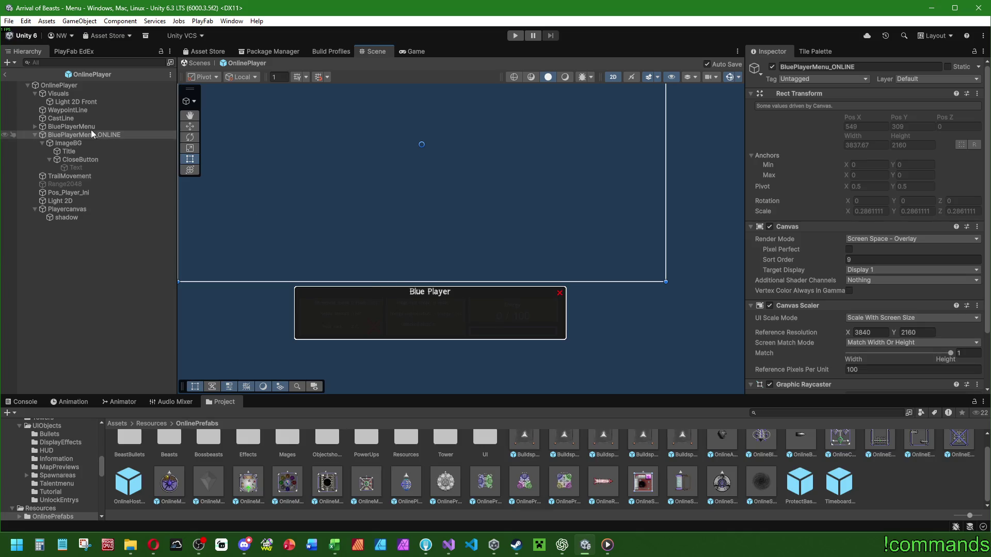
pyautogui.click(91, 247)
pyautogui.scroll(-2, 428, 240)
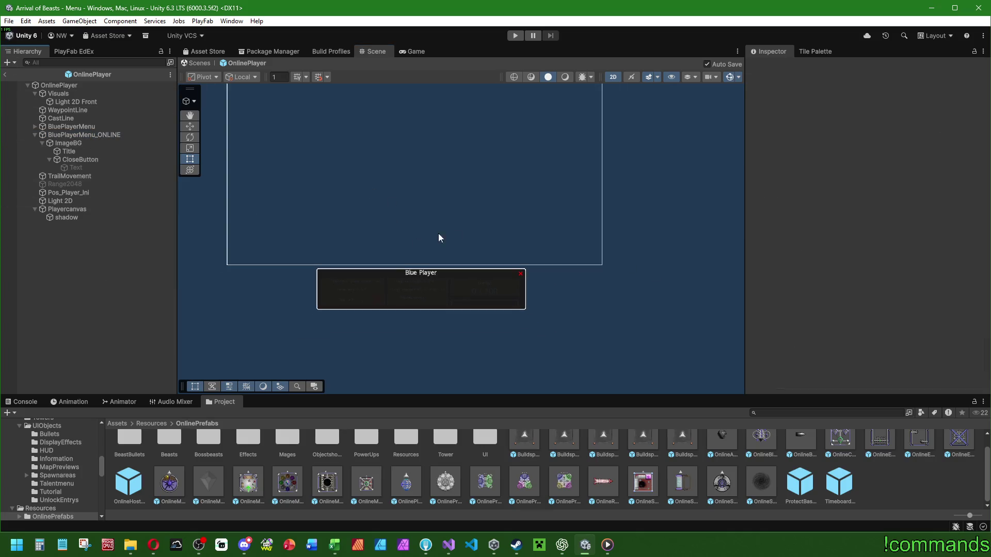
pyautogui.scroll(-3, 465, 263)
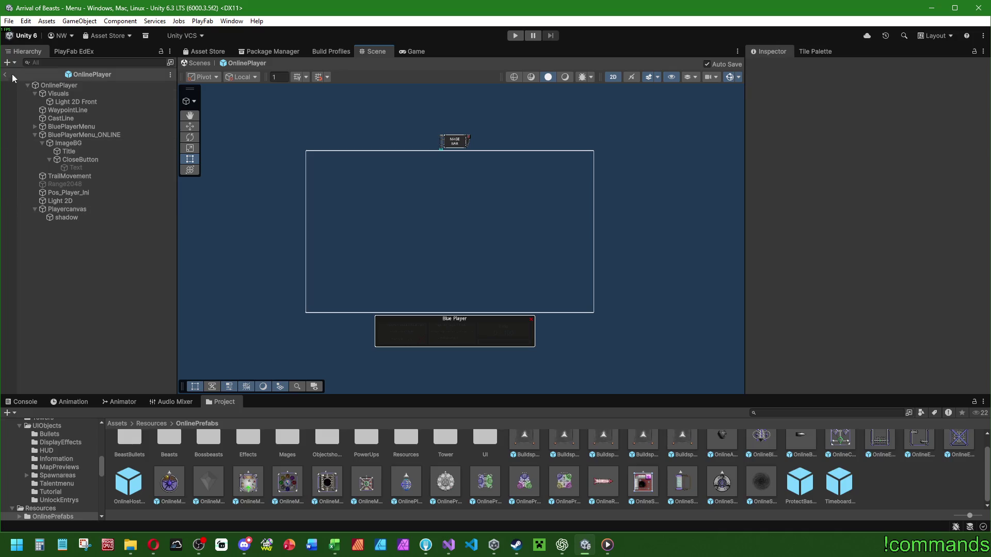
# Exit the OnlinePlayer prefab, save the project, and bring up the Excel task sheet.
pyautogui.click(5, 74)
pyautogui.click(9, 21)
pyautogui.click(31, 133)
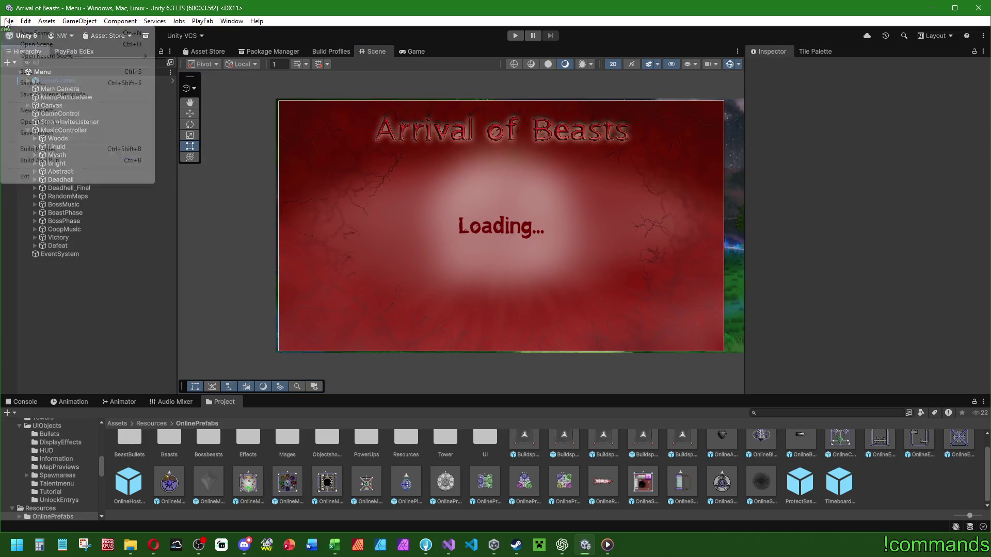
pyautogui.click(343, 544)
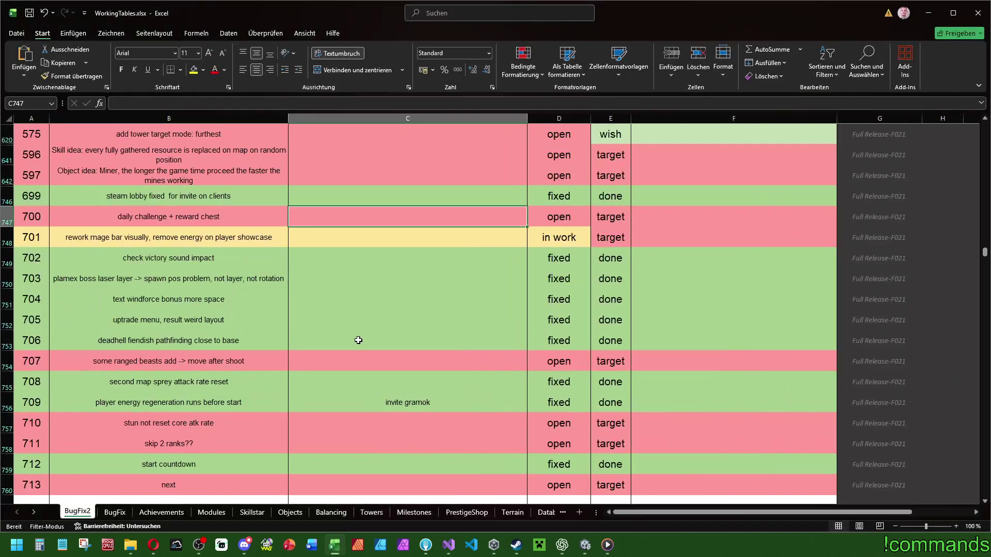
# Mark task 701 as 'fixed' in D748 and 'done' in E748.
pyautogui.click(541, 246)
pyautogui.click(595, 242)
pyautogui.click(548, 260)
pyautogui.click(627, 233)
pyautogui.click(635, 242)
pyautogui.click(599, 259)
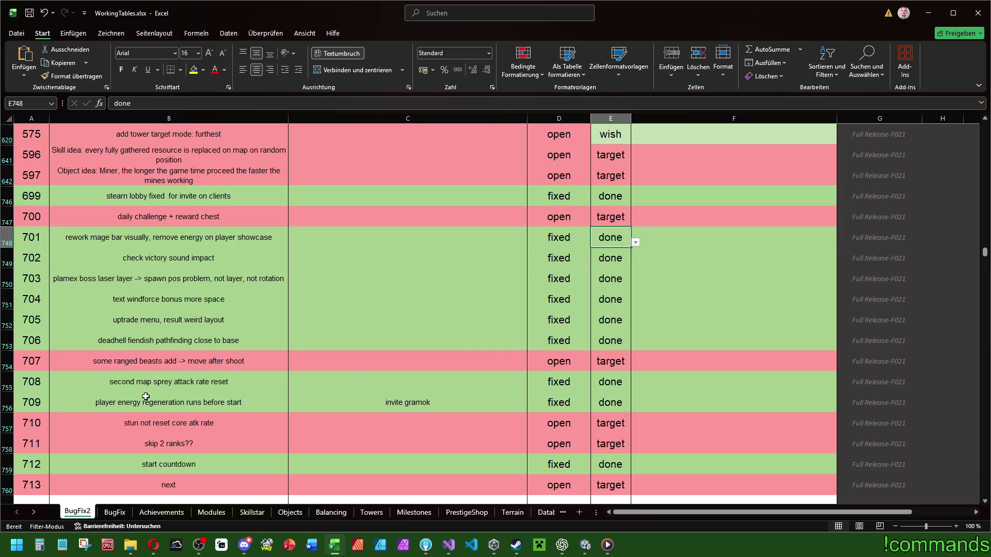
# Set task 700's status in D747 to 'in work' and close the workbook.
pyautogui.click(145, 423)
pyautogui.moveTo(129, 444)
pyautogui.mouseDown()
pyautogui.moveTo(609, 443)
pyautogui.moveTo(361, 441)
pyautogui.moveTo(413, 444)
pyautogui.mouseUp()
pyautogui.moveTo(68, 364); pyautogui.dragTo(392, 361)
pyautogui.click(294, 261)
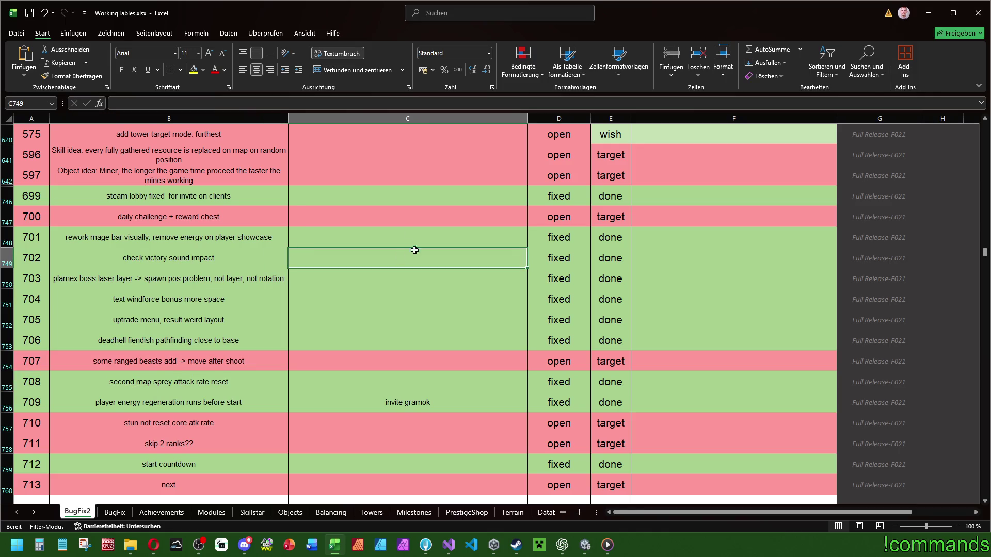
pyautogui.click(540, 219)
pyautogui.click(595, 221)
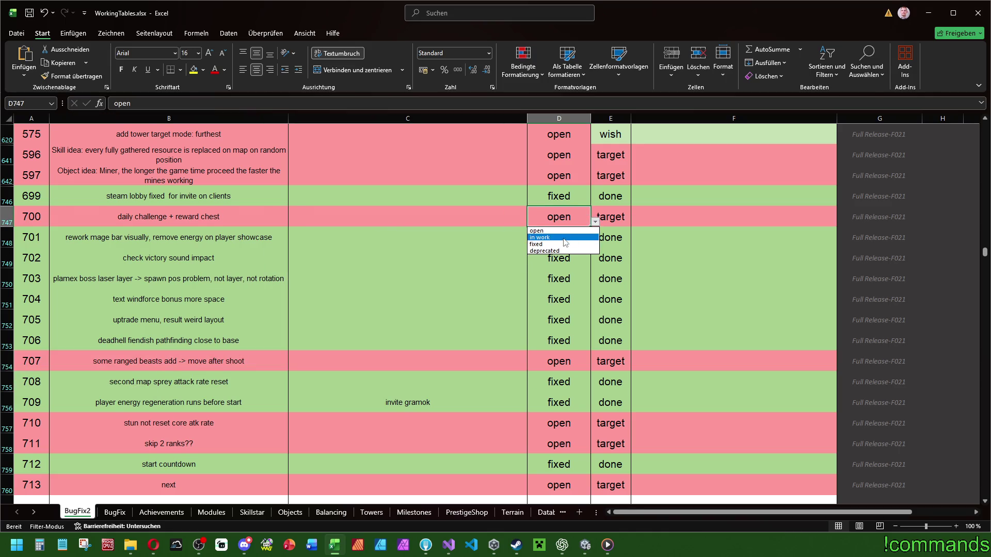
pyautogui.click(568, 240)
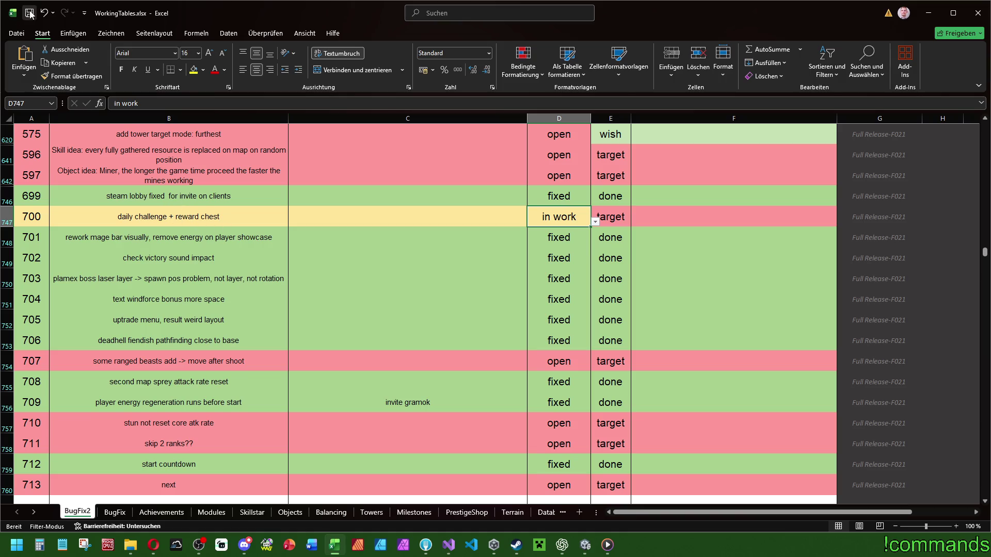
pyautogui.click(975, 13)
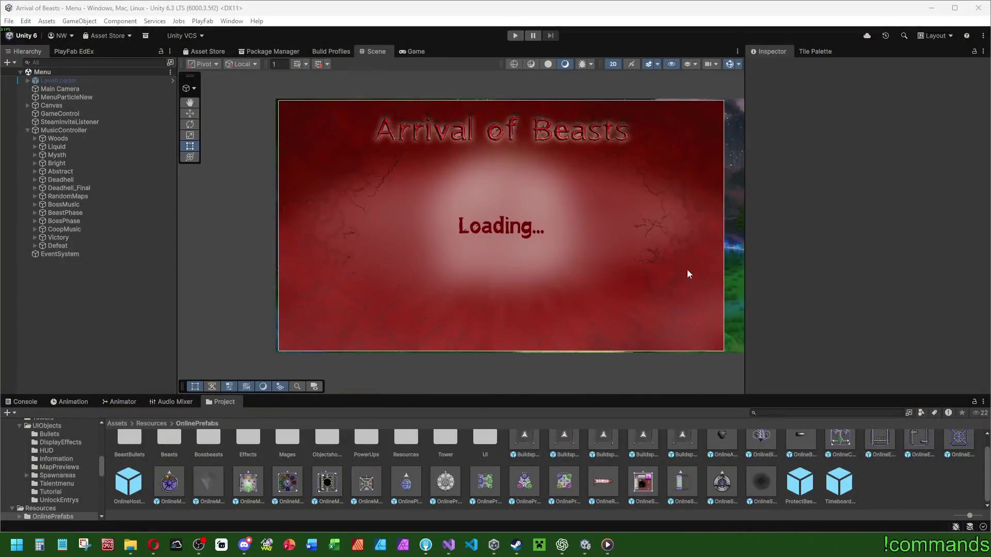
# Save the Unity project and the open scene, then quit Unity Editor.
pyautogui.click(21, 402)
pyautogui.click(9, 21)
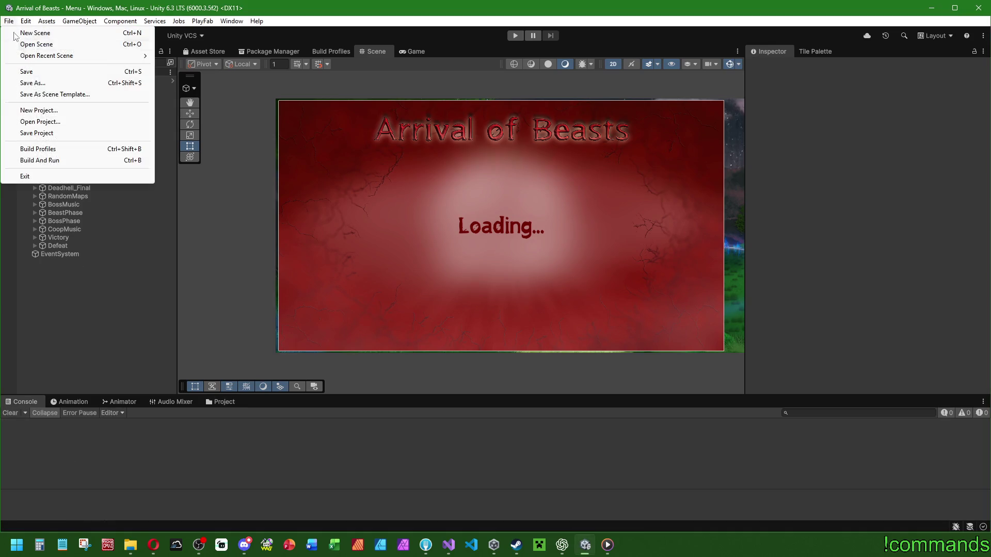
pyautogui.click(46, 133)
pyautogui.click(8, 20)
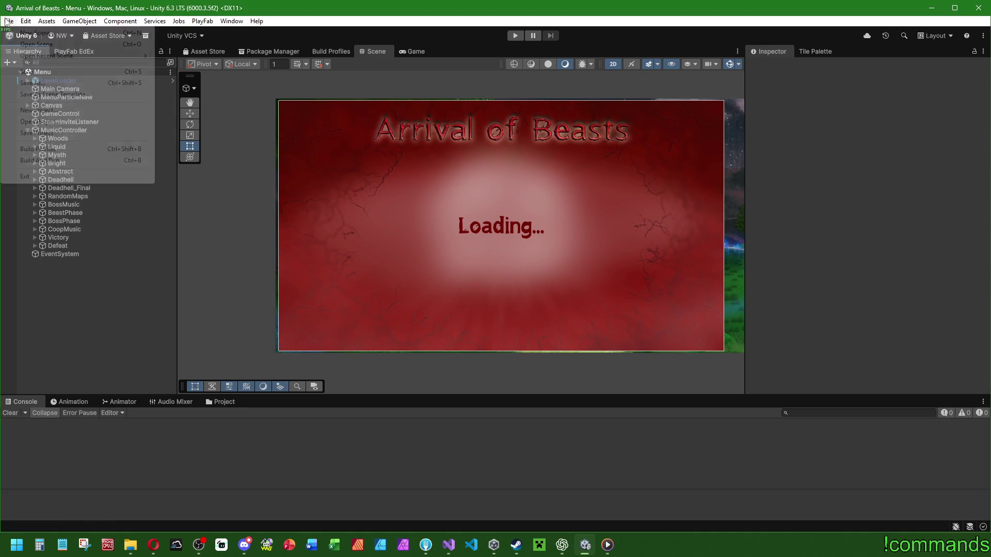
pyautogui.click(45, 72)
pyautogui.click(8, 21)
pyautogui.click(24, 176)
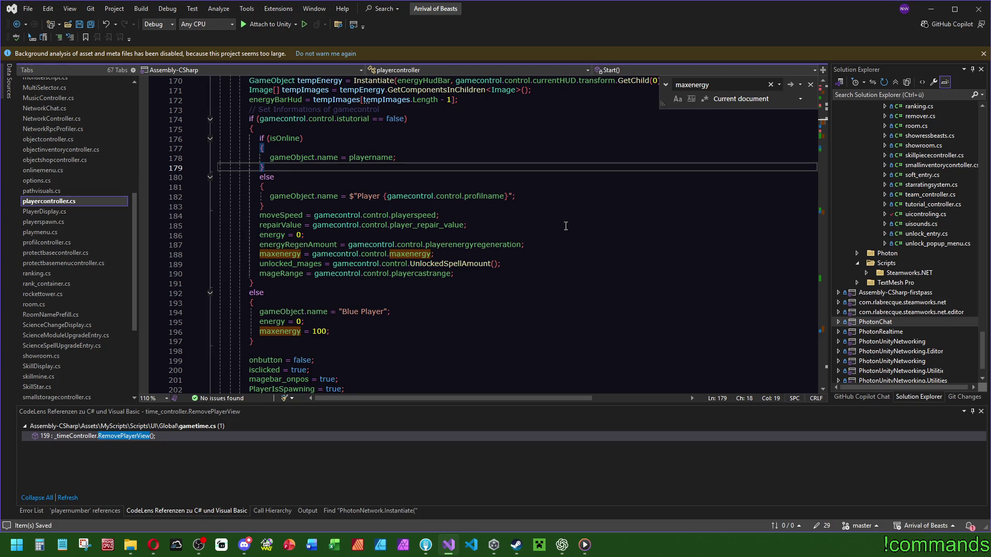
# Close Visual Studio, the Menu folder window, ChatGPT and Unity Hub.
pyautogui.click(978, 15)
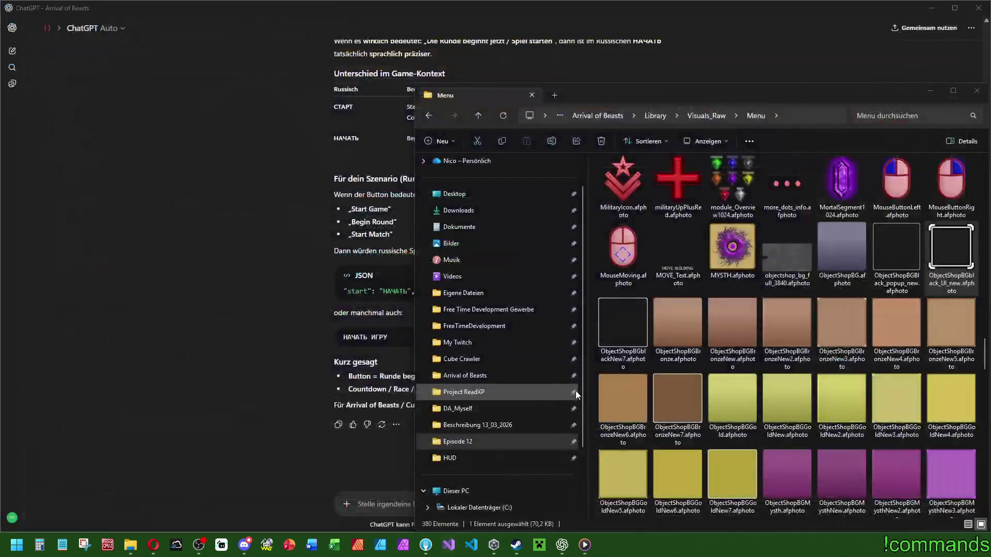
pyautogui.click(977, 90)
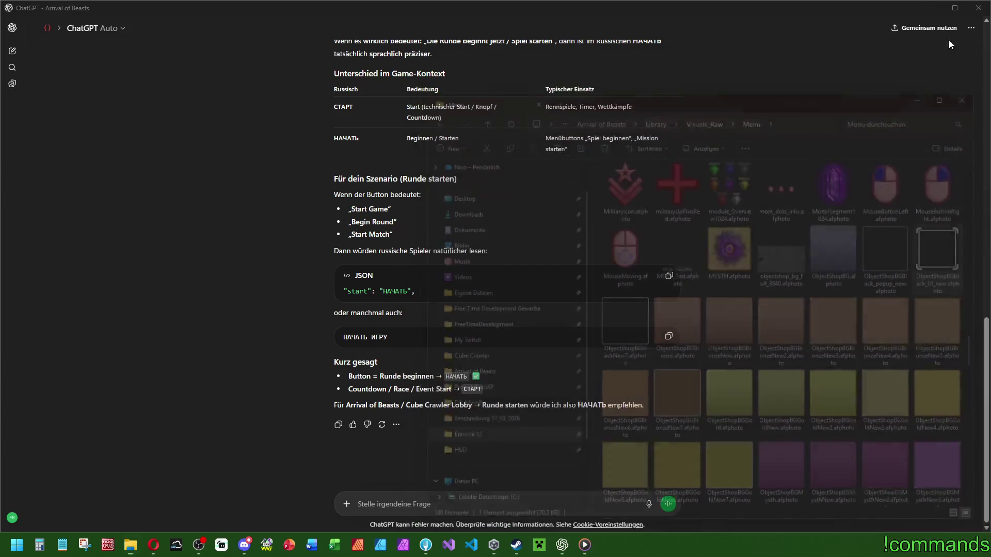
pyautogui.click(977, 14)
pyautogui.click(735, 89)
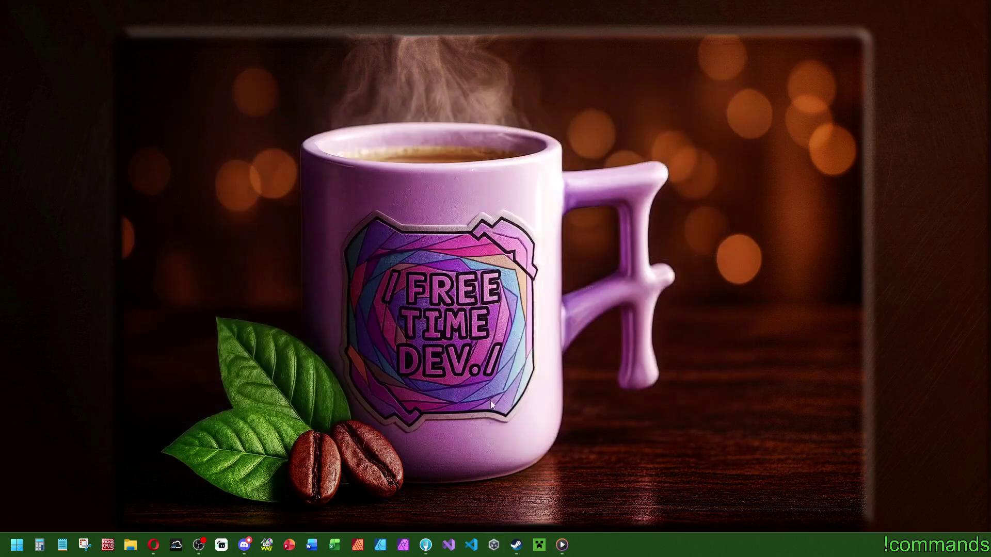
# Open Fork and briefly reopen the WorkingTables spreadsheet to check it, then close it.
pyautogui.click(426, 545)
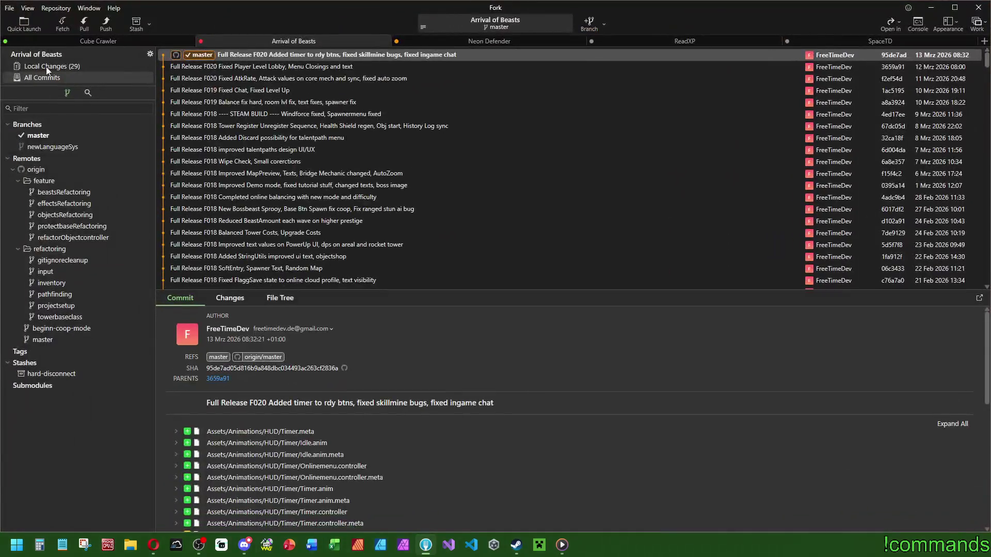
pyautogui.click(46, 68)
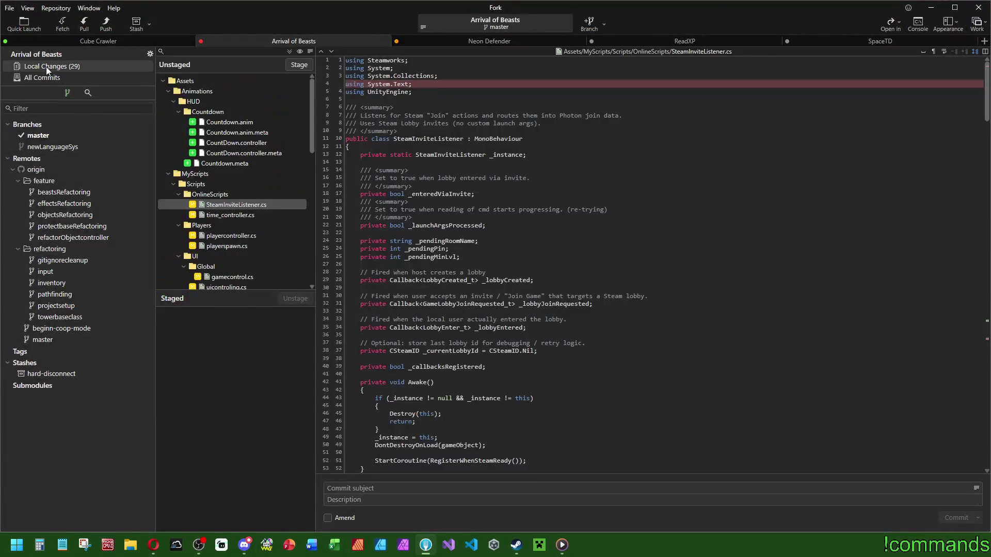
pyautogui.click(37, 79)
pyautogui.rightClick(334, 545)
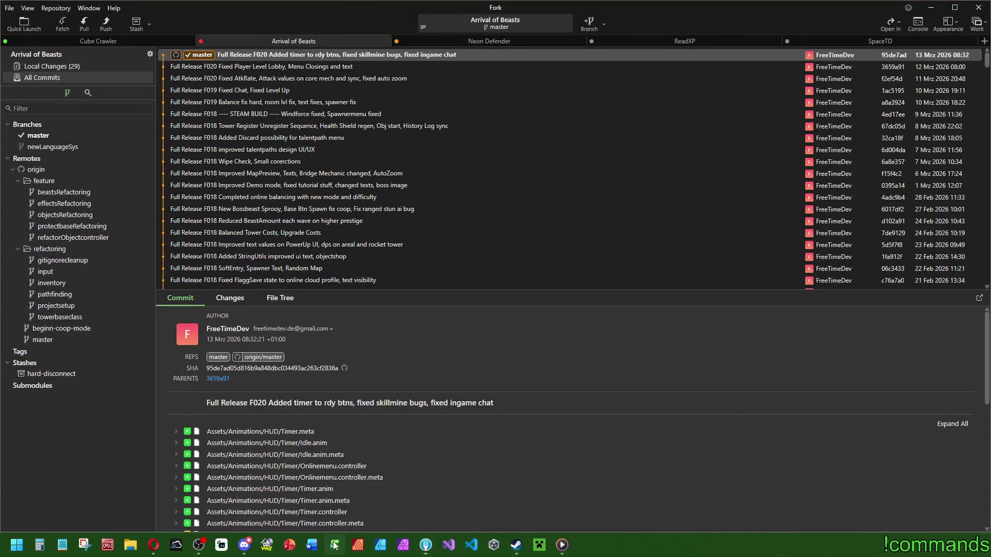
pyautogui.click(326, 401)
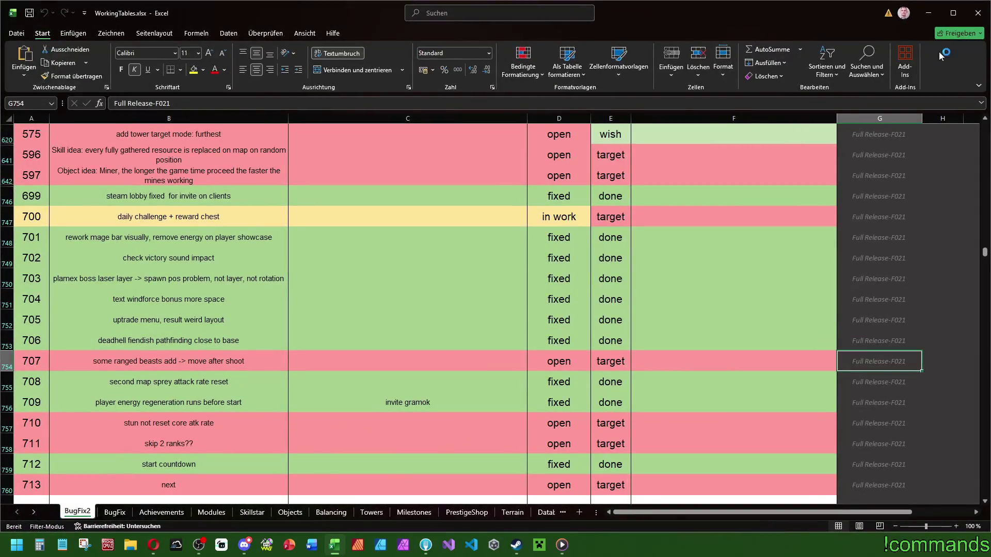
pyautogui.click(978, 13)
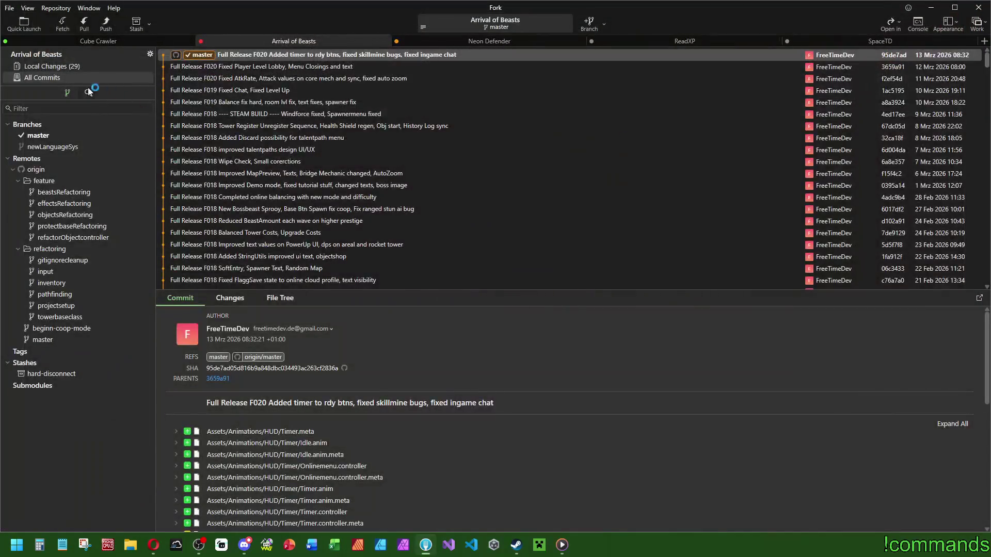
# Stage all 29 changed files and write the summary 'Full Release F021 Added countdown, rework magebar, plamex laser bug'.
pyautogui.click(75, 68)
pyautogui.doubleClick(207, 78)
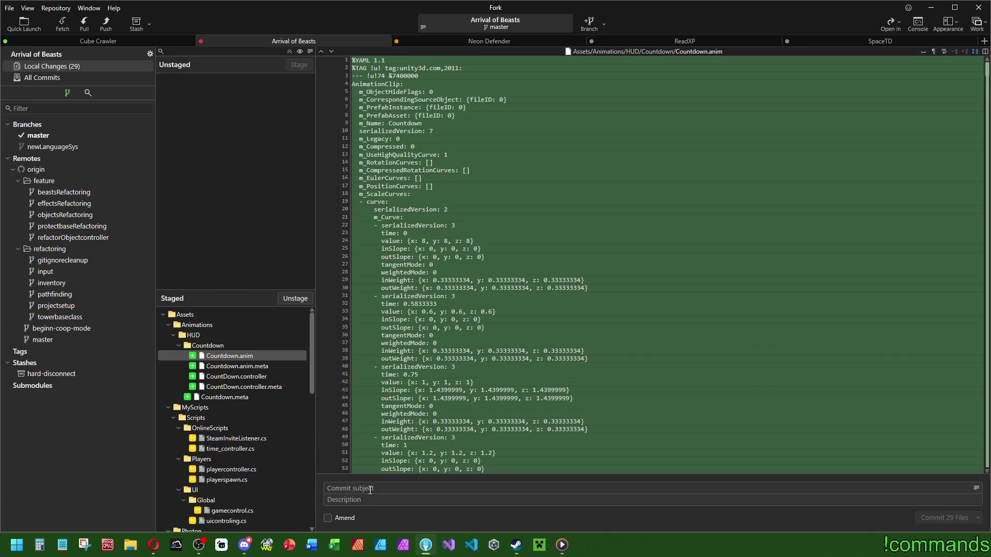
pyautogui.click(370, 490)
pyautogui.write('Fu')
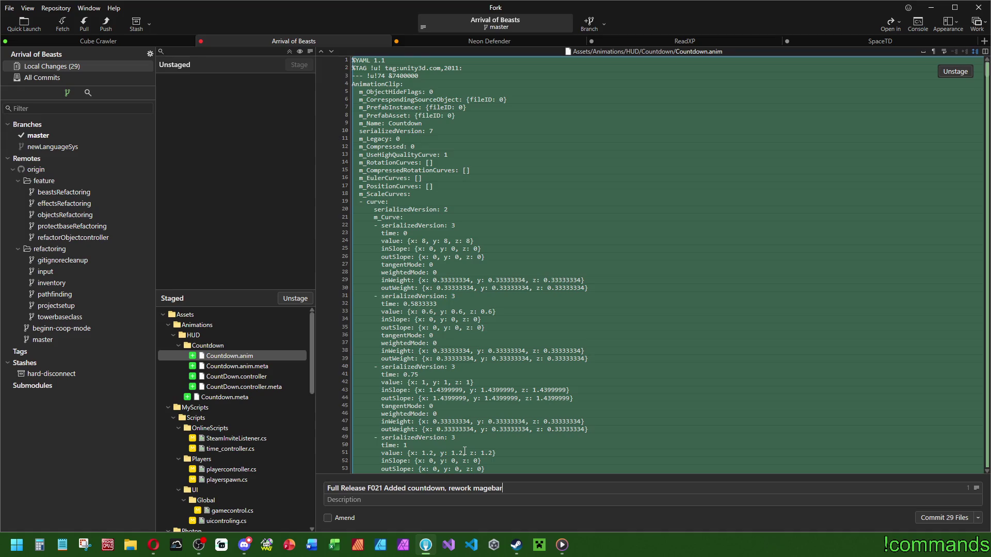
pyautogui.write(',')
pyautogui.scroll(-6, 228, 445)
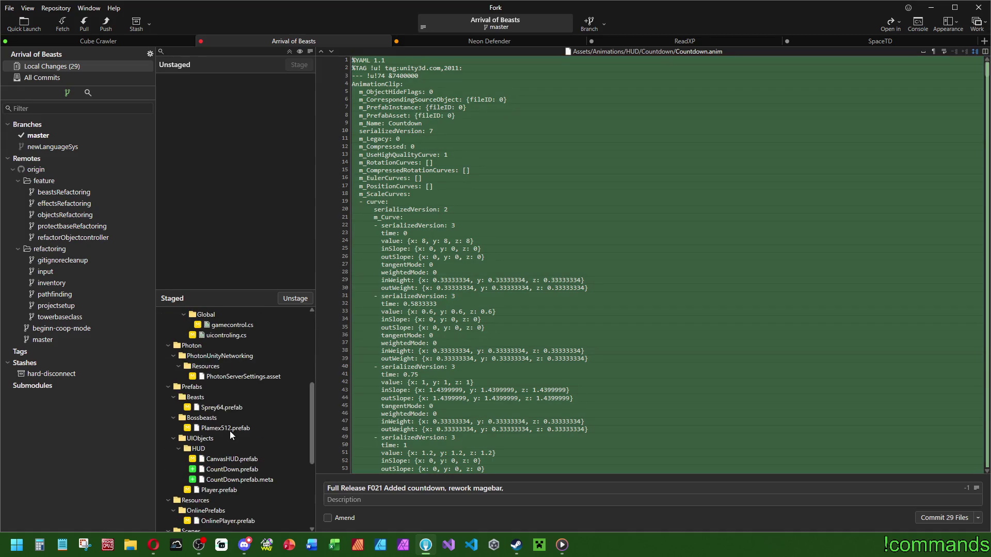
pyautogui.write('plamex lase')
pyautogui.scroll(-5, 225, 444)
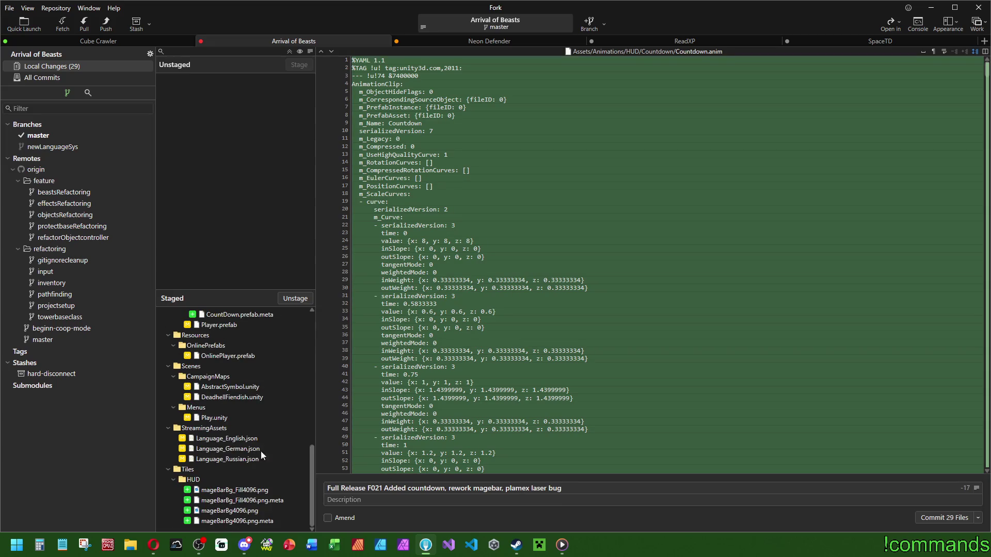
pyautogui.scroll(6, 257, 451)
# Commit and push to origin, confirm the new commit in history, close Fork, and open Discord.
pyautogui.click(977, 518)
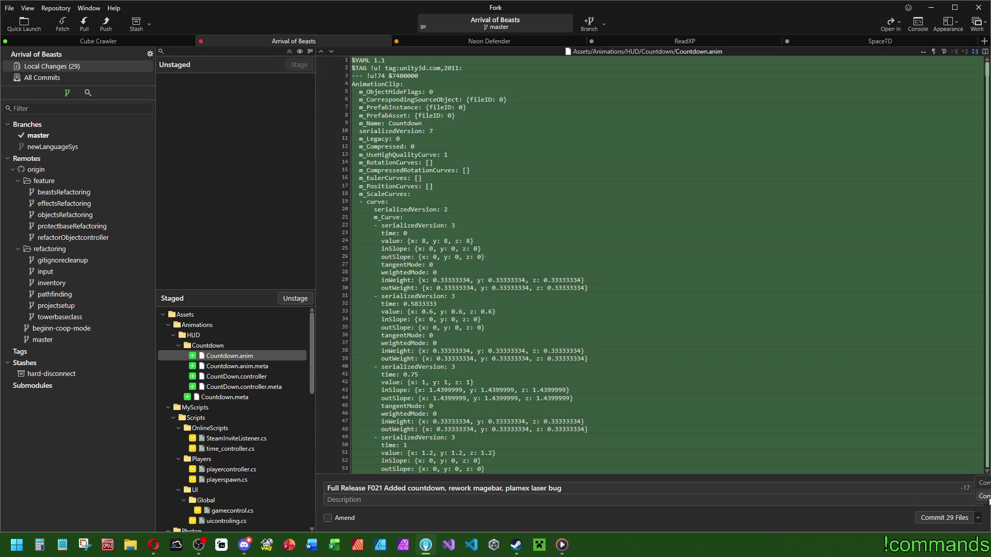
pyautogui.click(987, 496)
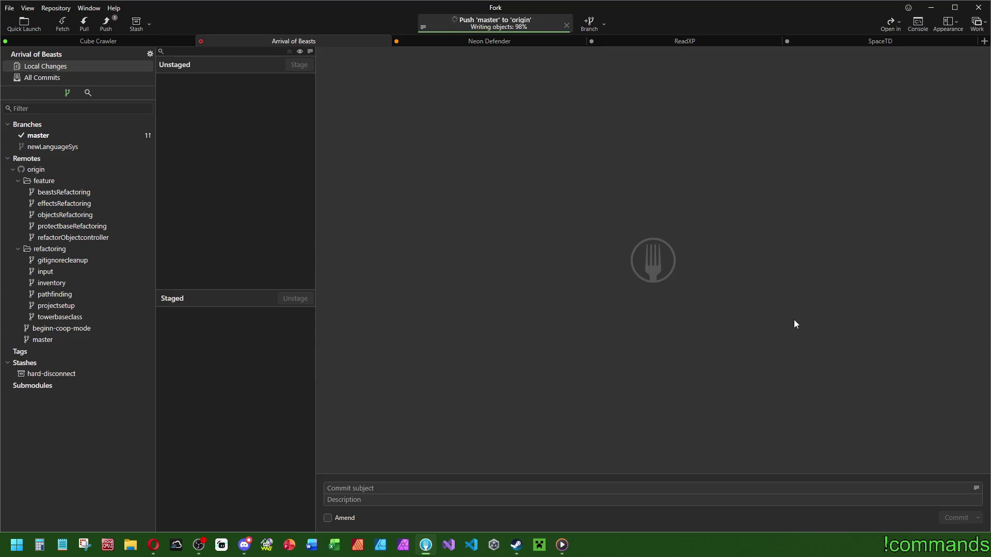
pyautogui.click(58, 79)
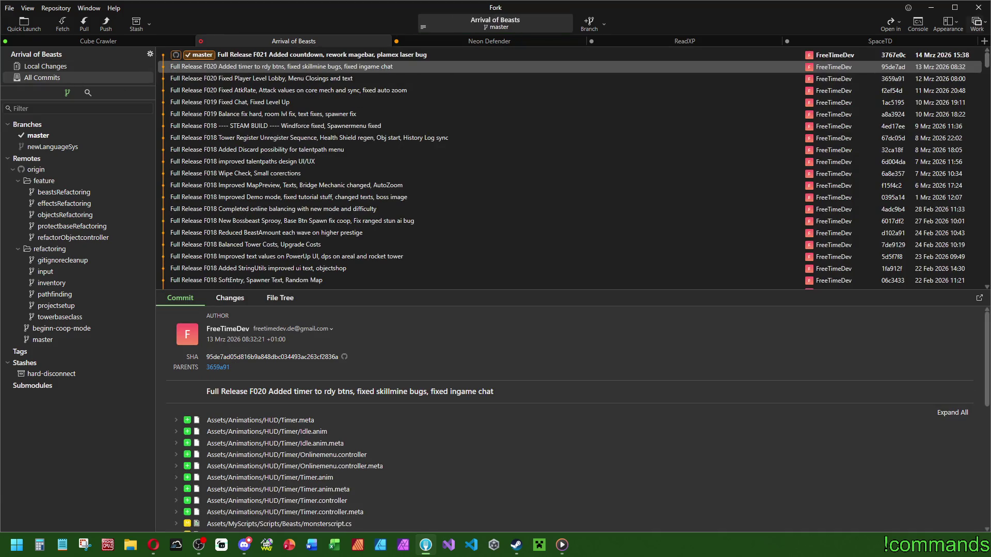
pyautogui.click(979, 11)
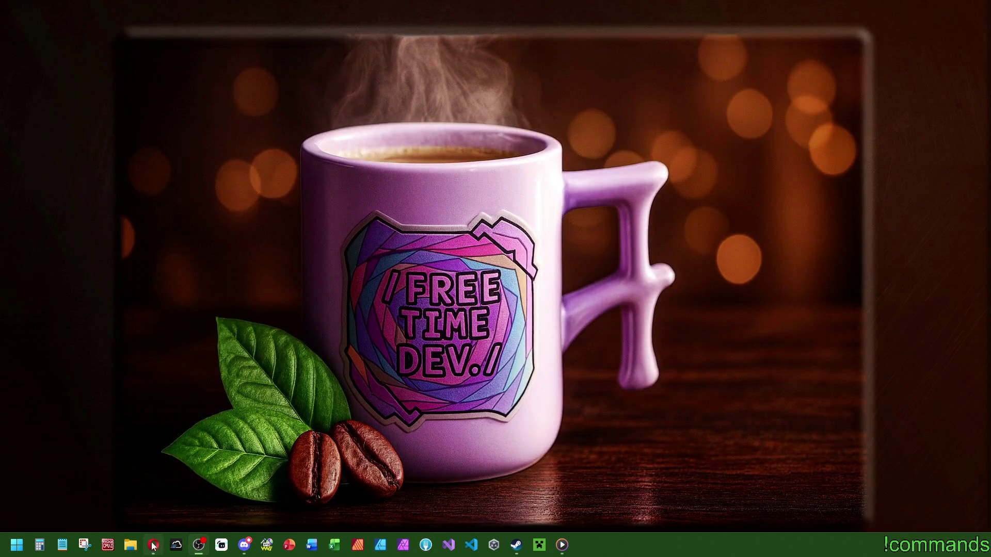
pyautogui.moveTo(153, 546)
pyautogui.click(244, 545)
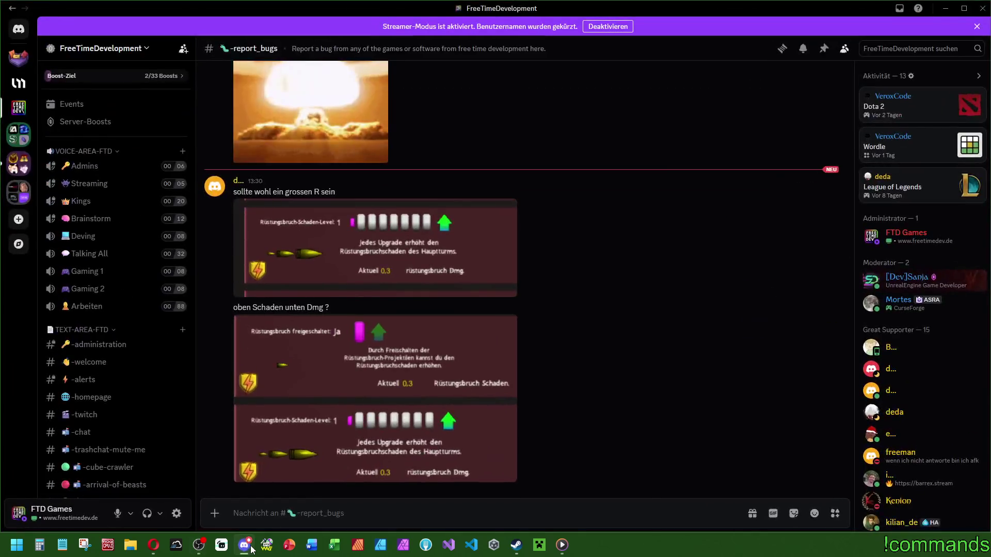